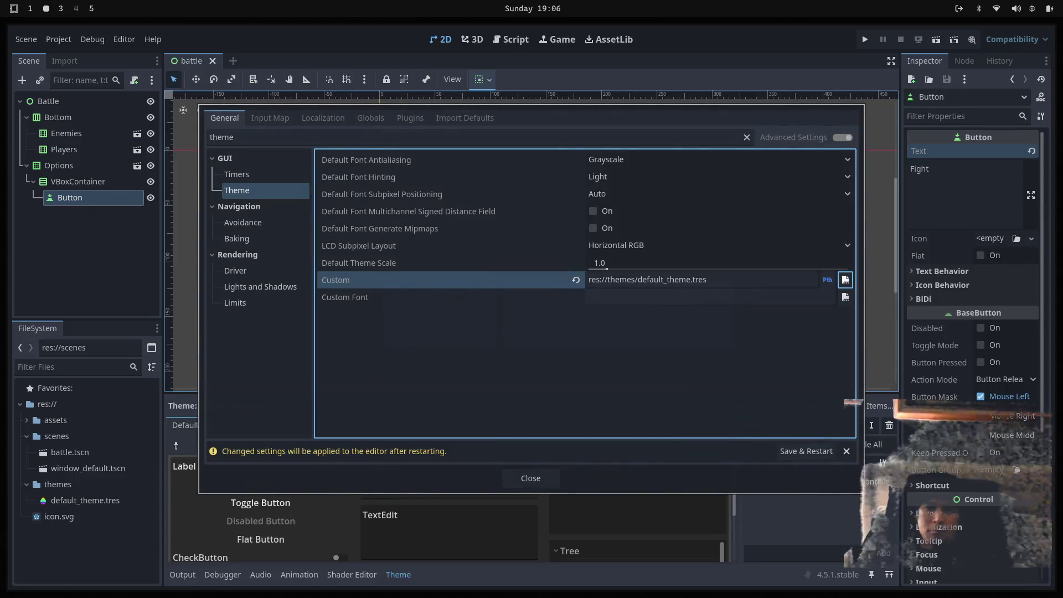
- Start setting the GUI Theme Custom Font, cancel the font file picker, and close Project Settings
left_click(690, 299)
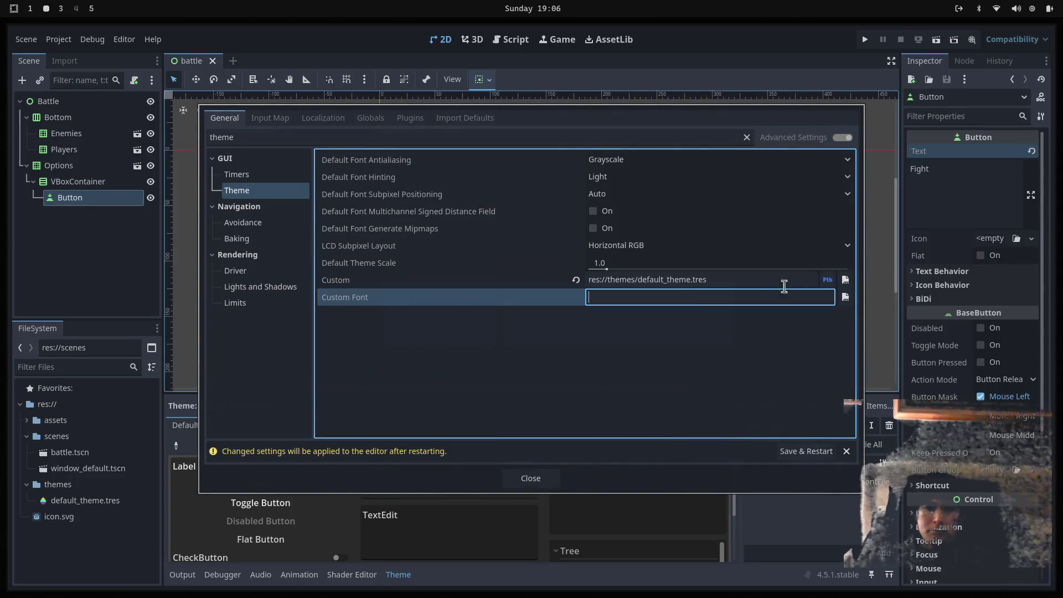
left_click(845, 297)
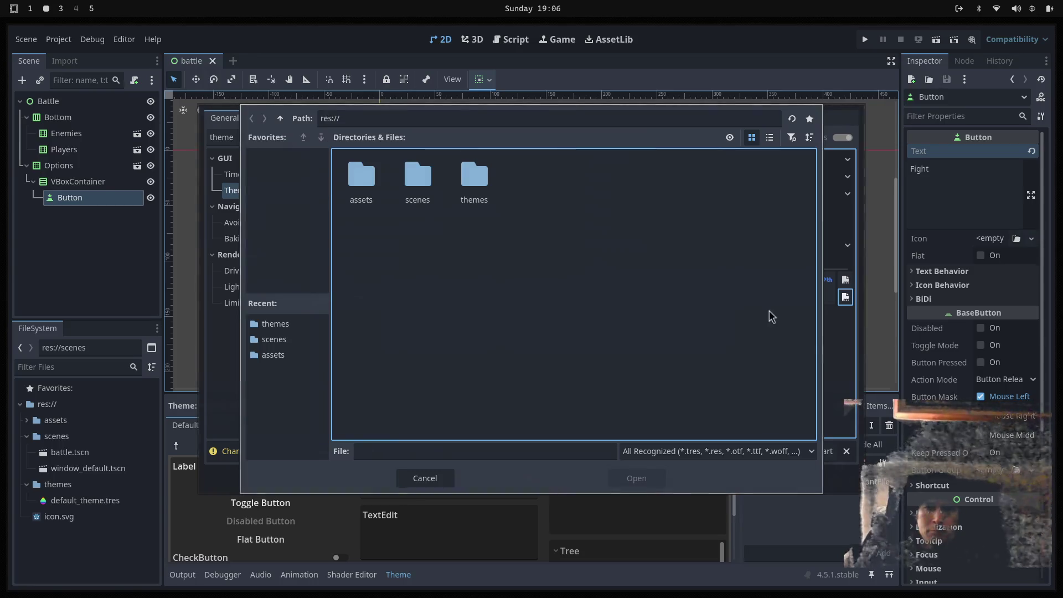
key("Escape")
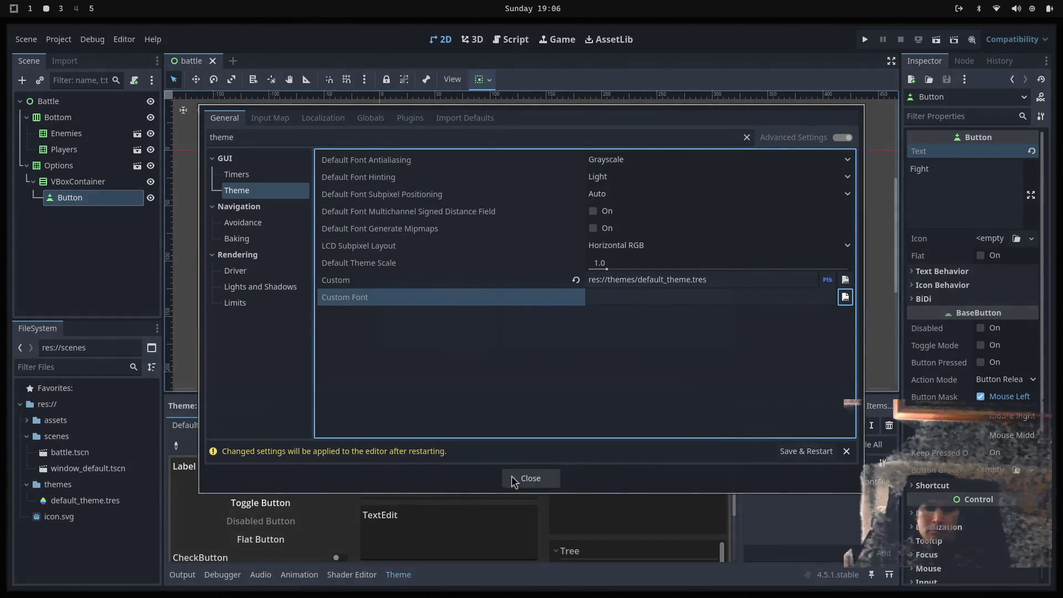
left_click(529, 478)
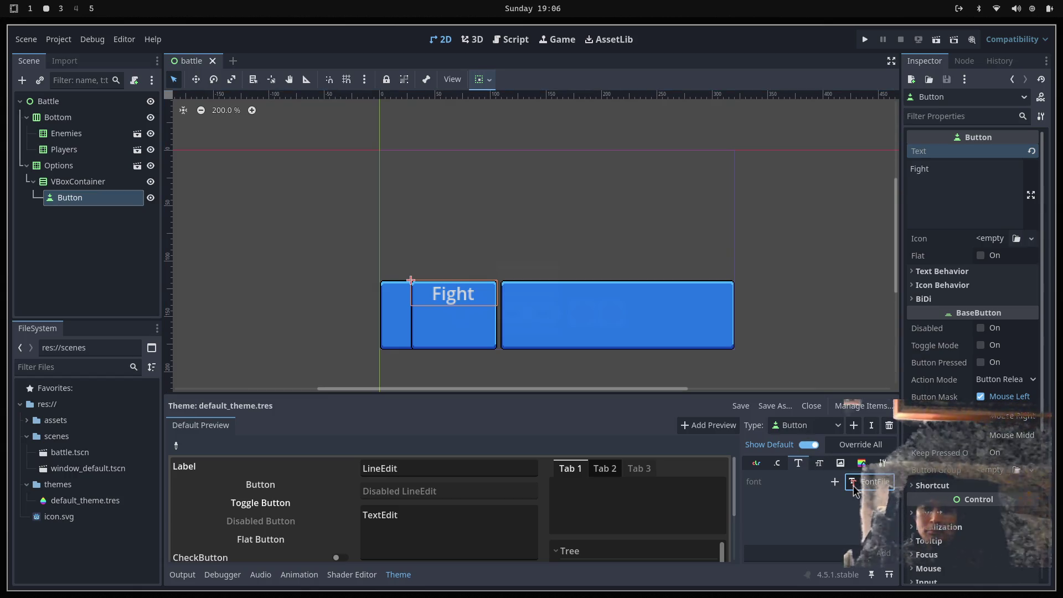
- Add an empty font override for Button in the default theme, then go to the tutorial video
left_click(835, 482)
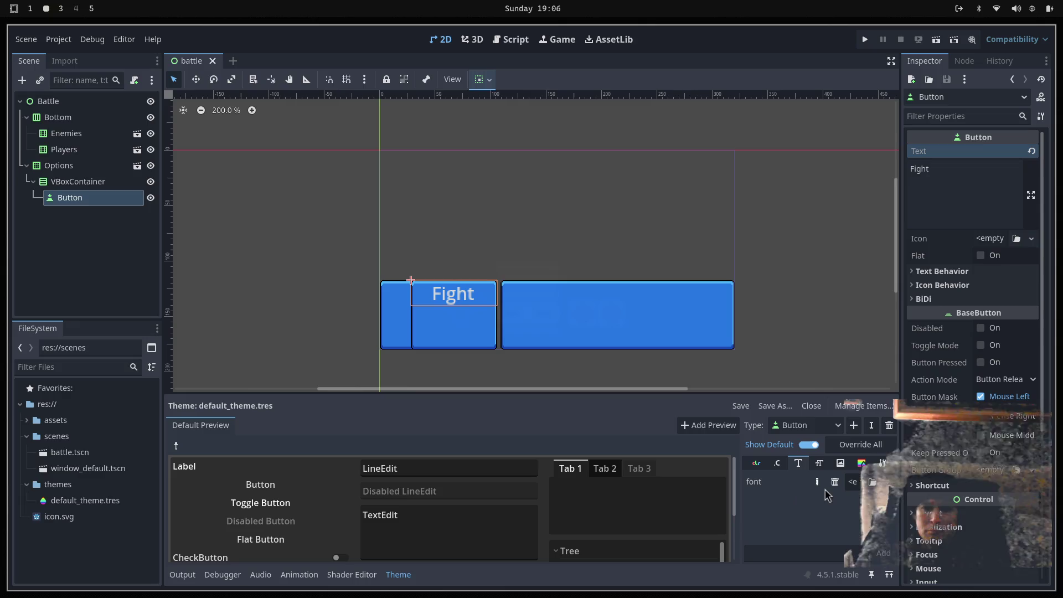
left_click(853, 481)
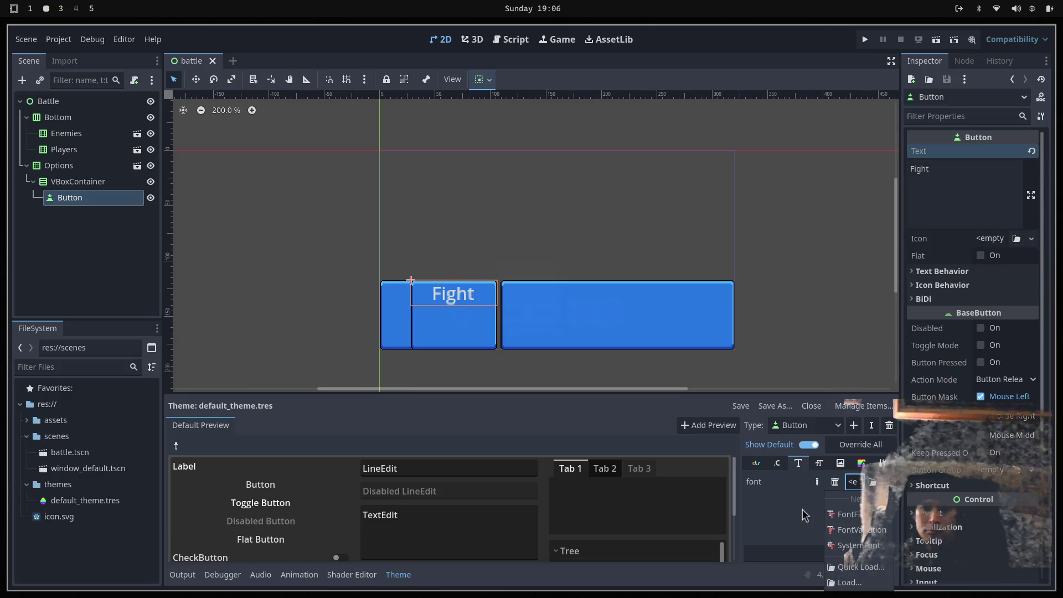
left_click(841, 485)
key("super+1")
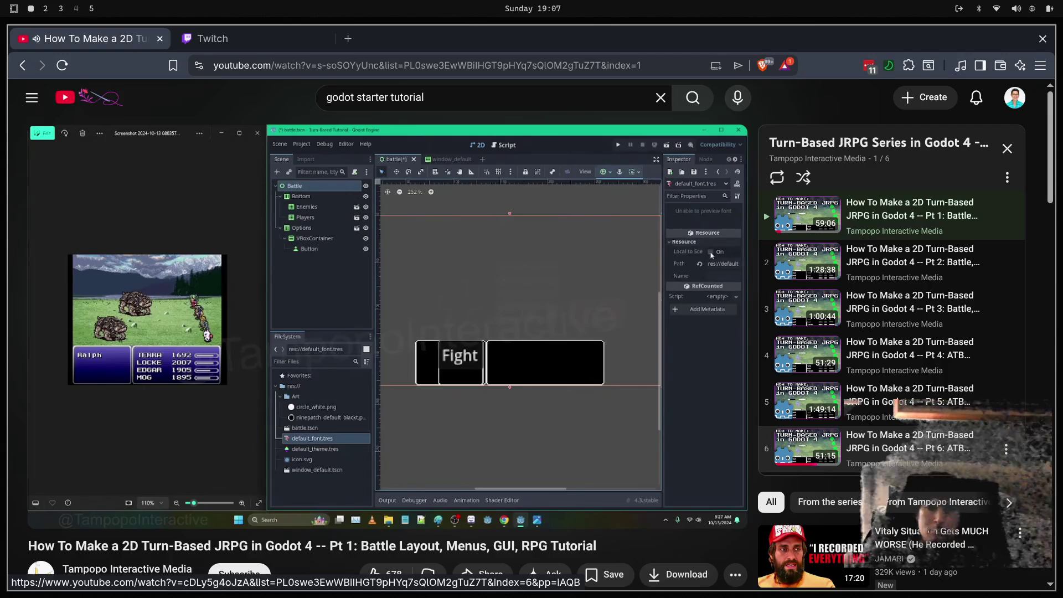
- Skip the fullscreen tutorial forward past the font setup section
key("super+2")
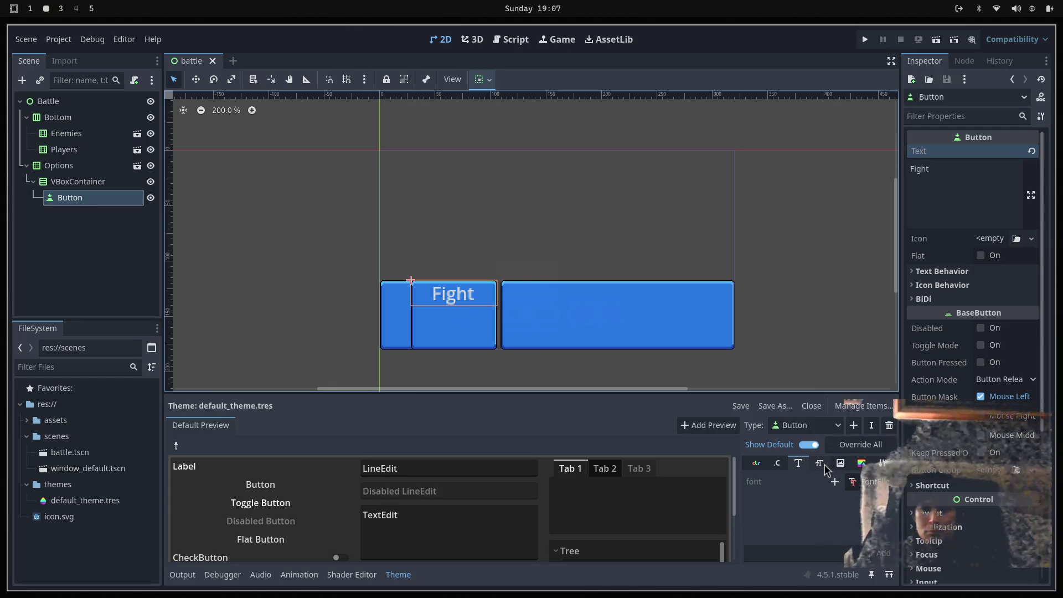
key("super+1")
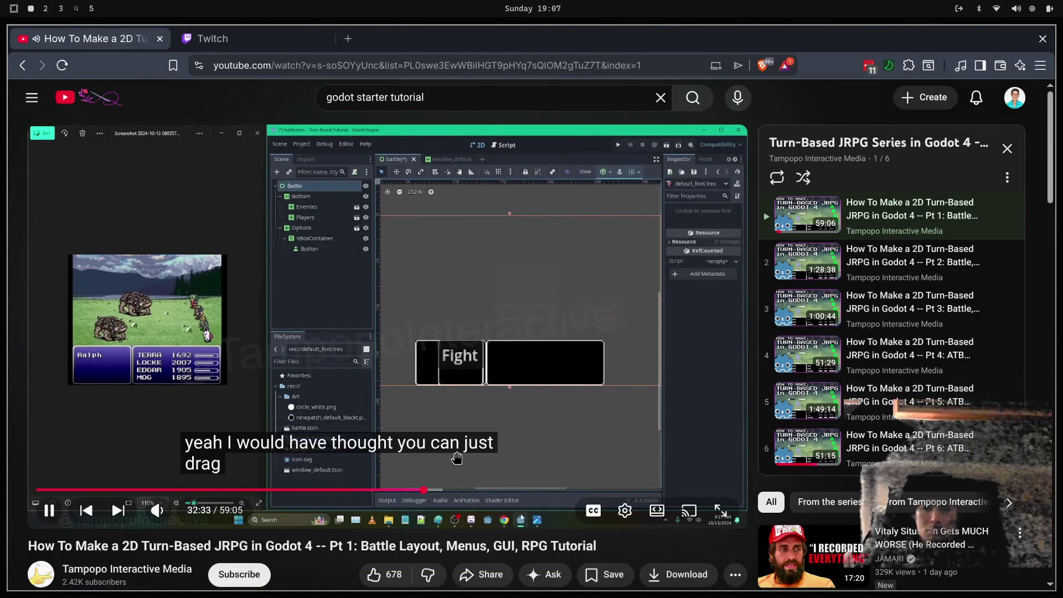
key("Right")
key("Right")
key("Right")
key("Right")
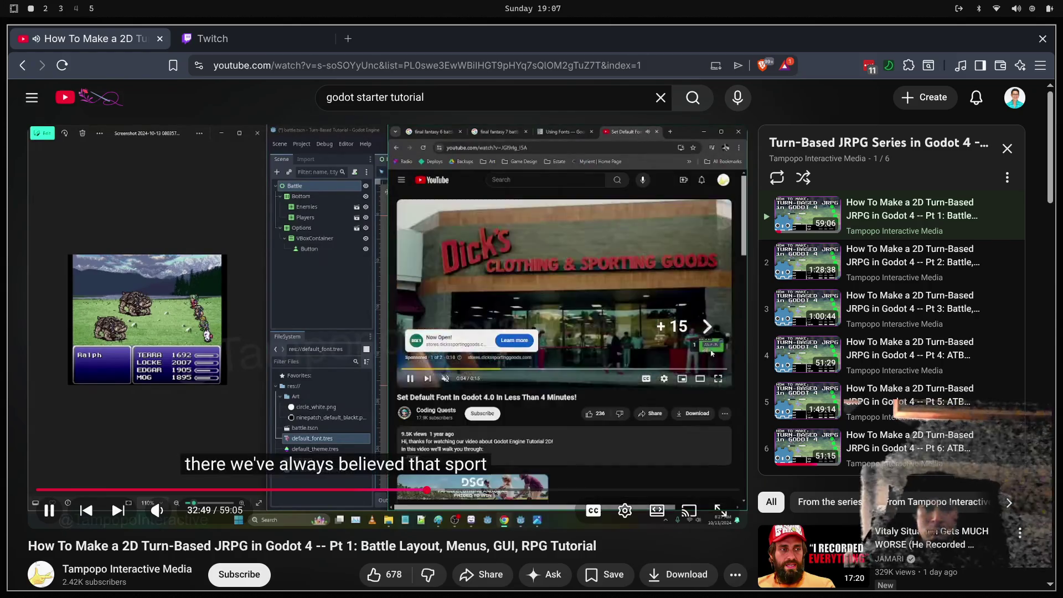
key("Right")
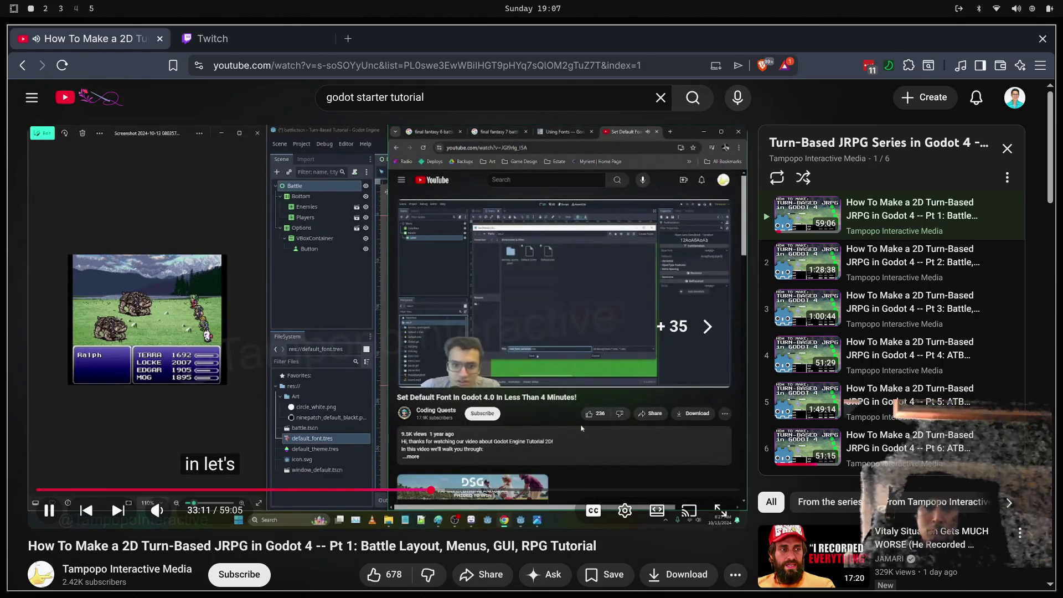
key("f")
key("Right")
key("Right")
key("Right")
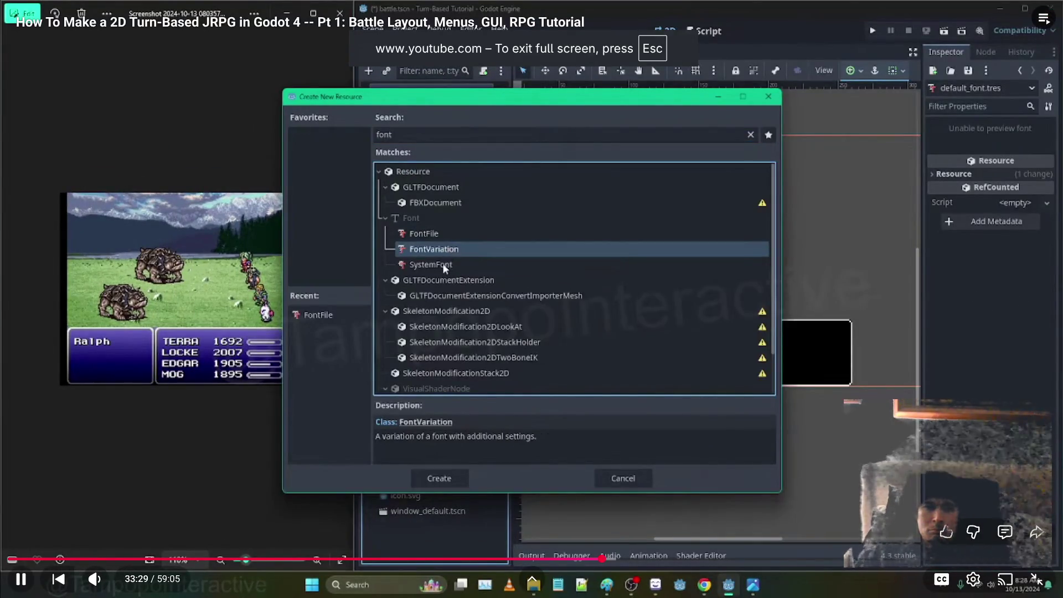
key("Right")
key("Right")
key("Right")
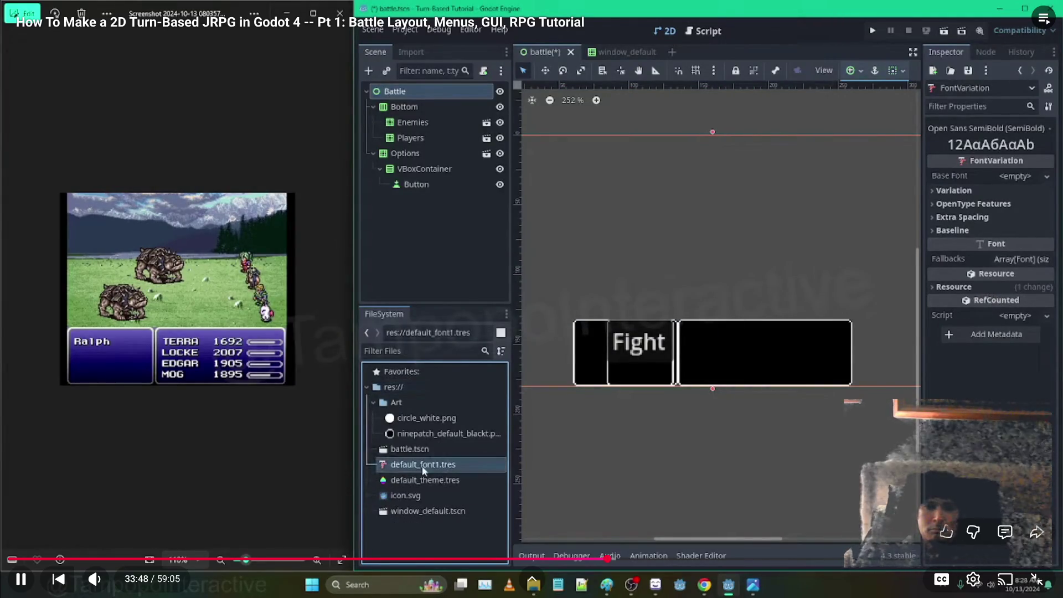
key("Right")
key("Right")
key("Right")
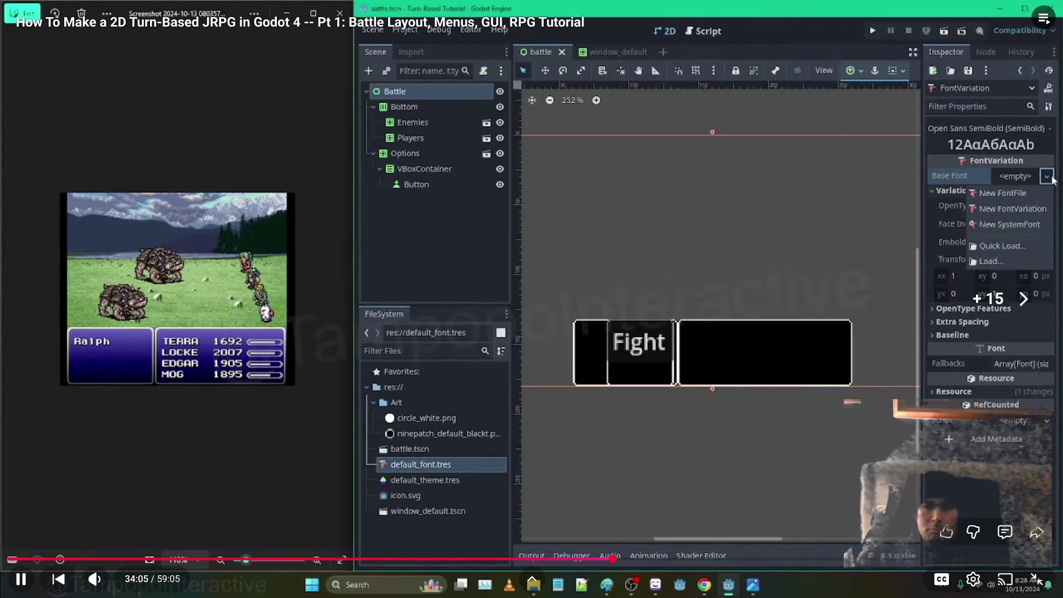
key("Right")
key("Right")
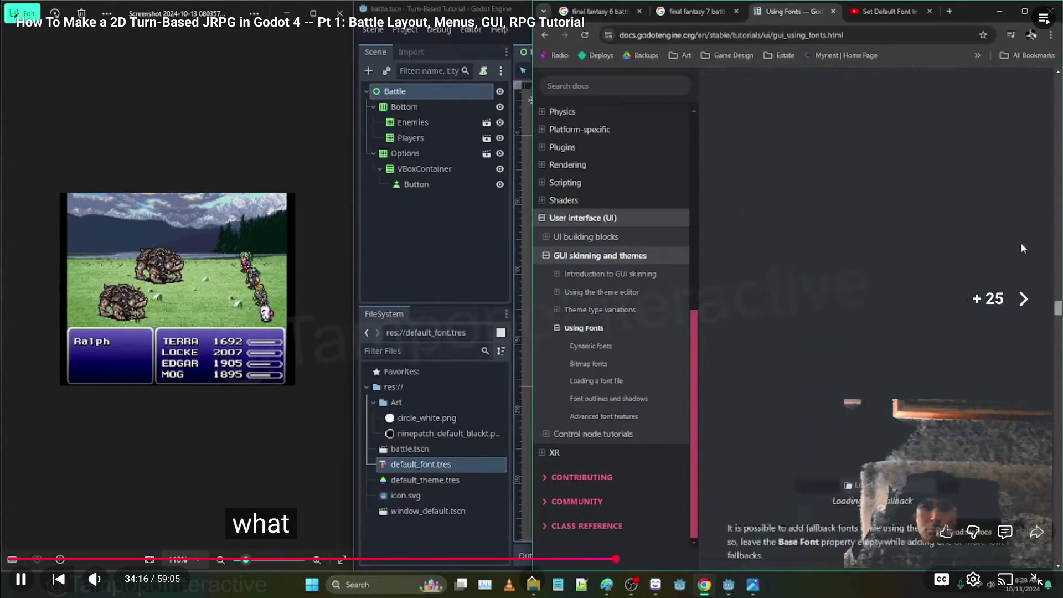
key("Right")
key("Right")
key("Right")
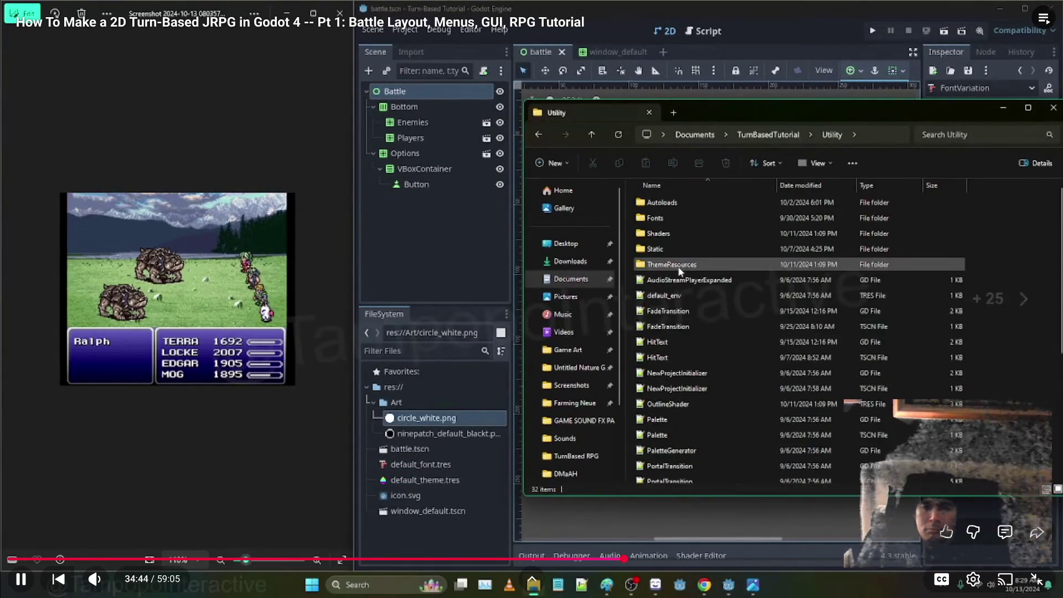
- Keep seeking ahead to the Fight button duplication and pause the video at 36:55
key("Right")
key("Right")
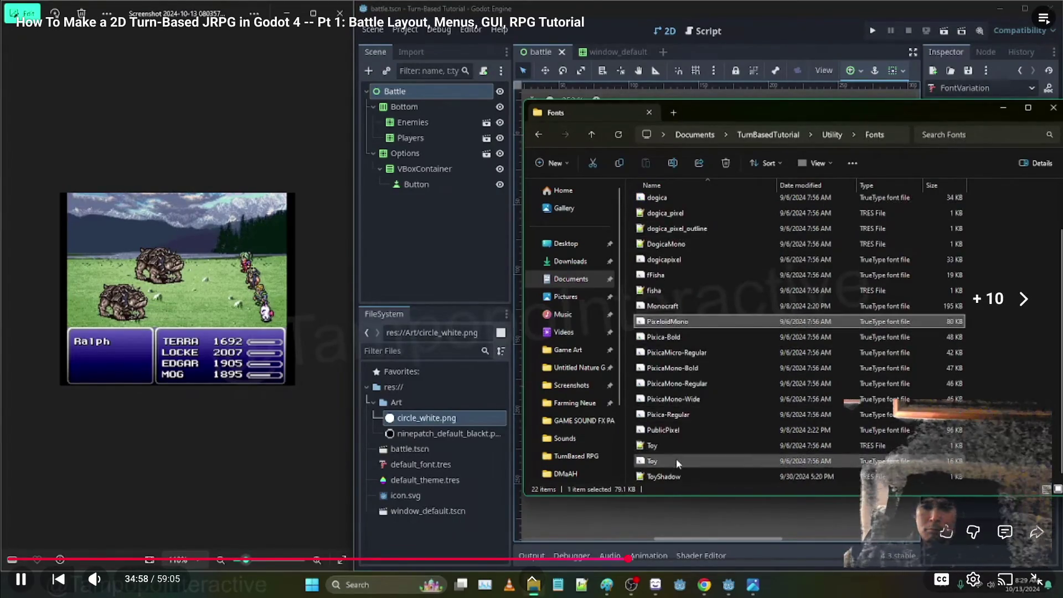
key("Right")
key("Right")
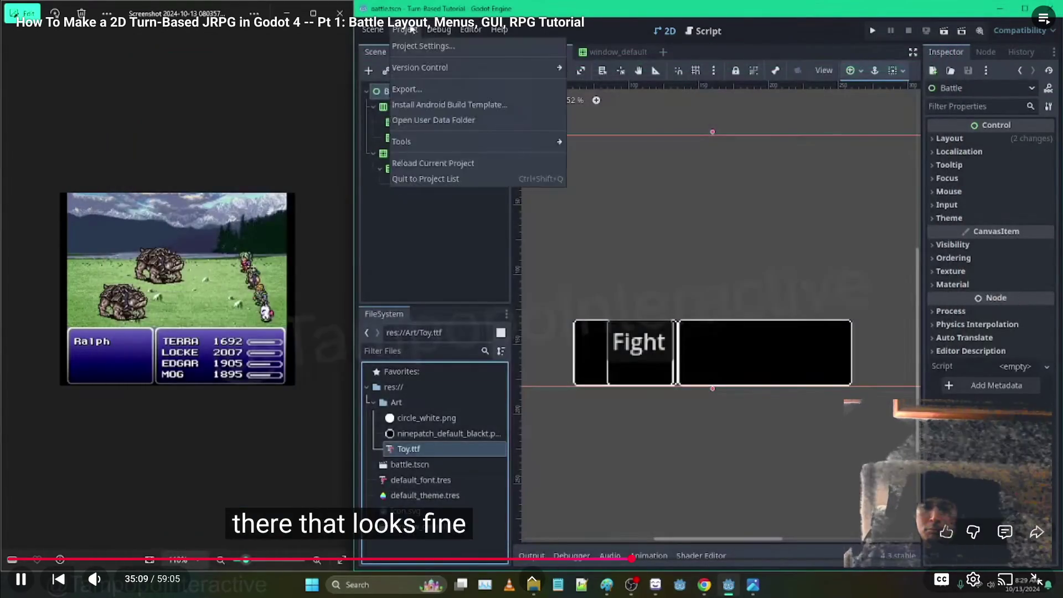
key("Right")
key("Right")
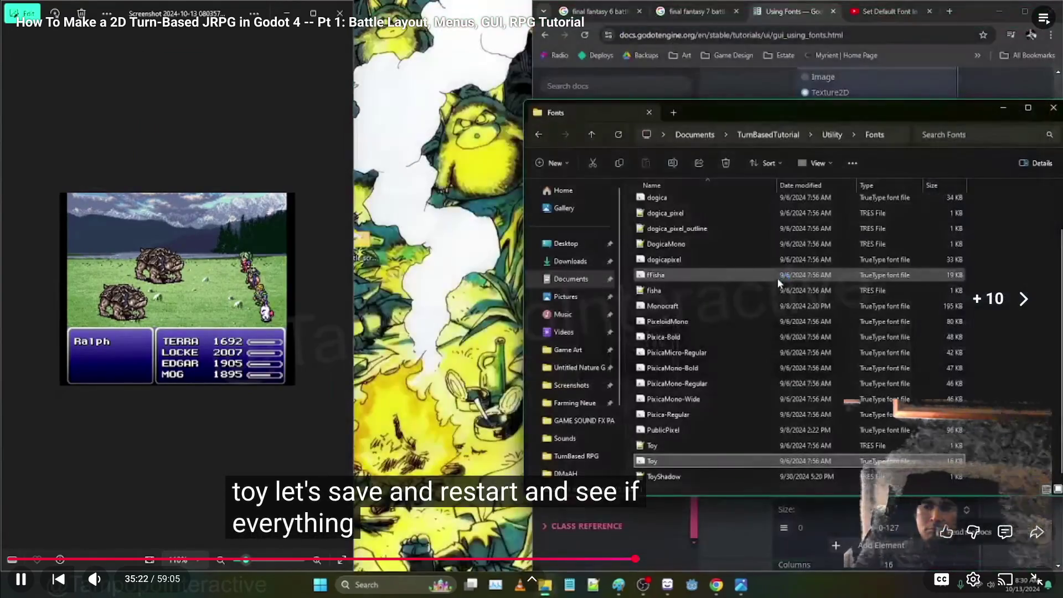
key("Right")
key("Right")
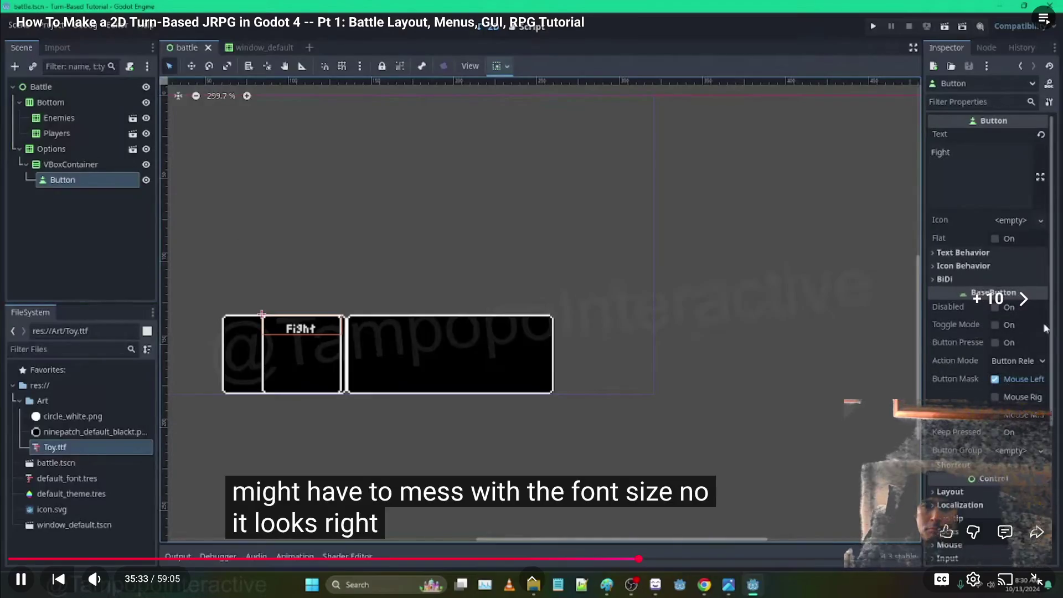
key("Right")
key("Right")
key("Right")
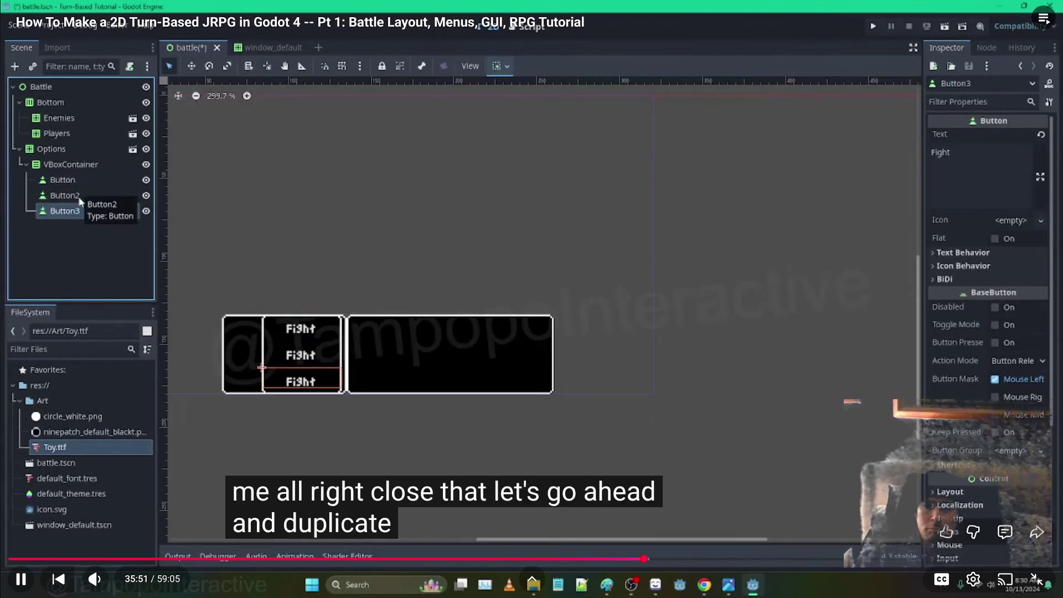
key("Right")
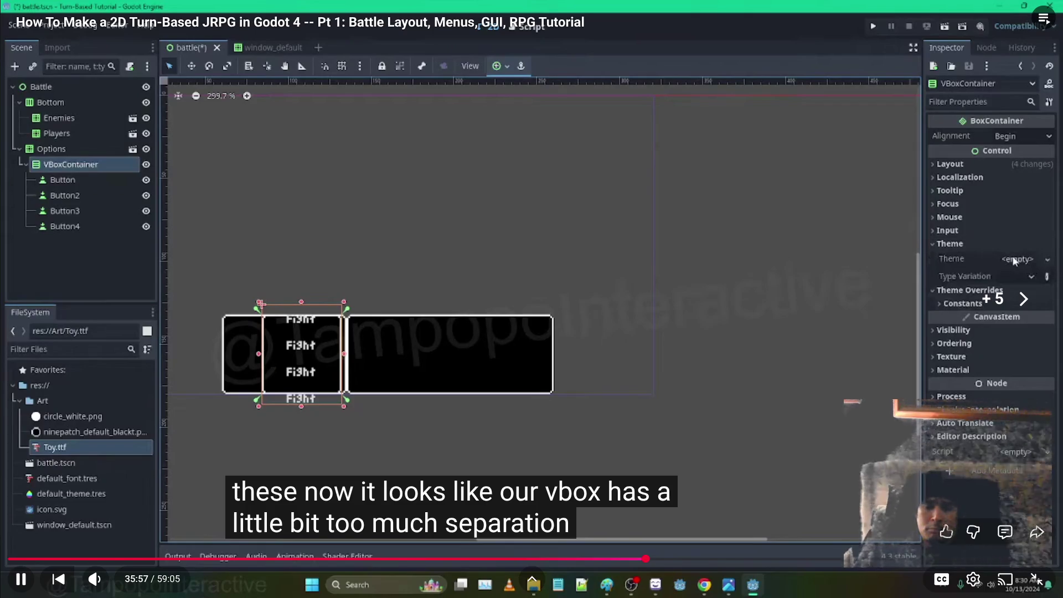
key("Right")
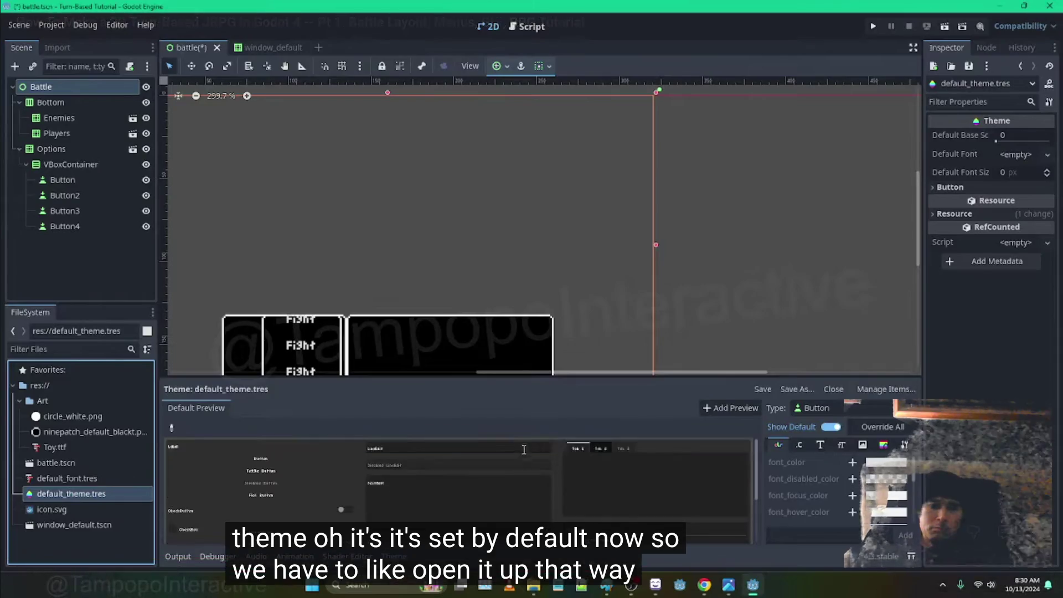
key("Right")
key("Right")
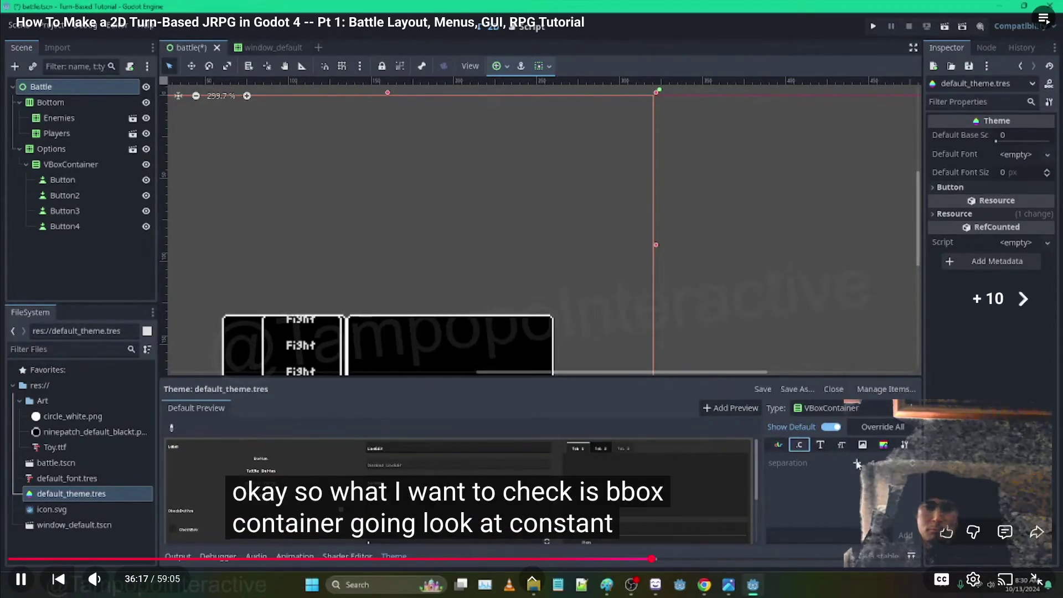
key("Right")
key("Right")
key("Right")
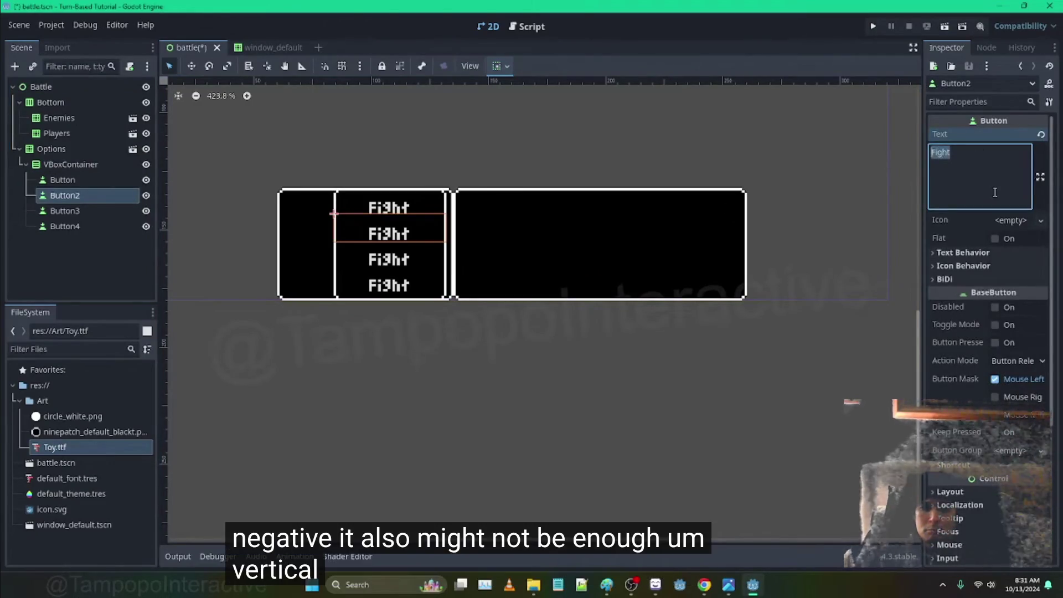
left_click(370, 422)
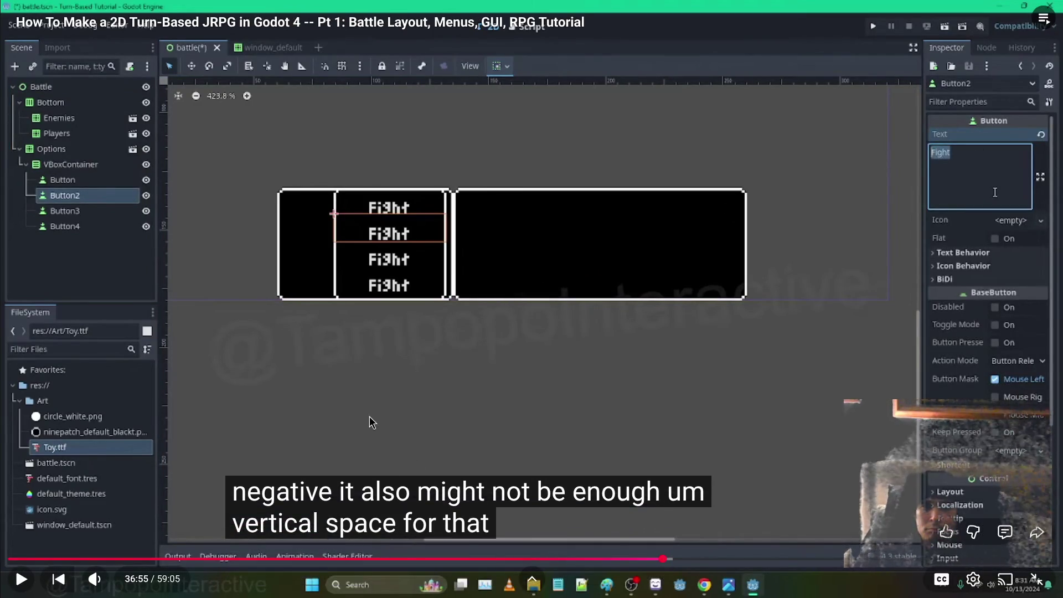
key("super+2")
- Duplicate the Fight button into Button2–Button4 and show Button4's Text Behavior settings
left_click(112, 199)
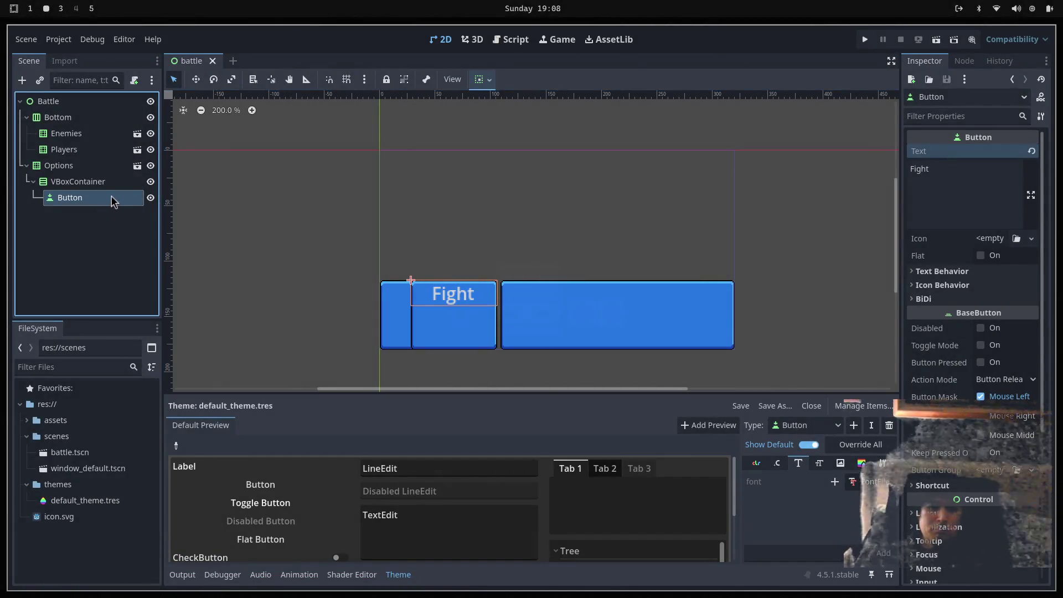
key("ctrl+d")
key("ctrl+d")
key("ctrl+d")
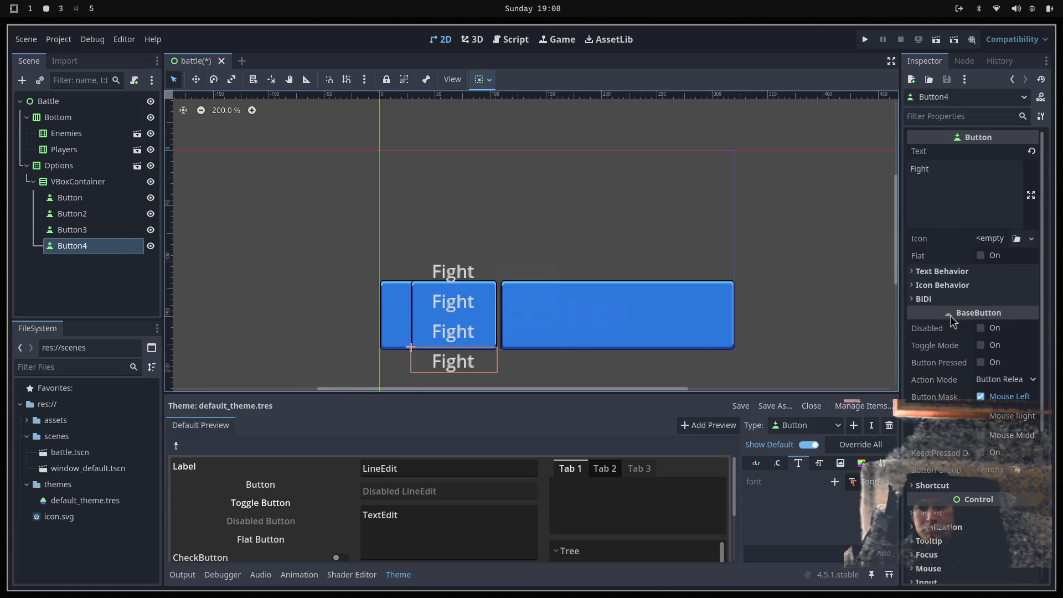
left_click(955, 273)
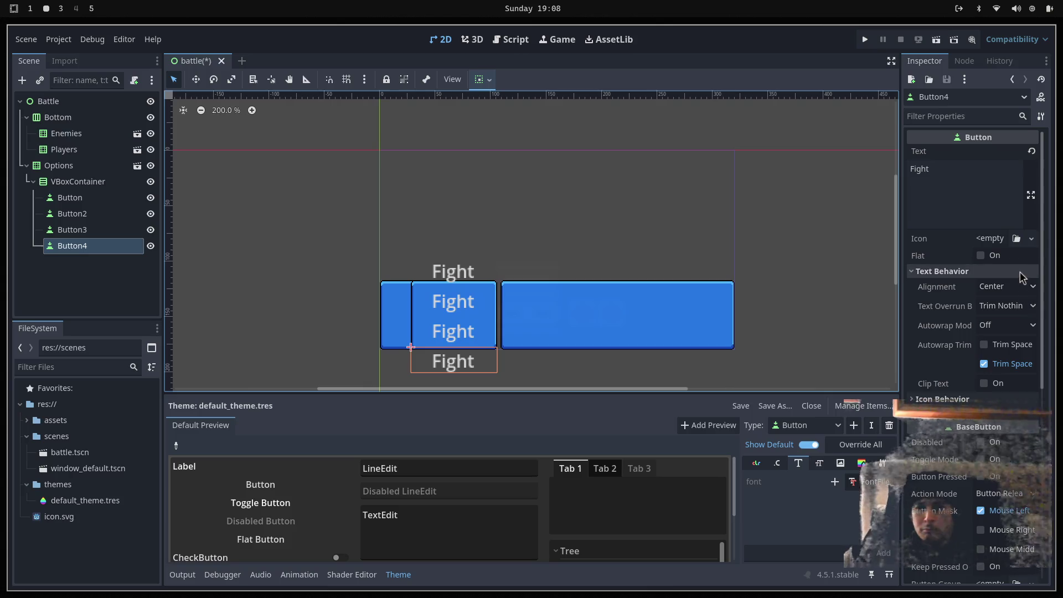
- Turn on Clip Text for Button4, leaving text overrun at Trim Nothing
left_click(1016, 309)
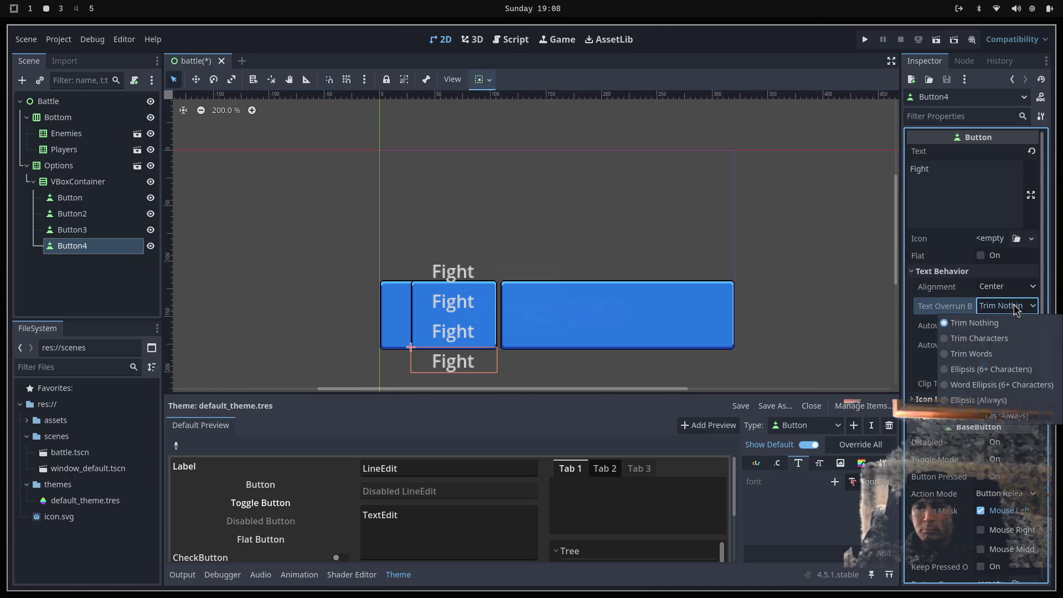
left_click(1015, 309)
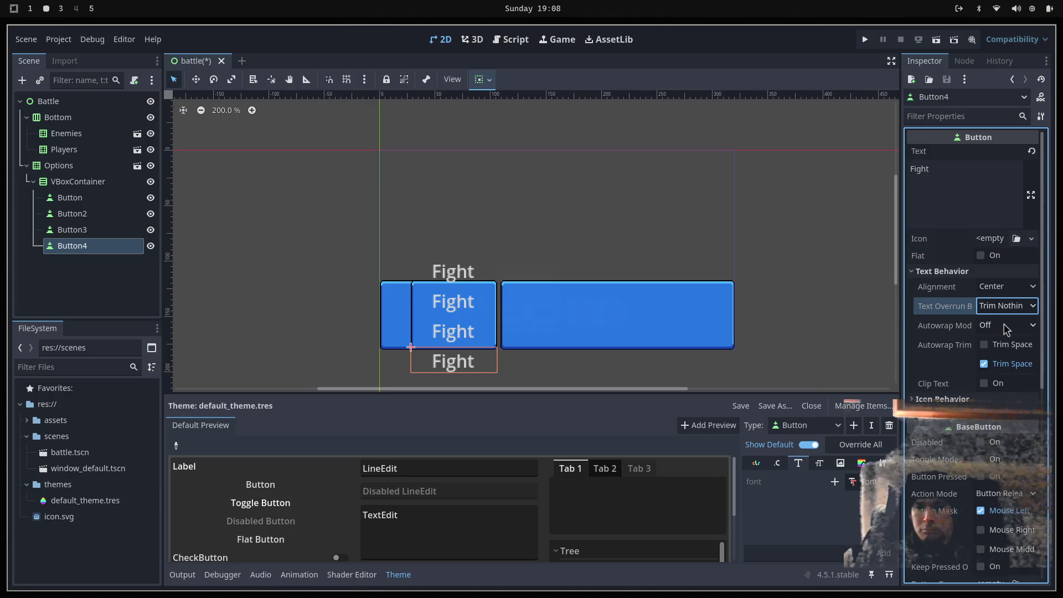
left_click(994, 350)
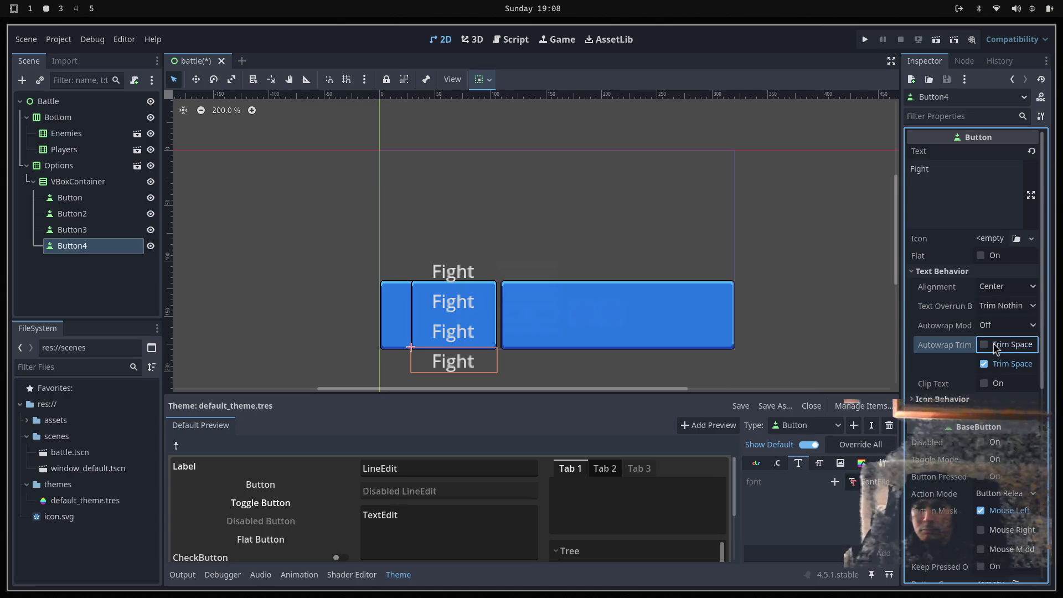
left_click(990, 384)
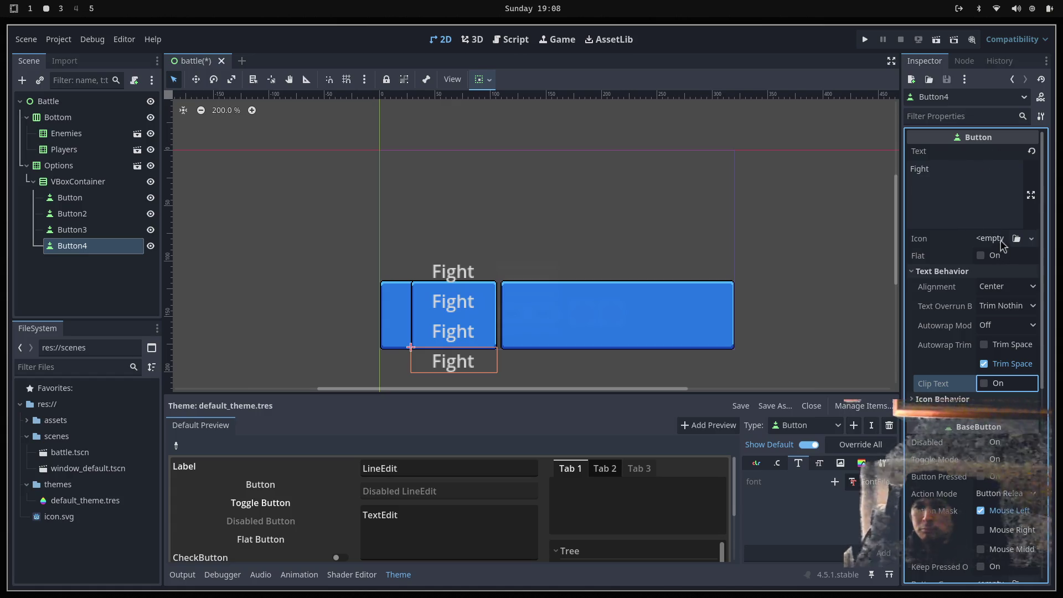
- Look through Button4's theme overrides and bidirectional text settings in the Inspector
scroll(971, 356, "down", 5)
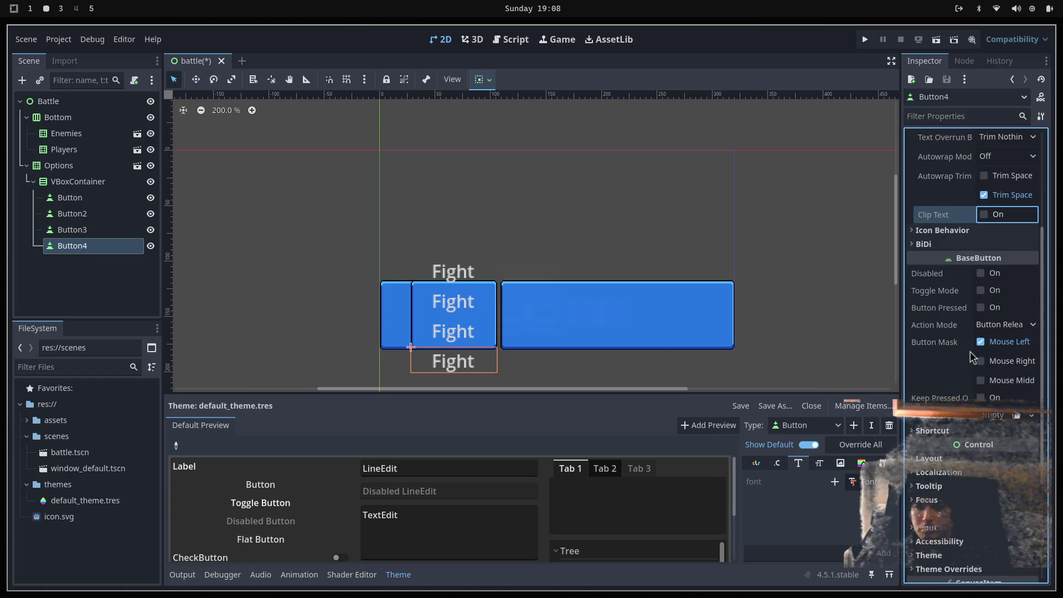
scroll(951, 373, "down", 3)
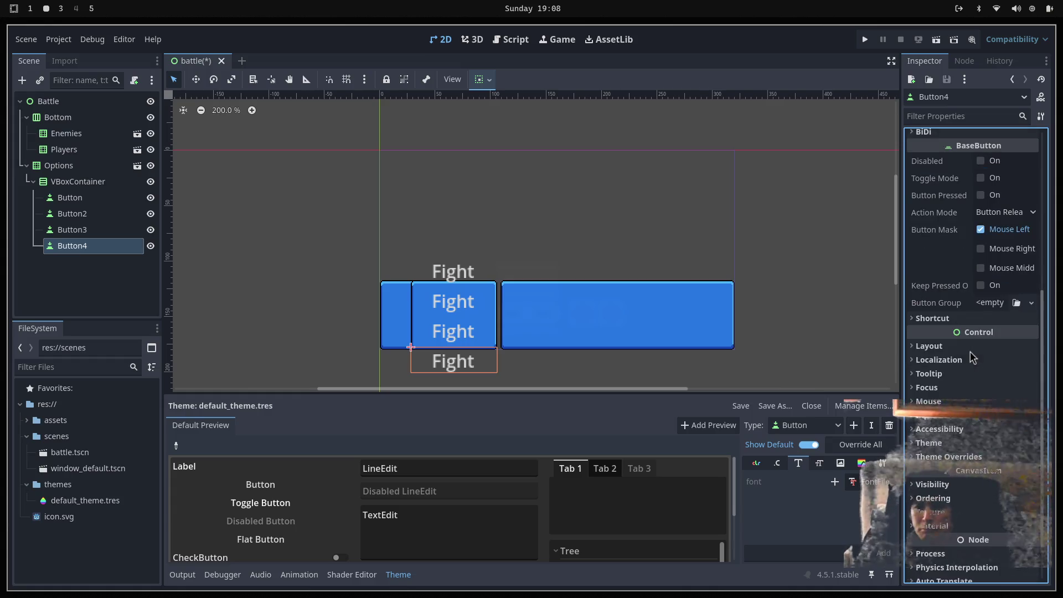
scroll(950, 376, "down", 2)
left_click(945, 386)
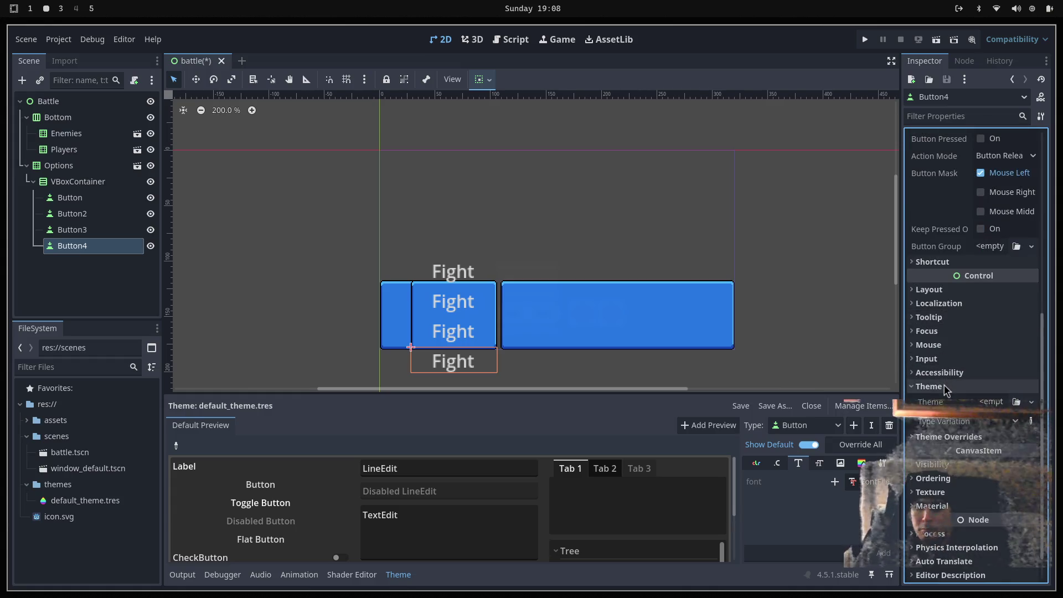
scroll(945, 389, "down", 1)
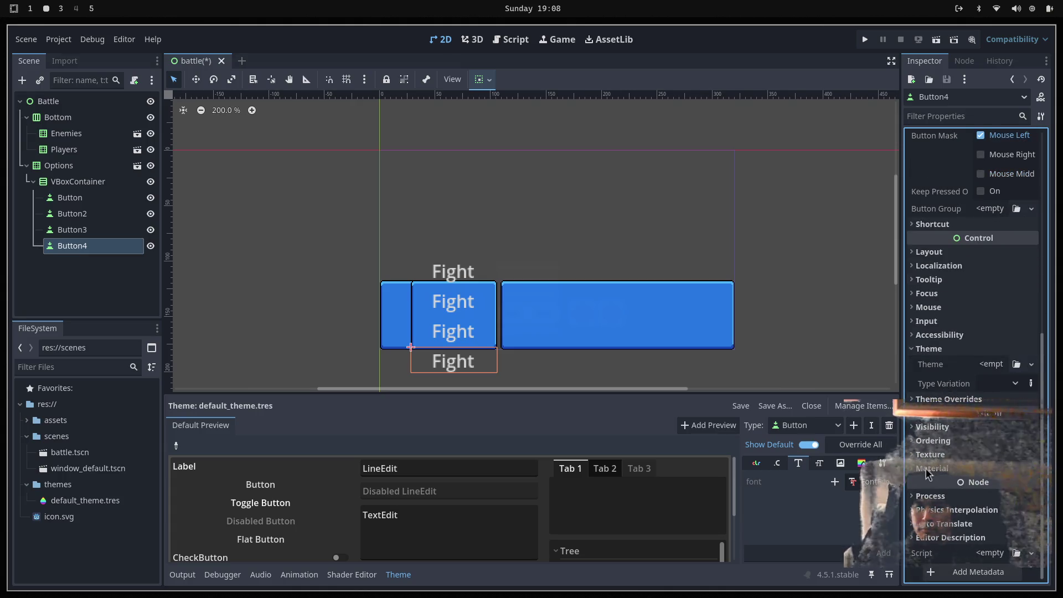
scroll(941, 442, "up", 10)
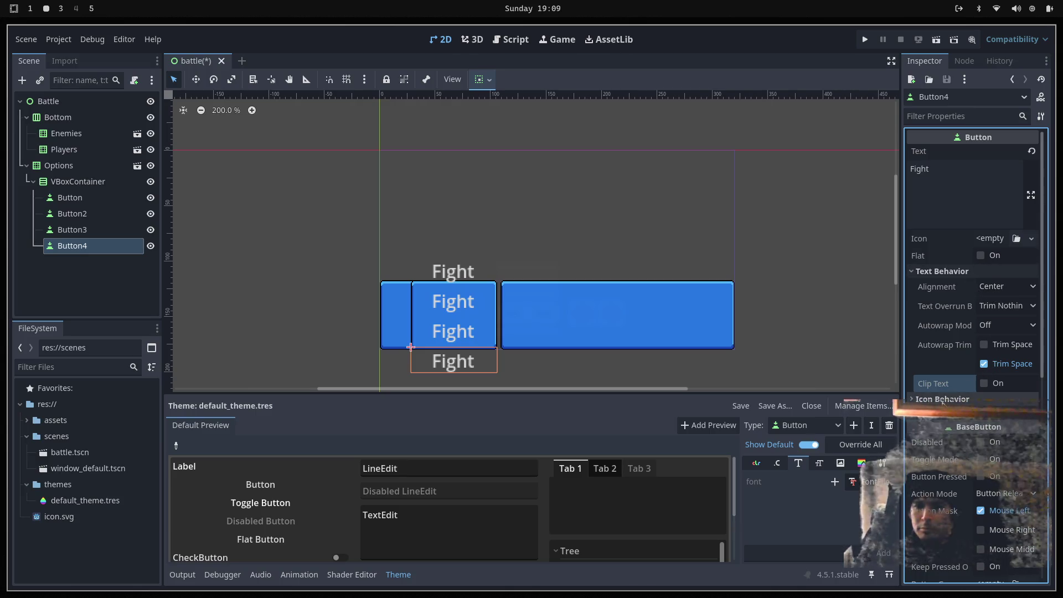
left_click(940, 417)
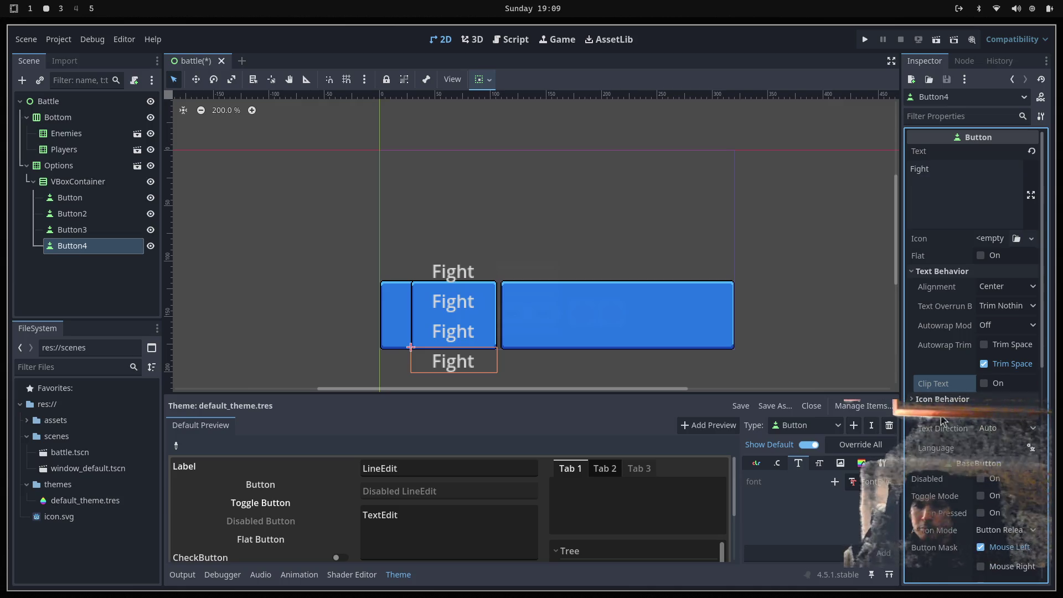
left_click(940, 417)
scroll(940, 417, "down", 2)
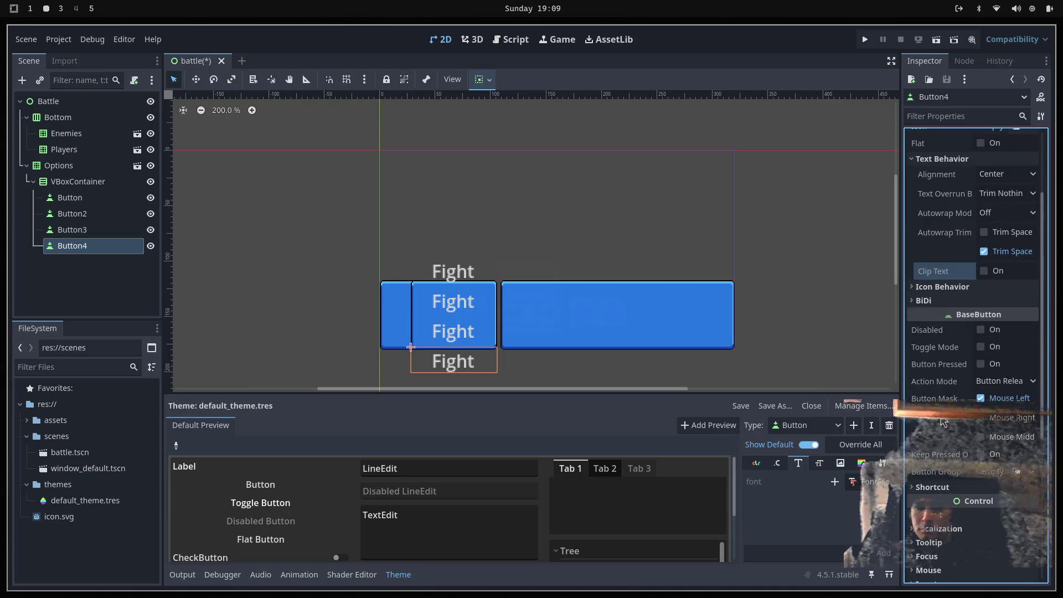
- Select the top Fight button and show its Text Behavior properties
left_click(456, 266)
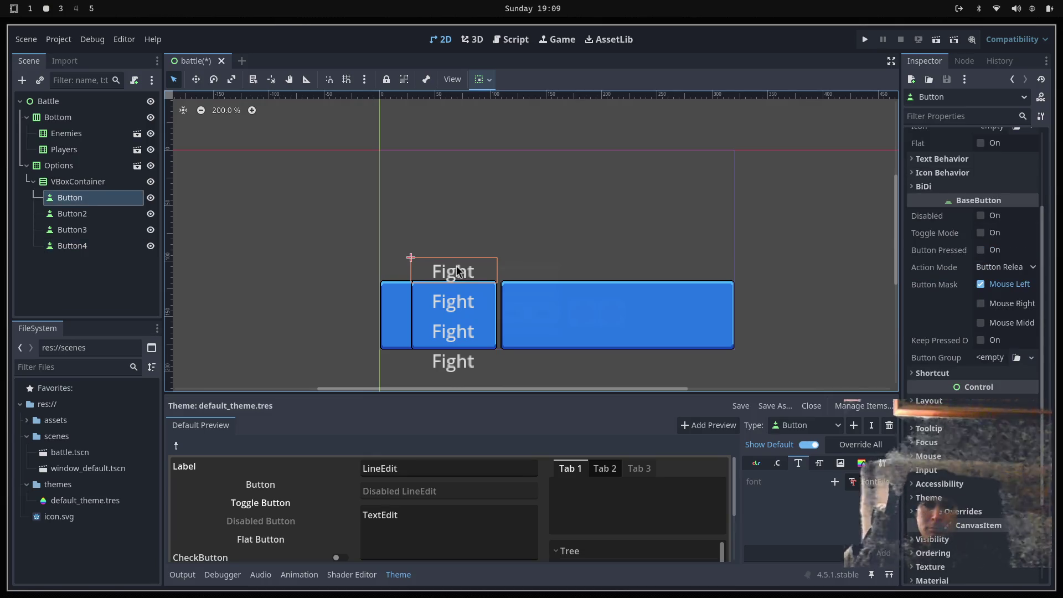
scroll(950, 293, "up", 2)
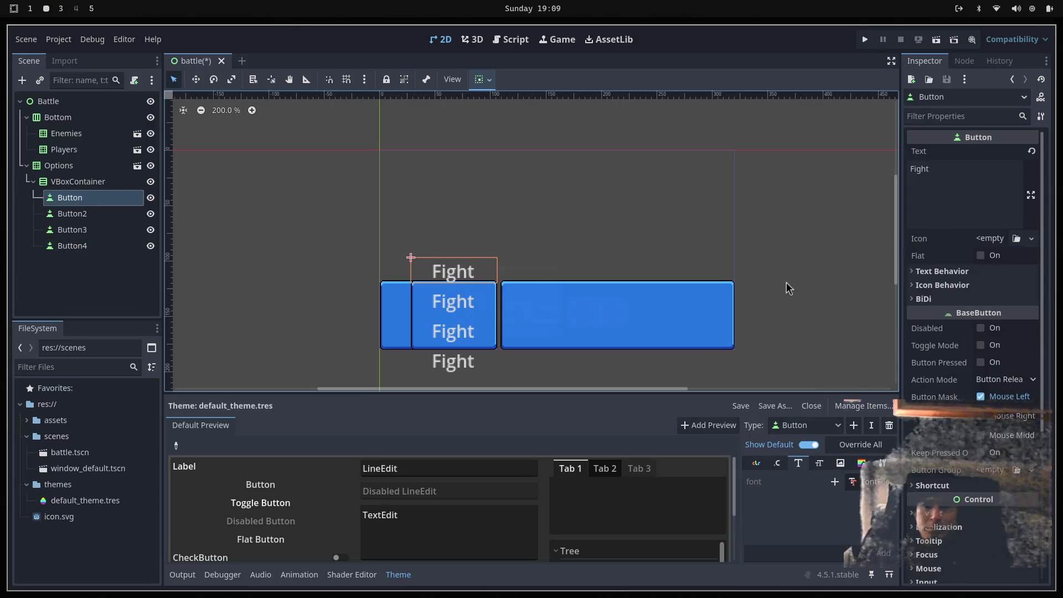
left_click(978, 272)
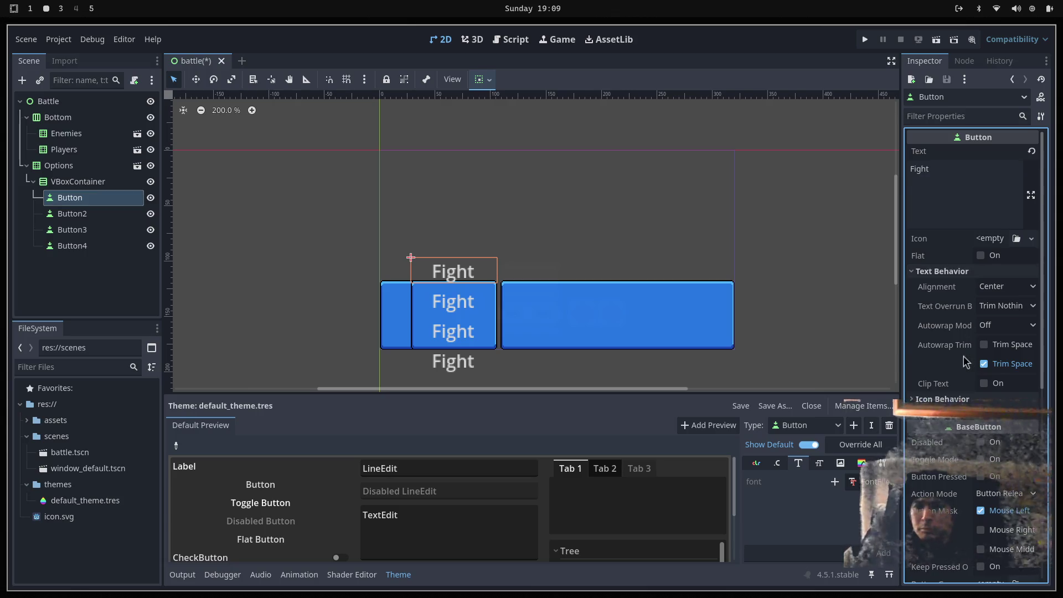
scroll(963, 361, "down", 4)
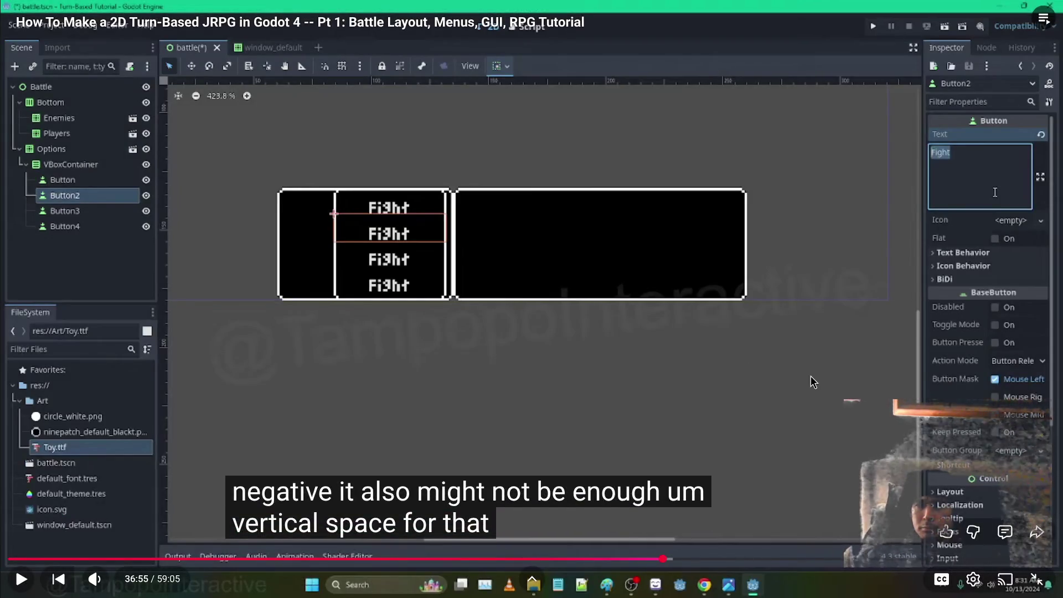
- Rewind the tutorial to about 36:25, where the VBoxContainer separation is added, and pause it
key("Left")
key("Left")
key("Left")
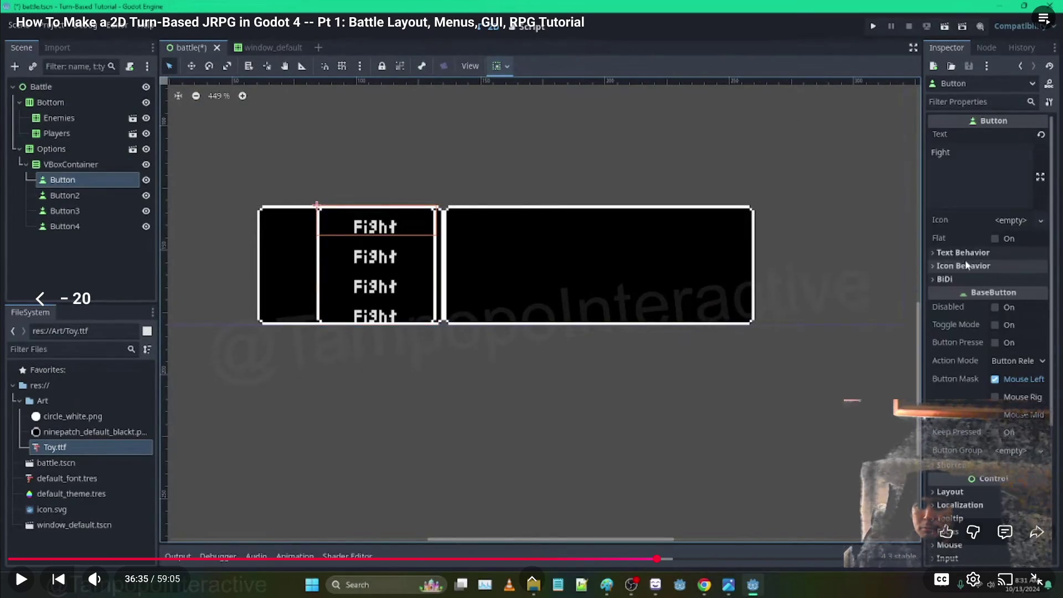
key("Left")
key("Left")
key("Left")
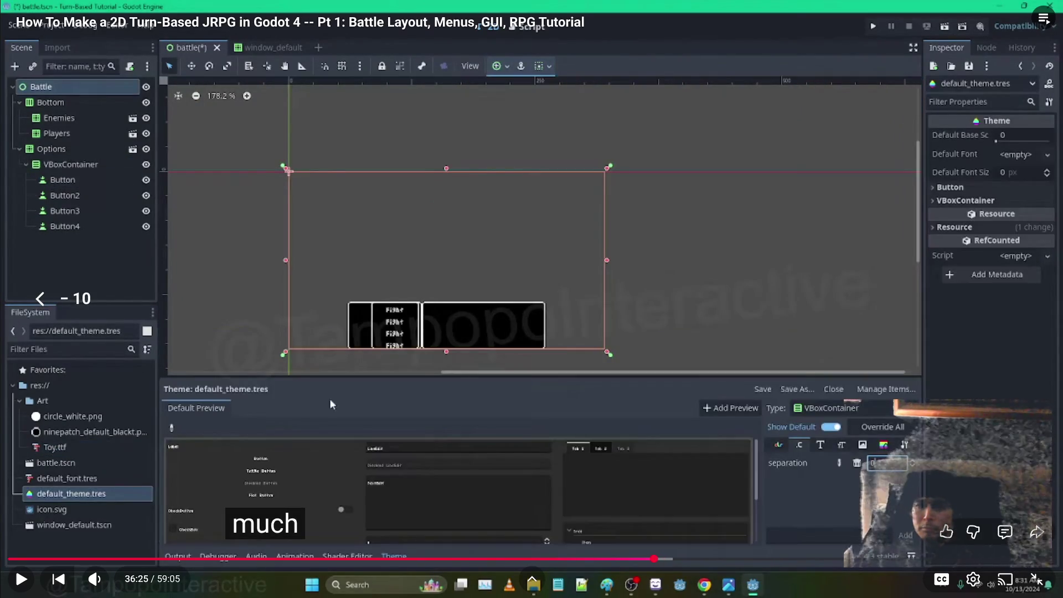
key("k")
key("Left")
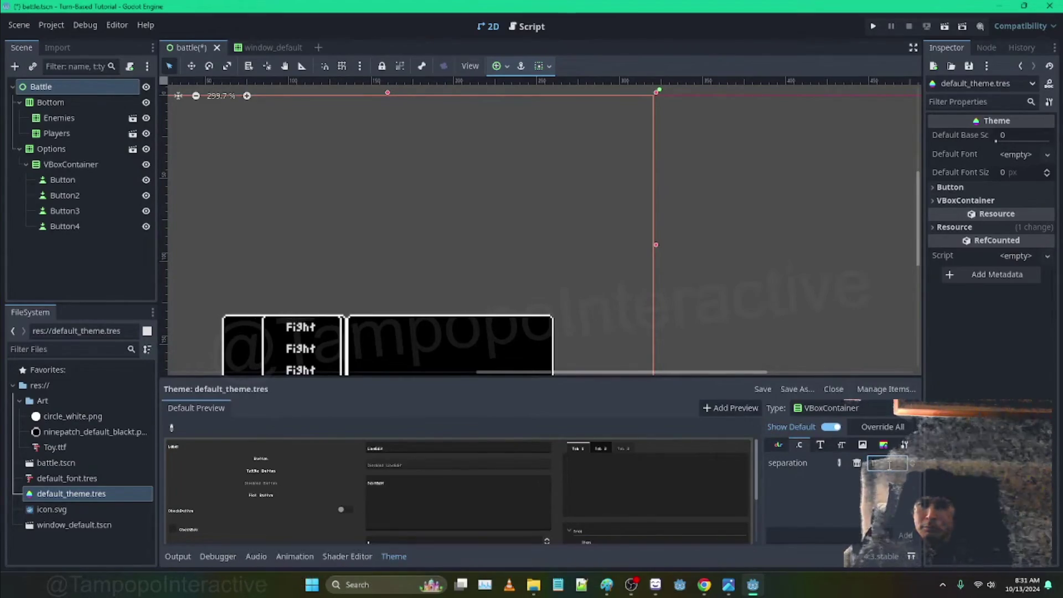
scroll(535, 288, "down", 3)
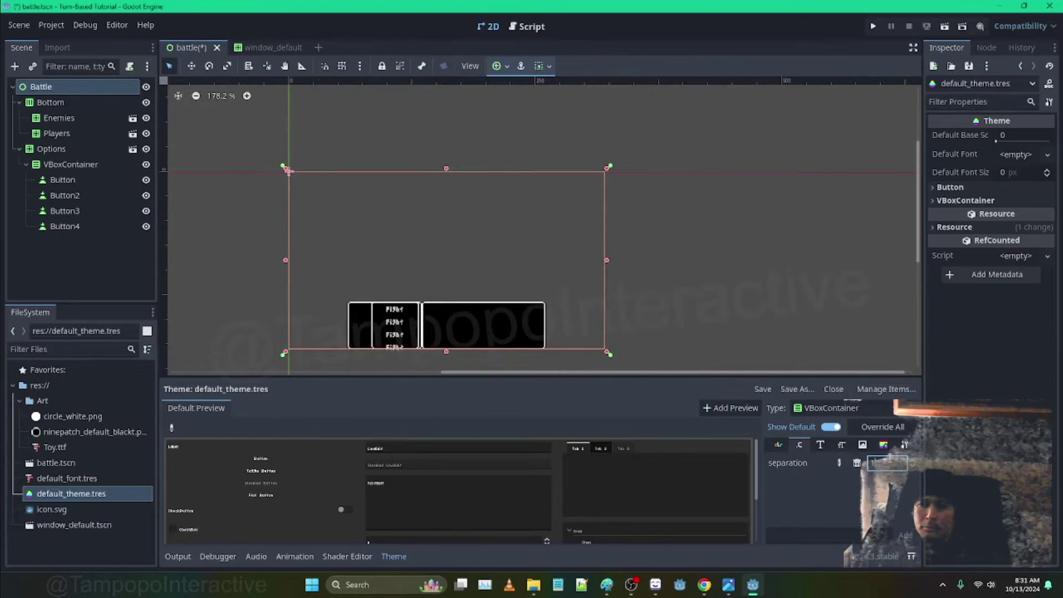
left_click(408, 326)
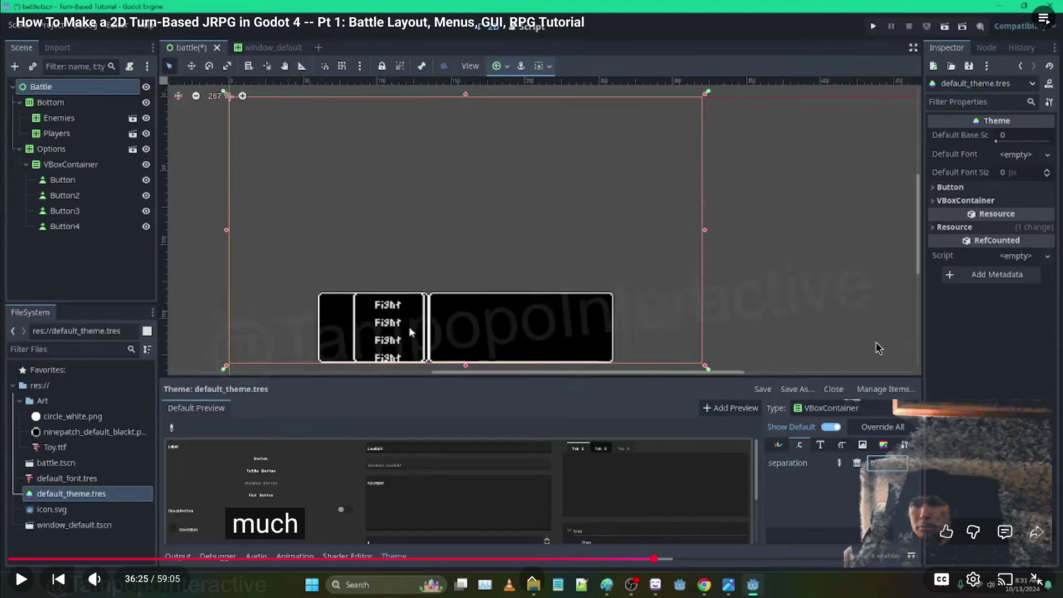
key("super+2")
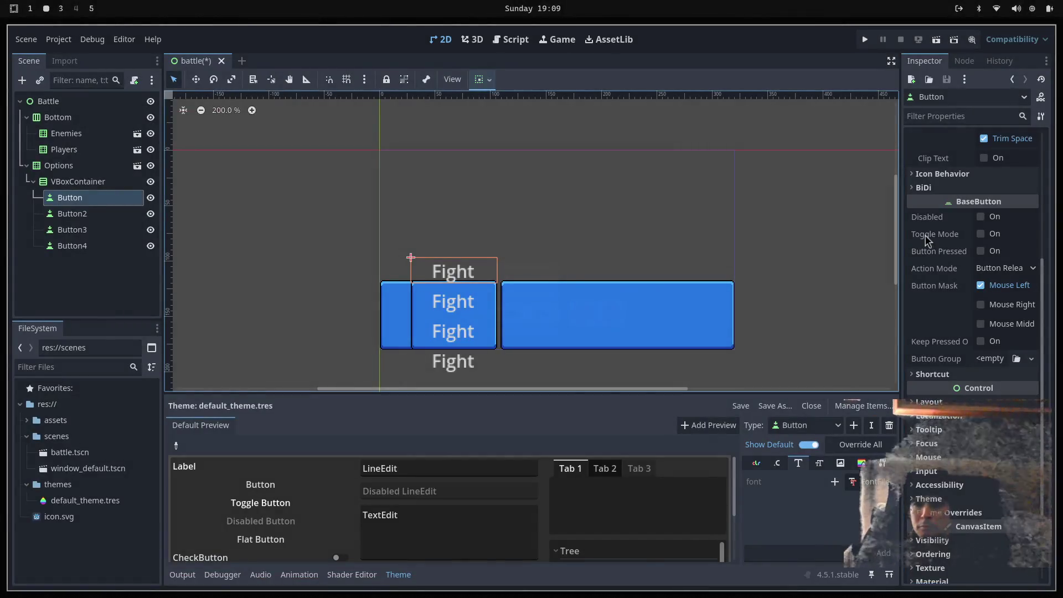
- Open default_theme.tres in the Inspector and begin editing its Default Font Size
left_click(1024, 98)
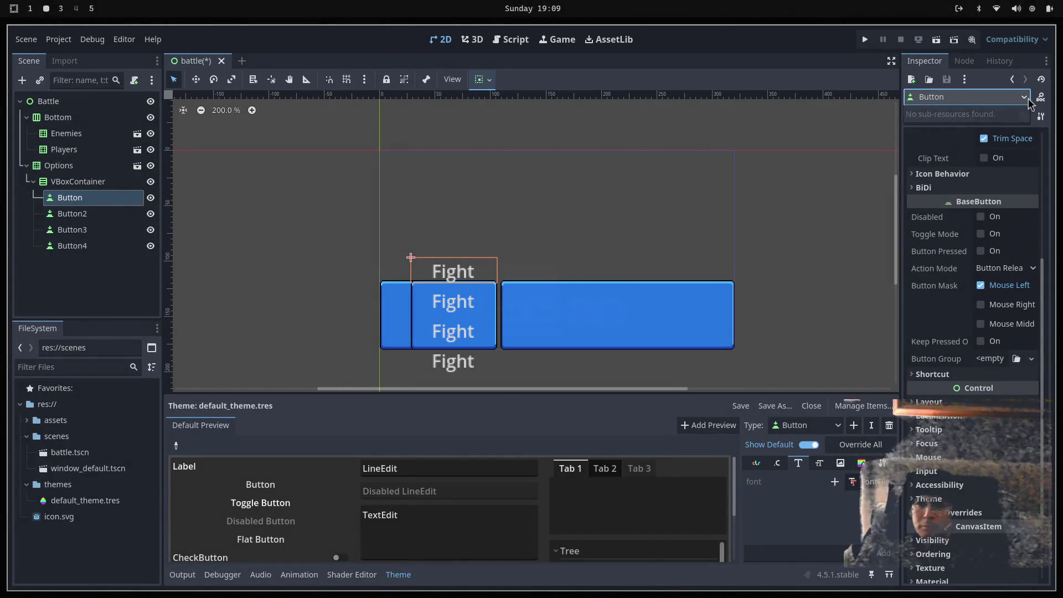
left_click(1028, 104)
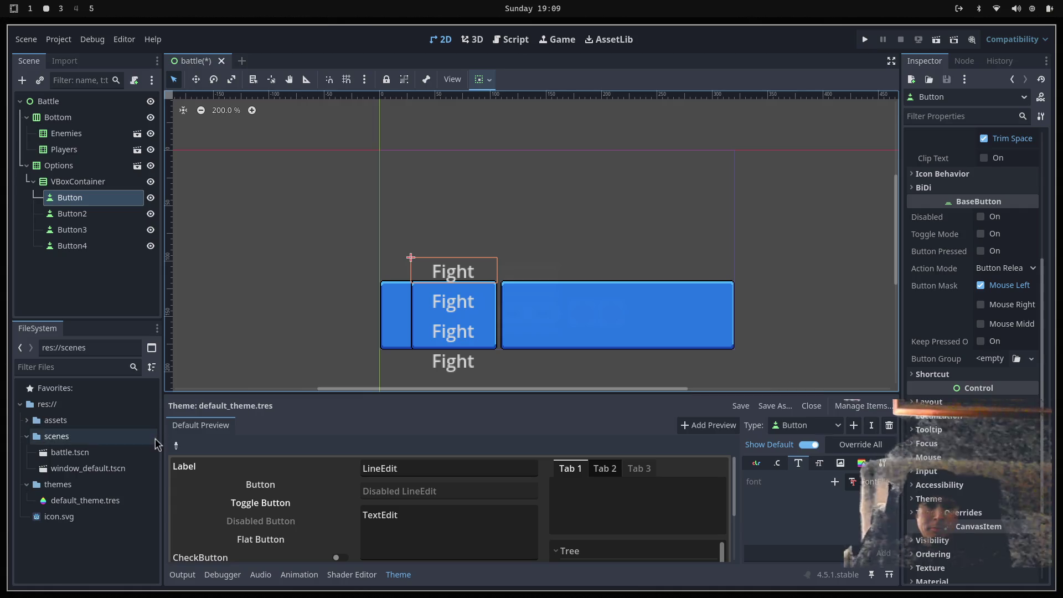
left_click(95, 501)
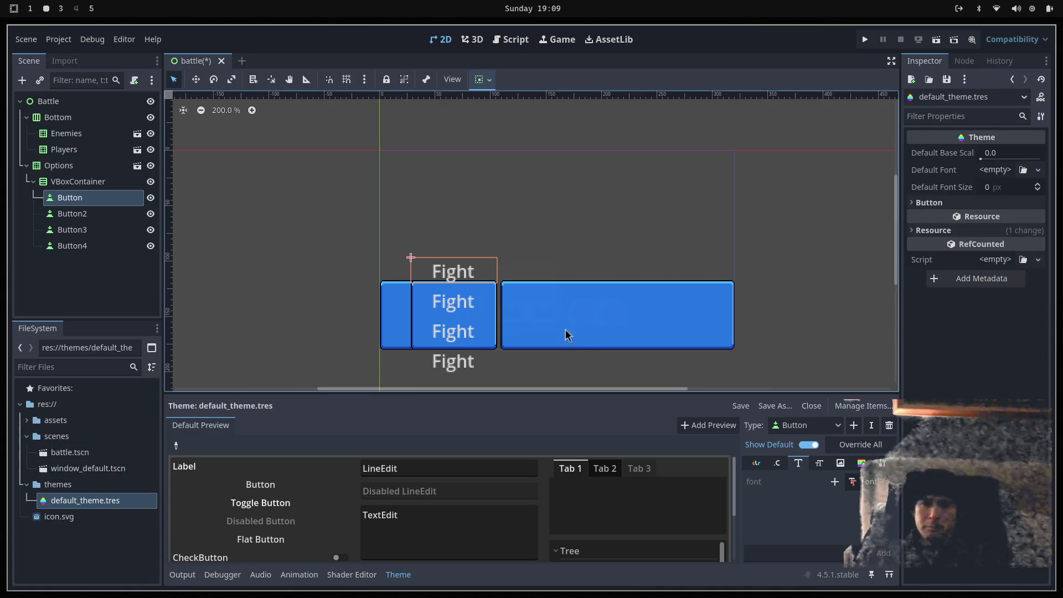
left_click(1006, 191)
- Try Default Font Size values 1, 8, 9 and 10, settling on 11 px
key("BackSpace")
type("1")
key("Return")
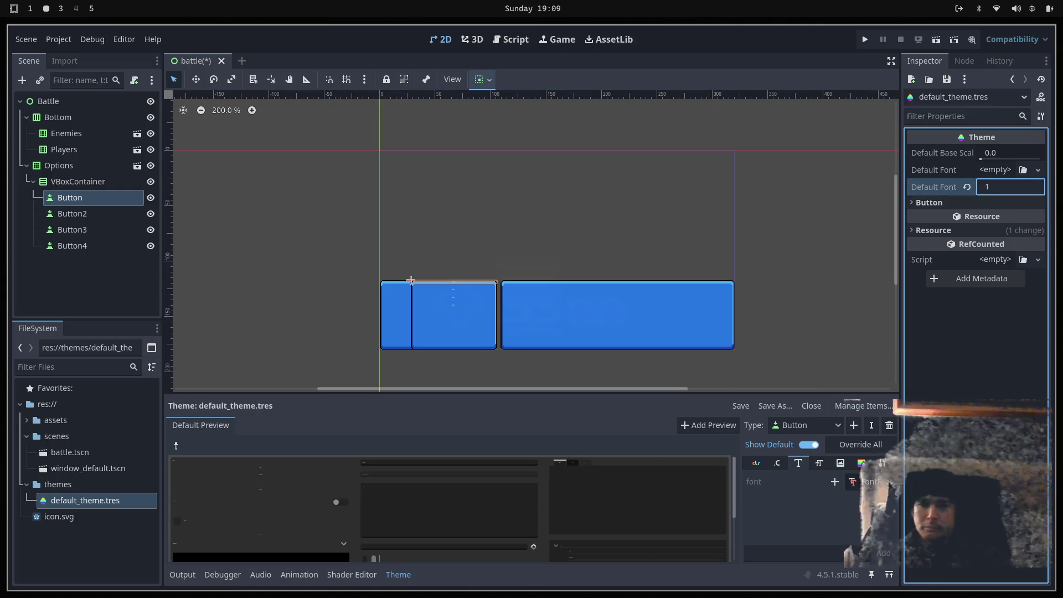
type("8")
key("Return")
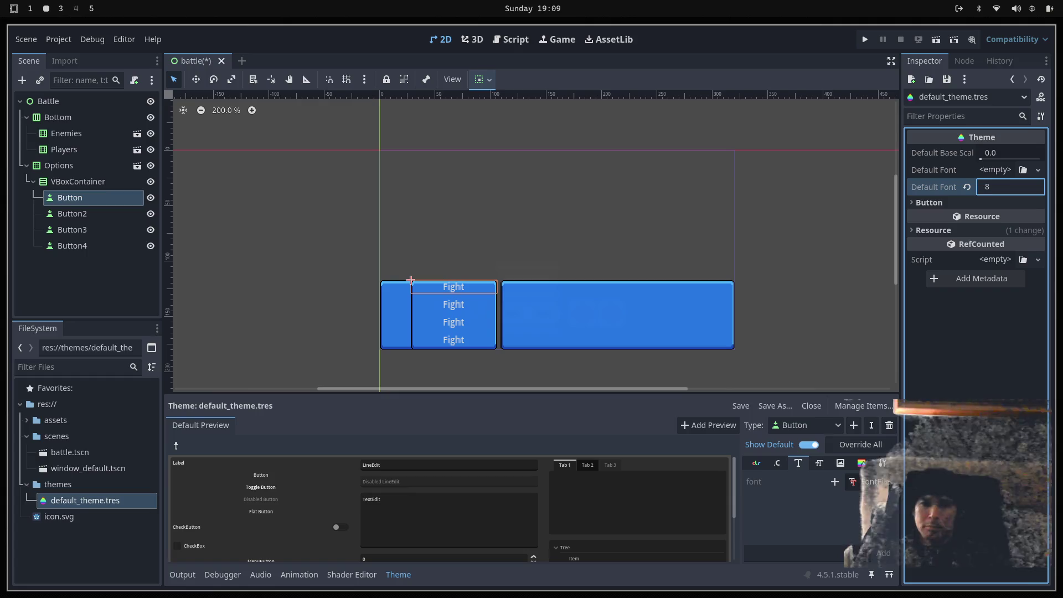
type("9")
key("Return")
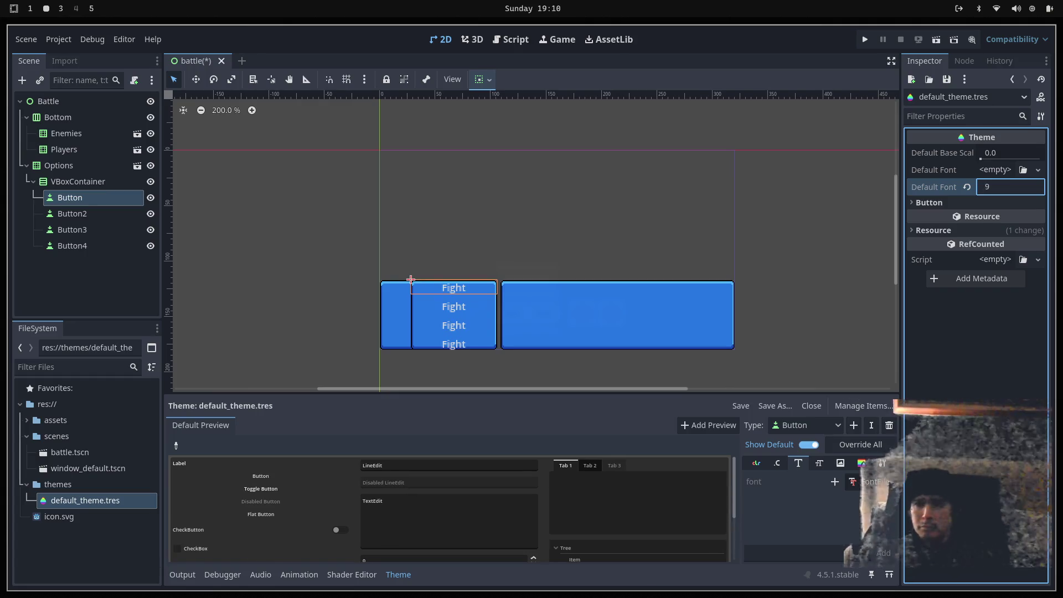
type("10")
key("Return")
type("11")
key("Return")
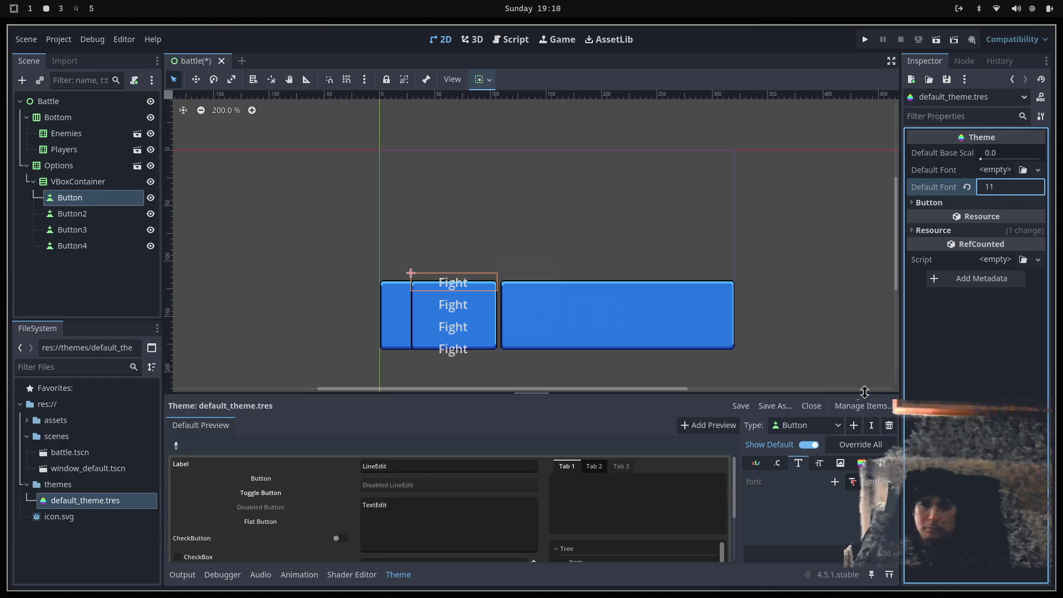
left_click(808, 425)
left_click(813, 449)
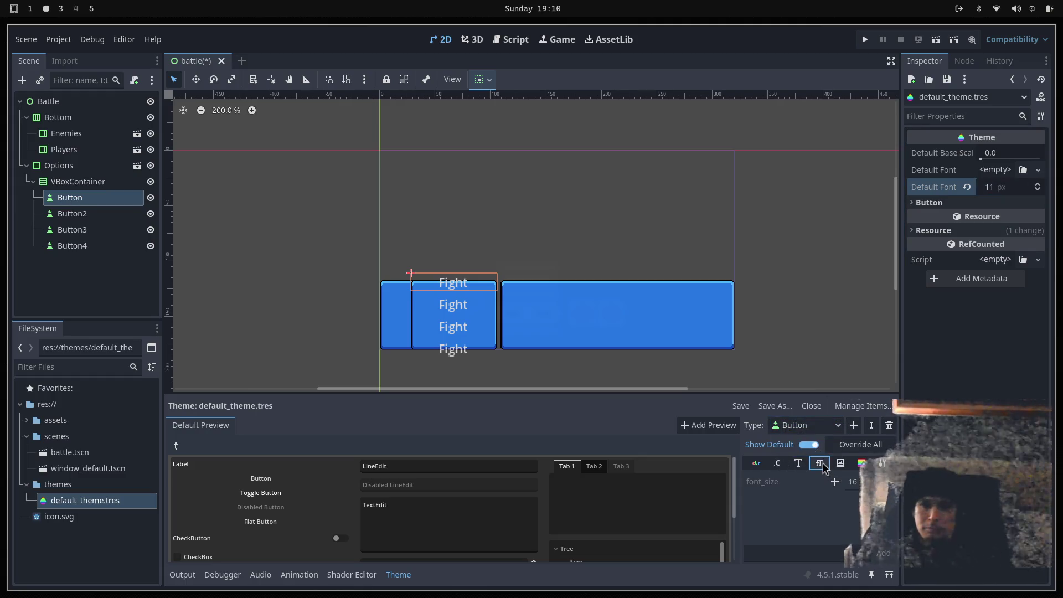
left_click(777, 463)
left_click(755, 464)
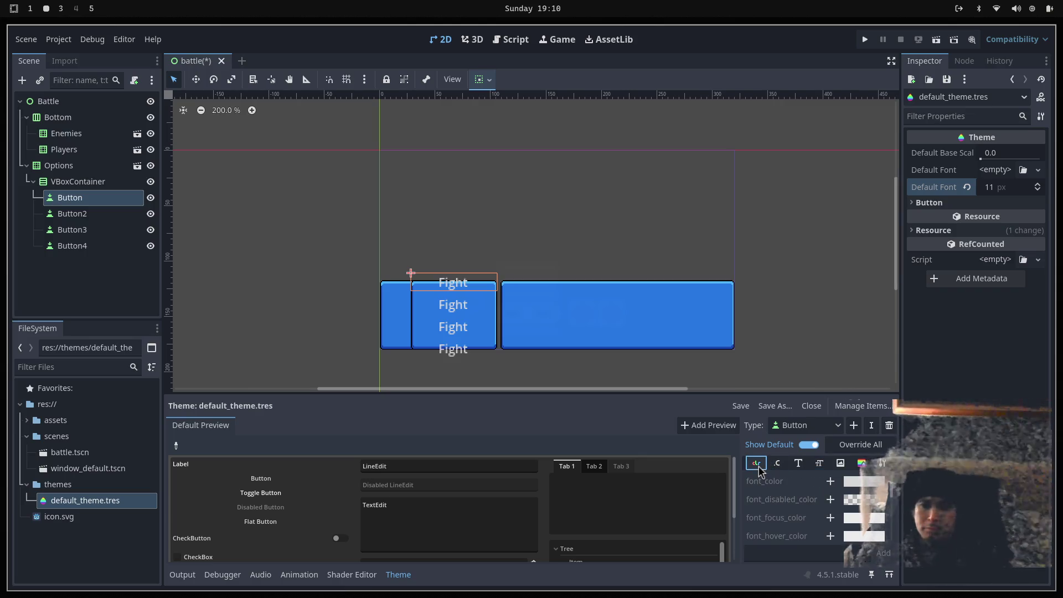
left_click(825, 463)
left_click(842, 465)
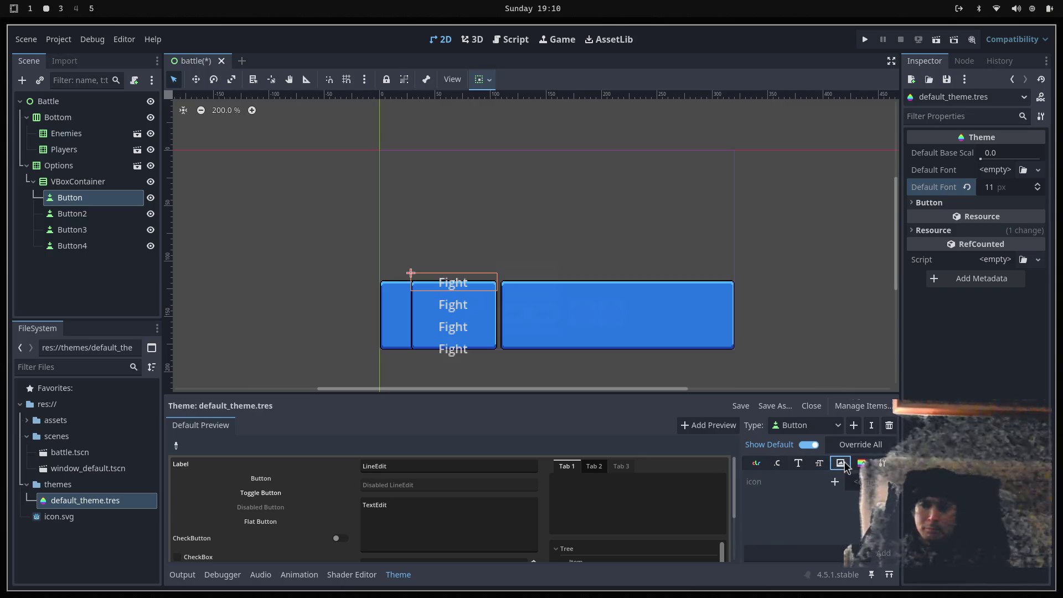
left_click(861, 464)
left_click(882, 464)
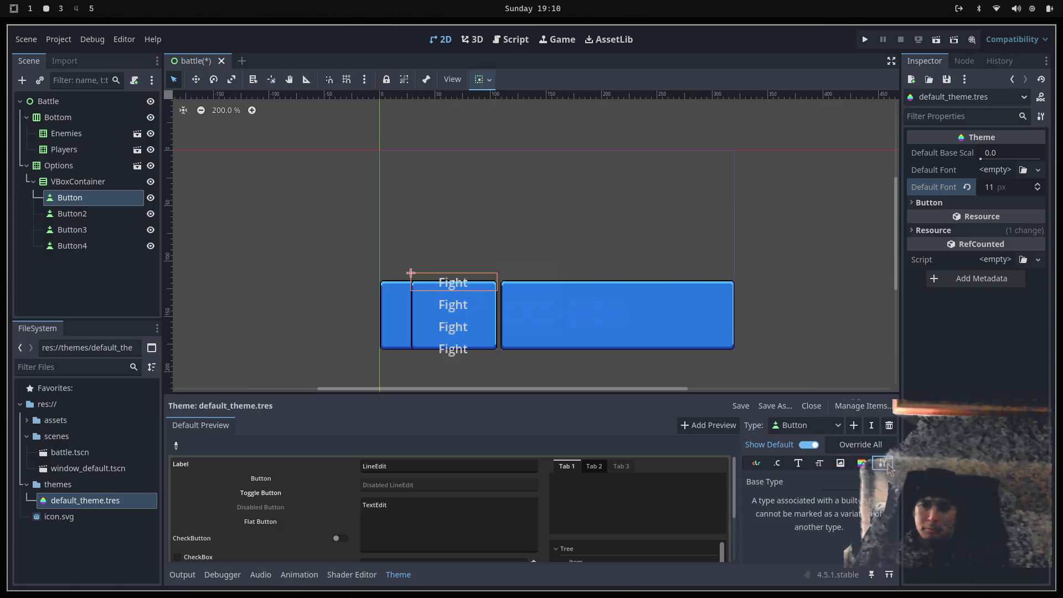
left_click(832, 467)
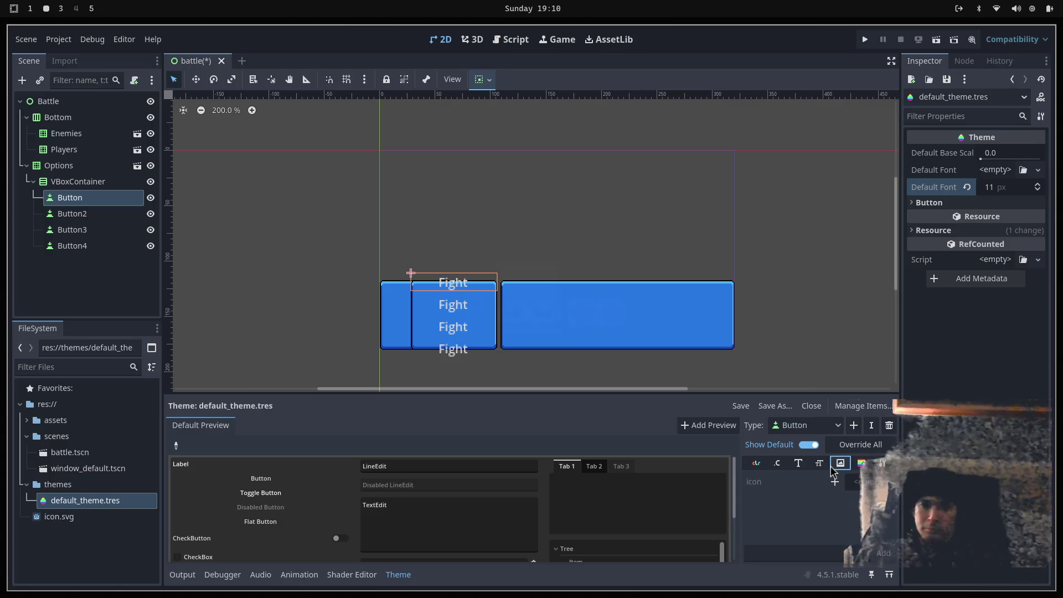
left_click(818, 465)
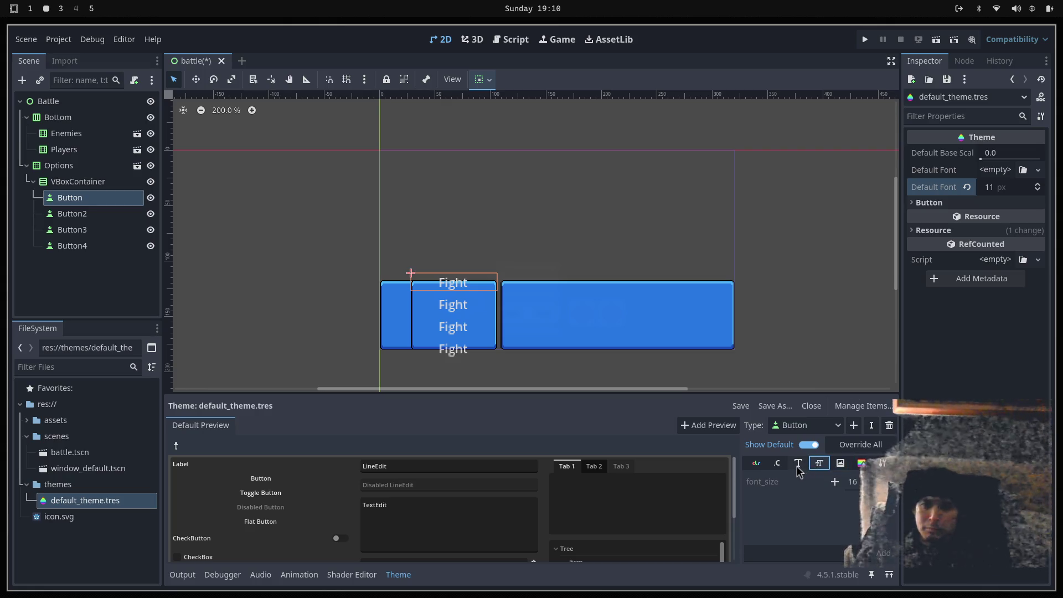
left_click(777, 464)
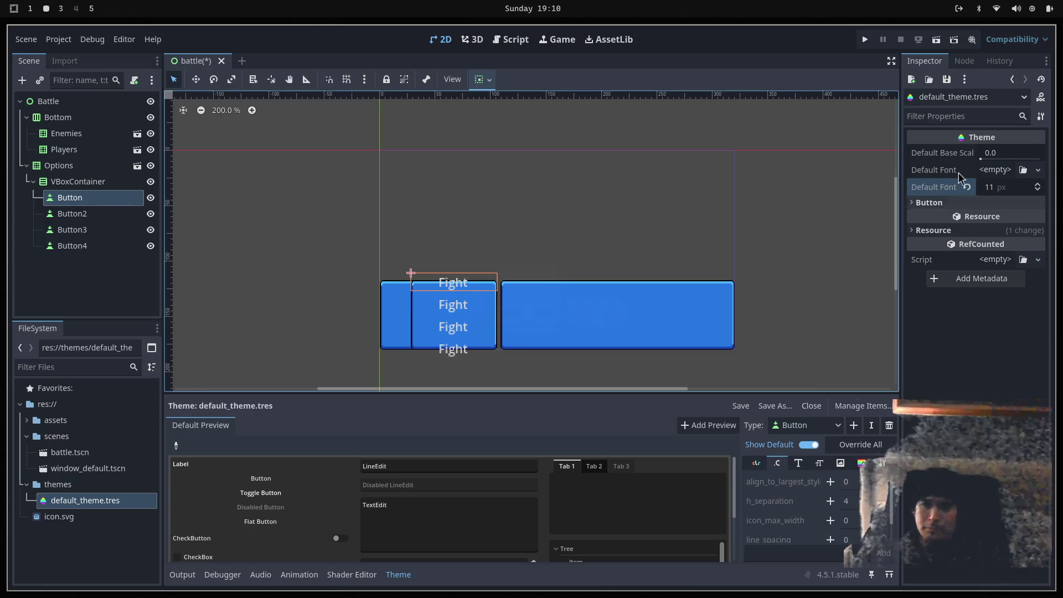
left_click(933, 202)
left_click(928, 218)
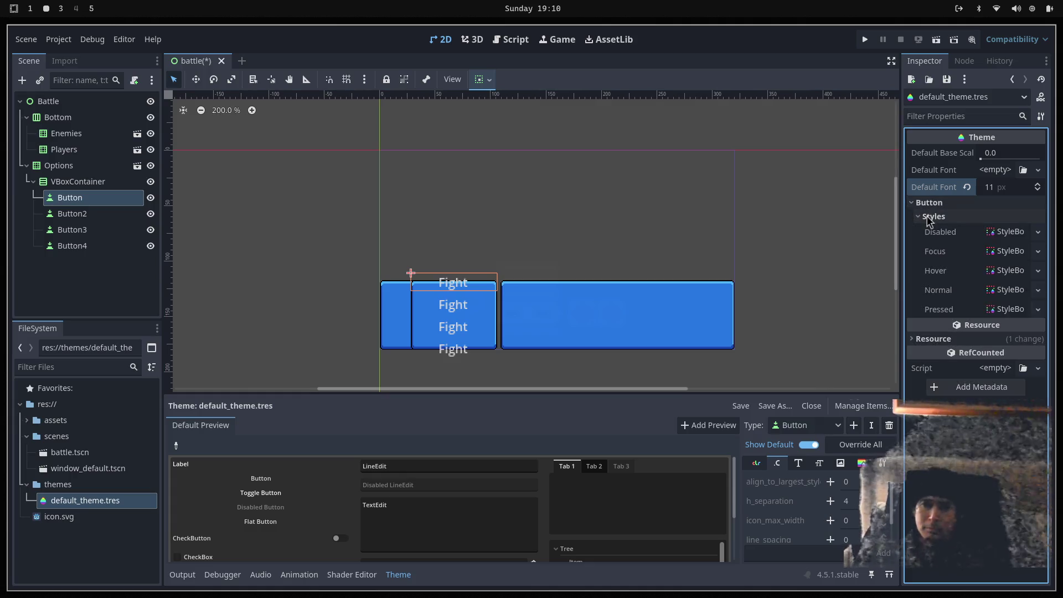
left_click(936, 339)
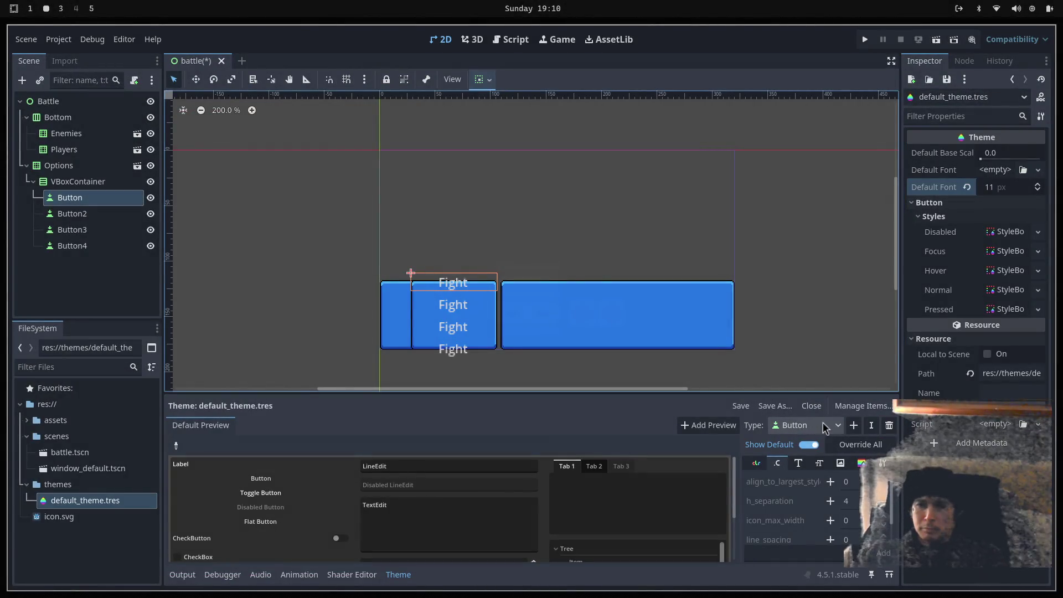
- Add VBoxContainer as a type in the default theme by filtering for 'vbox'
left_click(825, 427)
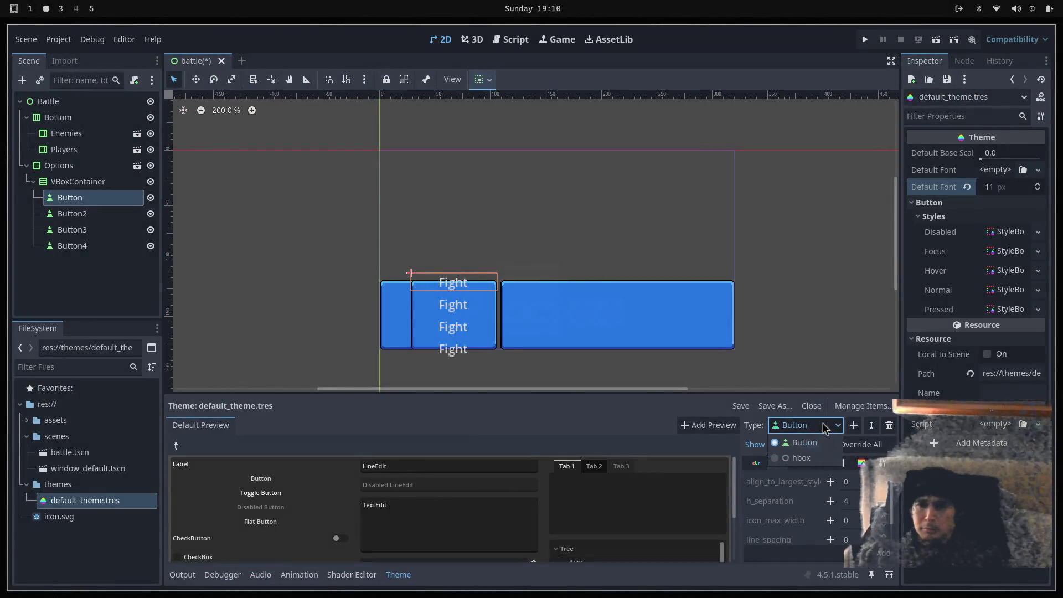
left_click(821, 427)
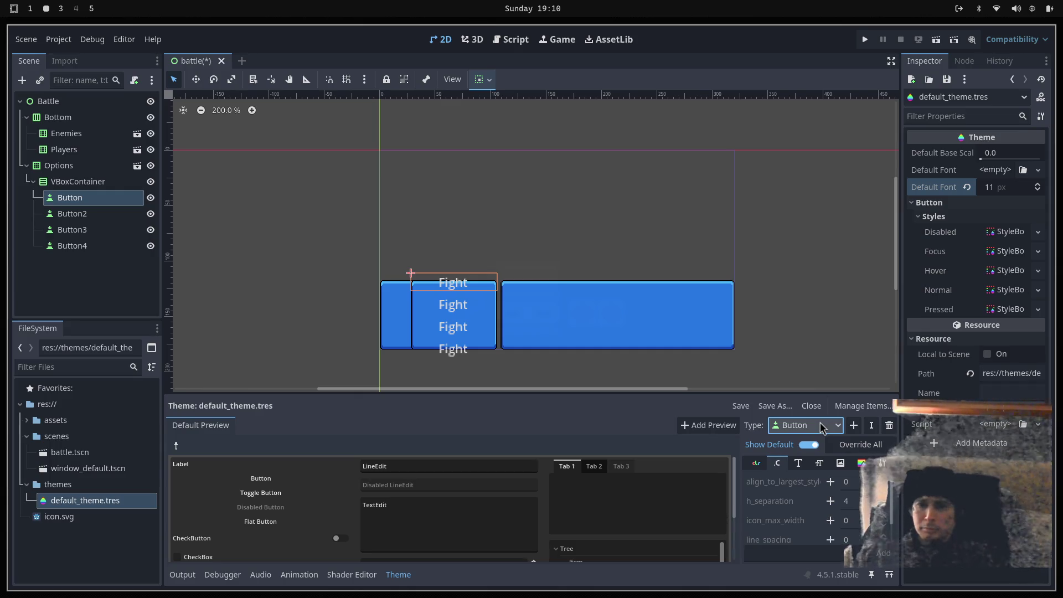
left_click(854, 425)
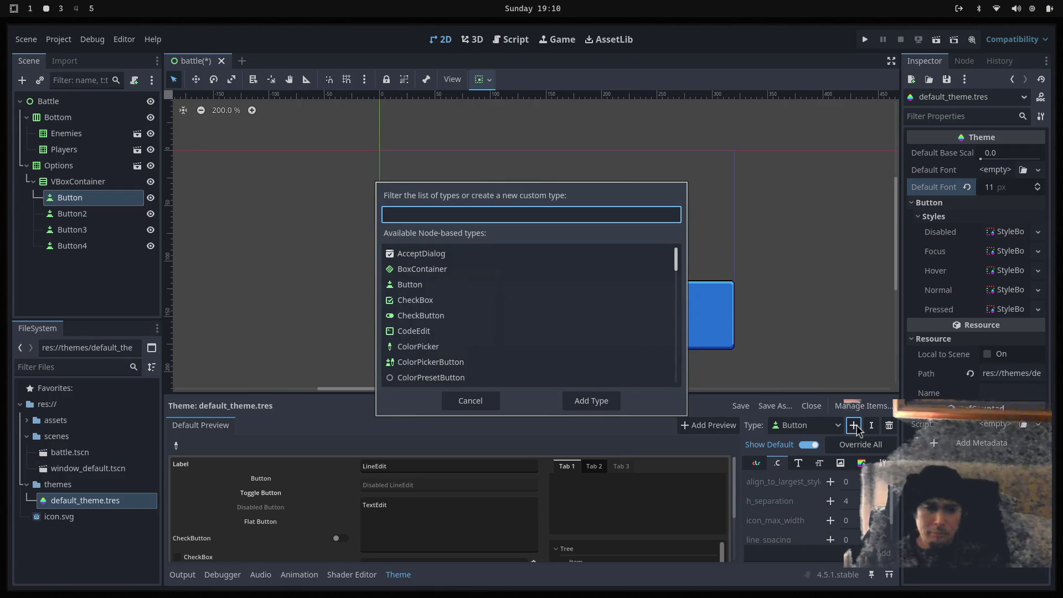
type("vbox")
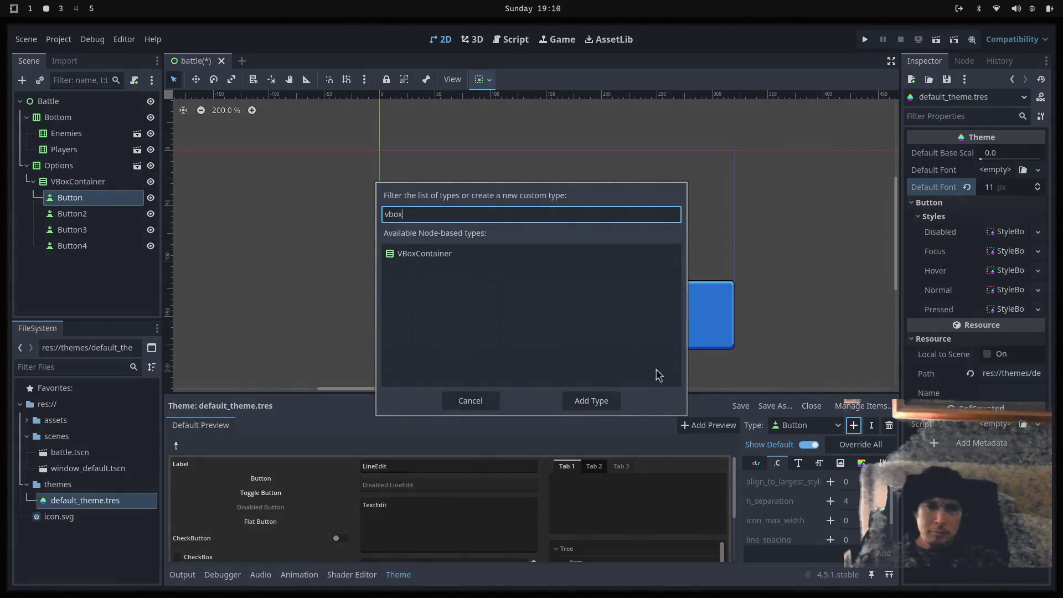
double_click(585, 257)
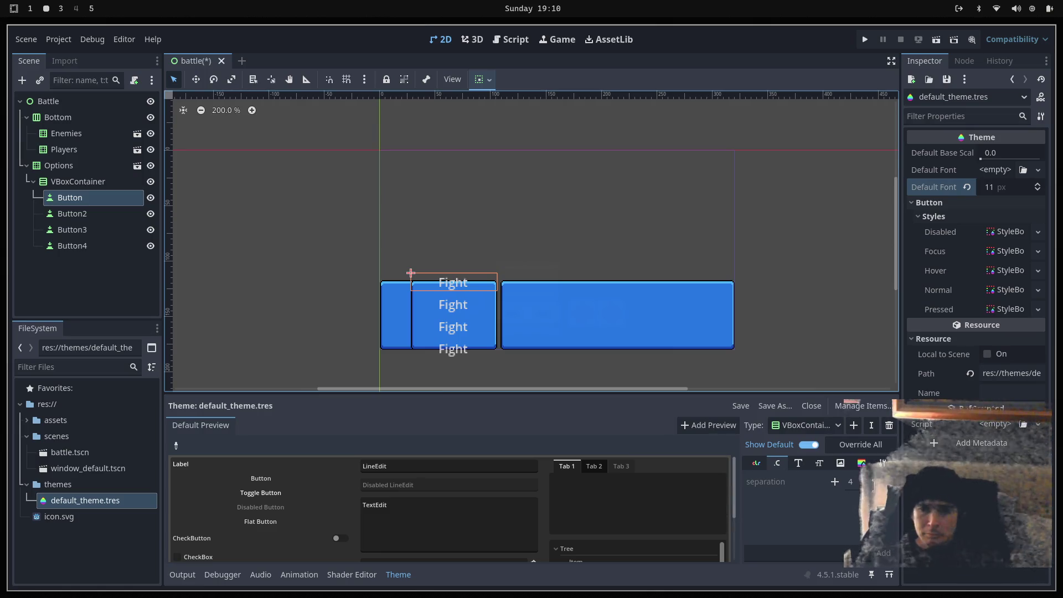
- Override the VBoxContainer separation constant and set it to -1
left_click(833, 482)
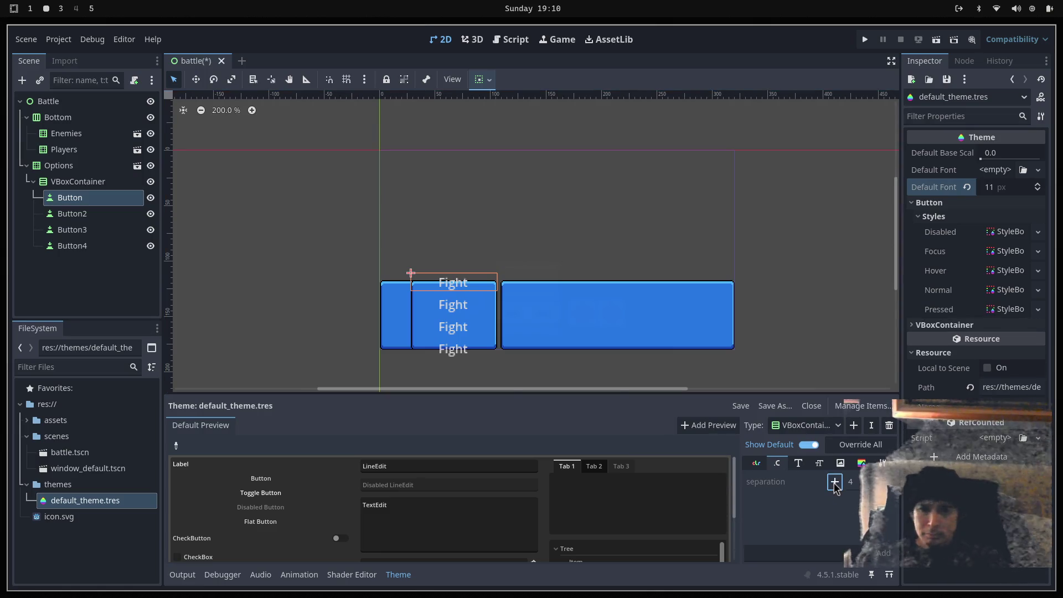
left_click(893, 489)
left_click(893, 489)
left_click(893, 489)
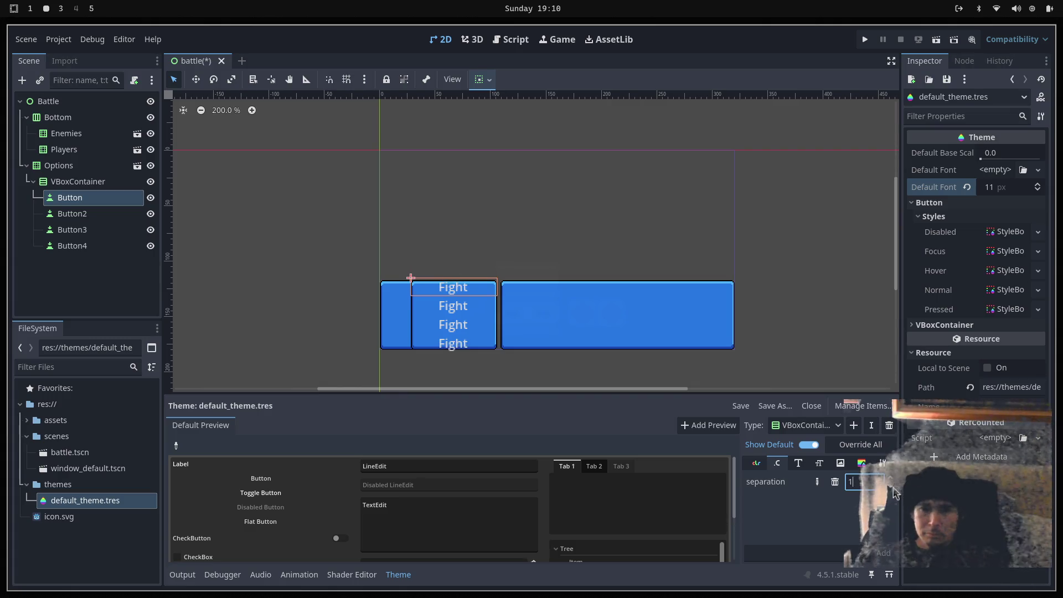
key("BackSpace")
type("0")
left_click(892, 488)
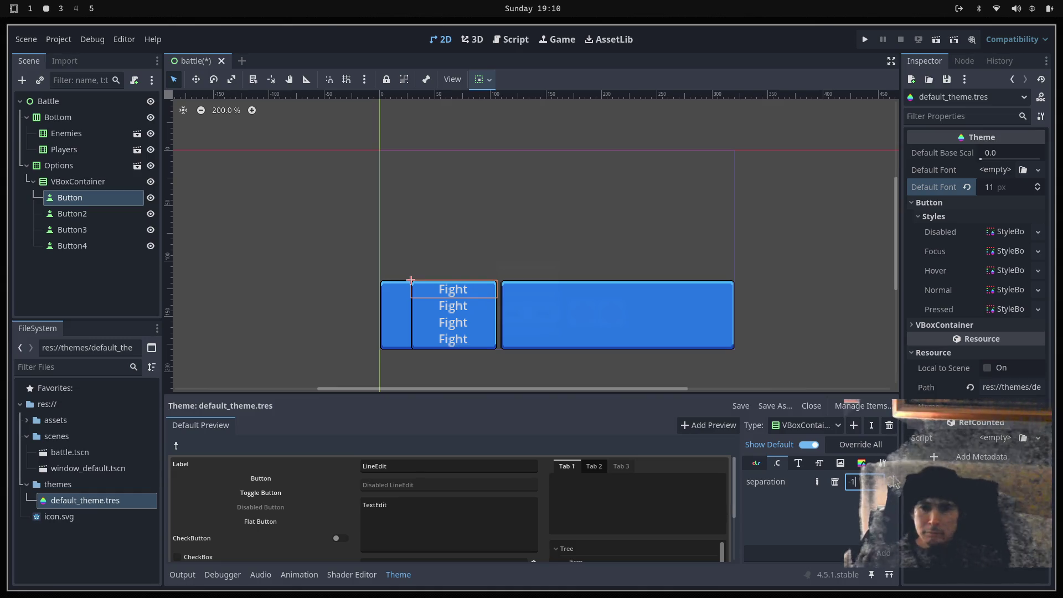
key("super+1")
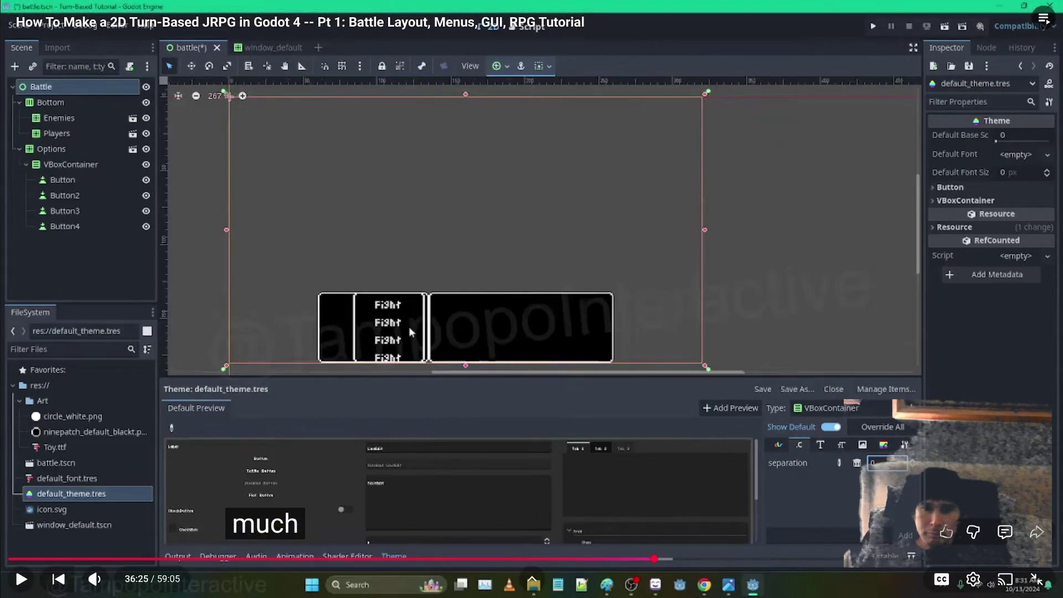
- Lower the Default Font Size to 10 px and set VBoxContainer separation to 1
key("super+2")
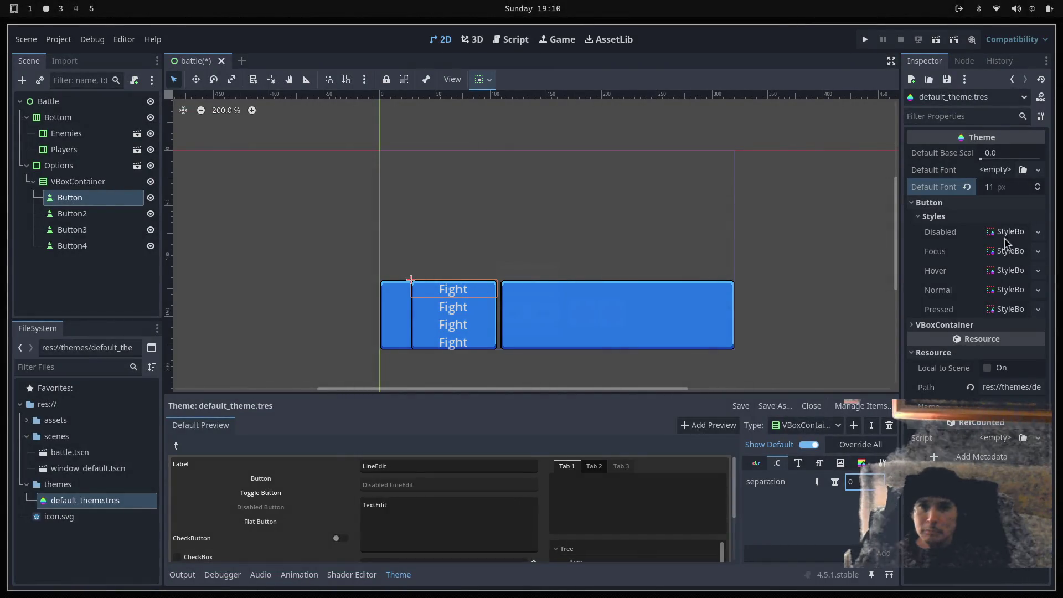
left_click(1037, 190)
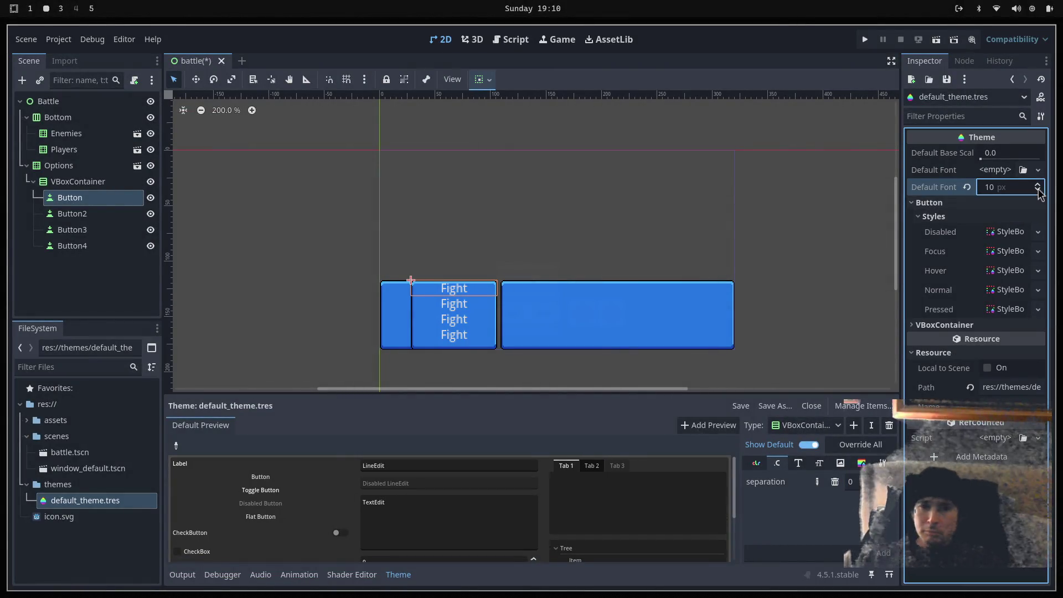
left_click(864, 481)
type("1")
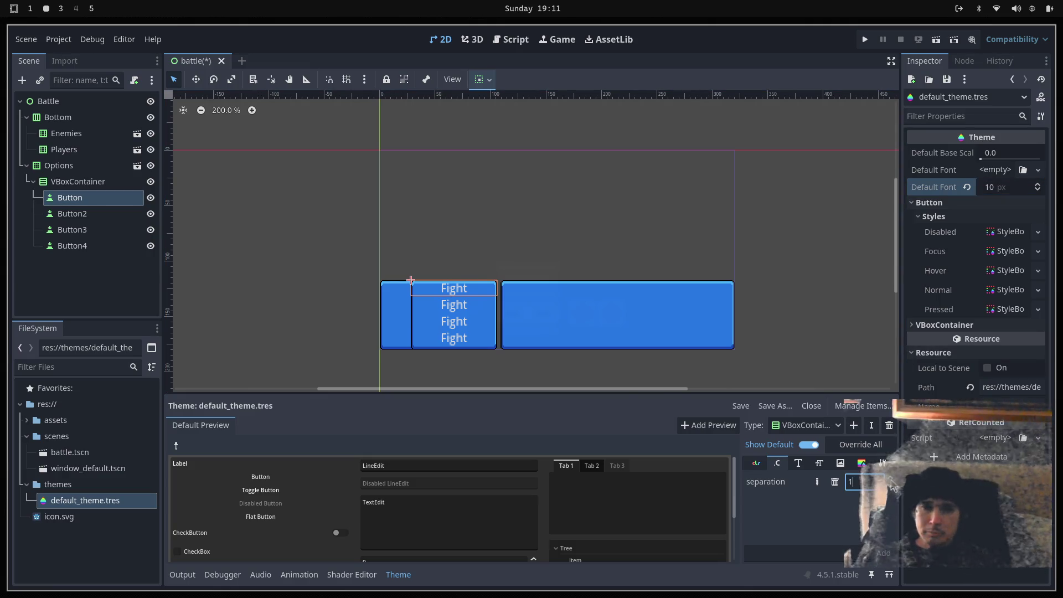
- Play a few more seconds of the tutorial for comparison, then pause it
key("super+1")
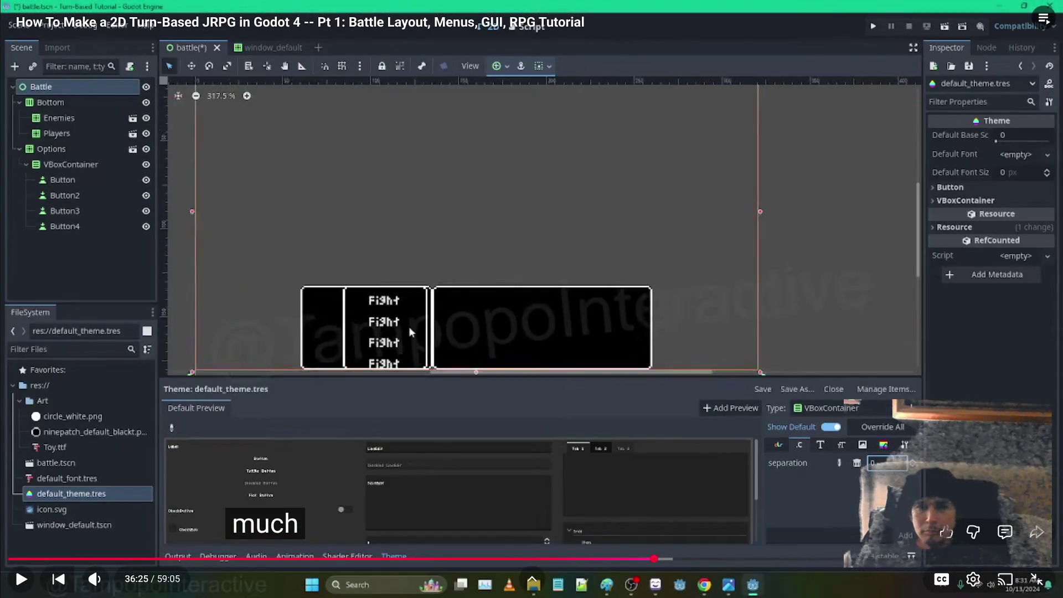
left_click(409, 326)
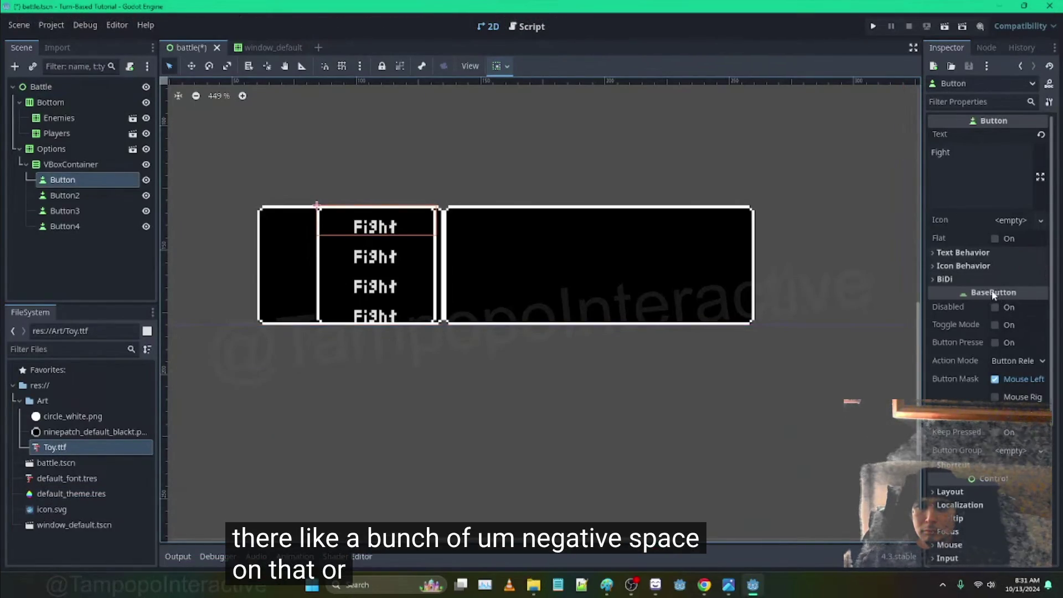
left_click(851, 444)
key("super+2")
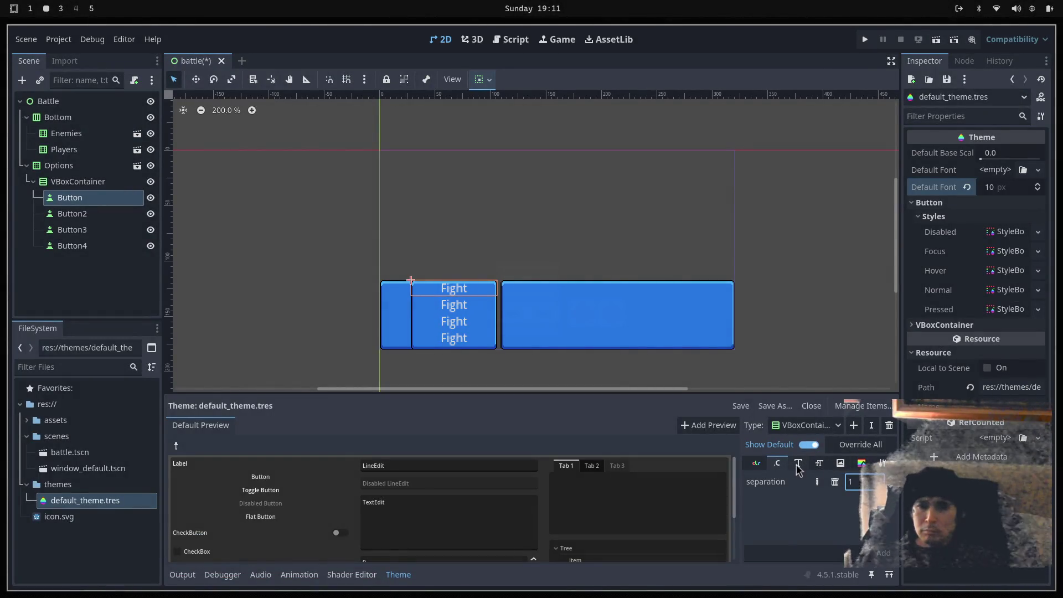
- Browse the VBoxContainer's constants, icons and base type entries in the theme editor
left_click(776, 466)
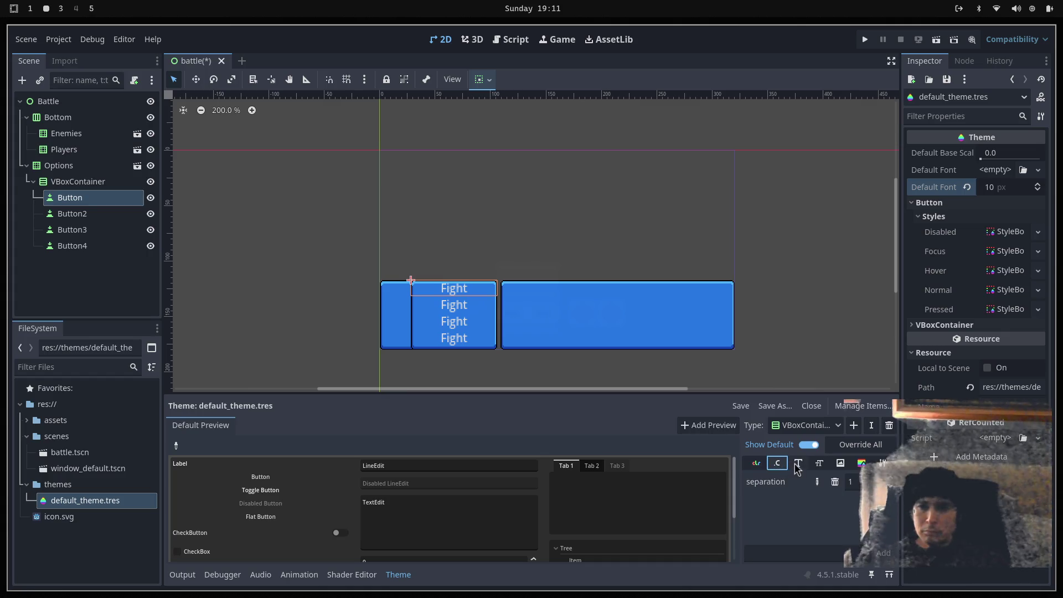
left_click(841, 463)
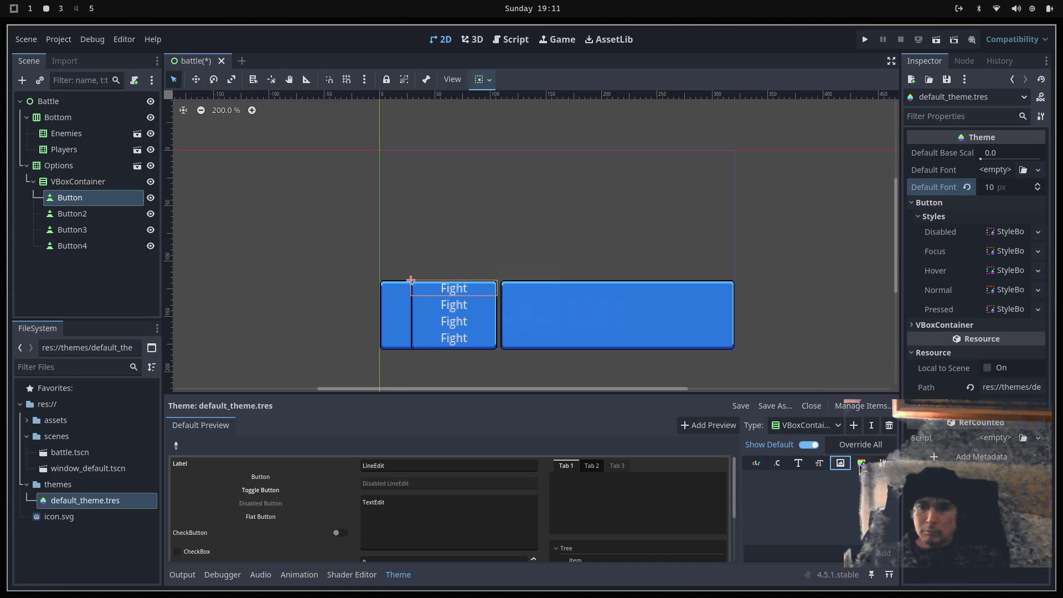
left_click(883, 463)
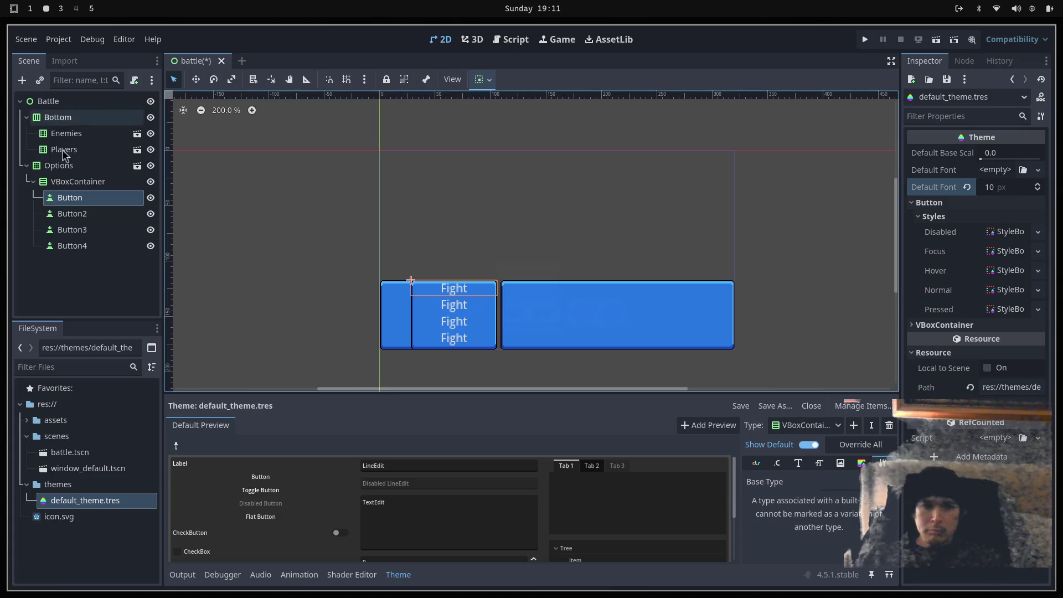
- Check the VBoxContainer node's layout and 78×63 size, then select the Options panel
left_click(78, 181)
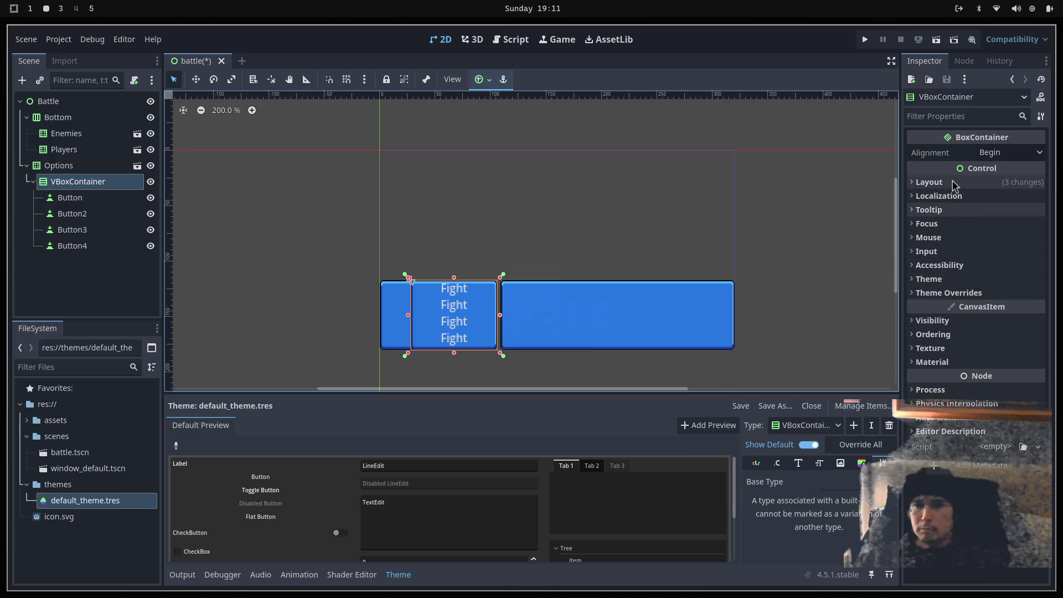
left_click(929, 183)
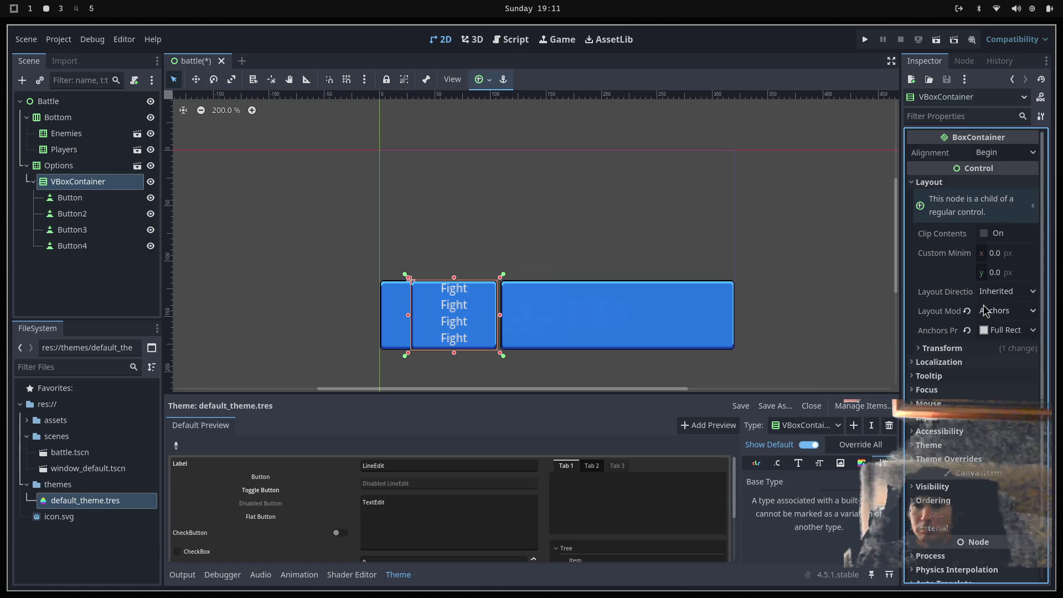
left_click(954, 349)
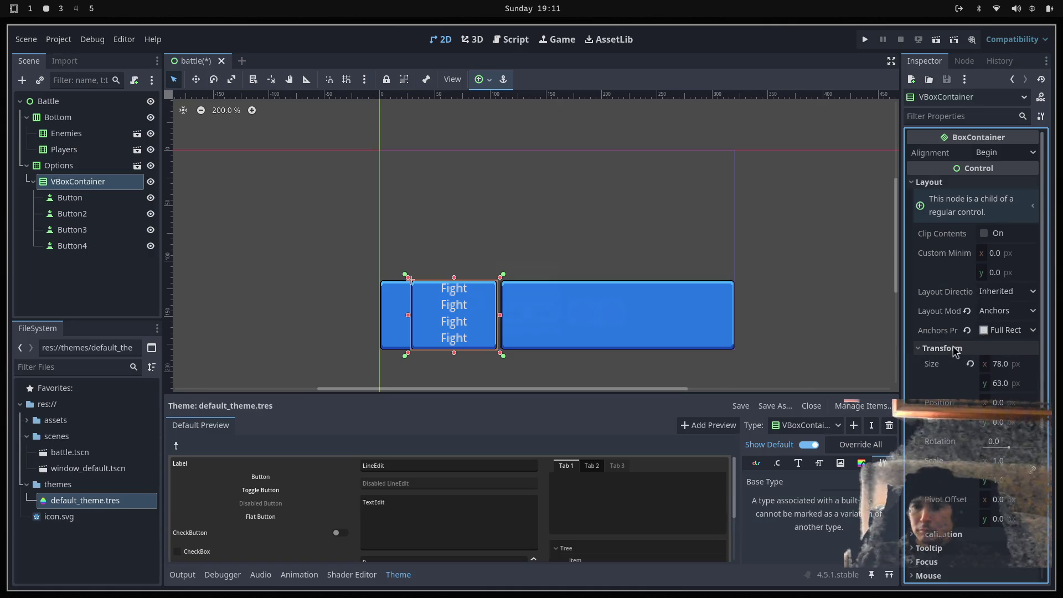
left_click(952, 349)
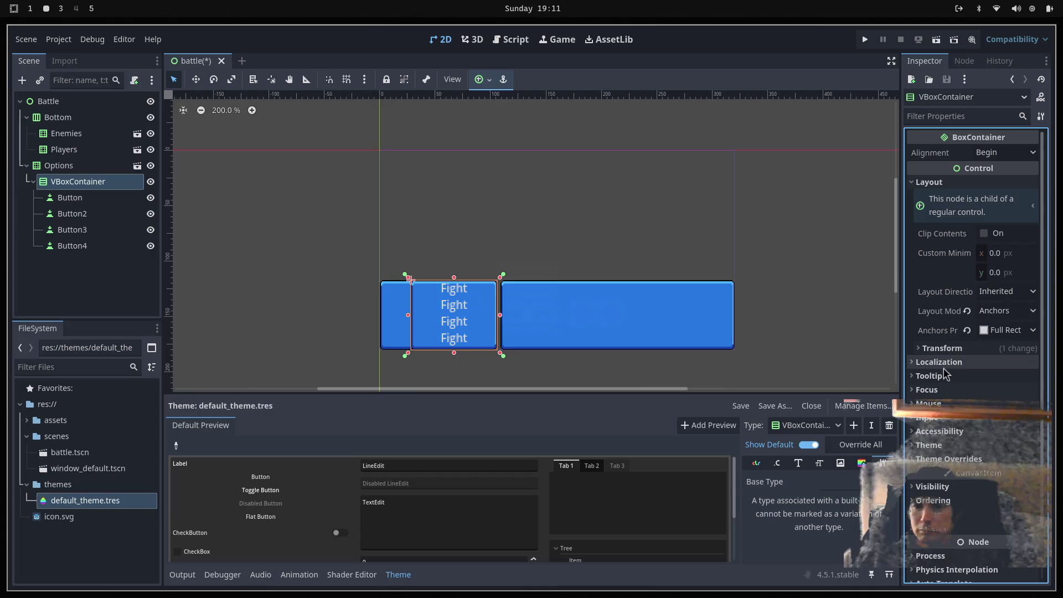
scroll(941, 388, "down", 2)
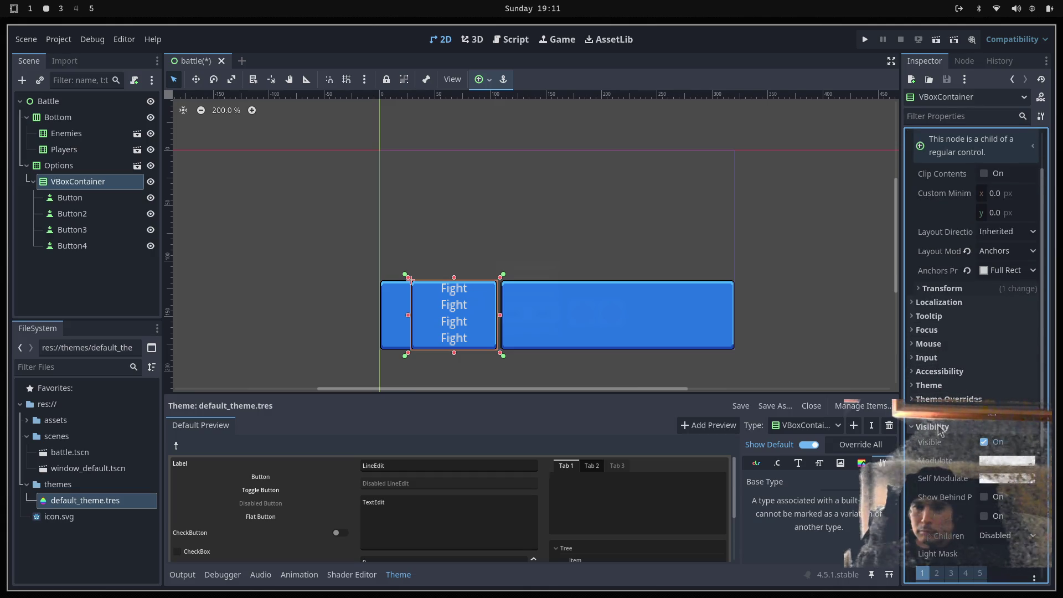
scroll(939, 430, "up", 2)
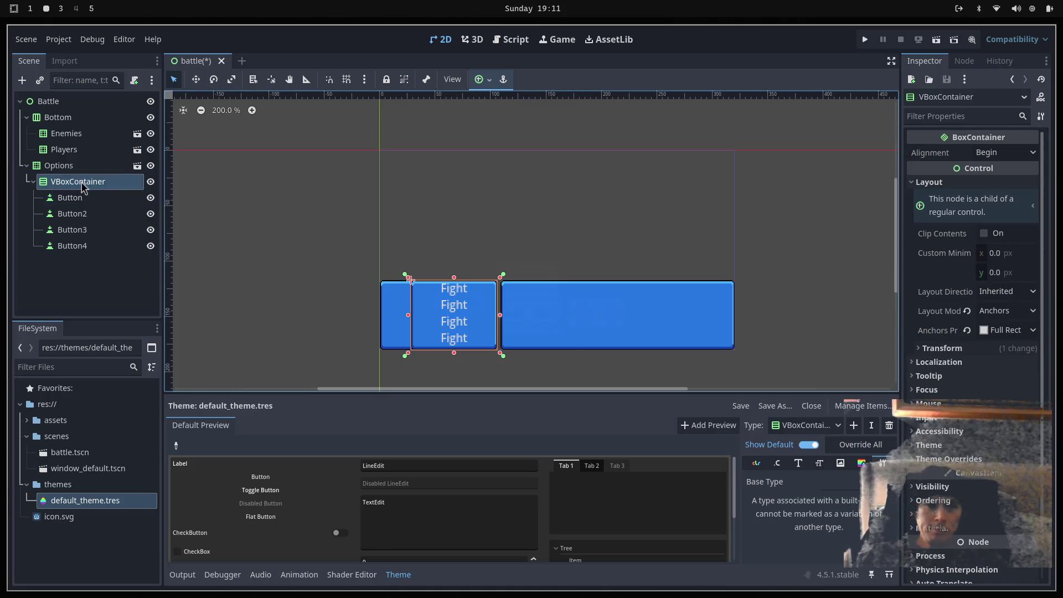
left_click(71, 168)
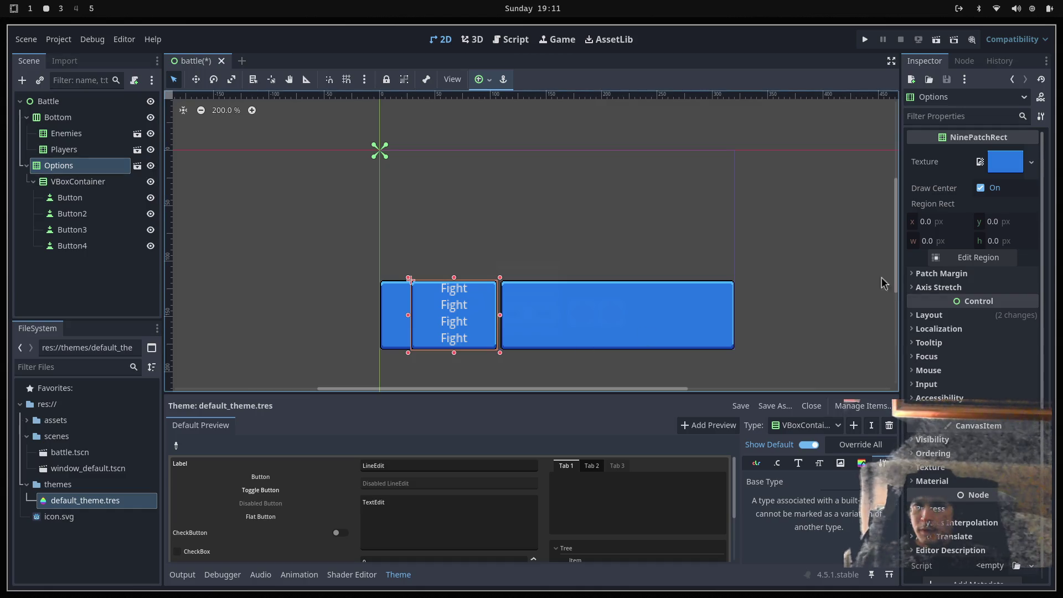
- Nudge the Options panel's Top patch margin up and back to 4 px, then select VBoxContainer
left_click(935, 274)
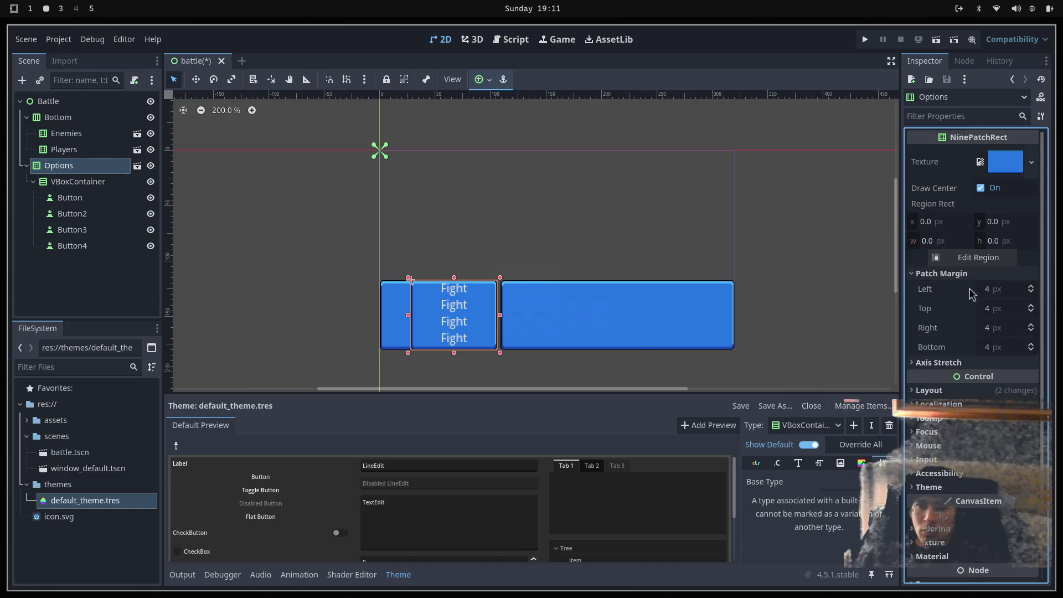
left_click(1031, 307)
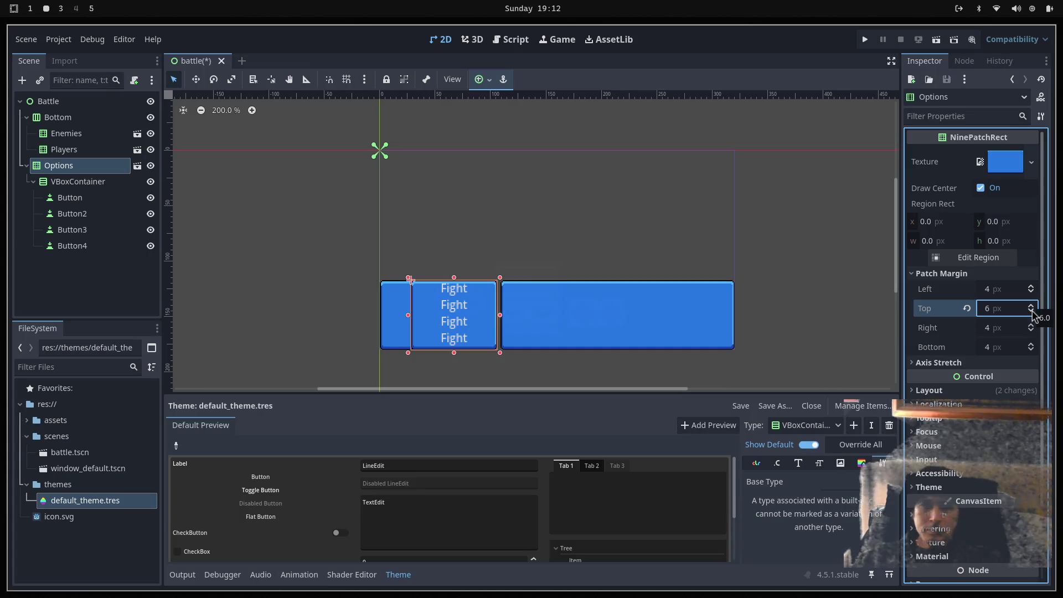
left_click(1030, 311)
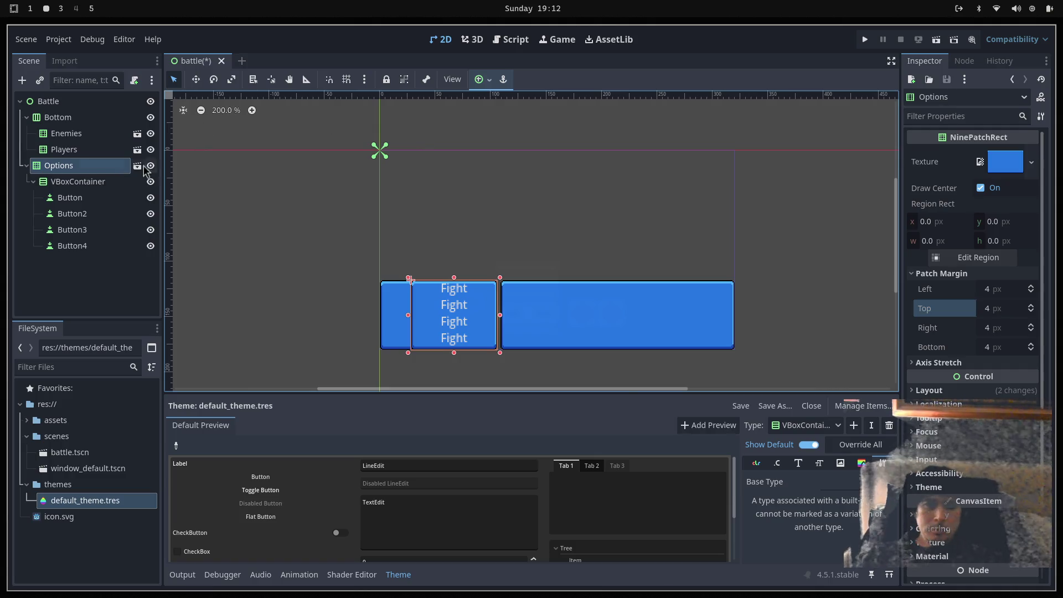
left_click(86, 187)
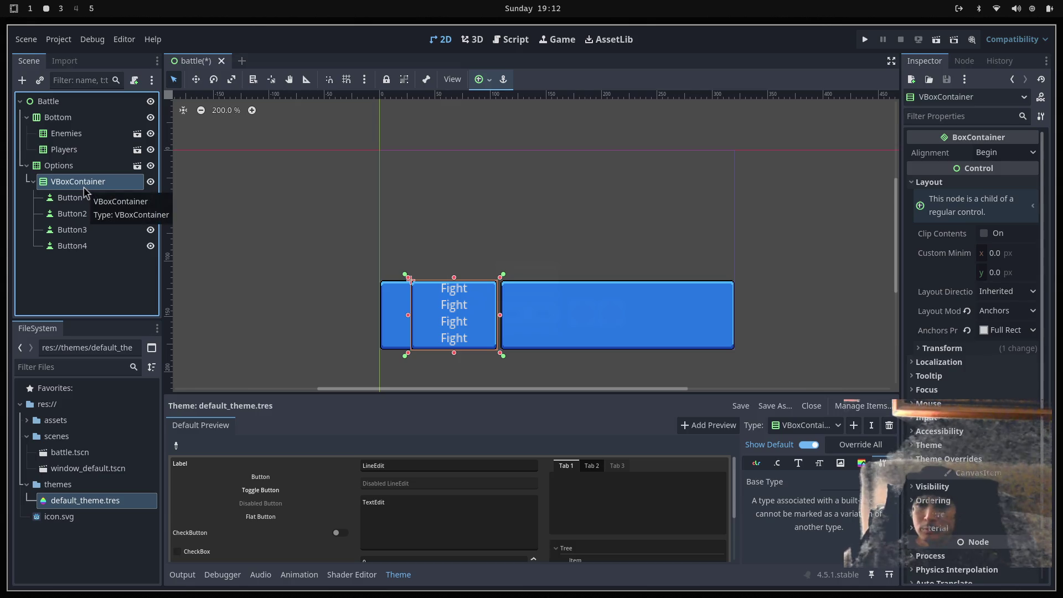
- Inspect the VBoxContainer's Theme Overrides > Constants, including the Separation constant
left_click(913, 182)
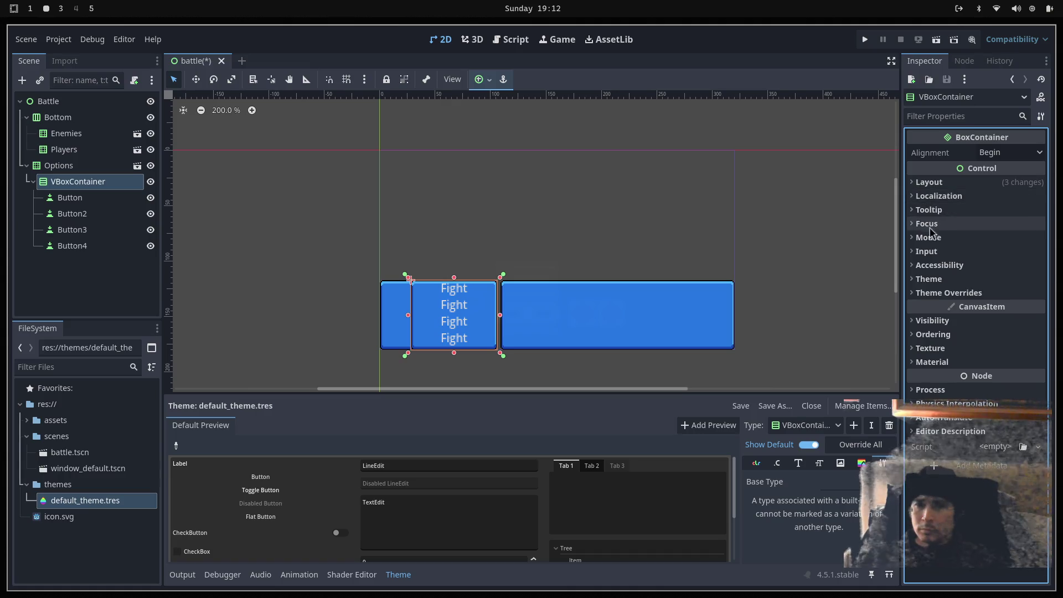
left_click(938, 283)
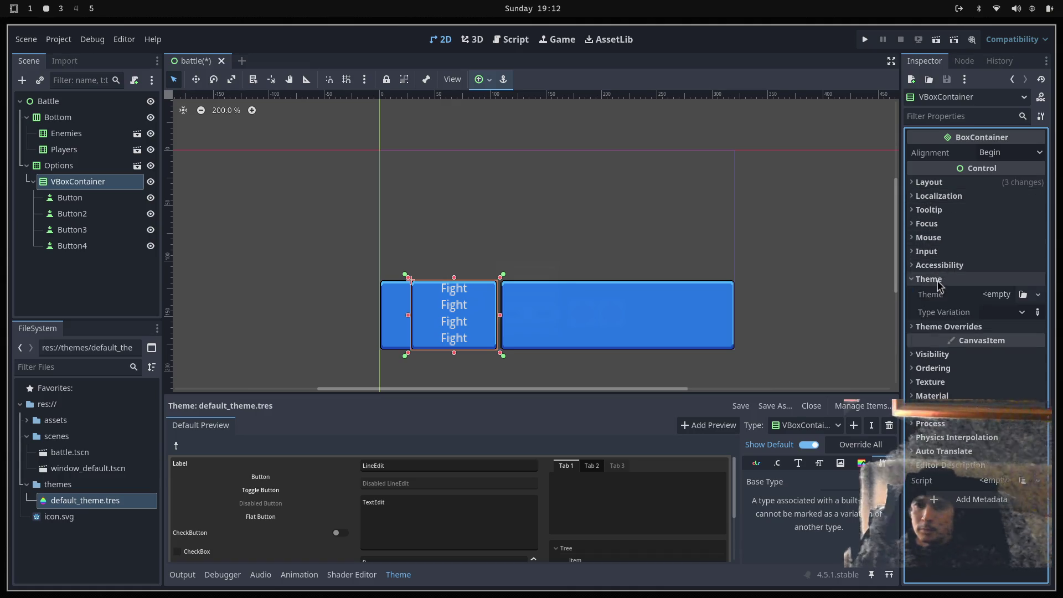
left_click(937, 281)
left_click(935, 293)
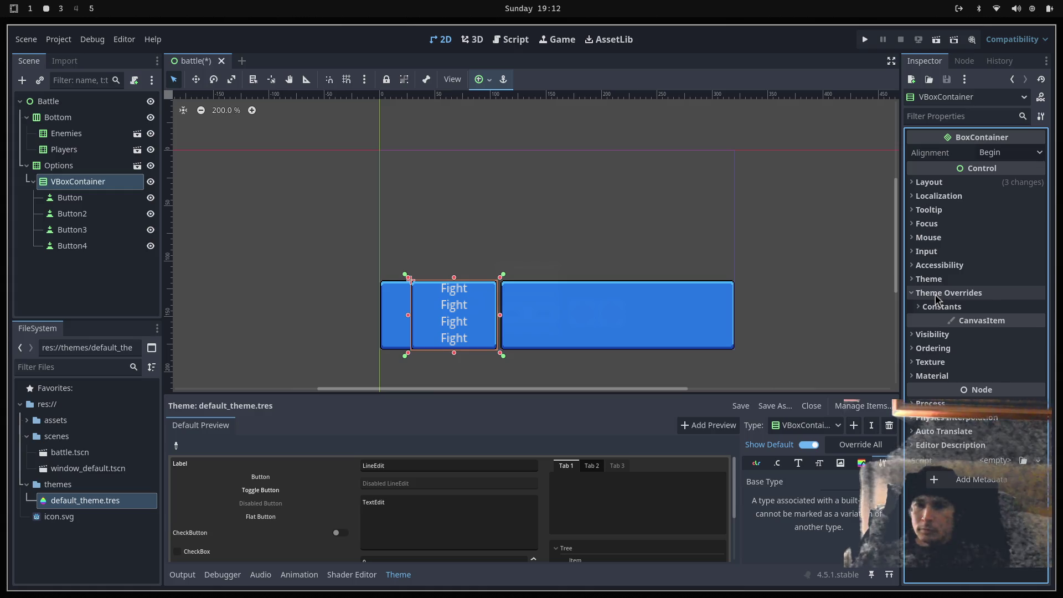
left_click(940, 306)
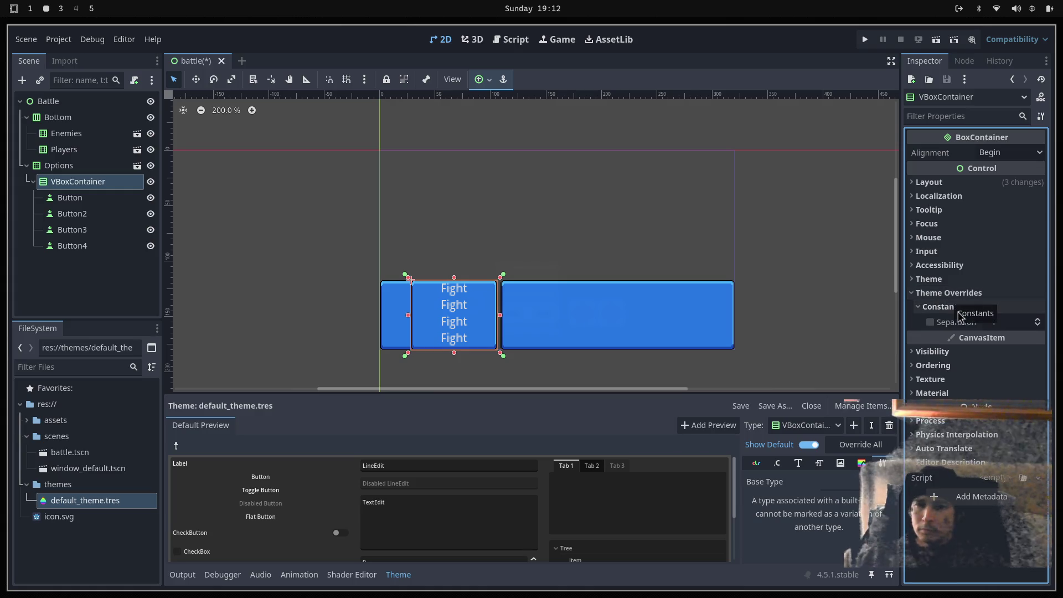
left_click(953, 307)
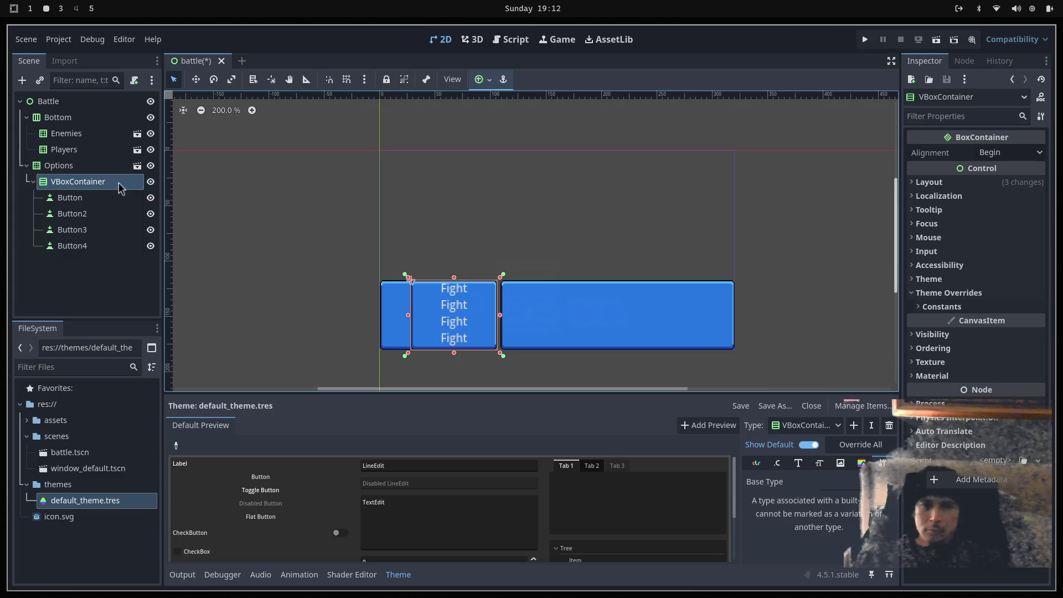
- Look over each Fight button, Button through Button4, in turn
left_click(96, 197)
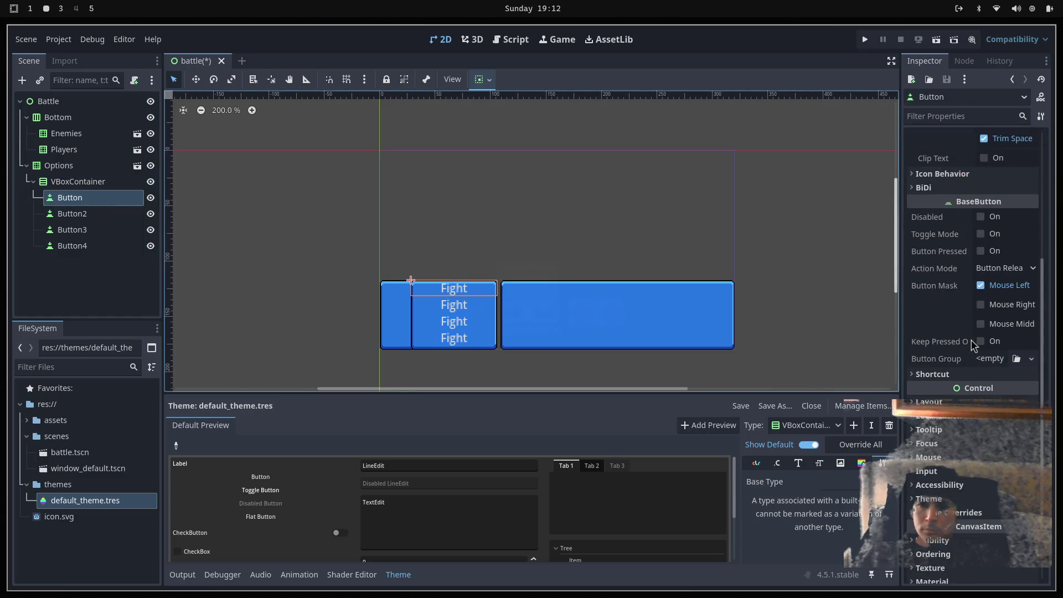
scroll(976, 461, "down", 5)
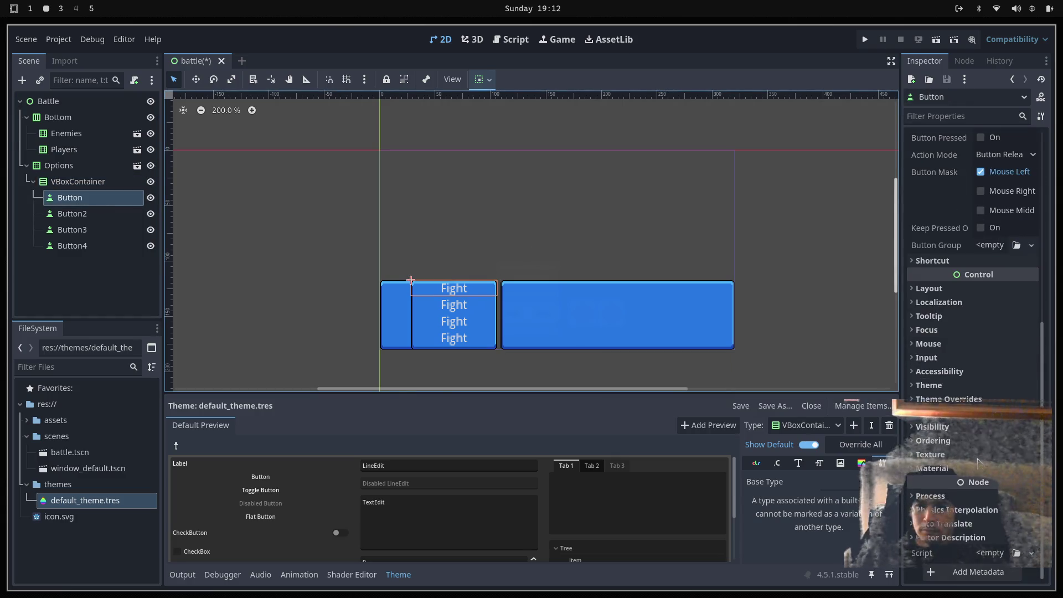
scroll(979, 463, "up", 15)
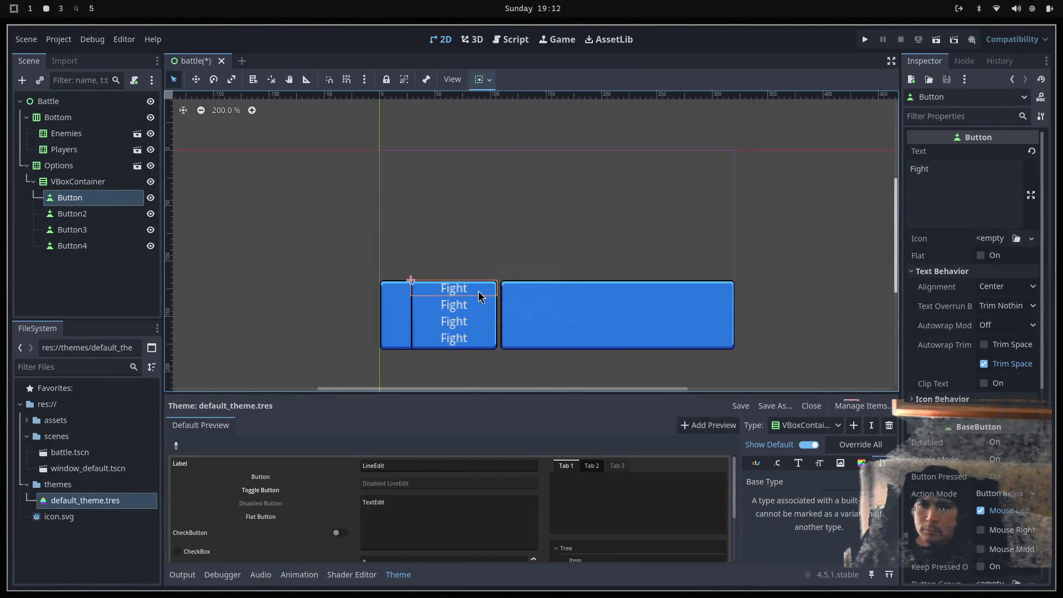
left_click(470, 310)
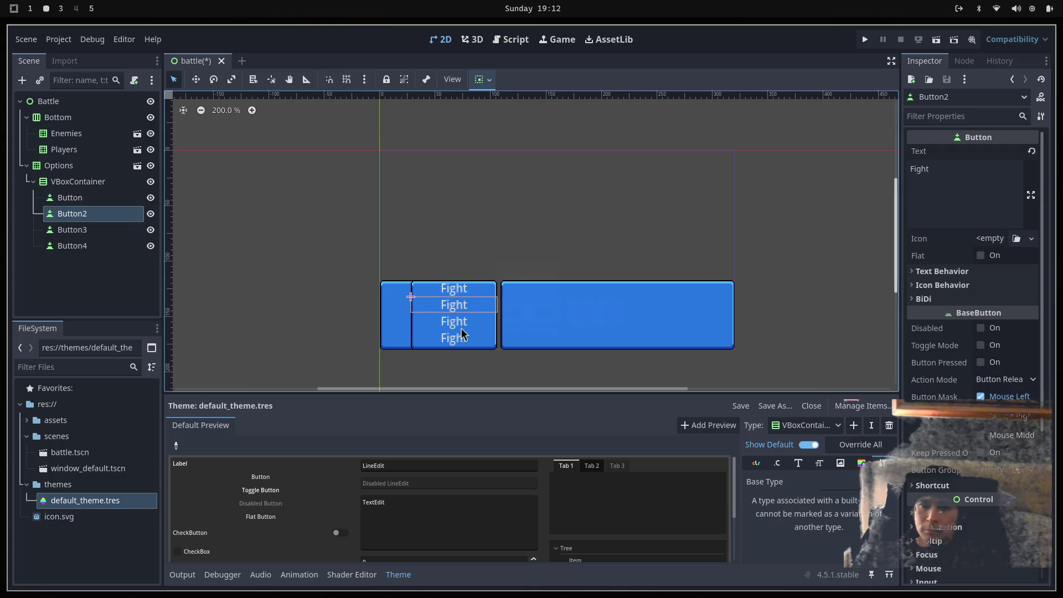
left_click(464, 322)
left_click(459, 346)
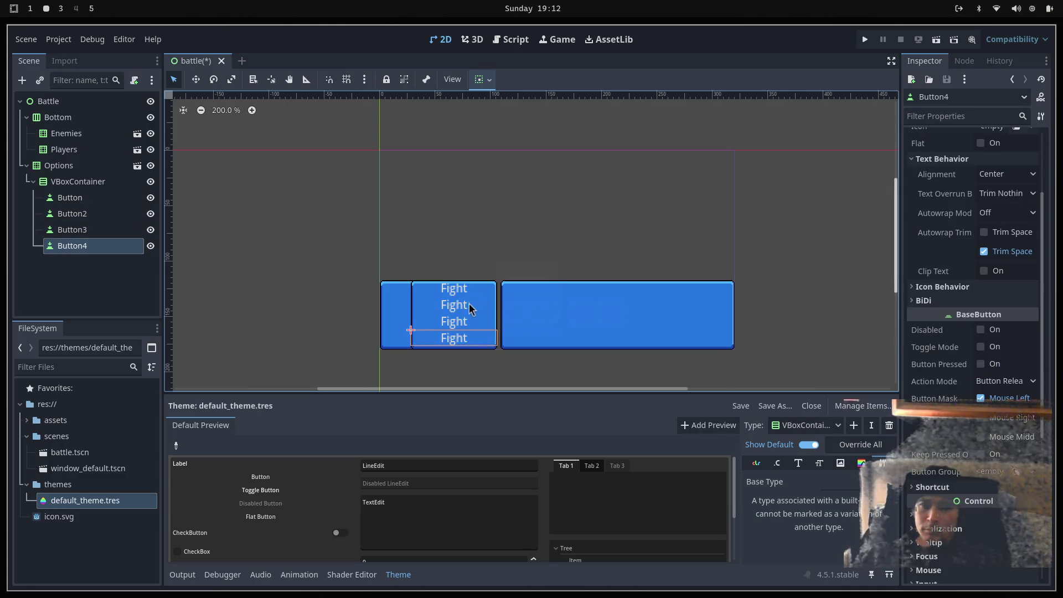
left_click(469, 289)
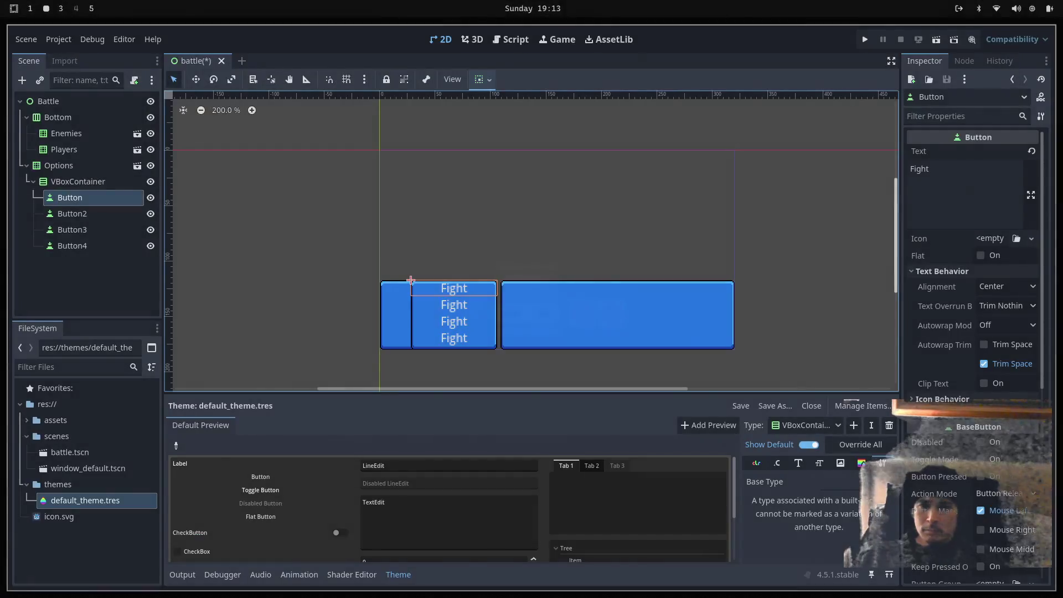
- Back in the editor, enable the VBoxContainer's Separation theme override and set it to -1
key("super+2")
left_click(777, 465)
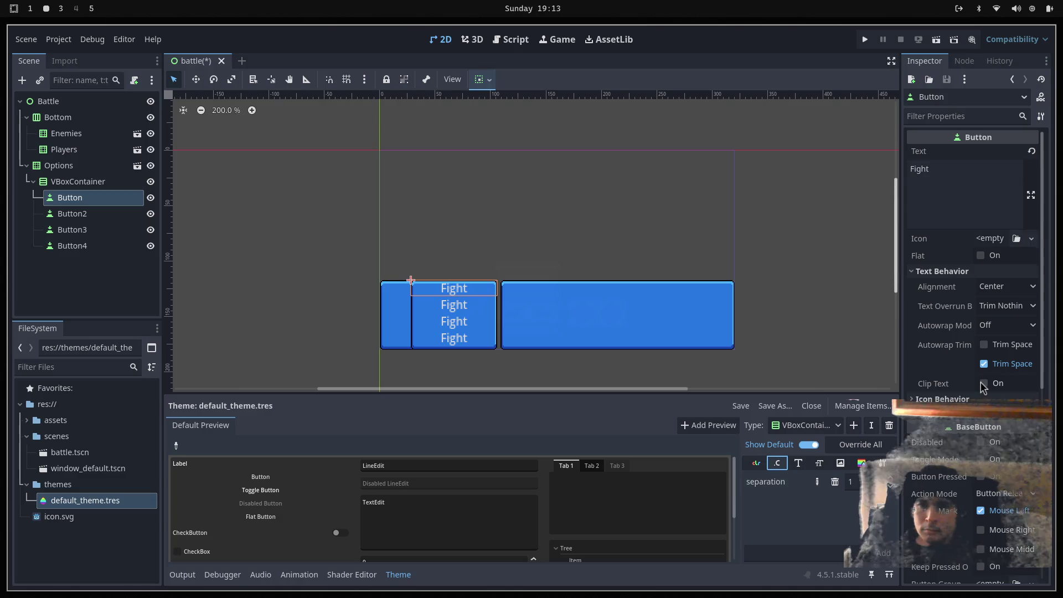
left_click(77, 181)
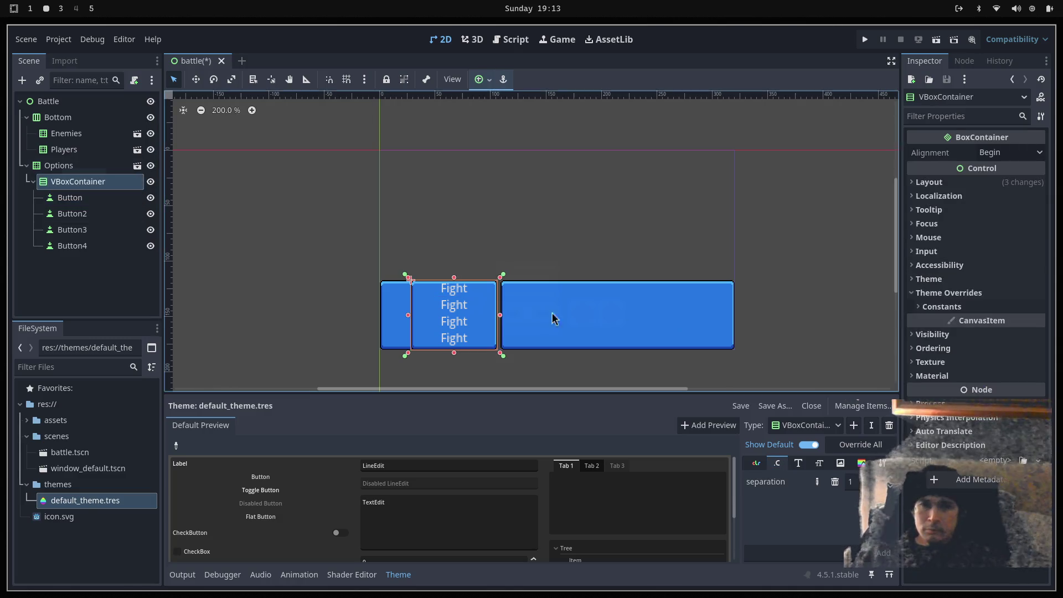
left_click(963, 294)
left_click(963, 293)
left_click(950, 308)
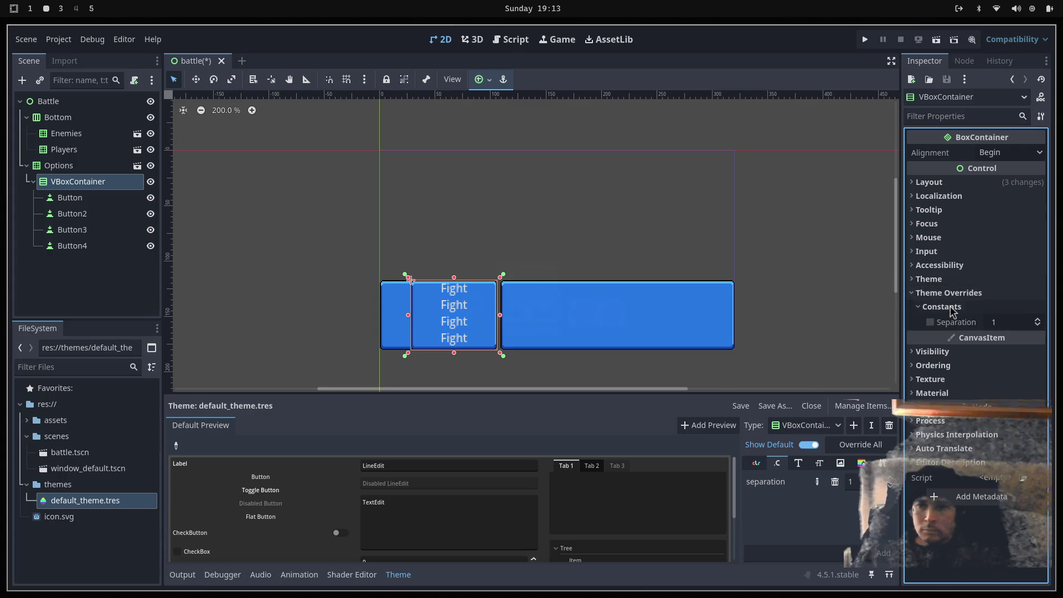
left_click(1036, 325)
left_click(1038, 326)
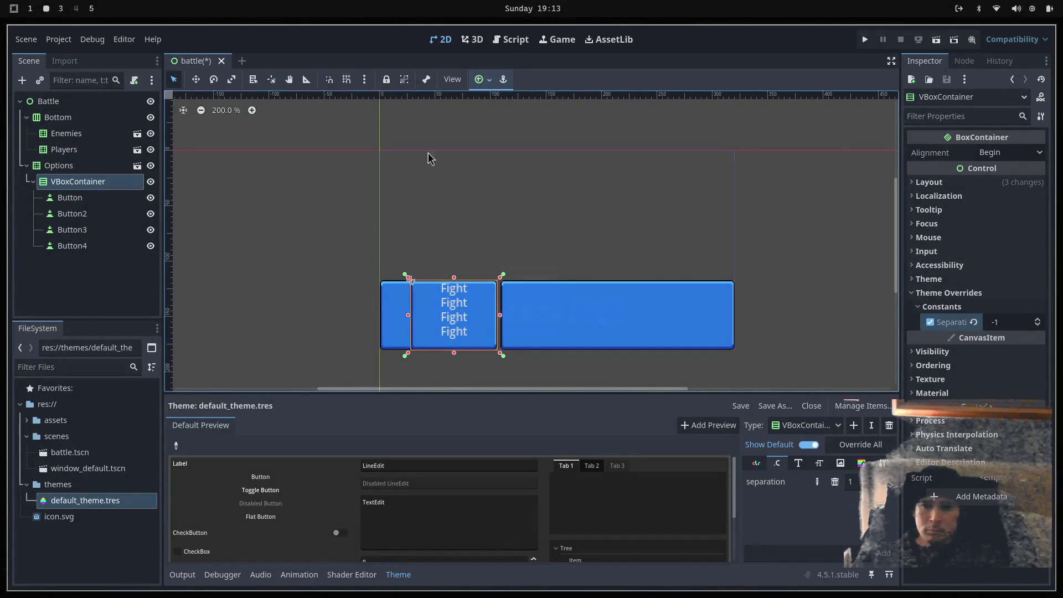
left_click(949, 181)
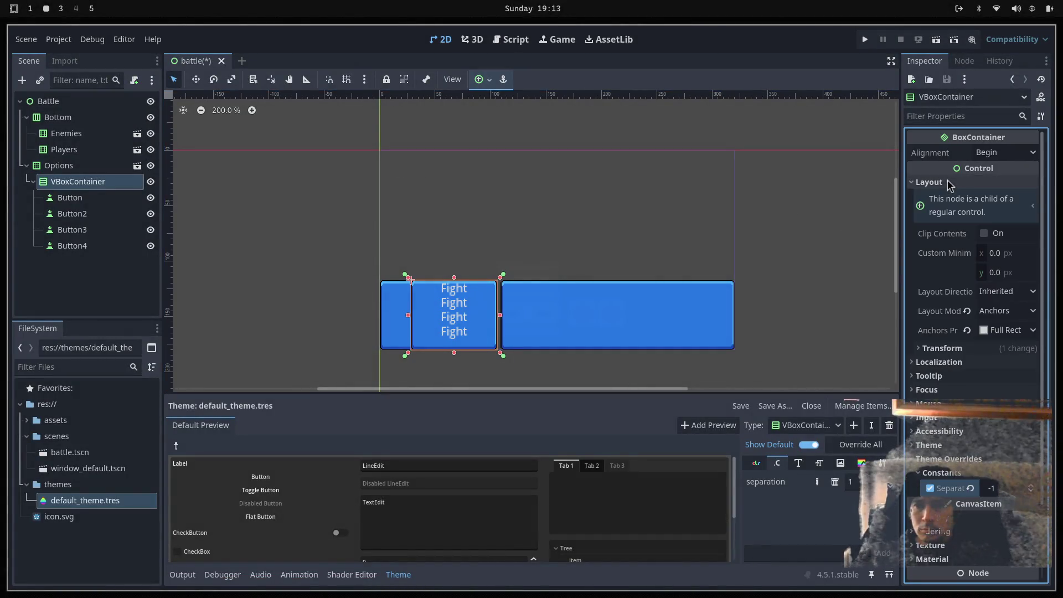
- Review the VBoxContainer's Clip Contents, Inherited layout direction and Full Rect anchor preset, leaving them unchanged
left_click(984, 233)
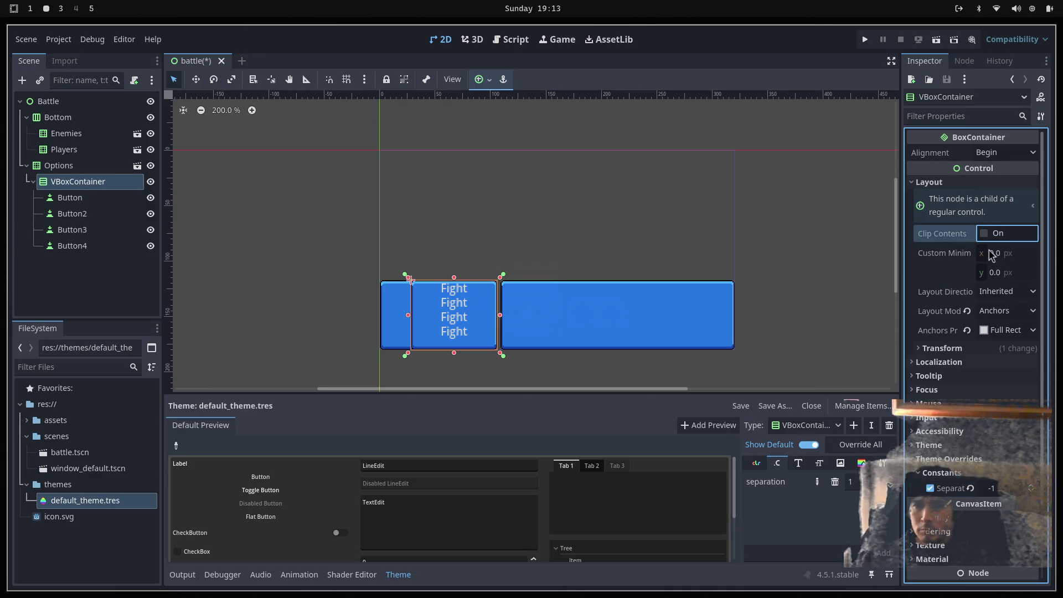
left_click(1005, 291)
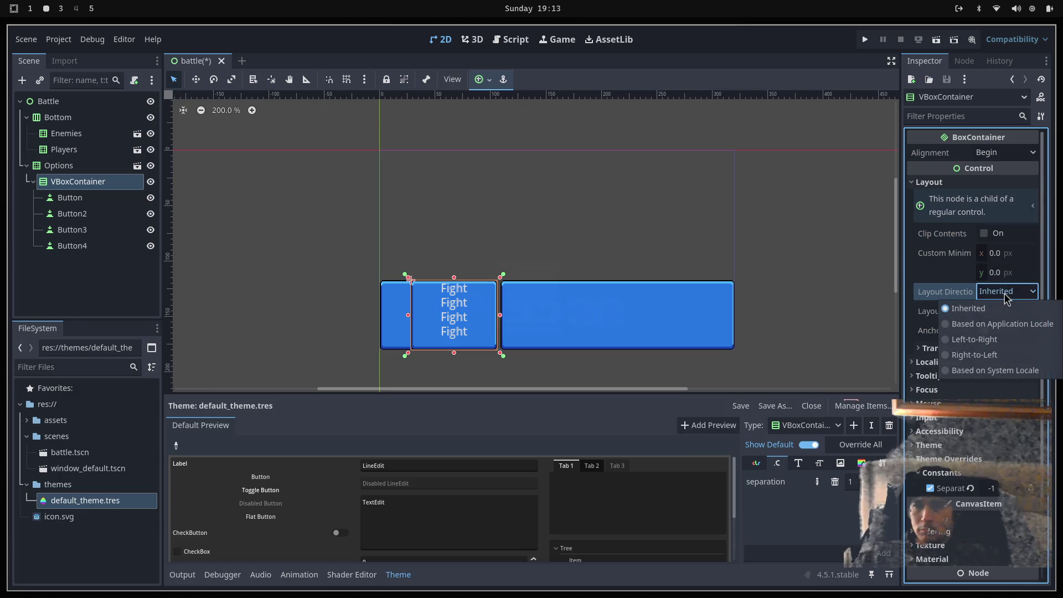
left_click(1006, 297)
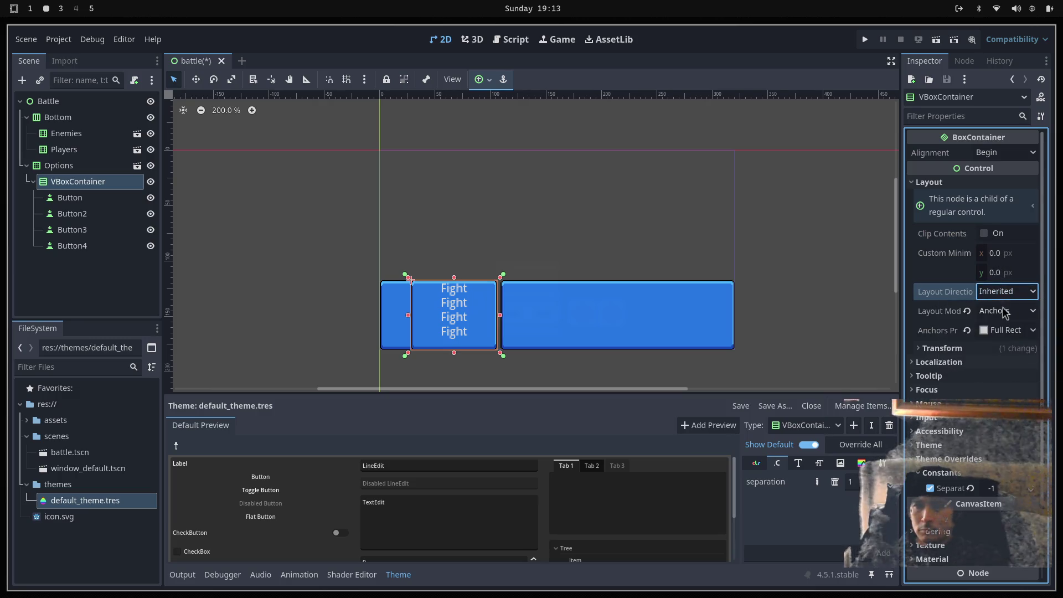
left_click(1005, 332)
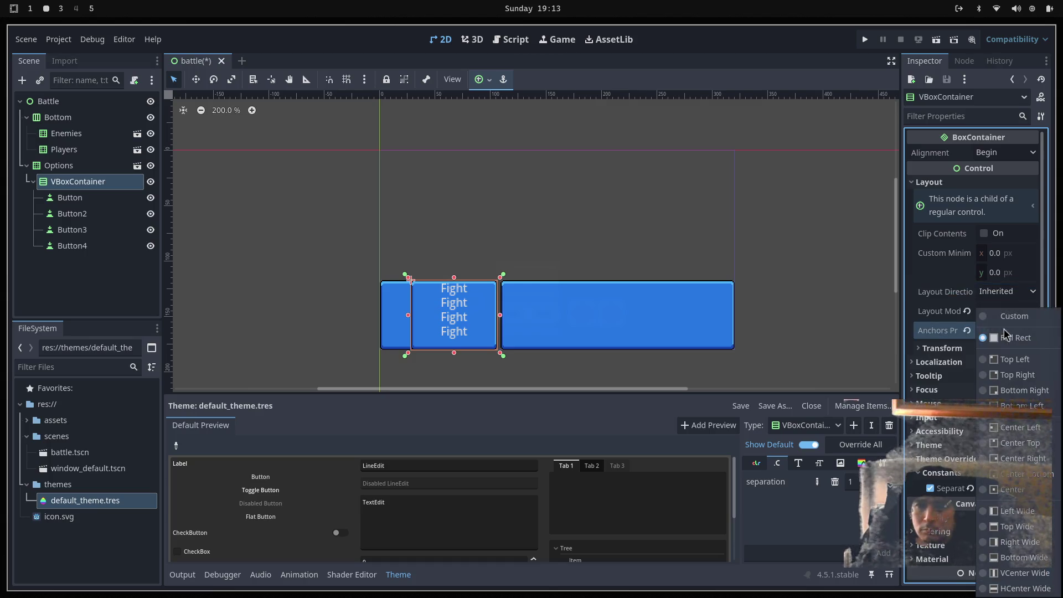
left_click(929, 313)
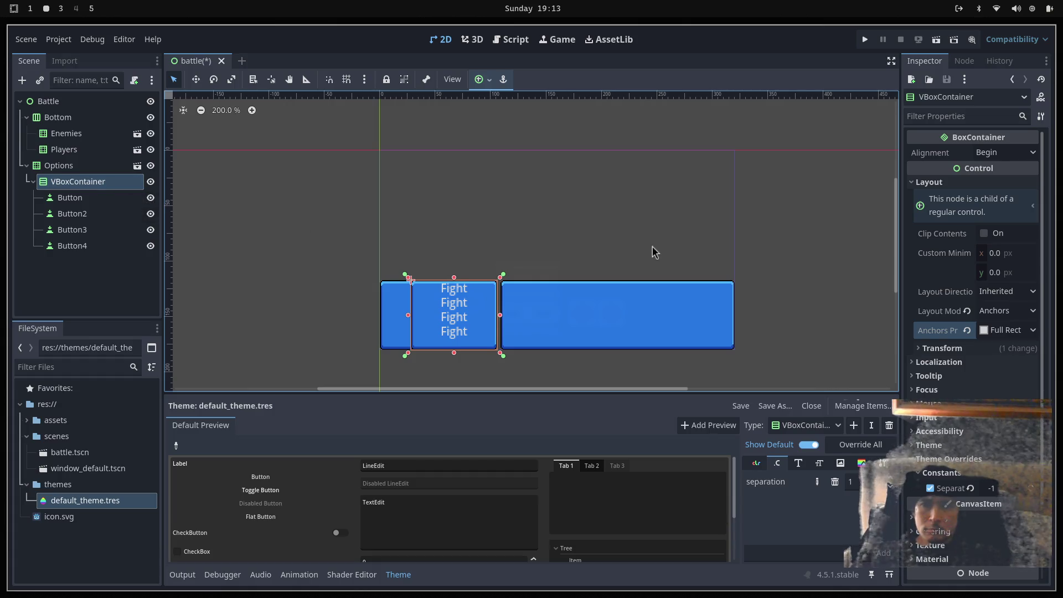
- Look over the container's Theme type variation, then select the Options panel
scroll(945, 354, "down", 2)
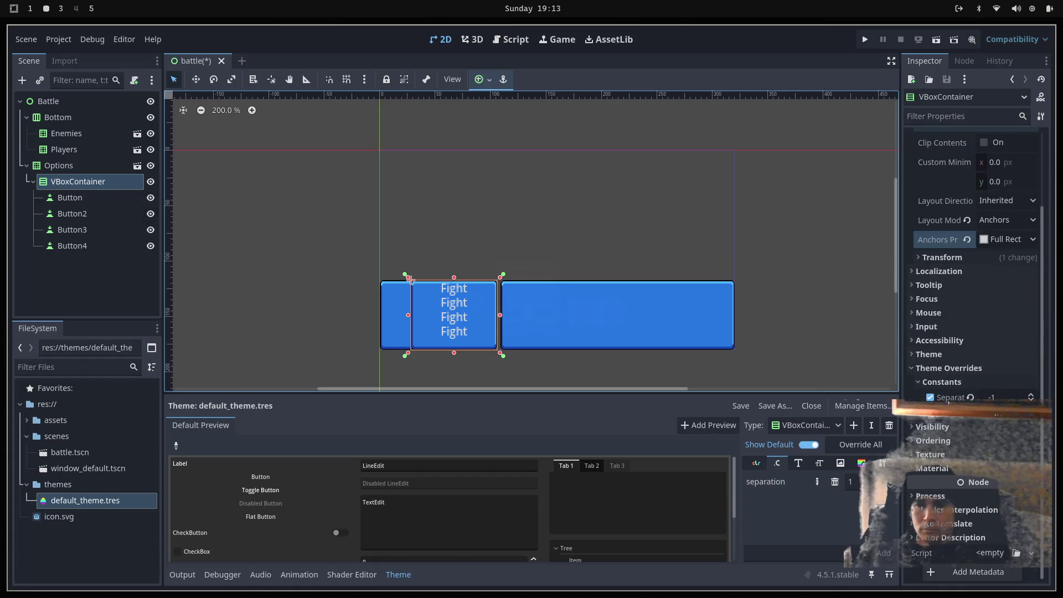
left_click(947, 357)
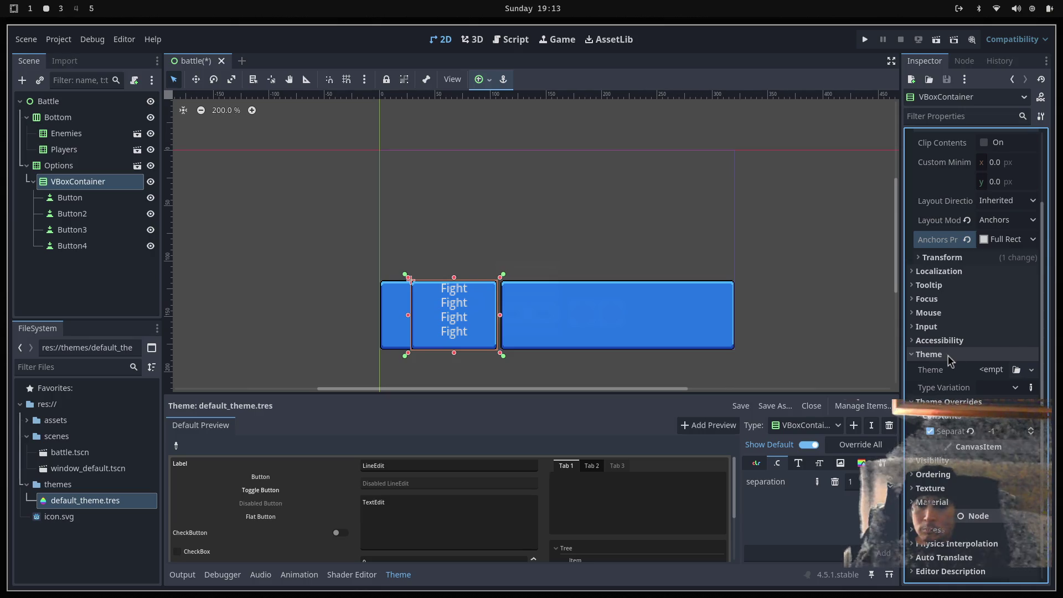
left_click(969, 390)
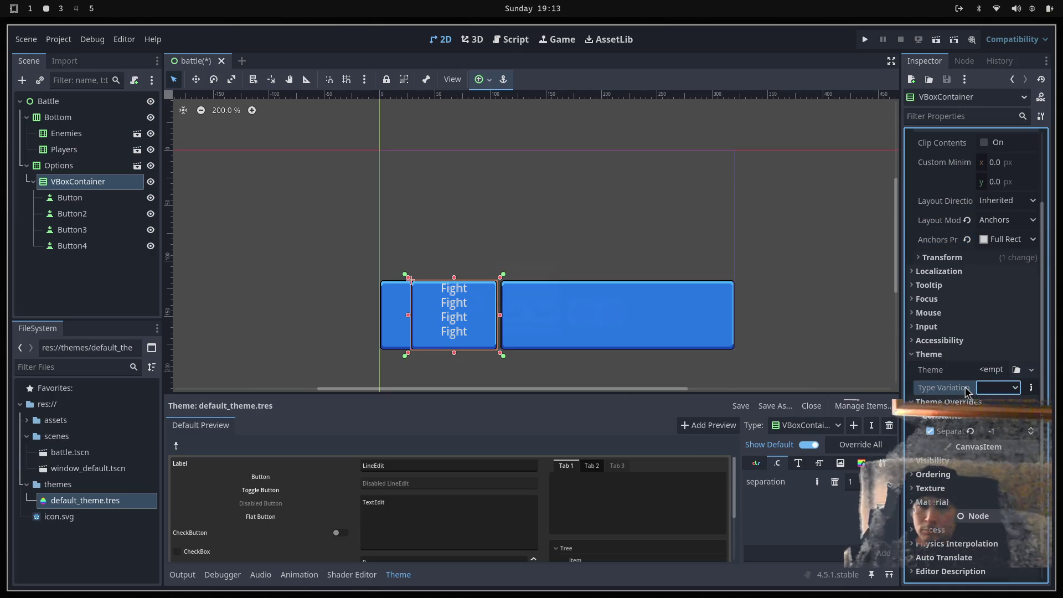
scroll(969, 390, "down", 1)
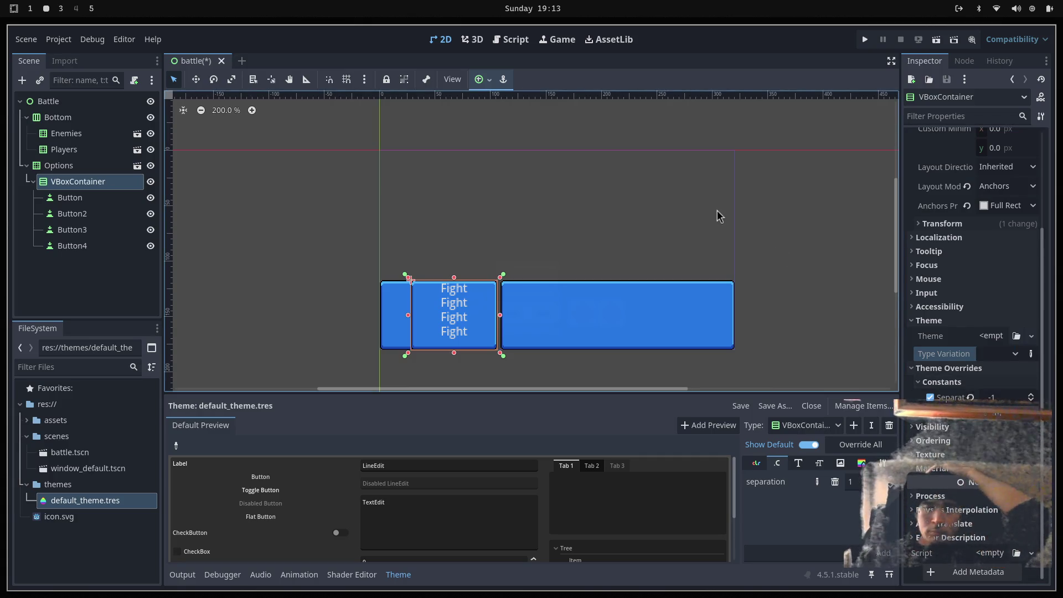
left_click(92, 167)
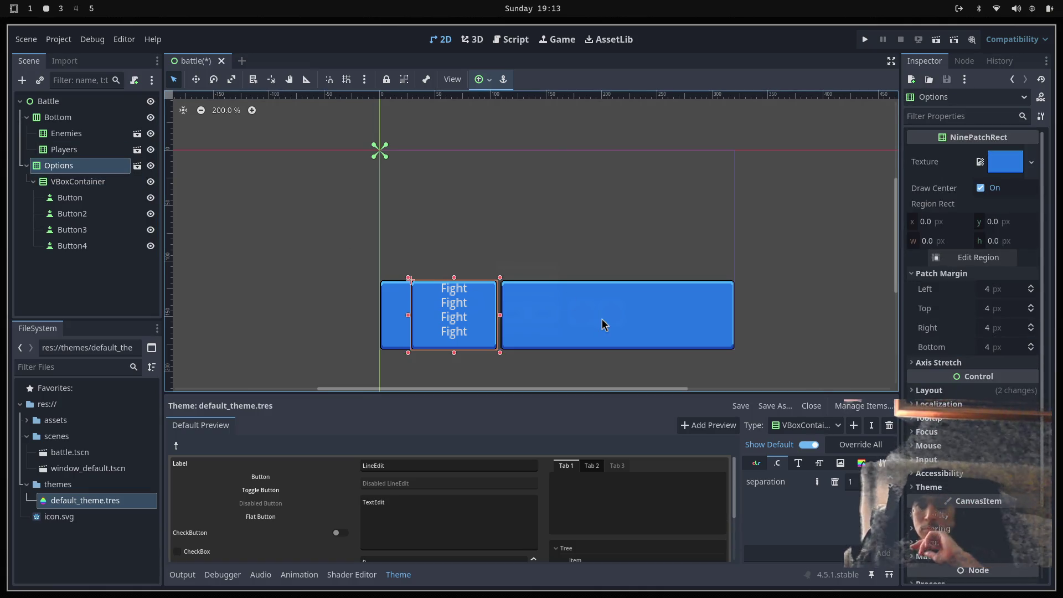
- Raise the Options panel's top patch margin to 17 px, then drag it back down
left_click(1031, 306)
left_click(1030, 306)
left_click(1031, 305)
left_click(1030, 305)
left_click(1030, 305)
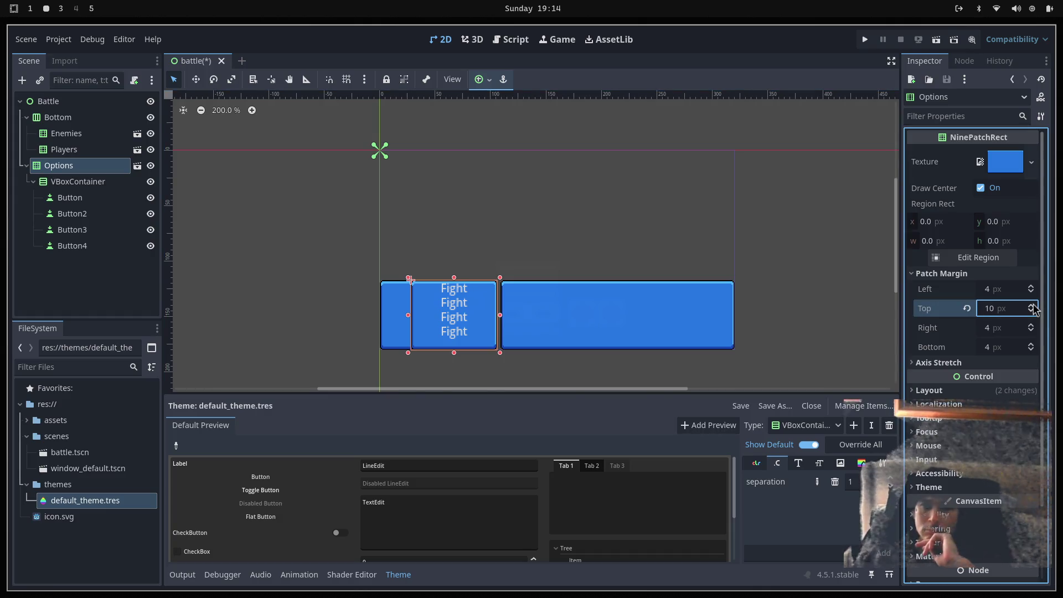
left_click(1031, 306)
left_click(1031, 305)
left_click(1031, 306)
left_click(1031, 306)
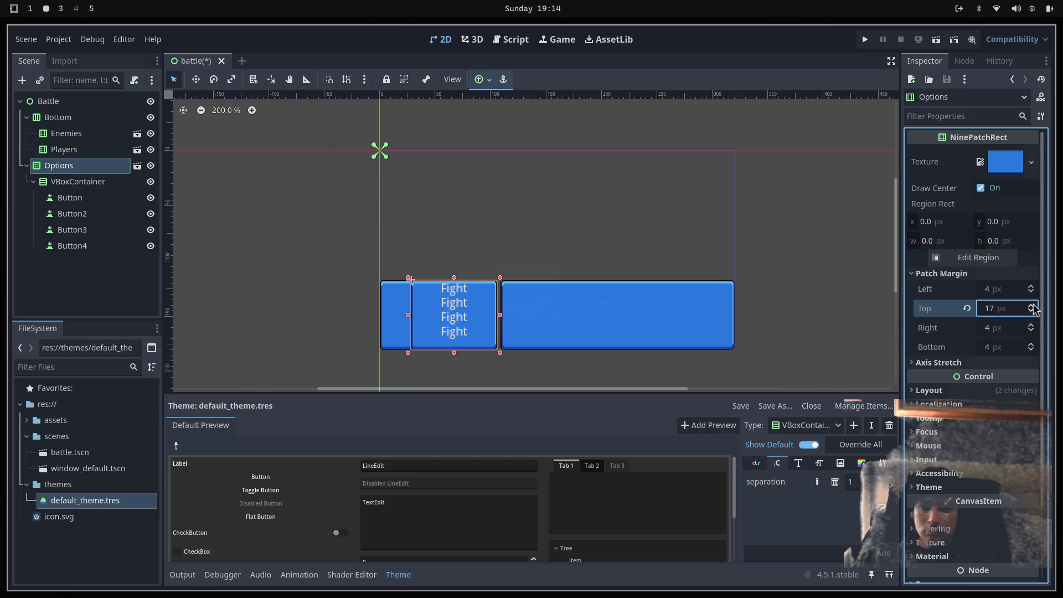
left_click_drag(1031, 308, 1031, 332)
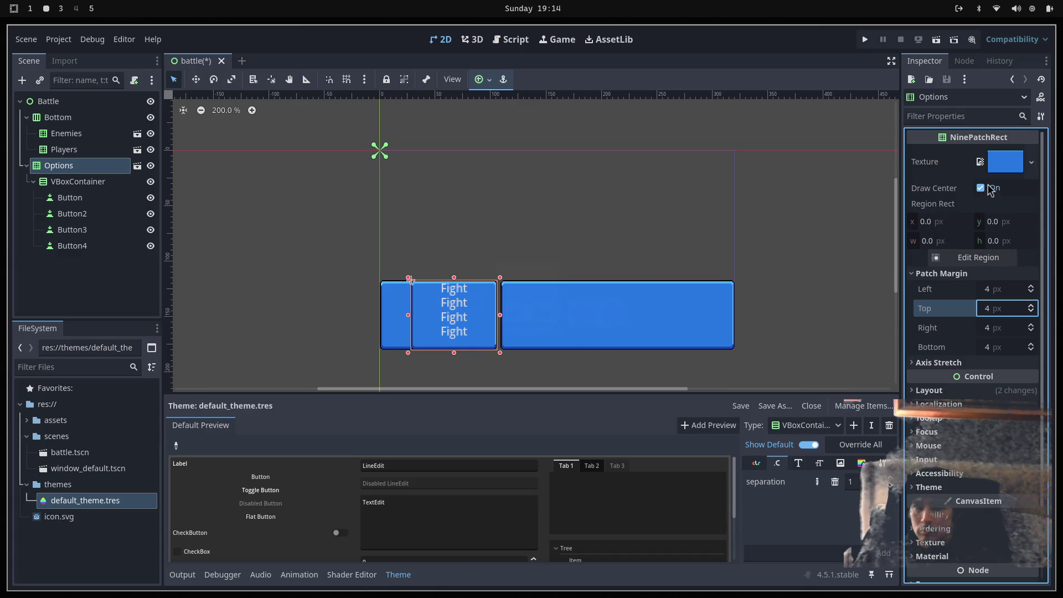
- Reselect the VBoxContainer and set its Separation override to 1
left_click(103, 182)
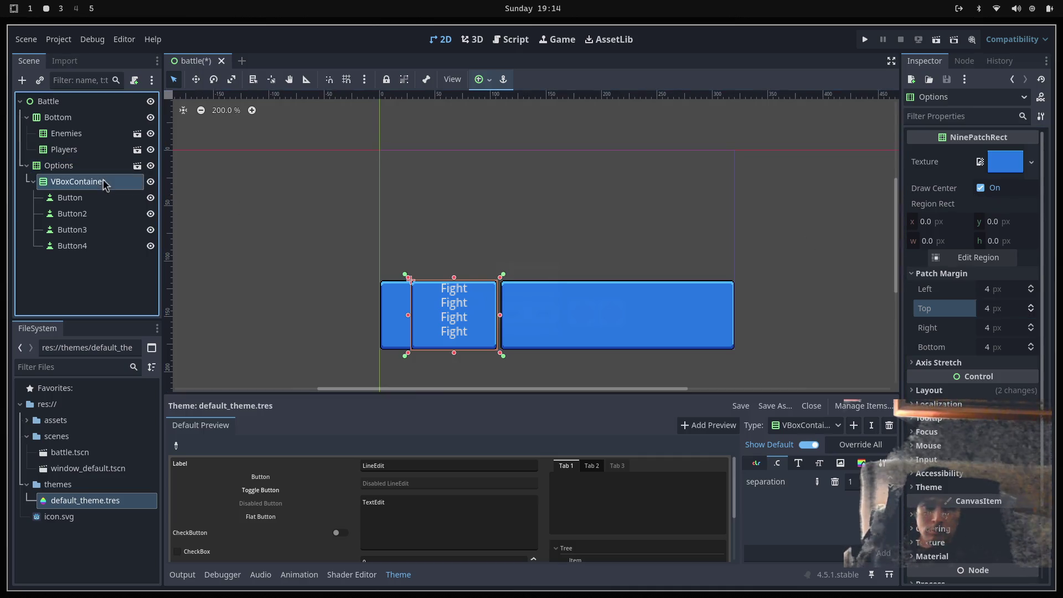
left_click(94, 198)
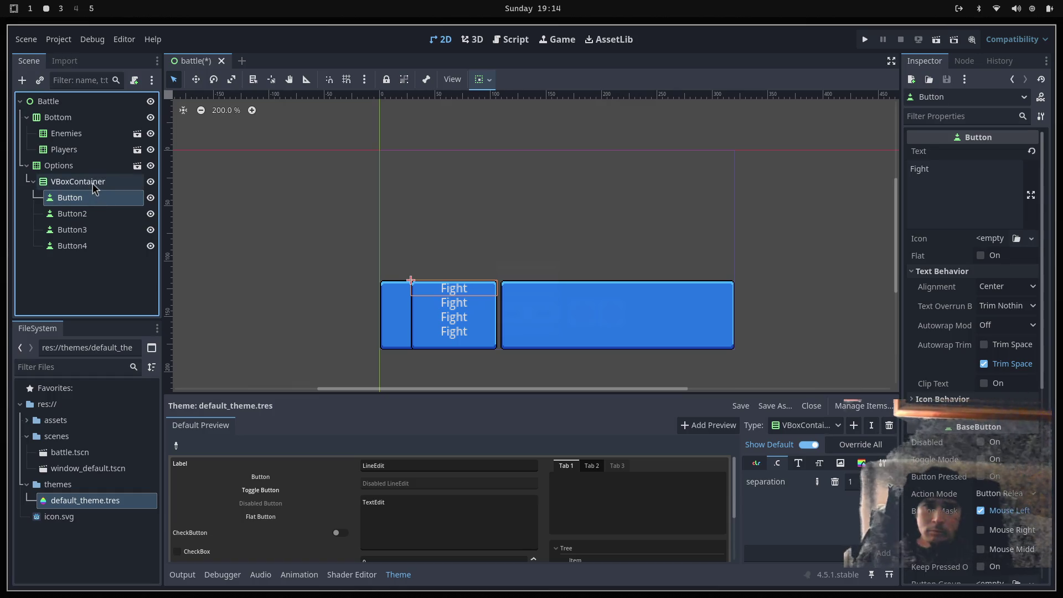
left_click(92, 183)
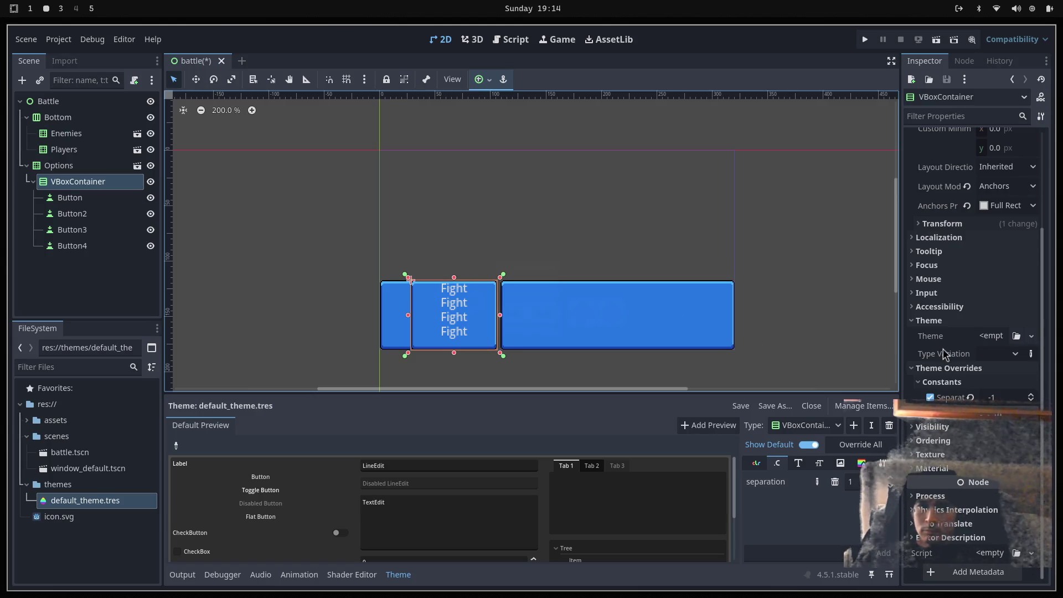
mouse_move(944, 355)
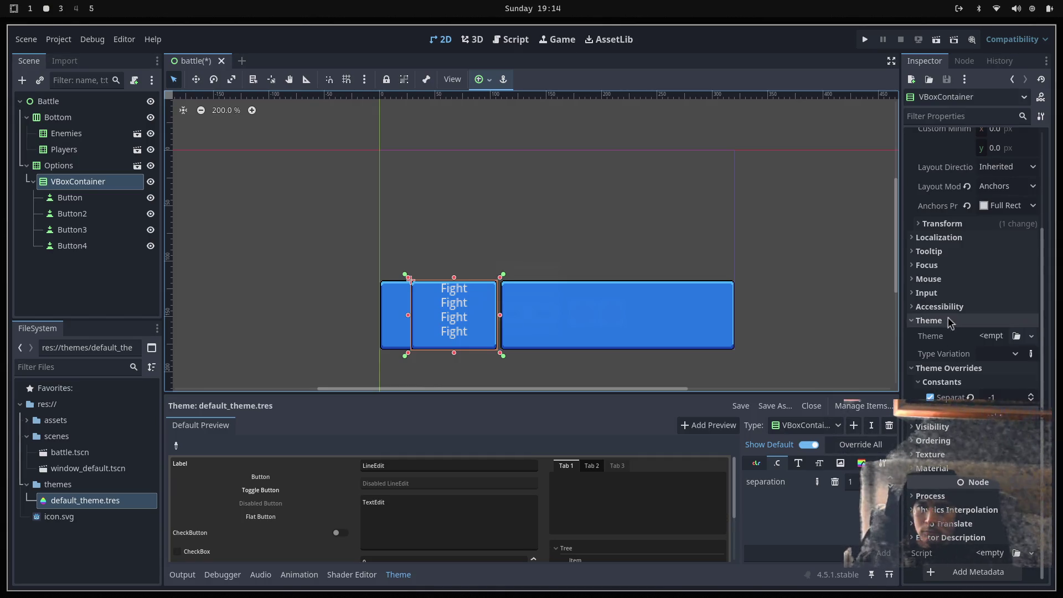
left_click(98, 167)
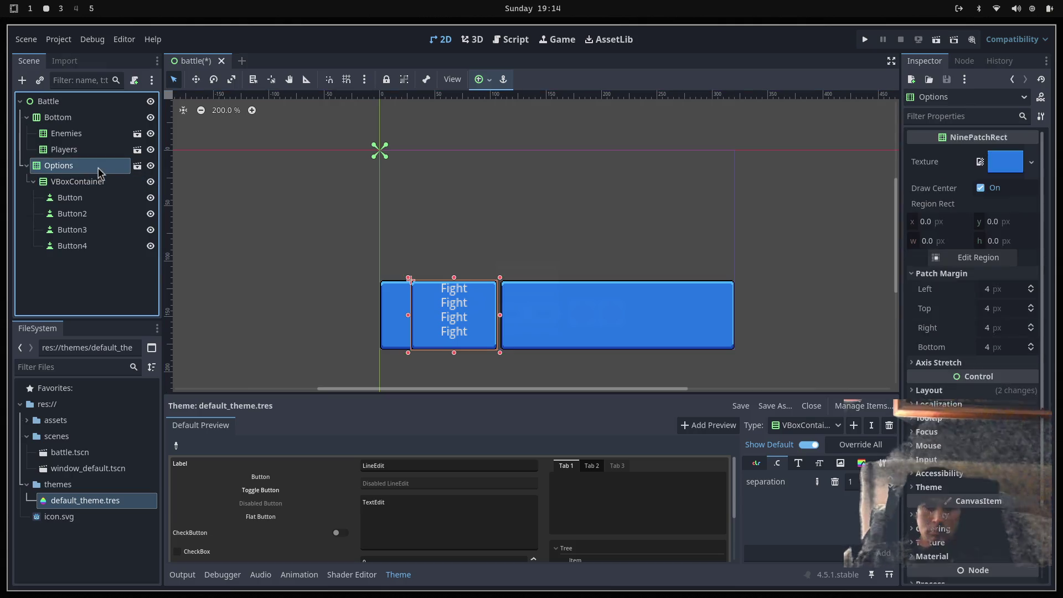
left_click(71, 182)
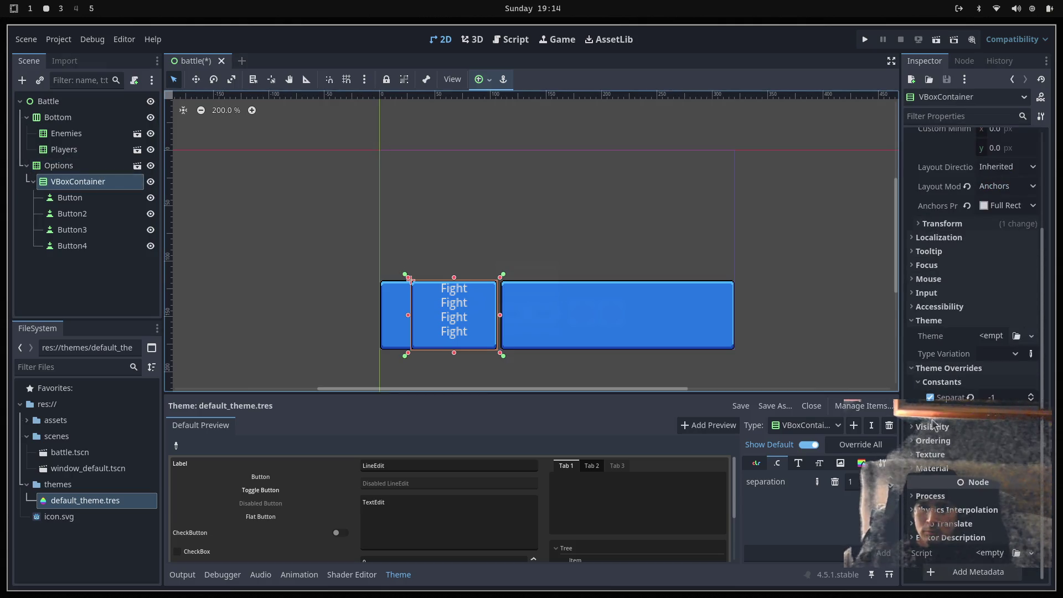
left_click(1031, 394)
left_click(1031, 395)
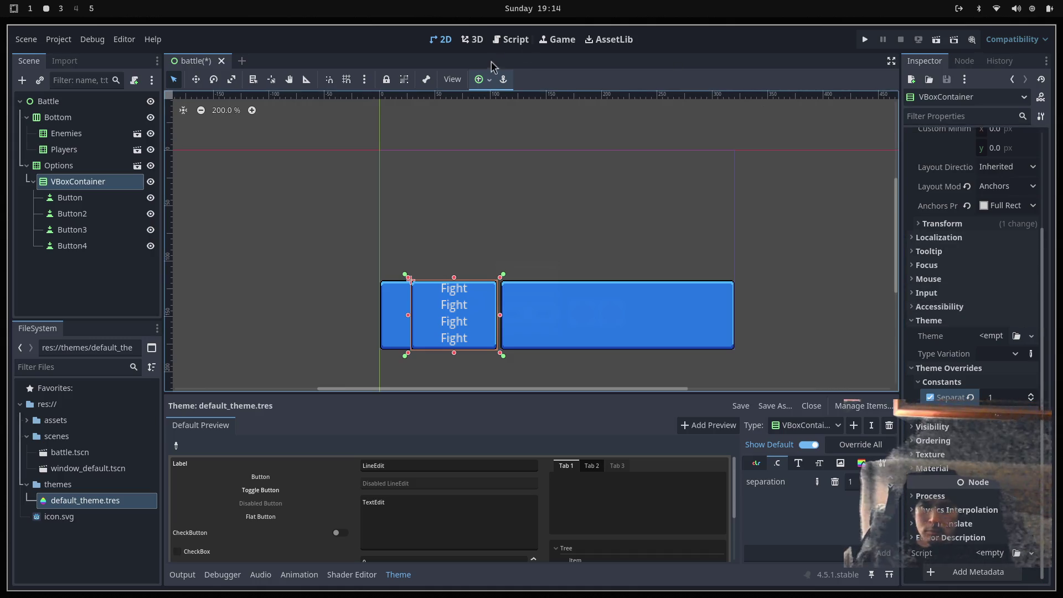
left_click(479, 80)
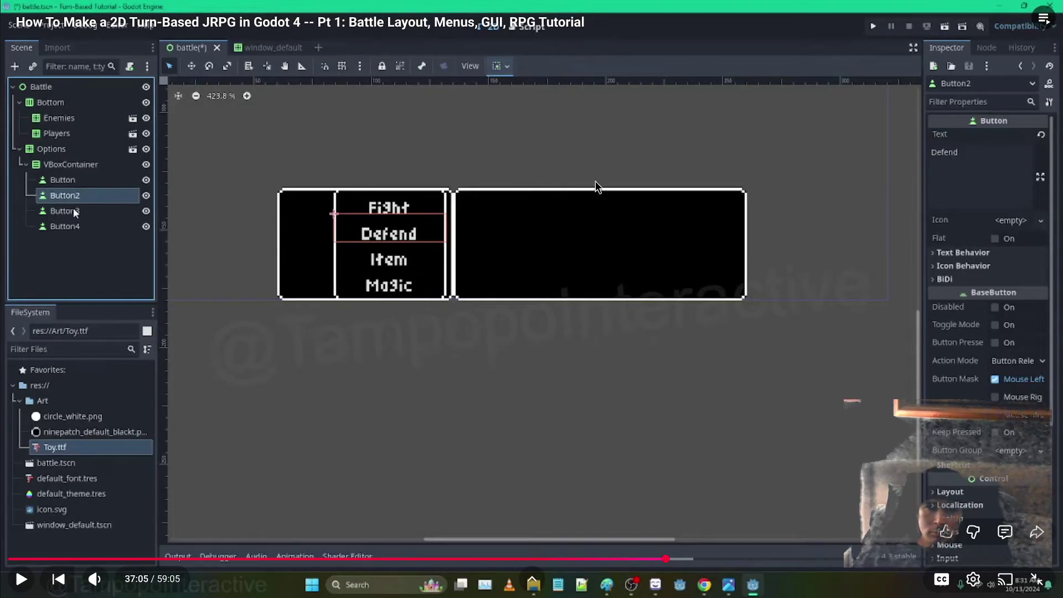
left_click(597, 199)
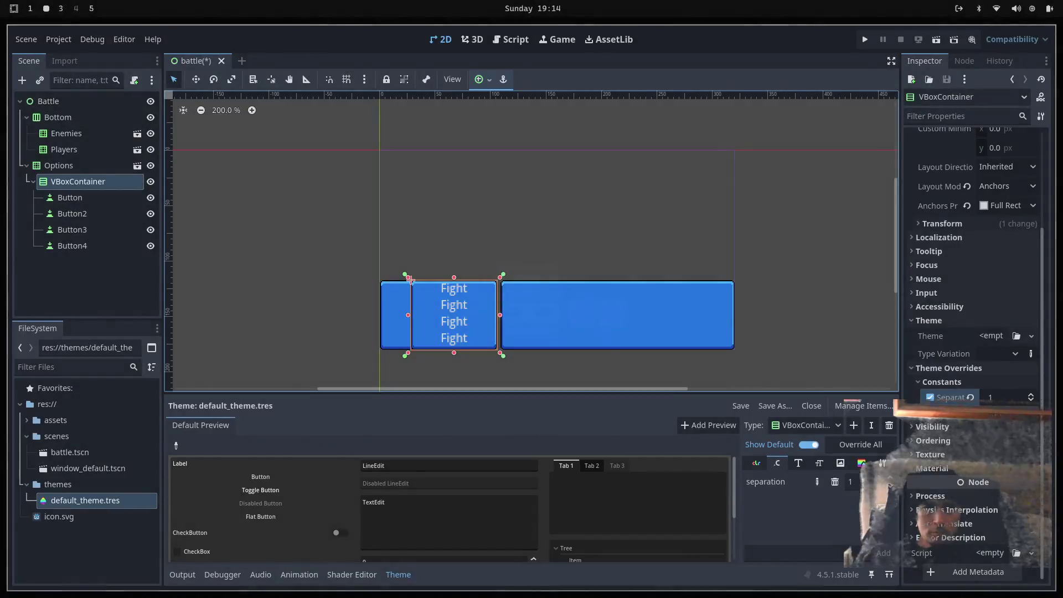
key("Left")
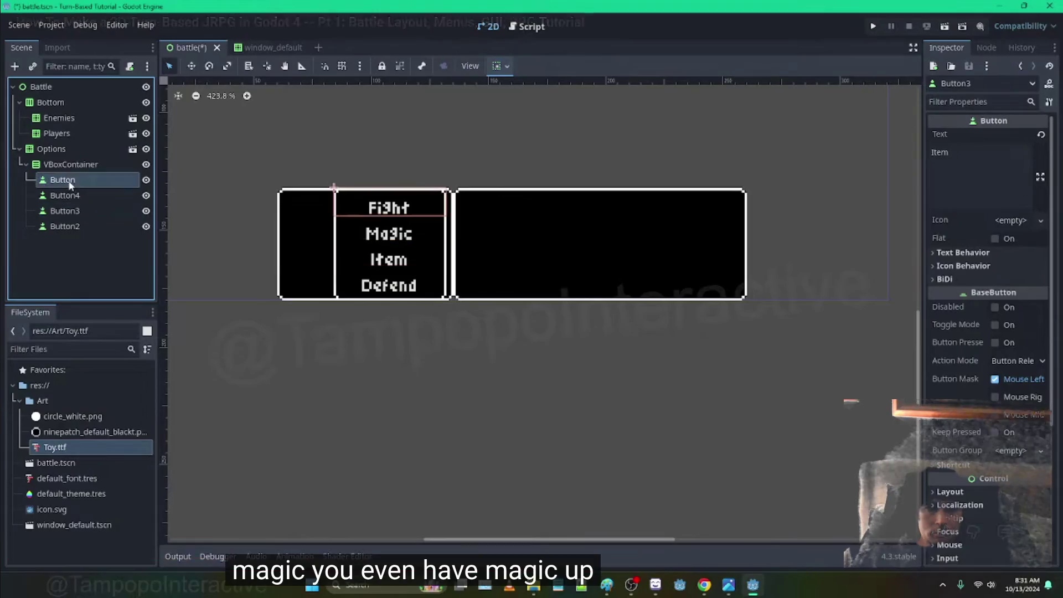
key("super+2")
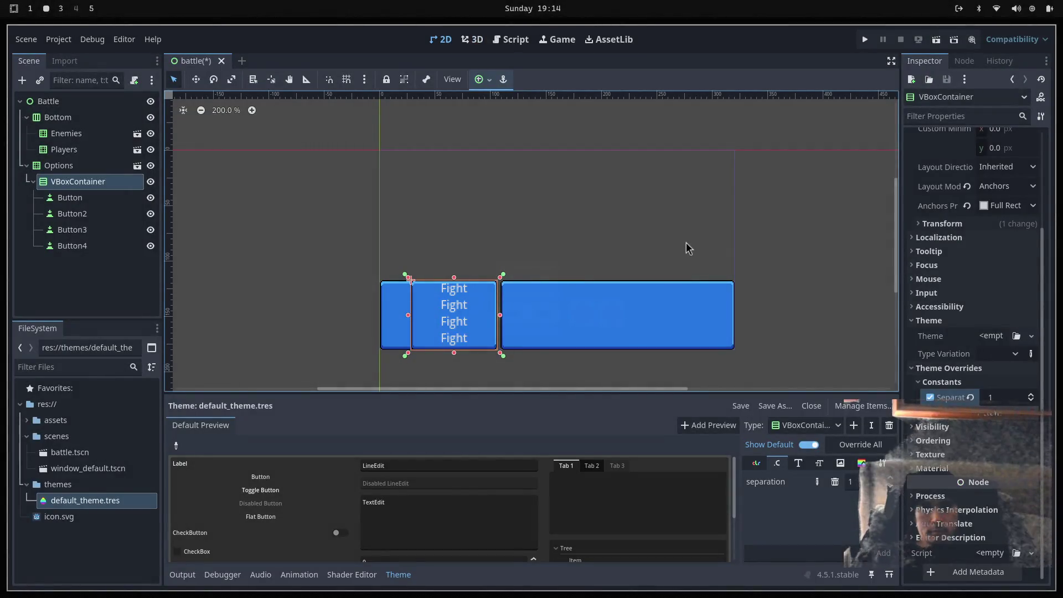
left_click(465, 307)
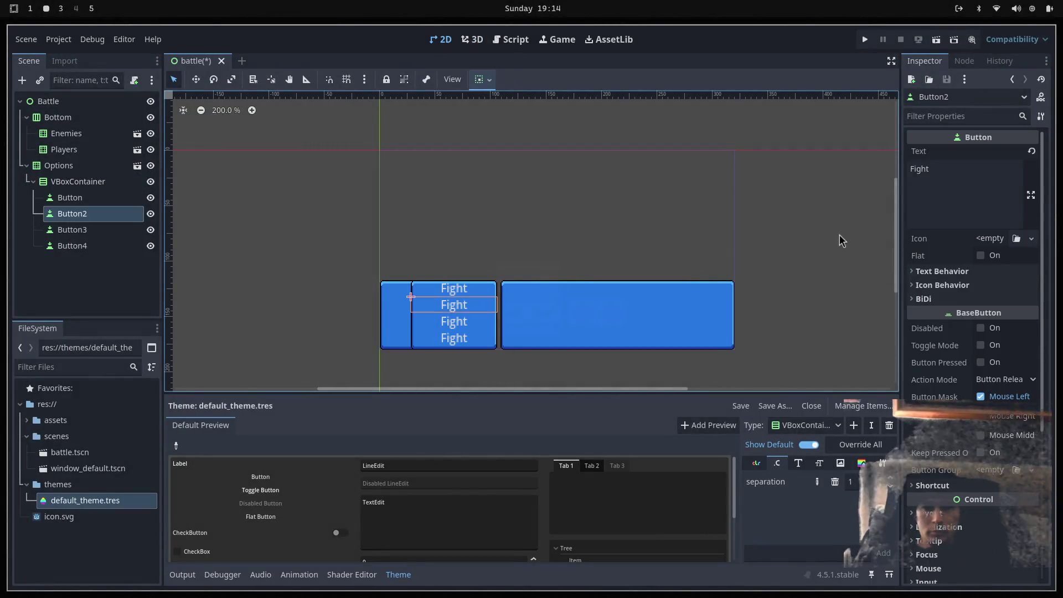
- Relabel Button2 to Magic and Button3 to Defend
left_click(958, 181)
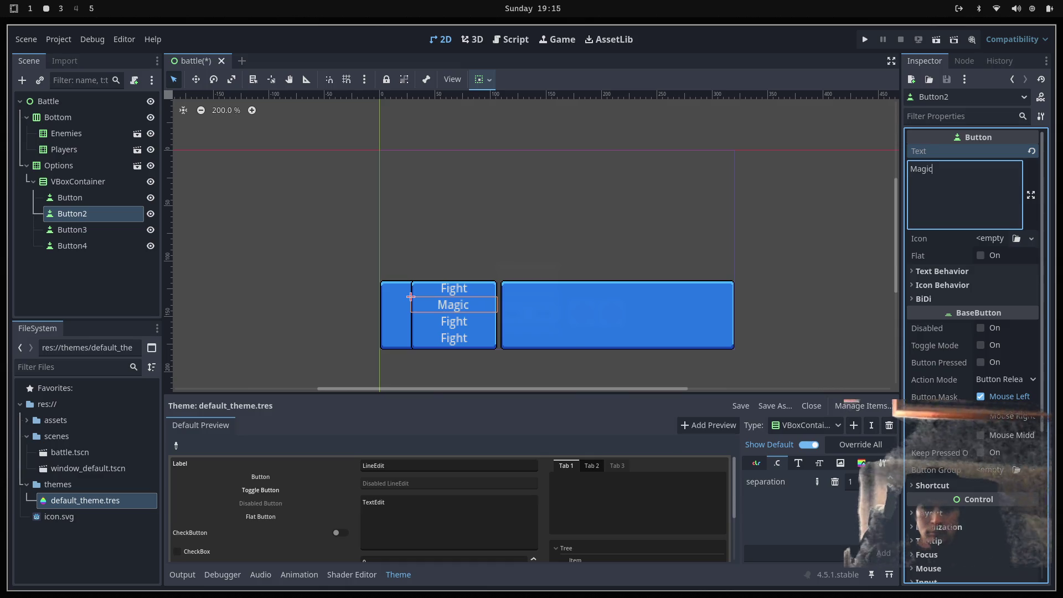
left_click(82, 228)
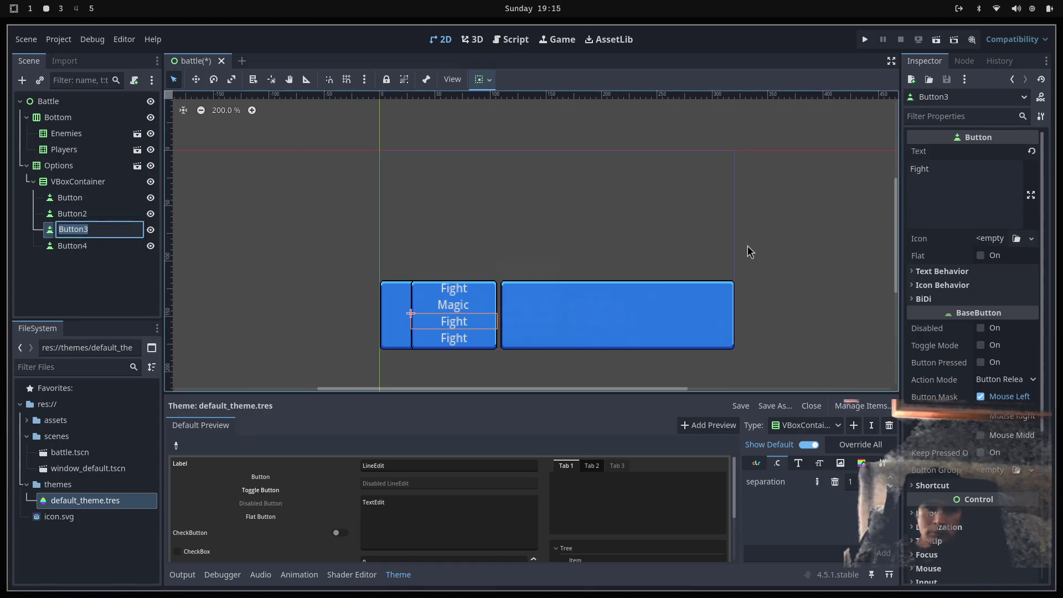
left_click(972, 206)
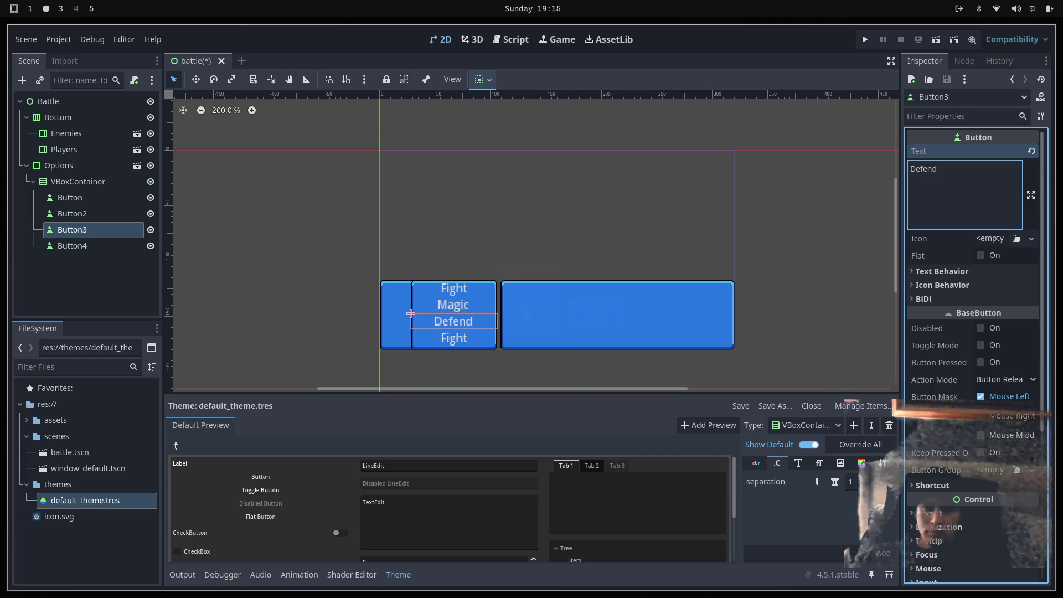
left_click(462, 346)
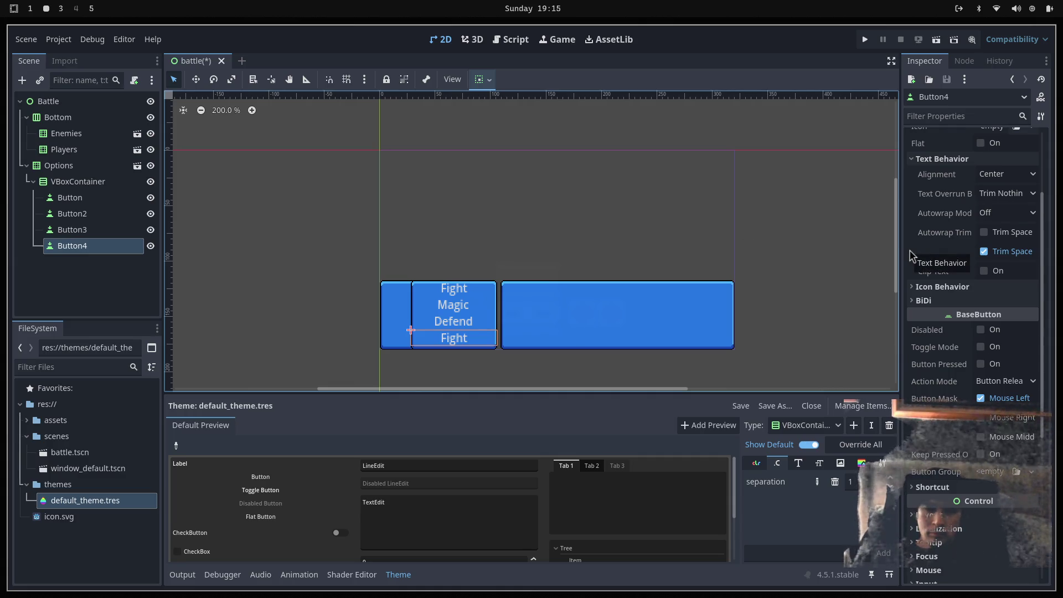
- After rewinding the tutorial for reference, relabel Button4 to Item
key("super+1")
key("Left")
key("Left")
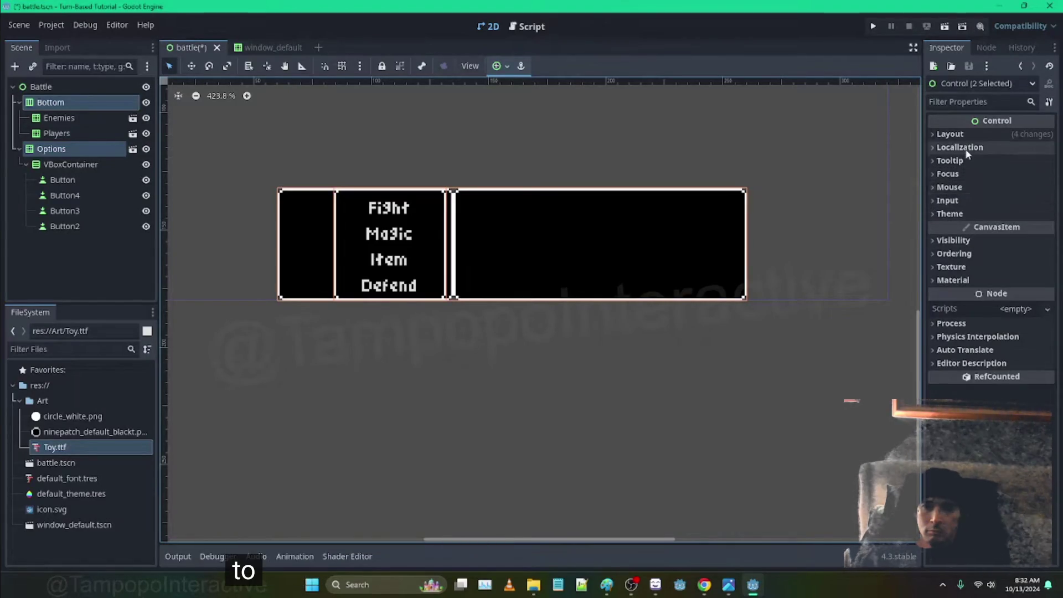
mouse_move(894, 278)
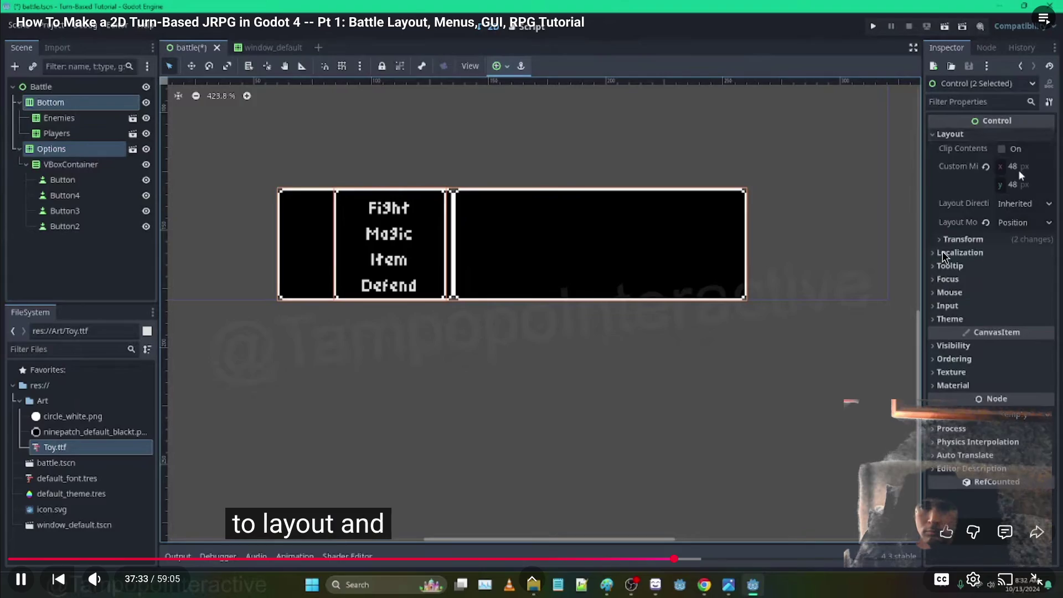
left_click(893, 273)
key("super+2")
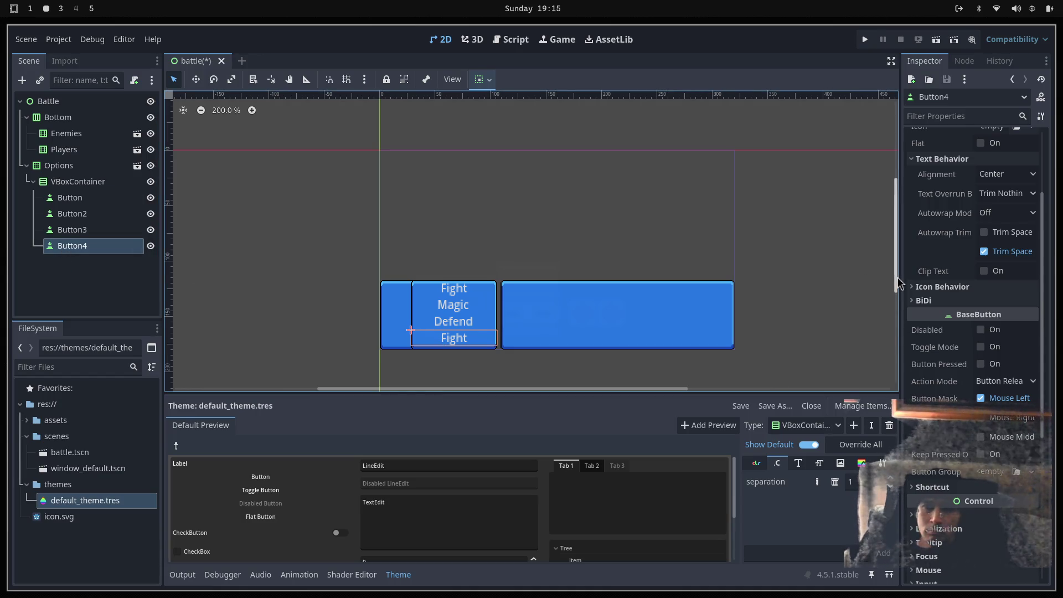
scroll(969, 283, "up", 4)
double_click(939, 195)
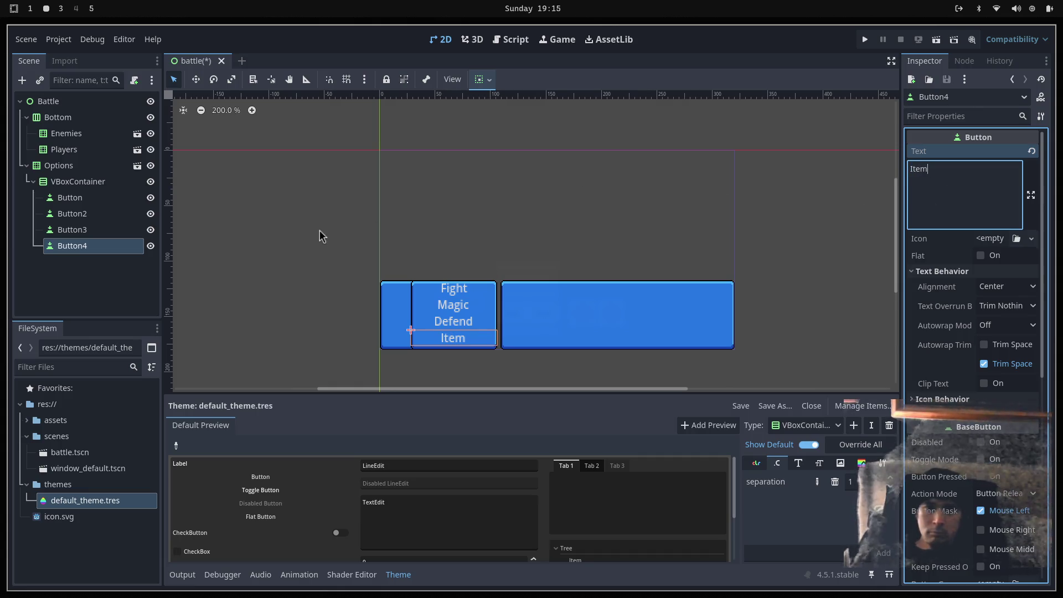
left_click(94, 167)
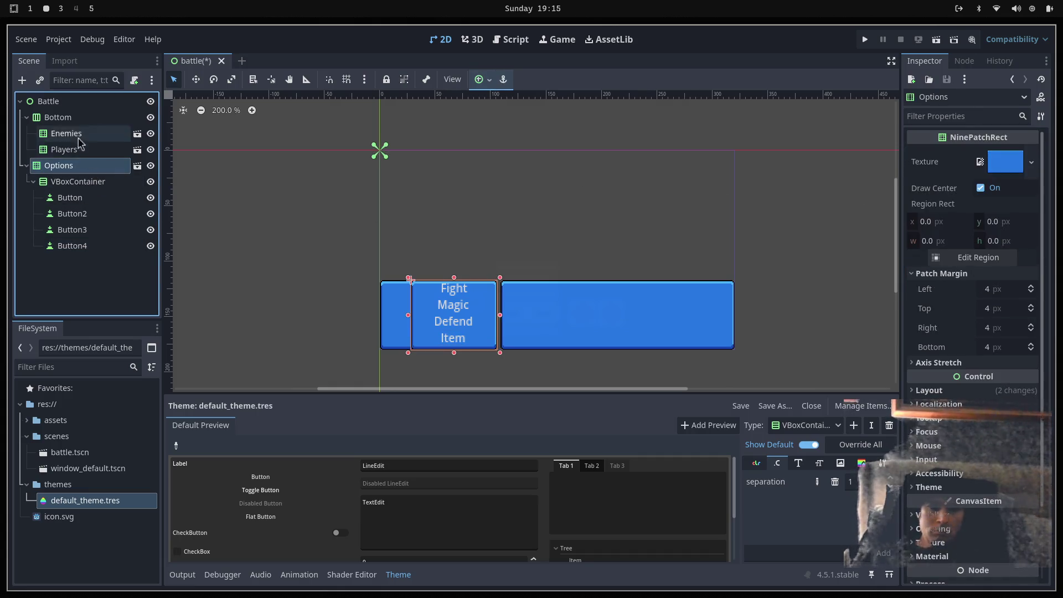
- Multi-select Bottom with Options and expand Layout, checking the tutorial for the size values
left_click(58, 117, "ctrl")
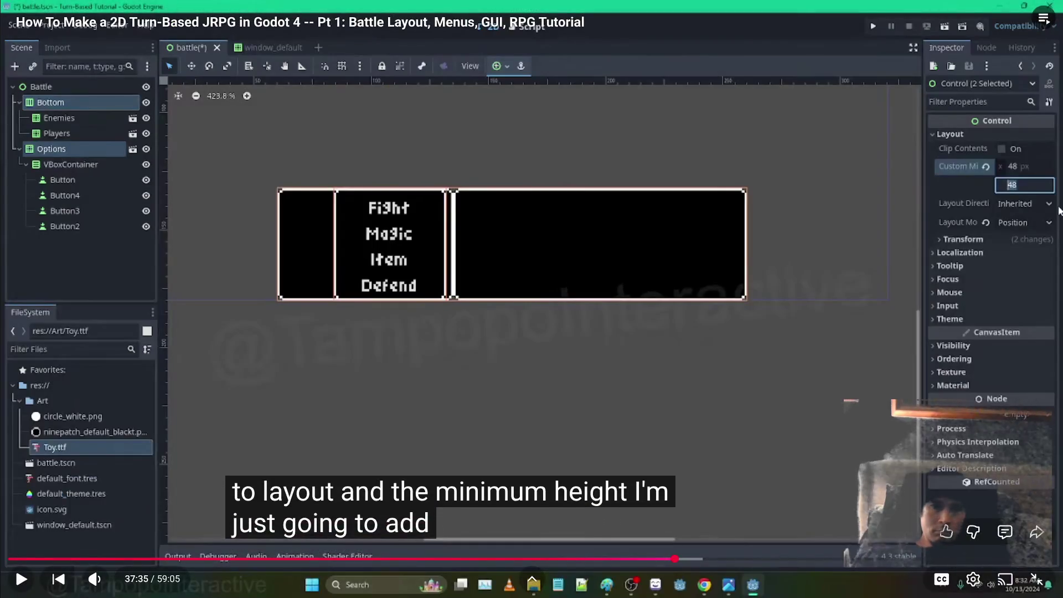
left_click(441, 300)
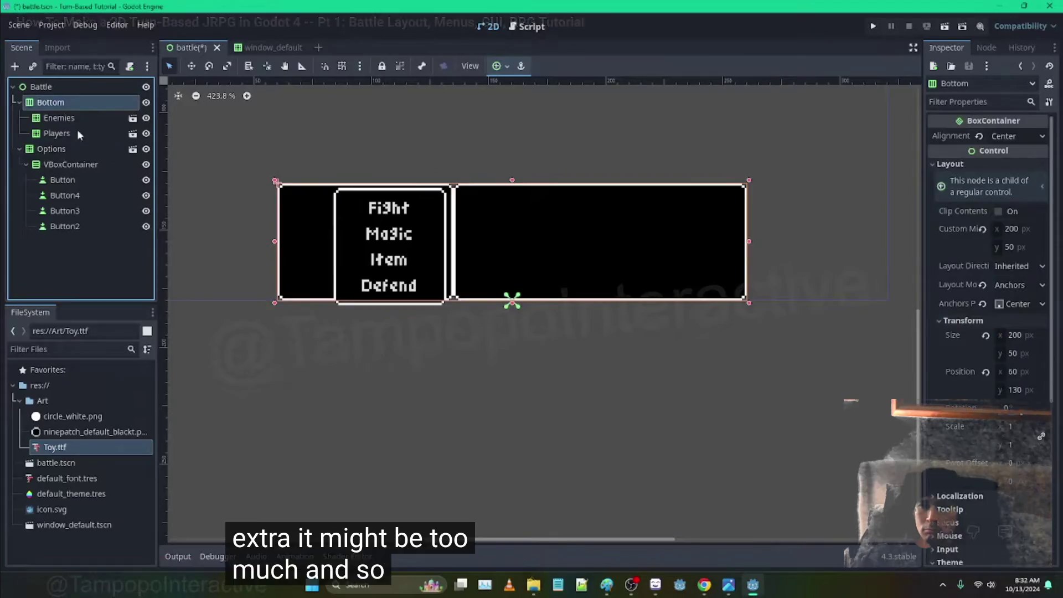
key("super+2")
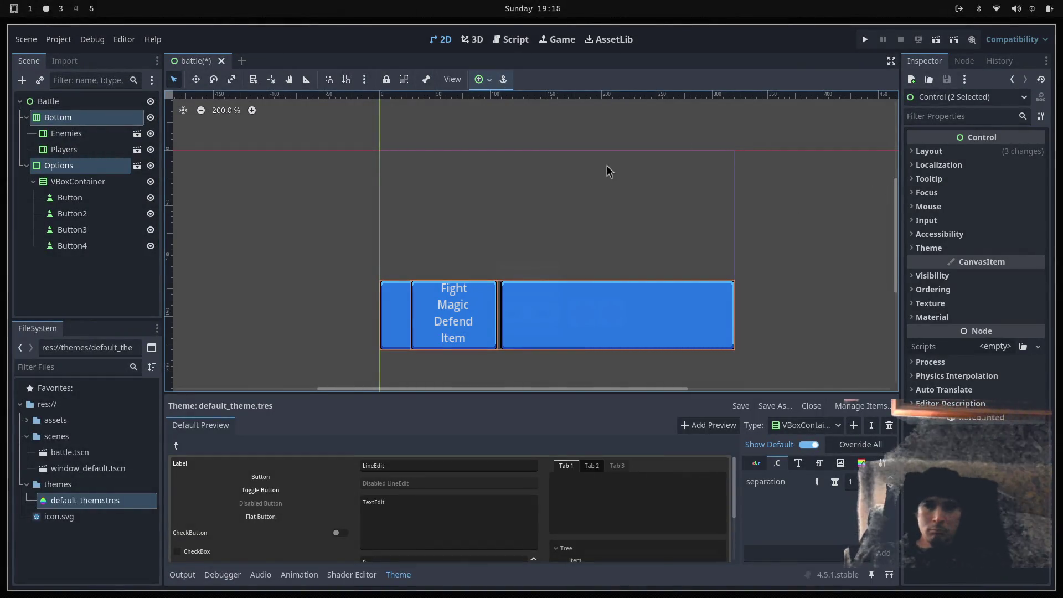
left_click(962, 154)
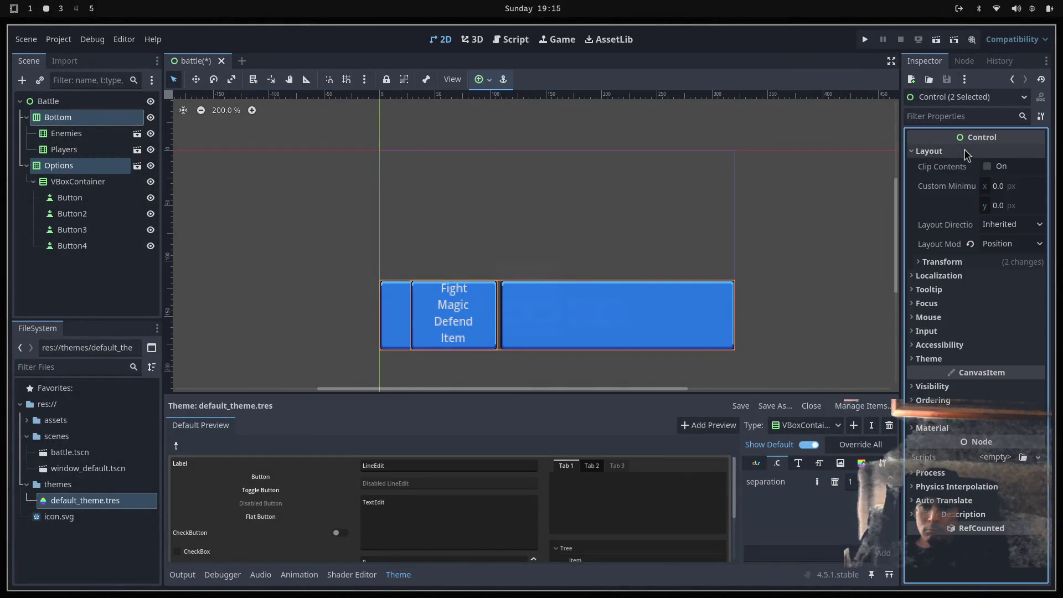
key("super+1")
left_click(818, 284)
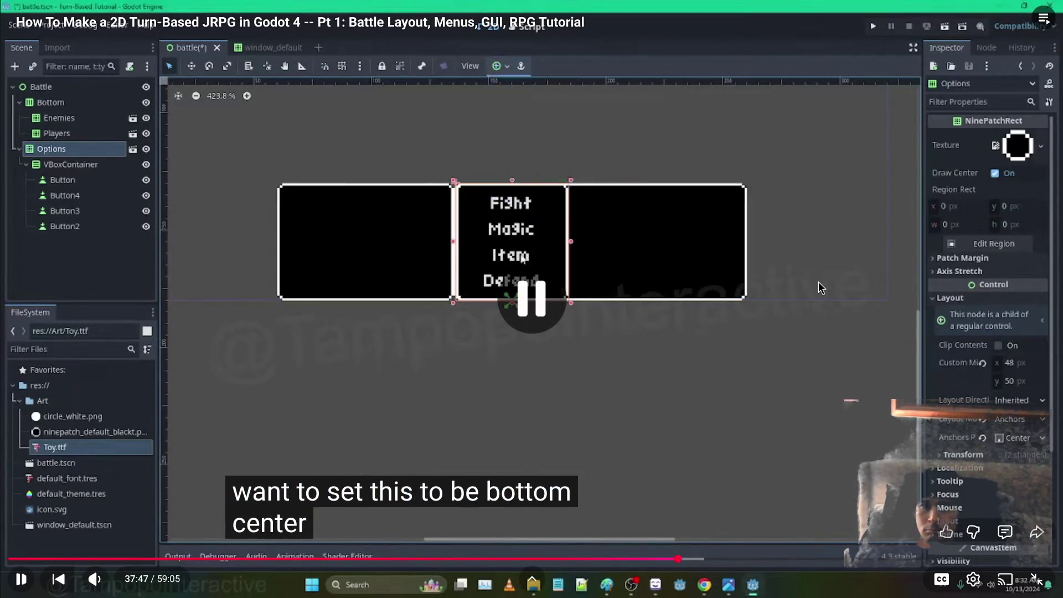
key("Left")
key("Left")
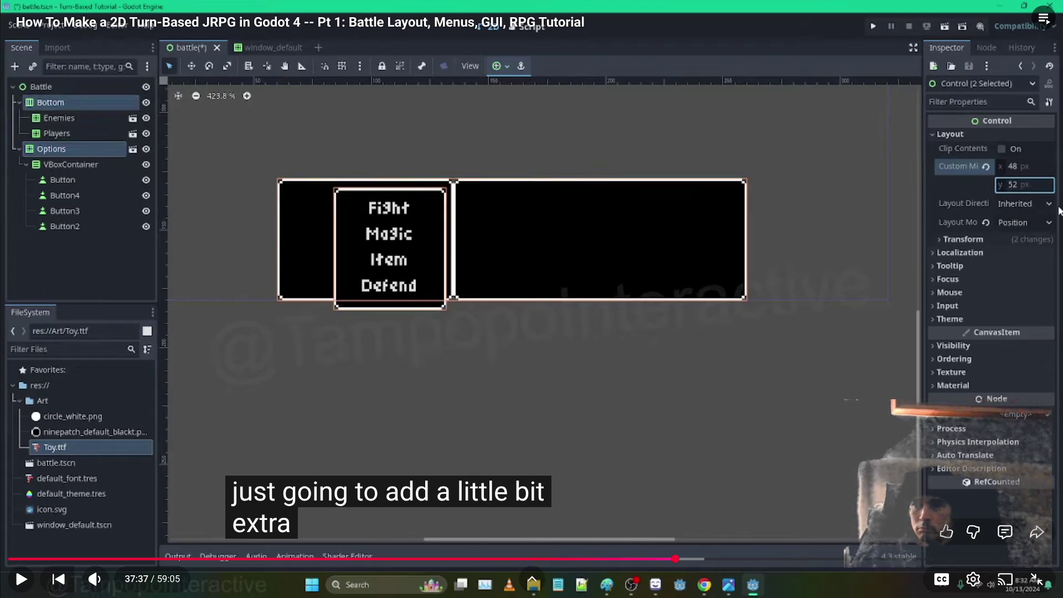
key("super+2")
- Set both panels' Custom Minimum Size to x 48 and y 52
left_click(998, 186)
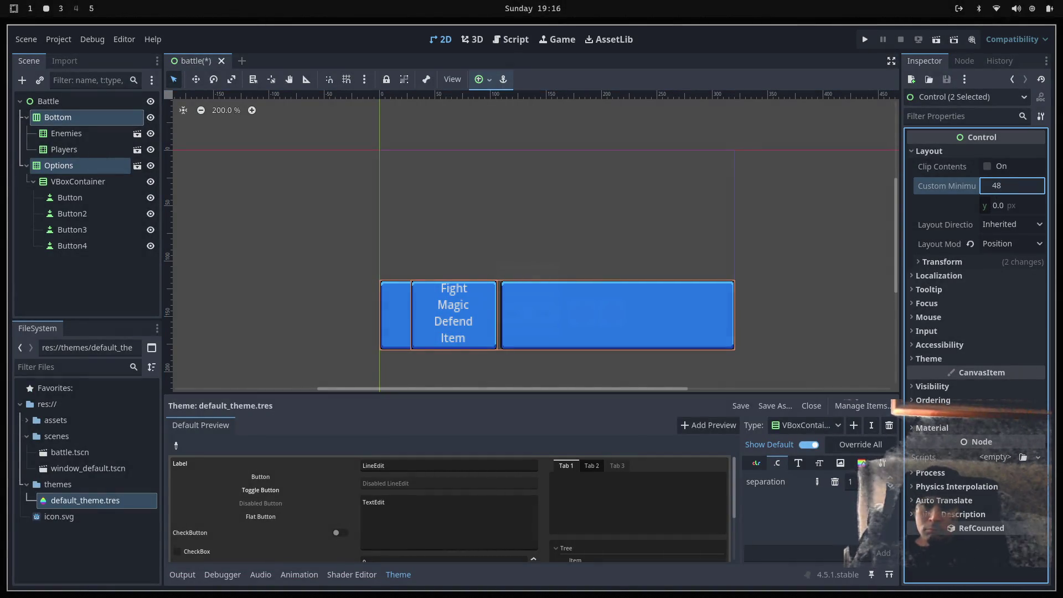
left_click(1008, 206)
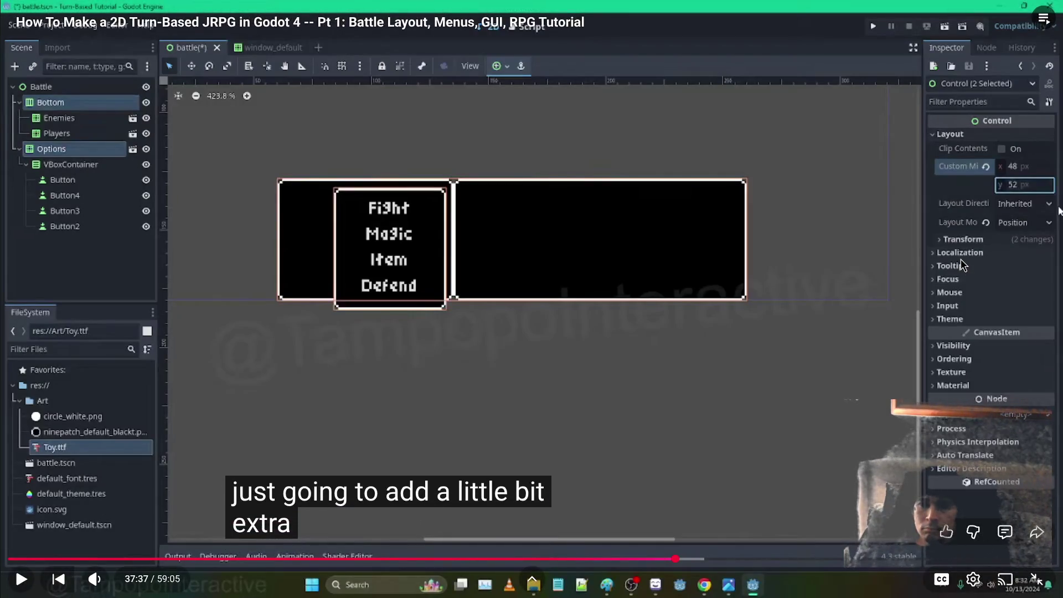
left_click(831, 310)
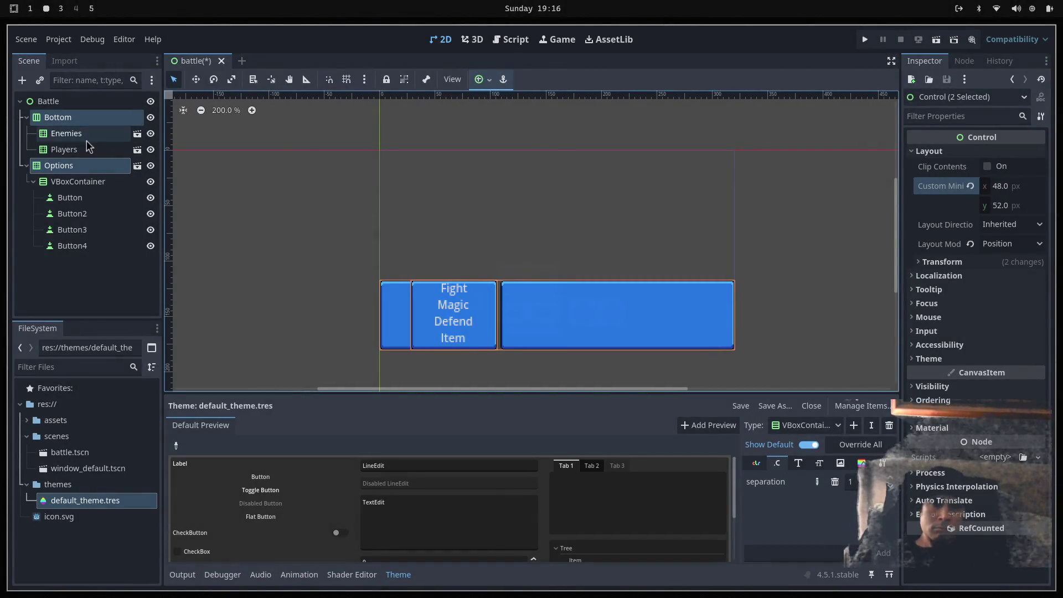
left_click(64, 166)
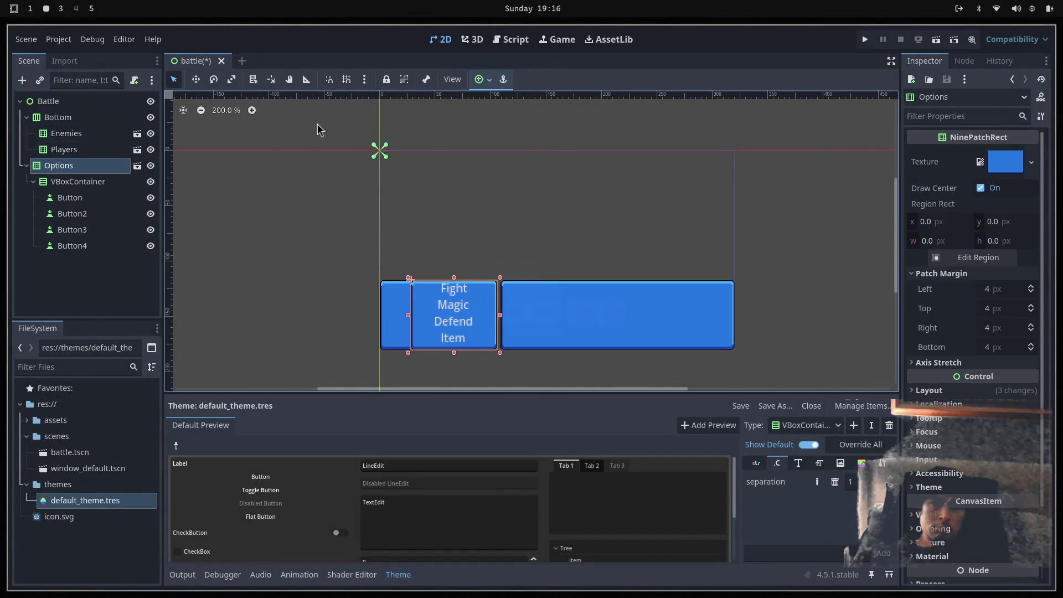
- Anchor the Options panel with the Center Bottom preset
left_click(482, 84)
left_click(510, 160)
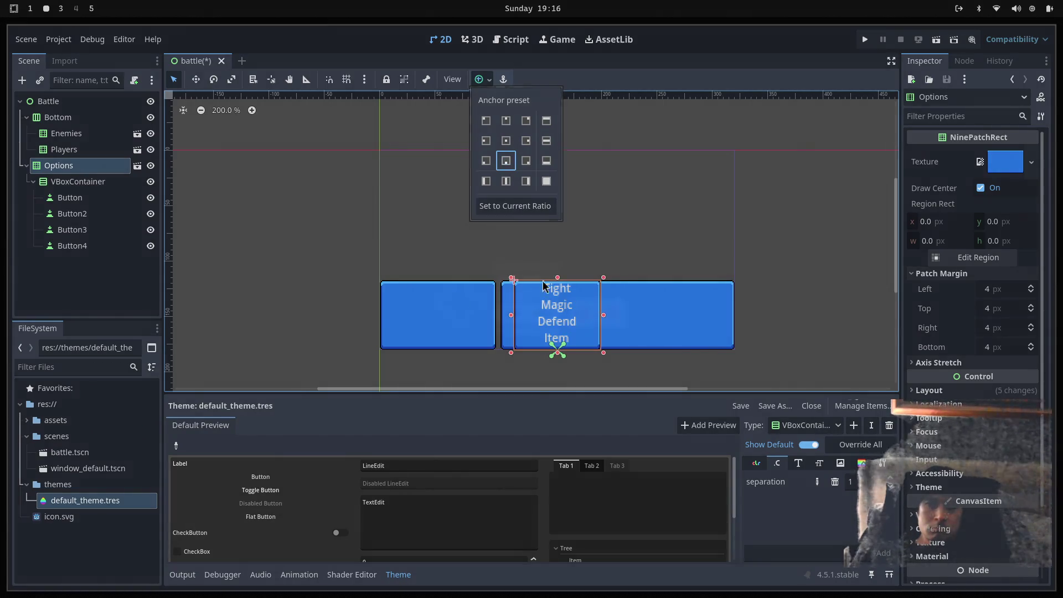
left_click(523, 321)
left_click(519, 319)
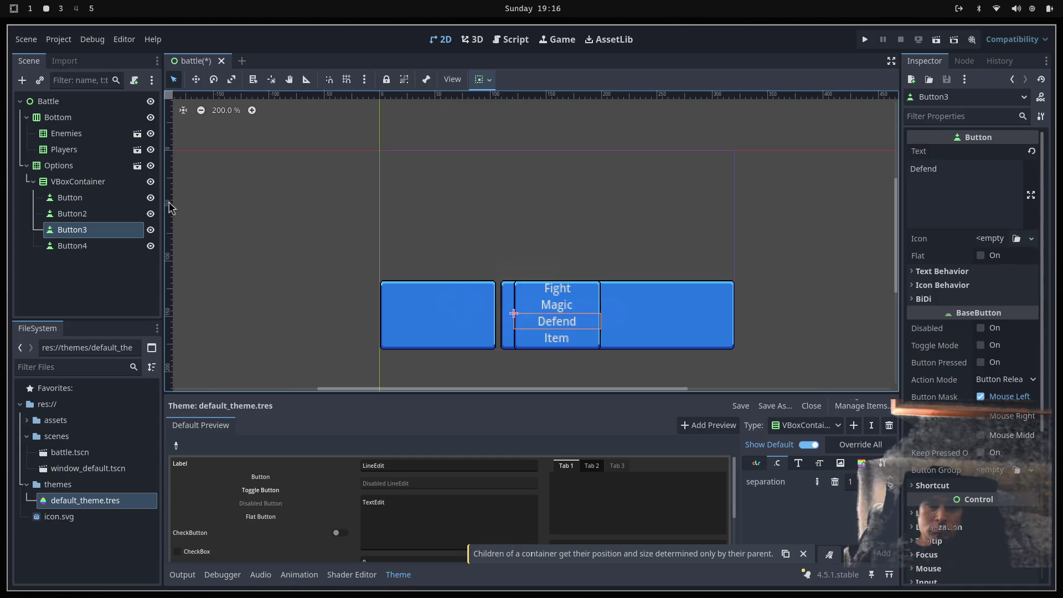
left_click(59, 166)
- With the Move tool, drag the Options panel left over the Enemies panel
left_click(577, 314)
left_click_drag(577, 320, 524, 315)
left_click(99, 182)
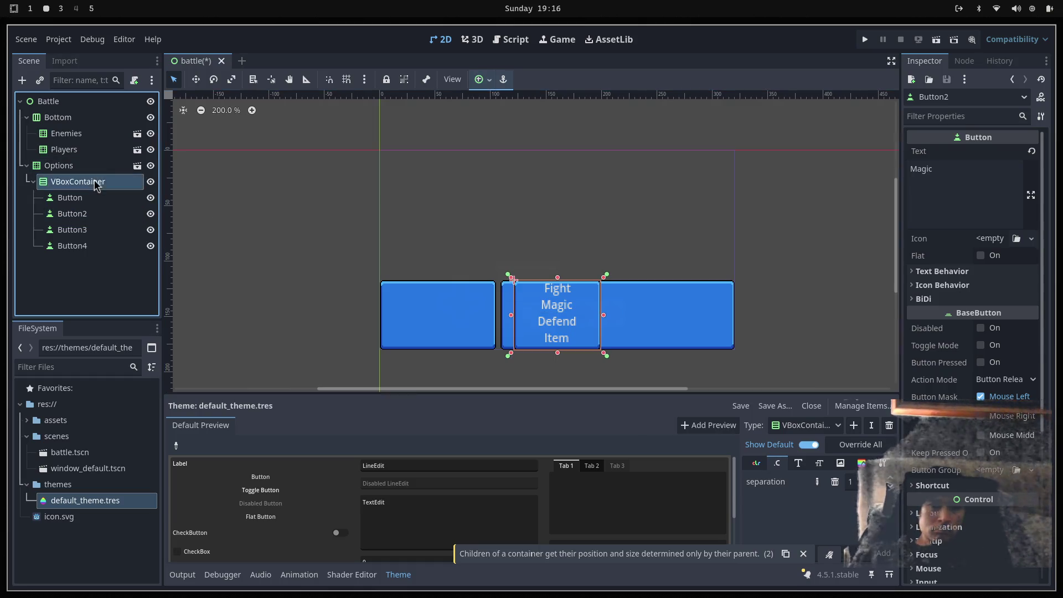
left_click(200, 82)
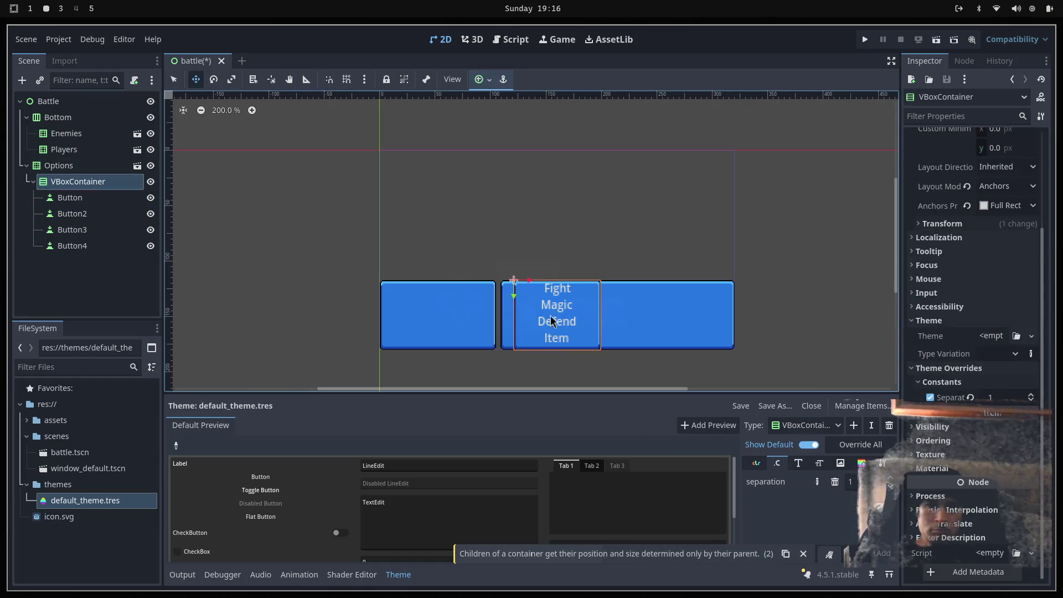
mouse_move(573, 325)
left_mouse_down()
mouse_move(503, 323)
mouse_move(572, 326)
left_mouse_up()
left_click(99, 166)
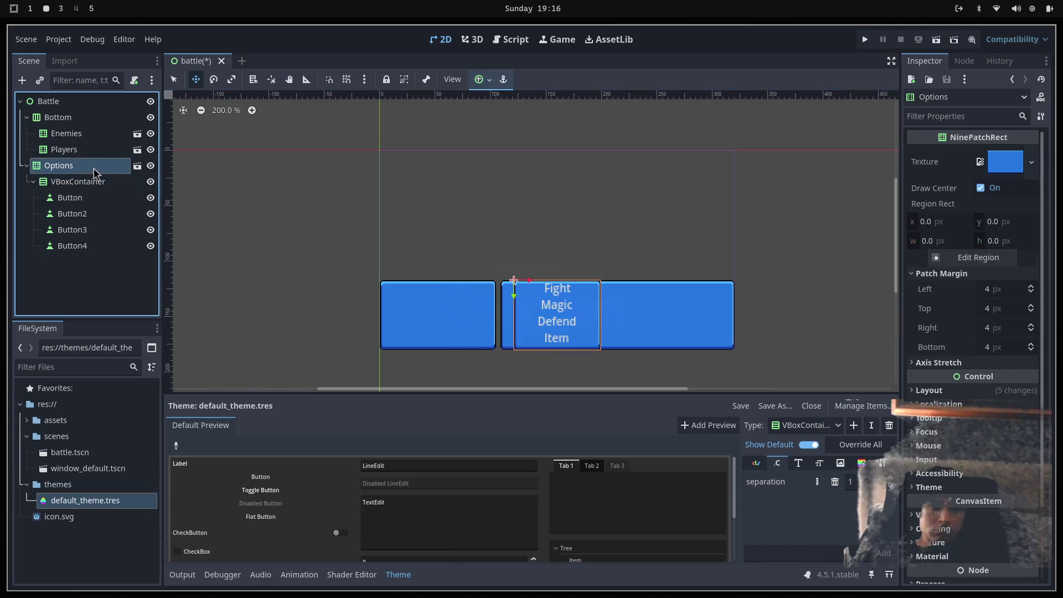
left_click_drag(519, 320, 415, 314)
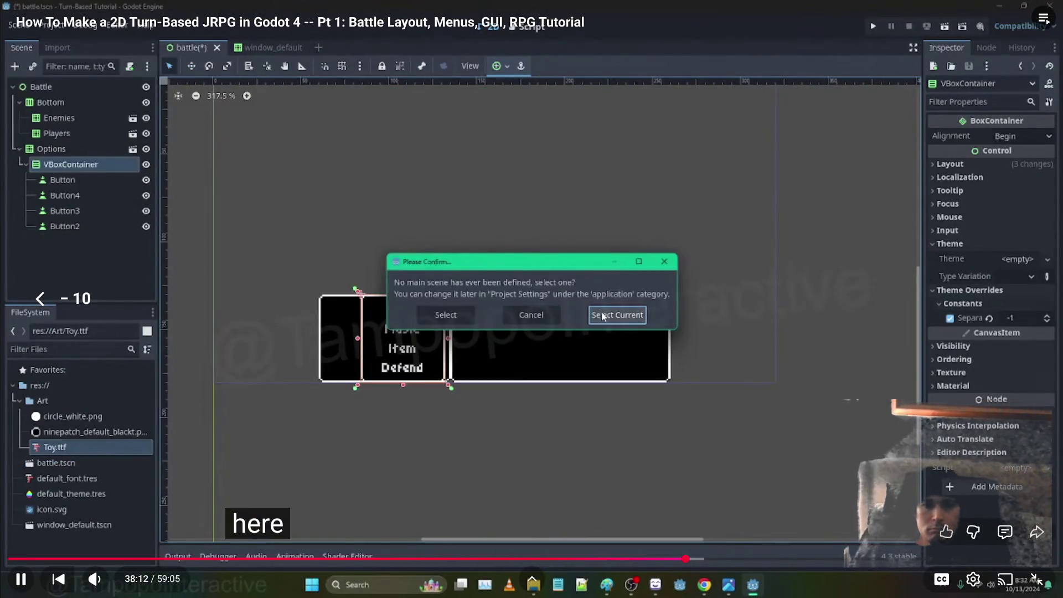
key("Left")
key("Left")
key("Left")
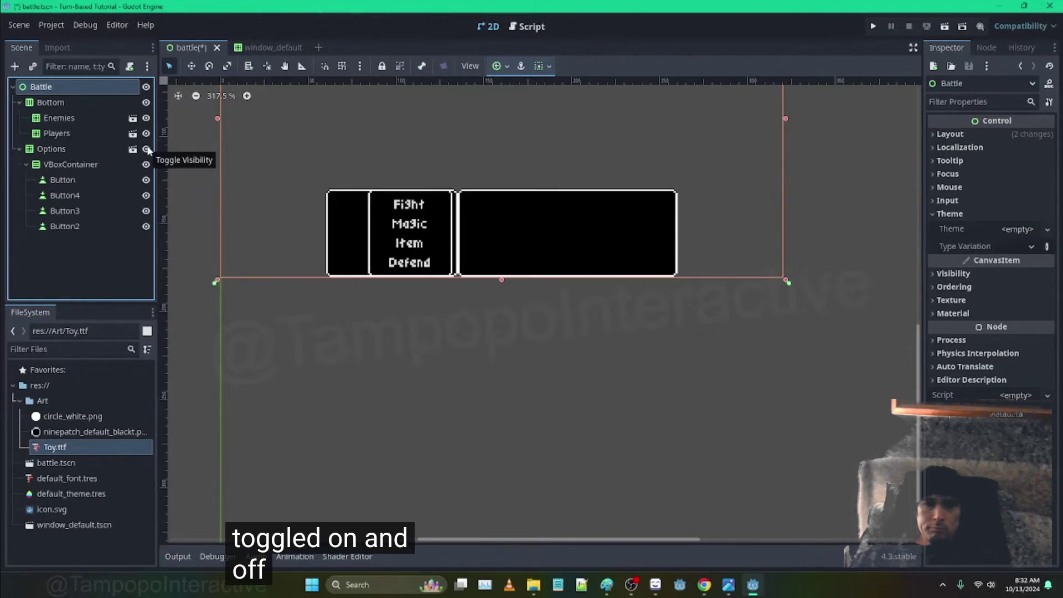
key("Left")
key("Left")
key("Left")
key("Left")
key("Right")
key("Right")
key("Right")
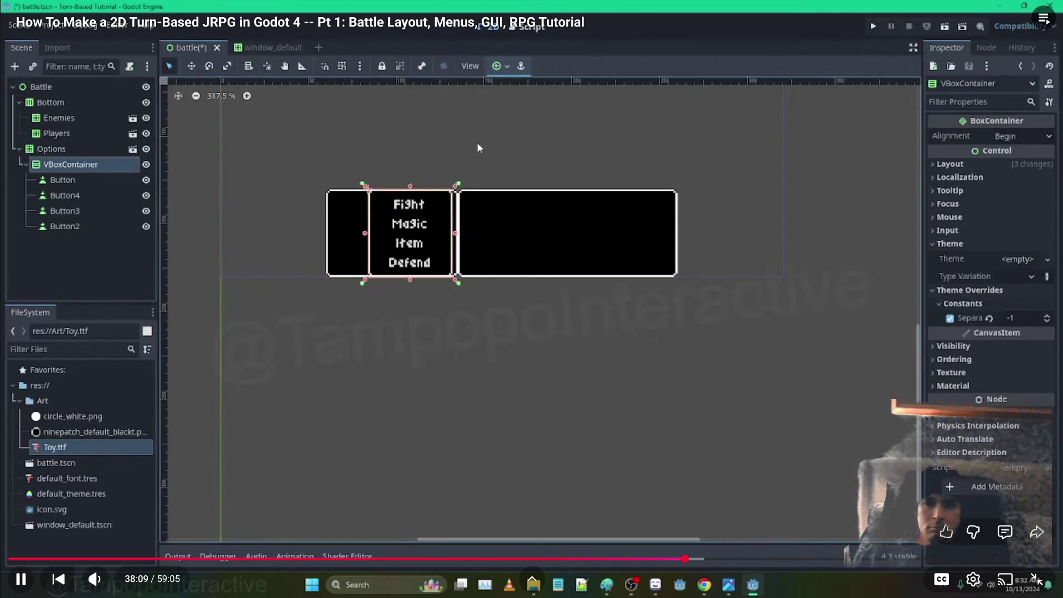
key("Right")
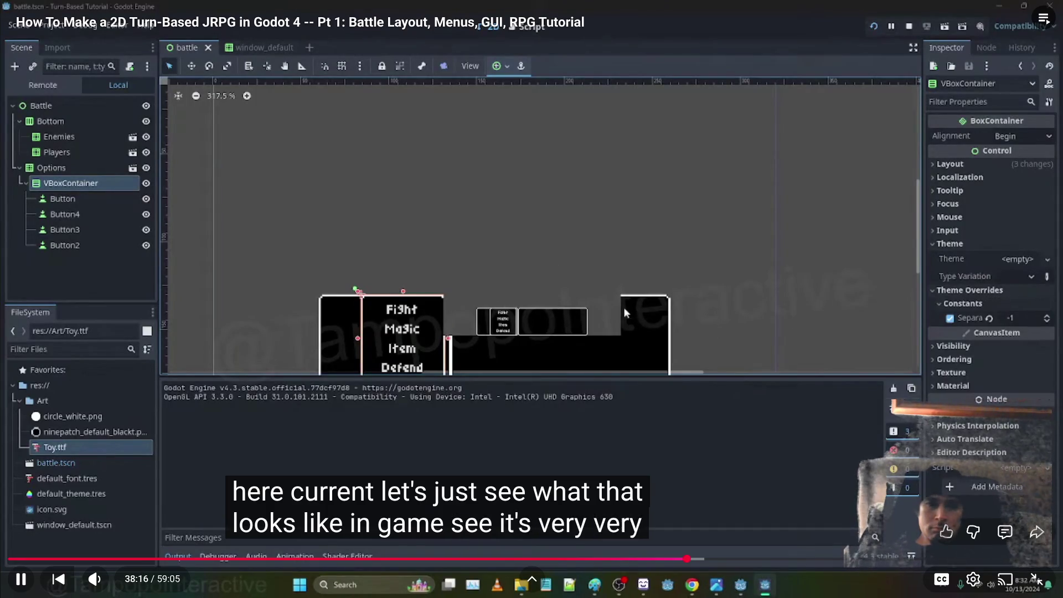
key("Left")
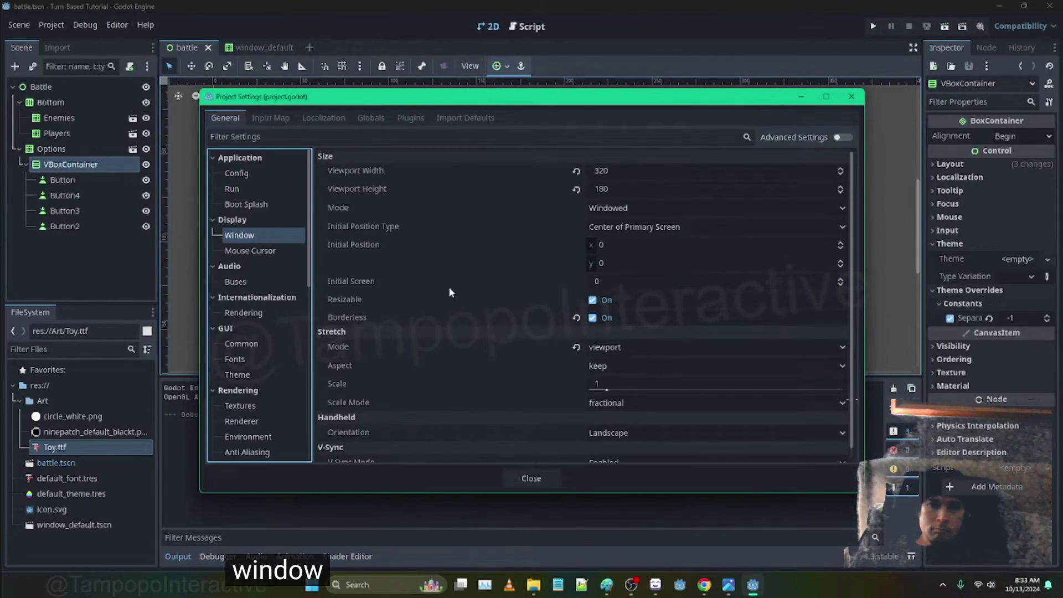
key("space")
key("super+2")
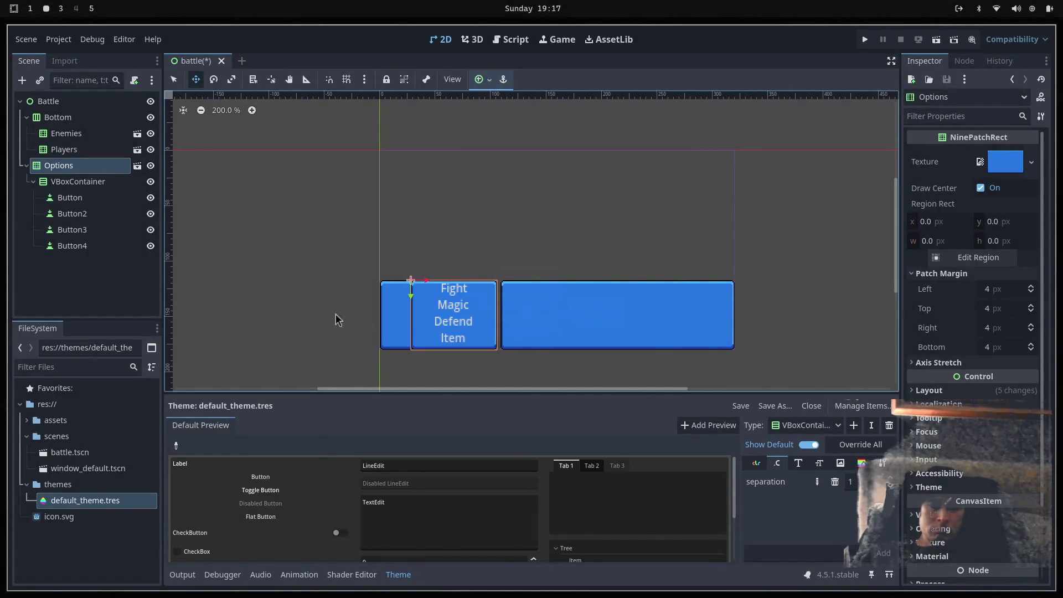
- Save the battle scene and open Project Settings at Display > Window
key("ctrl+s")
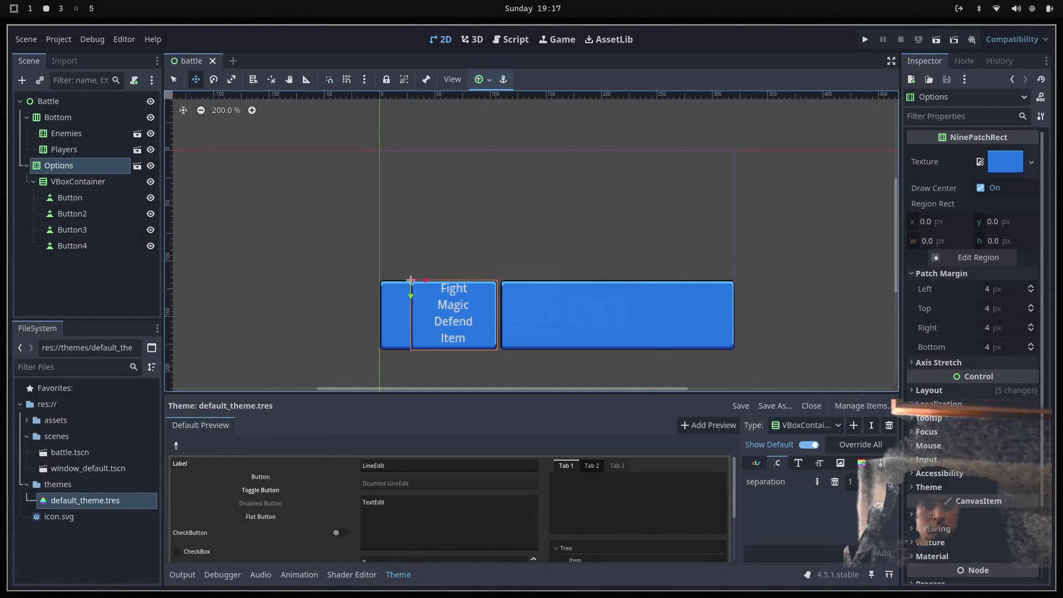
left_click(20, 35)
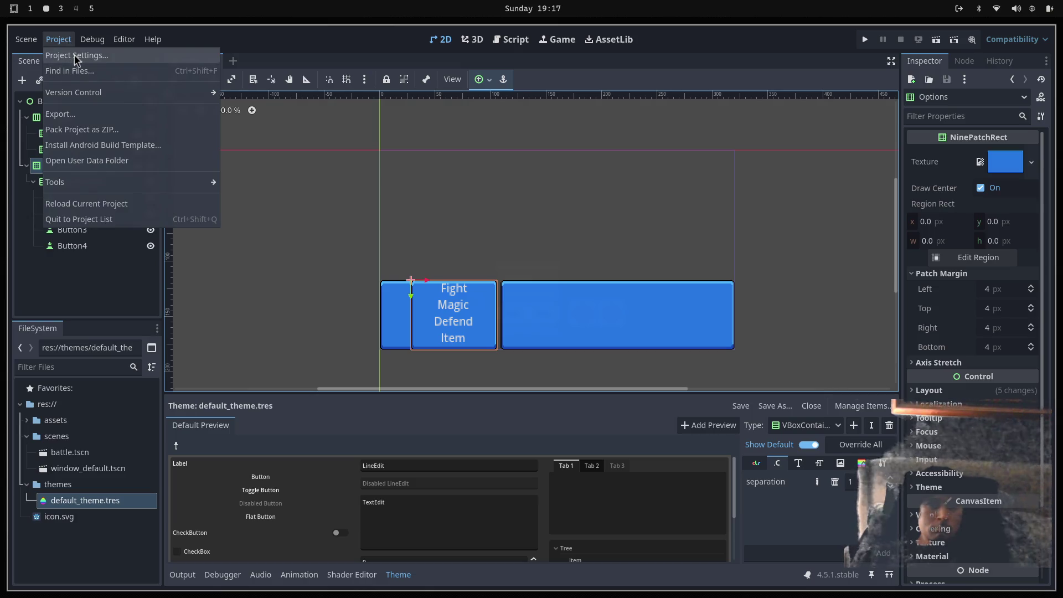
left_click(74, 55)
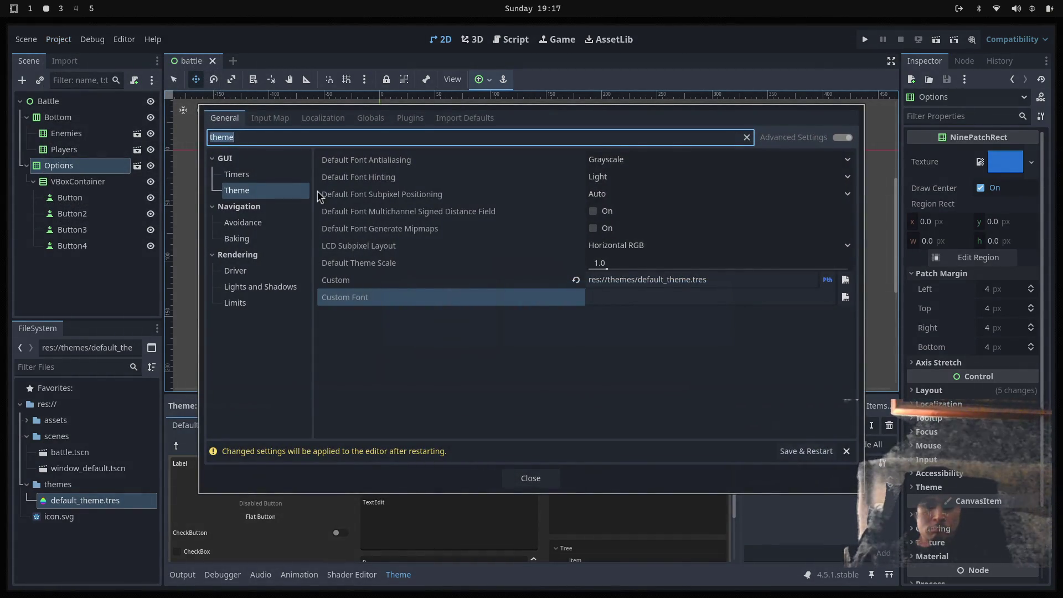
key("BackSpace")
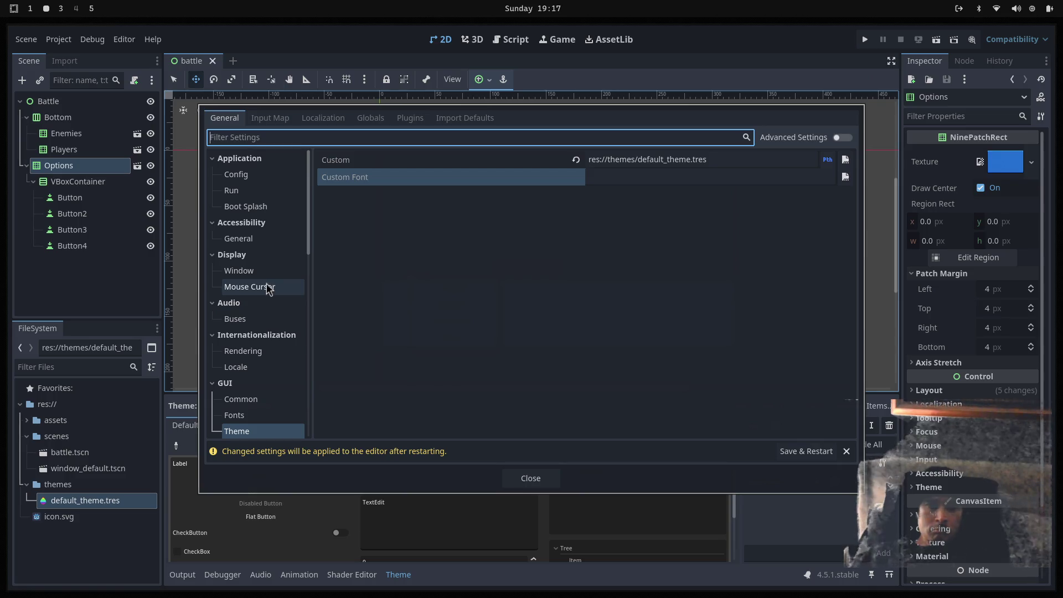
left_click(264, 276)
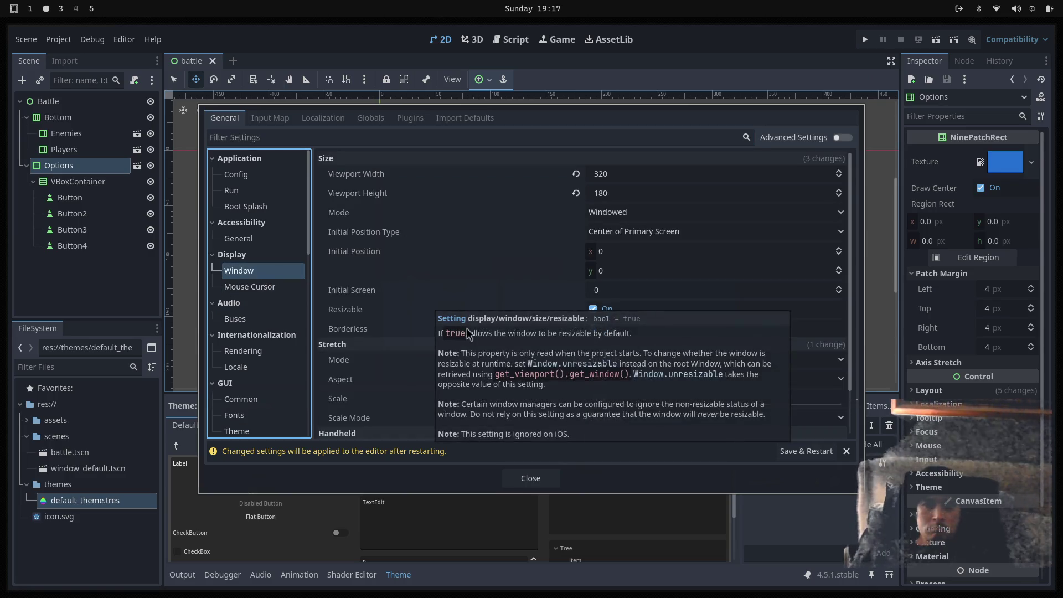
- Review the tutorial's window size settings, scrubbing back and forth in the video
key("alt+Tab")
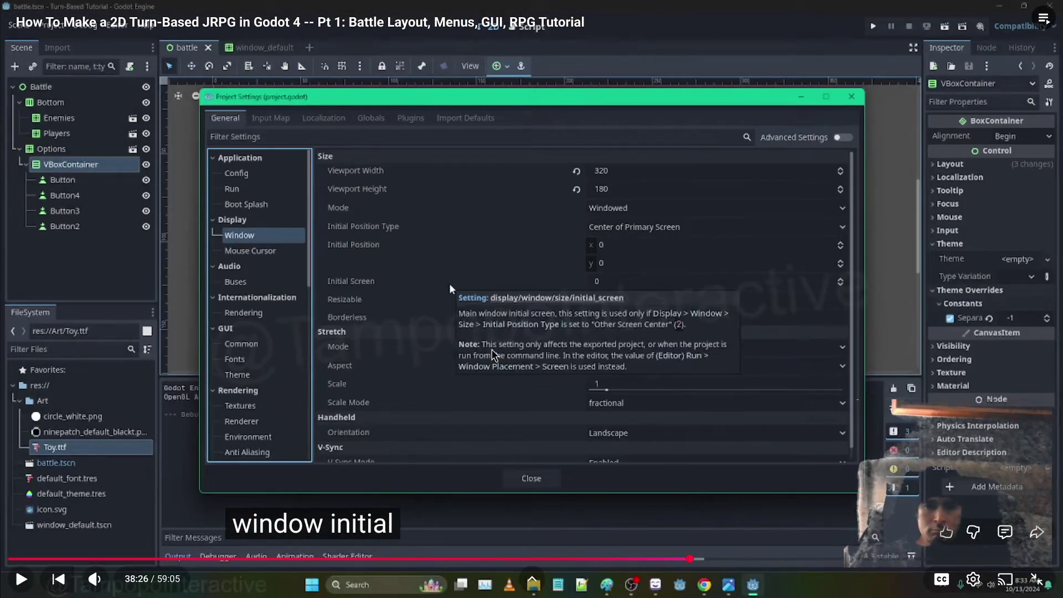
left_click(449, 284)
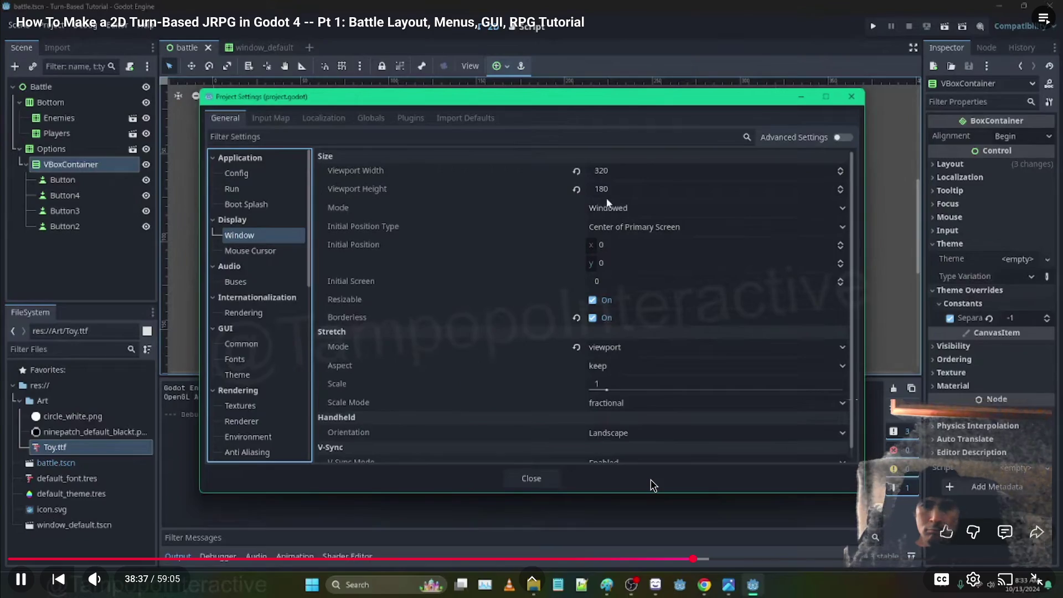
key("Right")
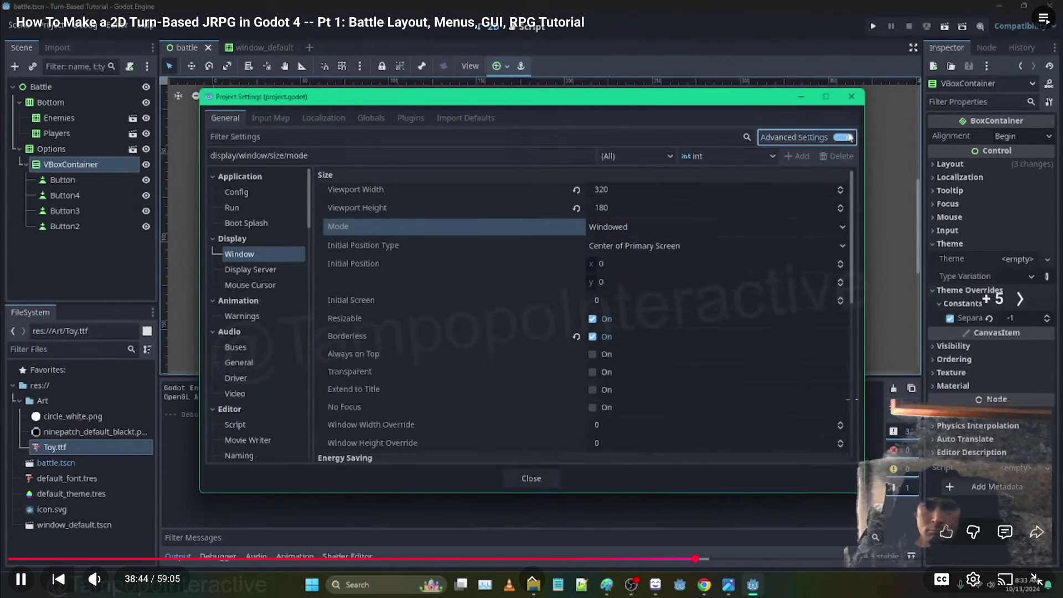
key("Right")
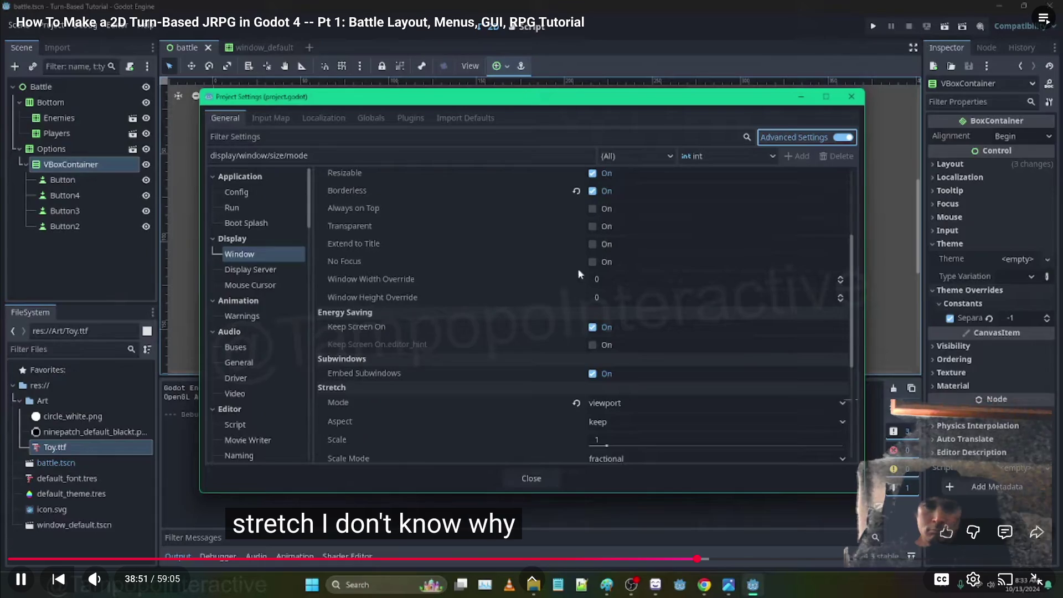
key("Left")
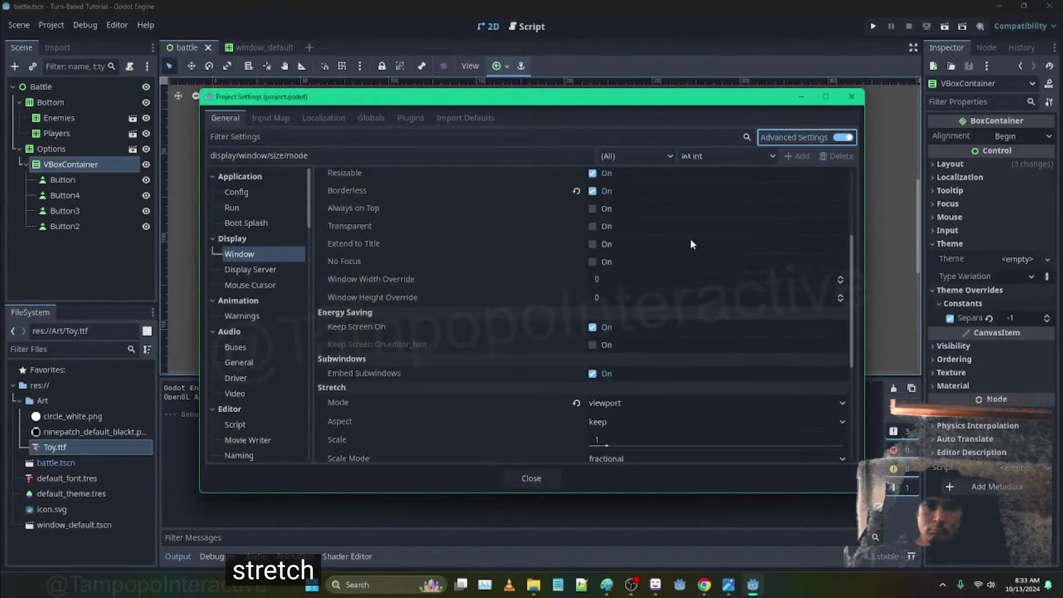
key("Right")
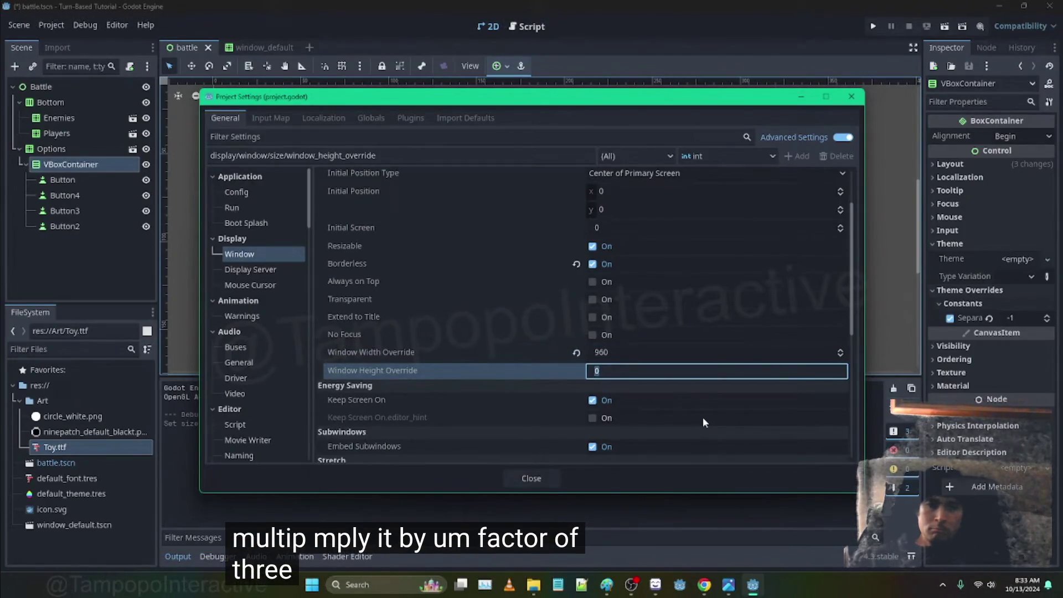
key("Right")
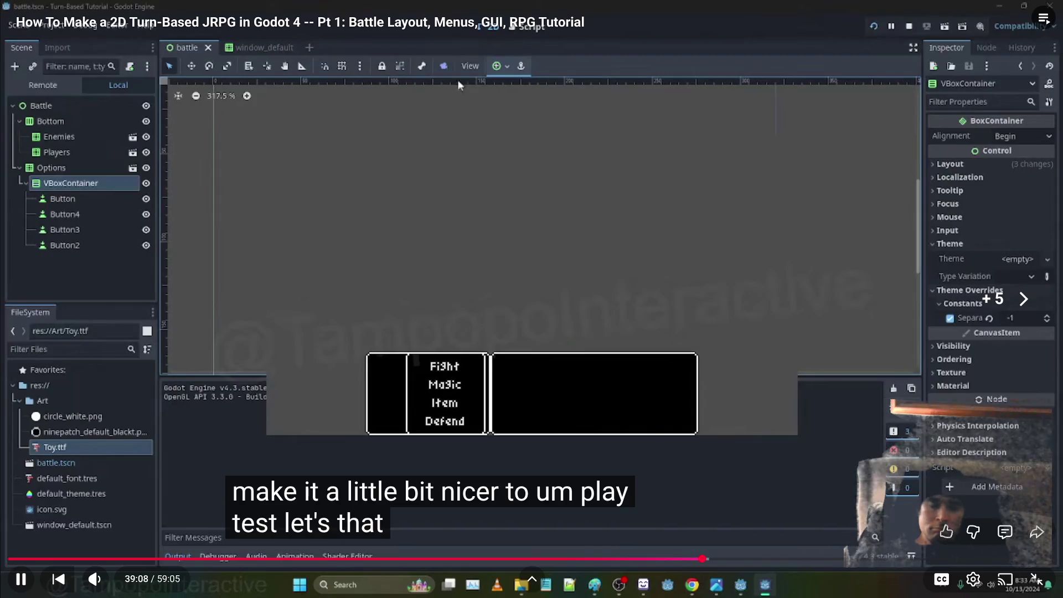
key("Left")
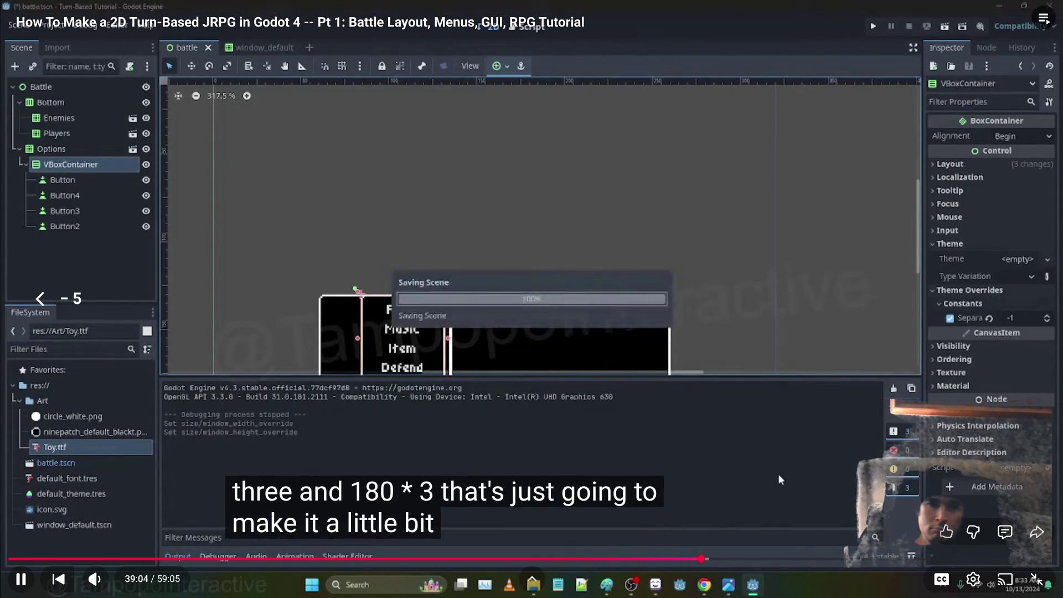
key("space")
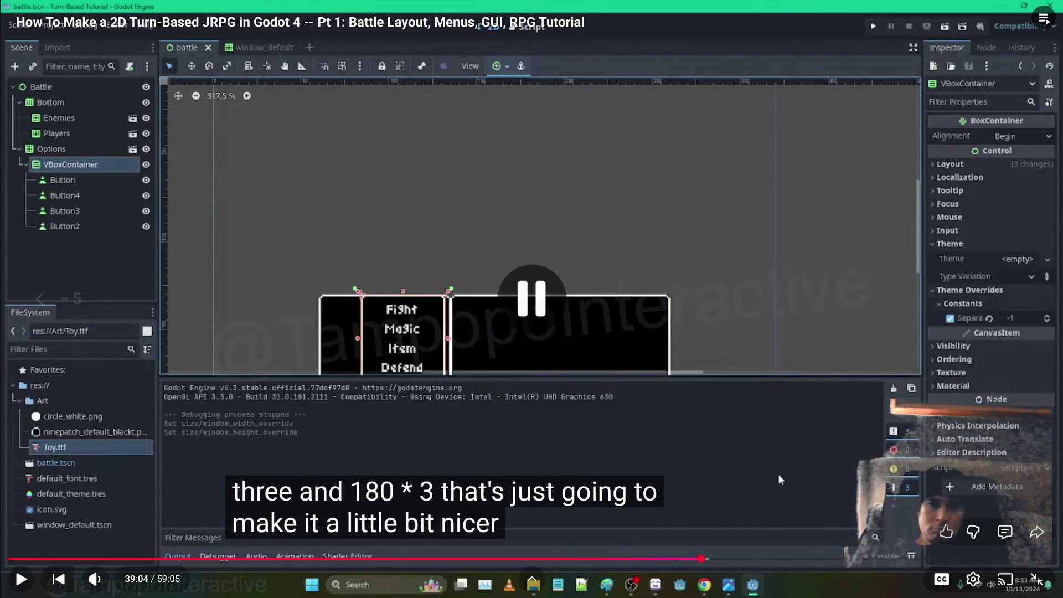
key("alt+Tab")
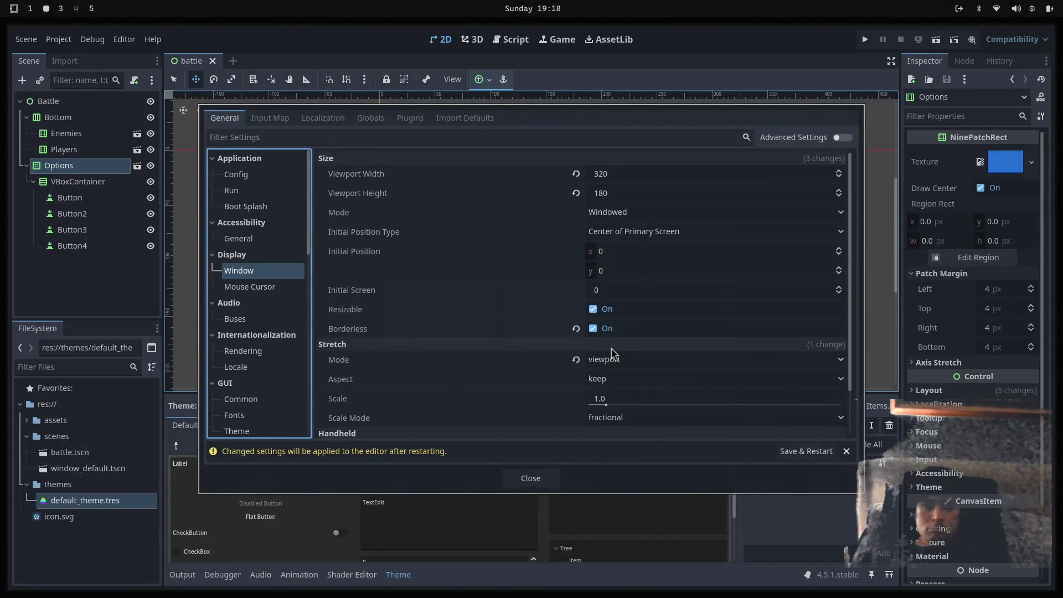
scroll(622, 323, "down", 2)
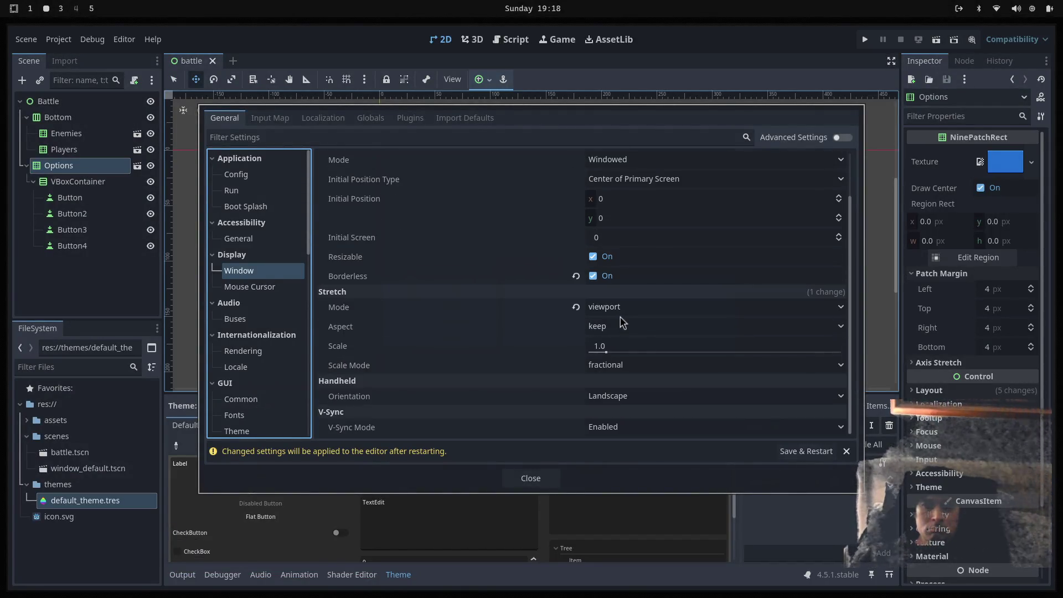
scroll(622, 323, "up", 2)
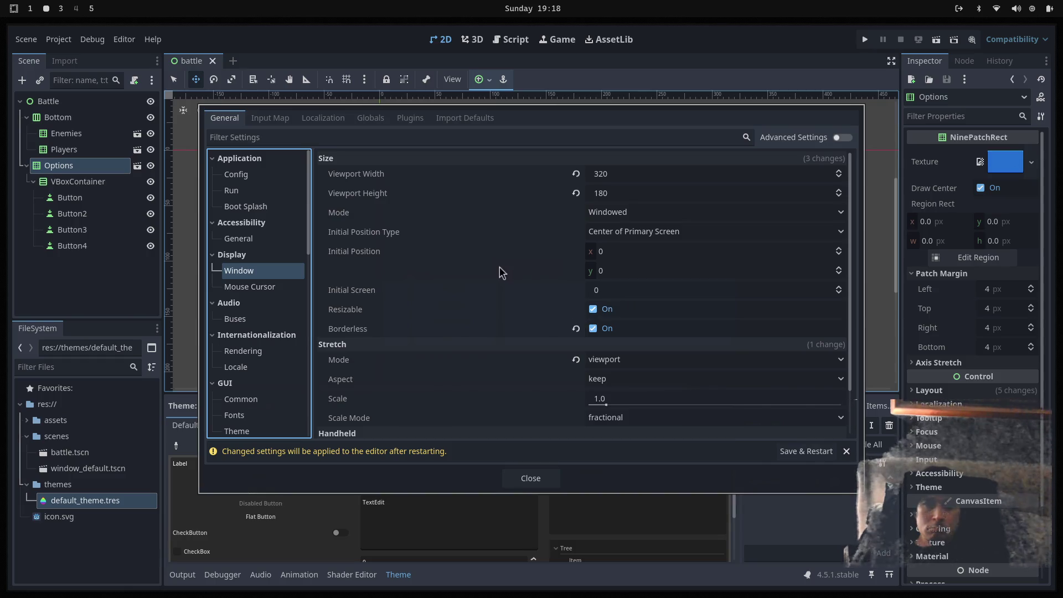
scroll(501, 270, "down", 2)
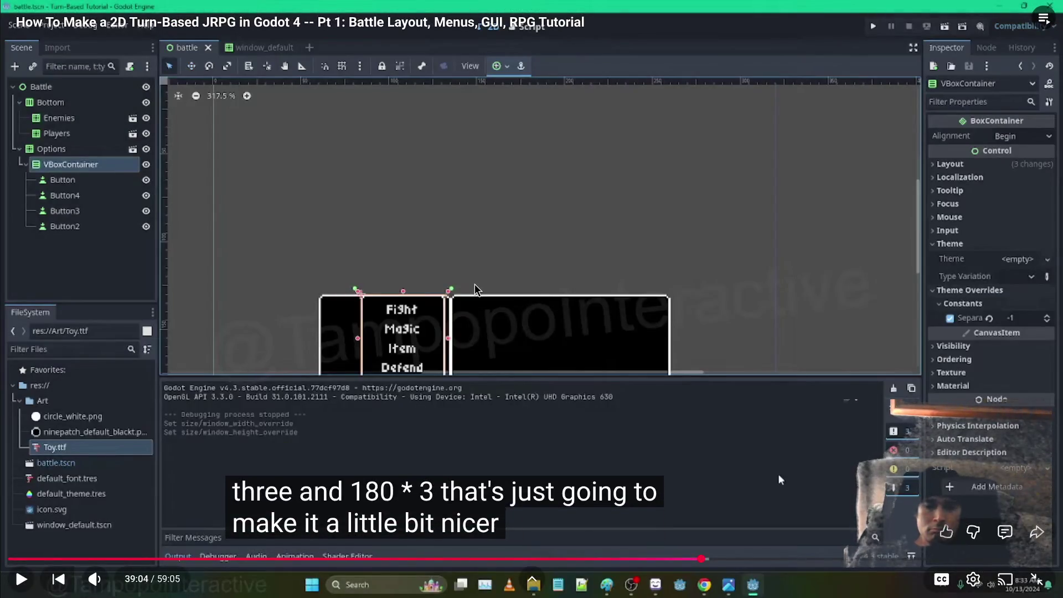
key("Left")
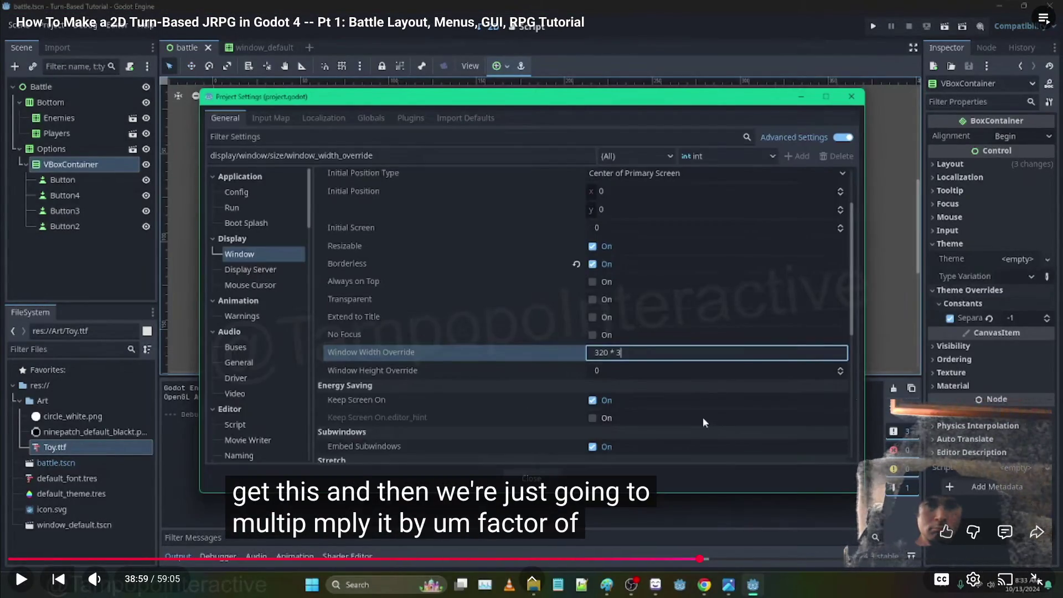
key("alt+Tab")
- Turn on Advanced Settings to reveal the window size override fields
left_click(835, 142)
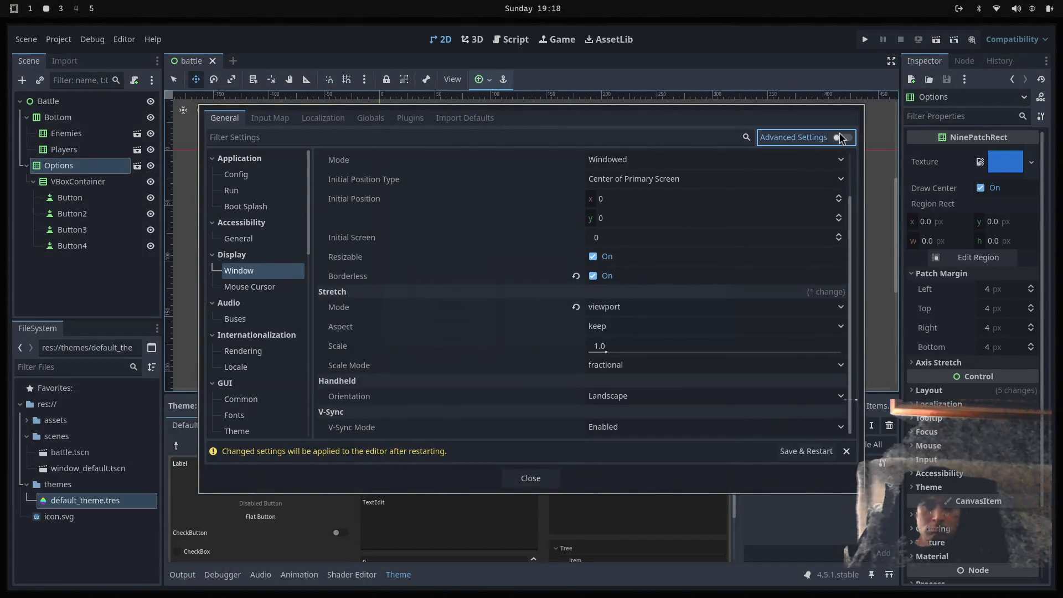
scroll(664, 285, "down", 5)
scroll(664, 285, "down", 5)
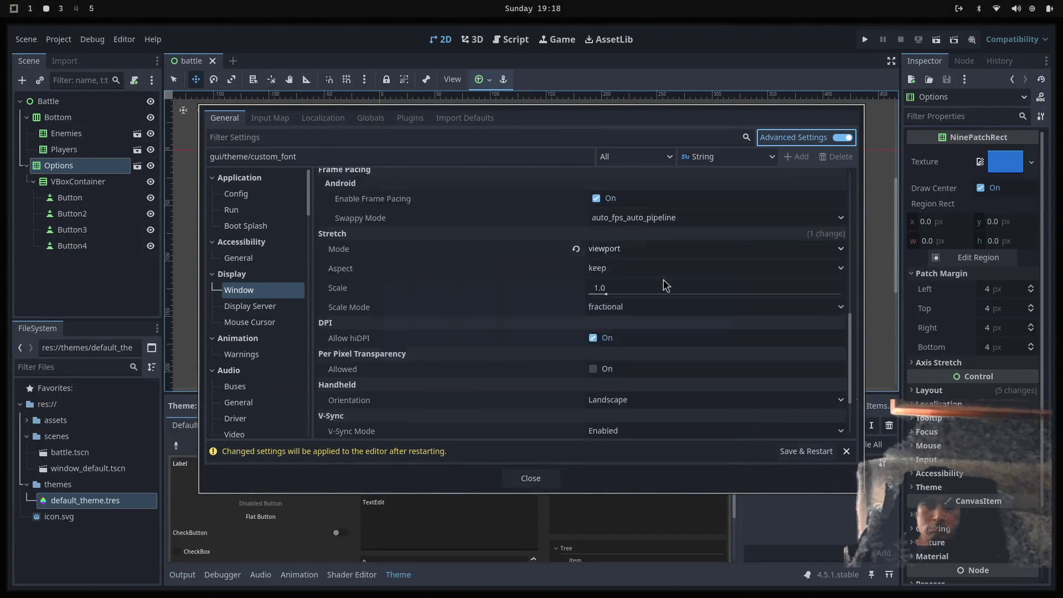
scroll(665, 285, "down", 3)
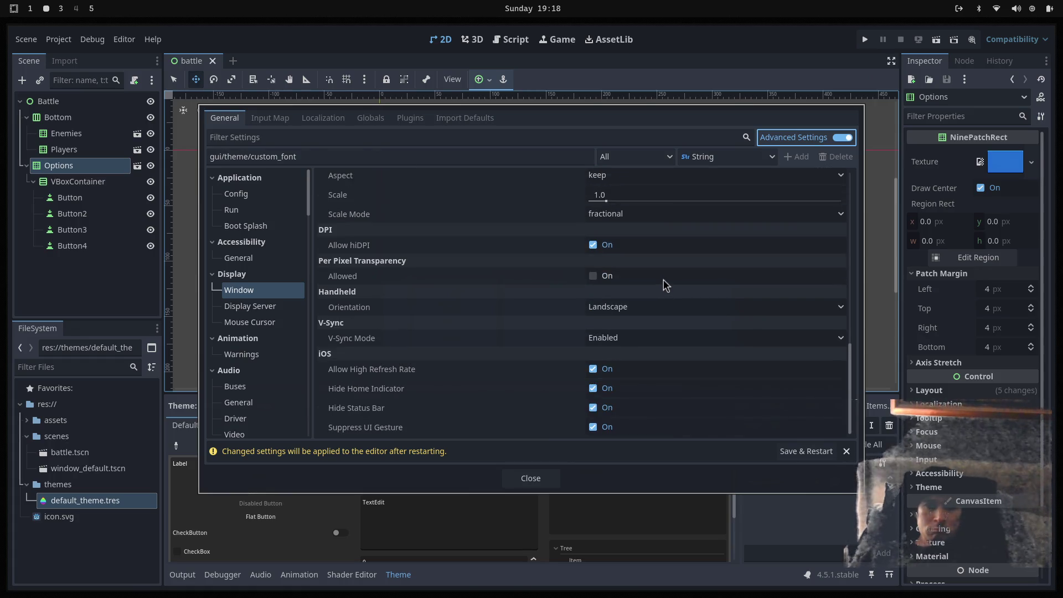
scroll(665, 285, "up", 10)
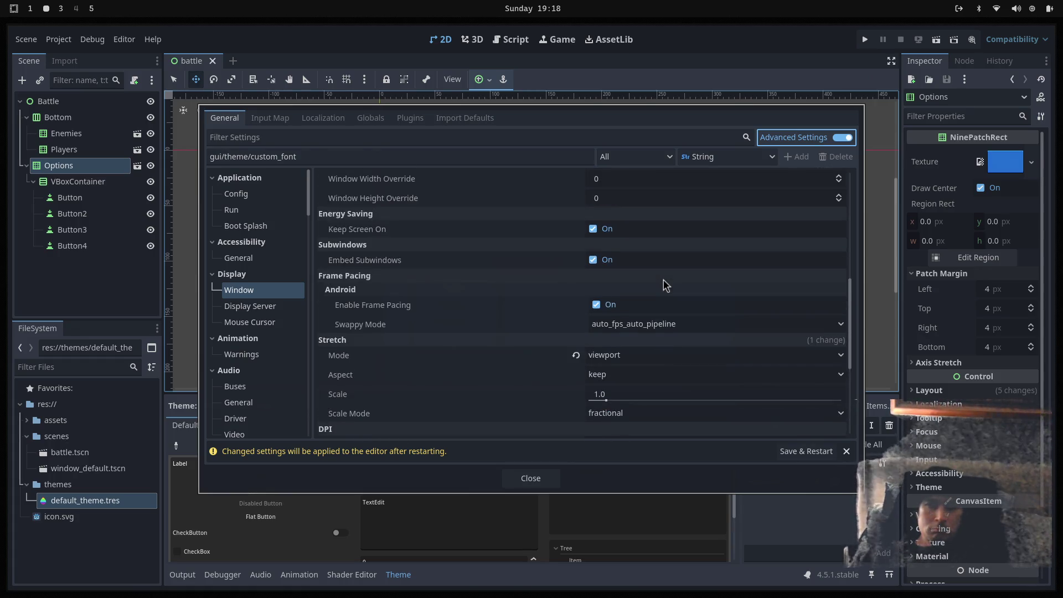
scroll(665, 285, "up", 3)
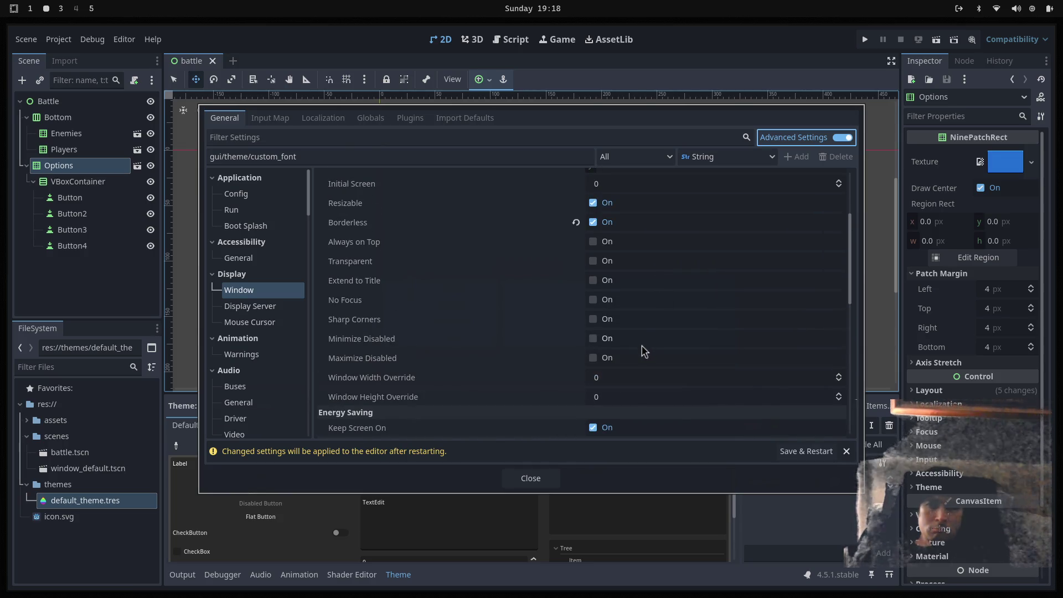
scroll(643, 350, "up", 6)
scroll(644, 351, "down", 8)
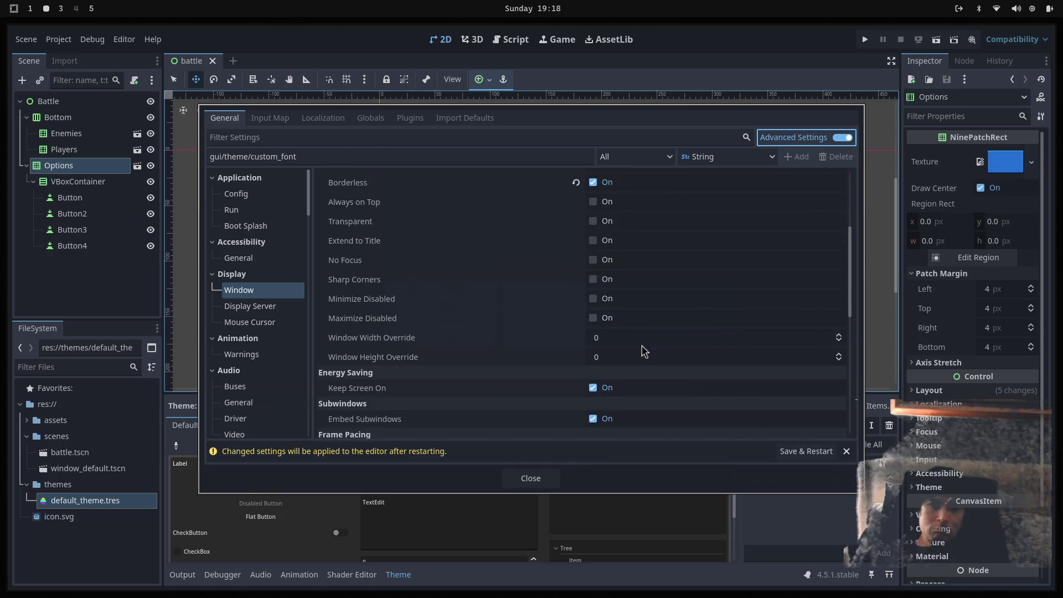
- Set Window Width Override to 320*3 and Height Override to 180*3, then Save & Restart
left_click(649, 340)
type("0*3")
key("Tab")
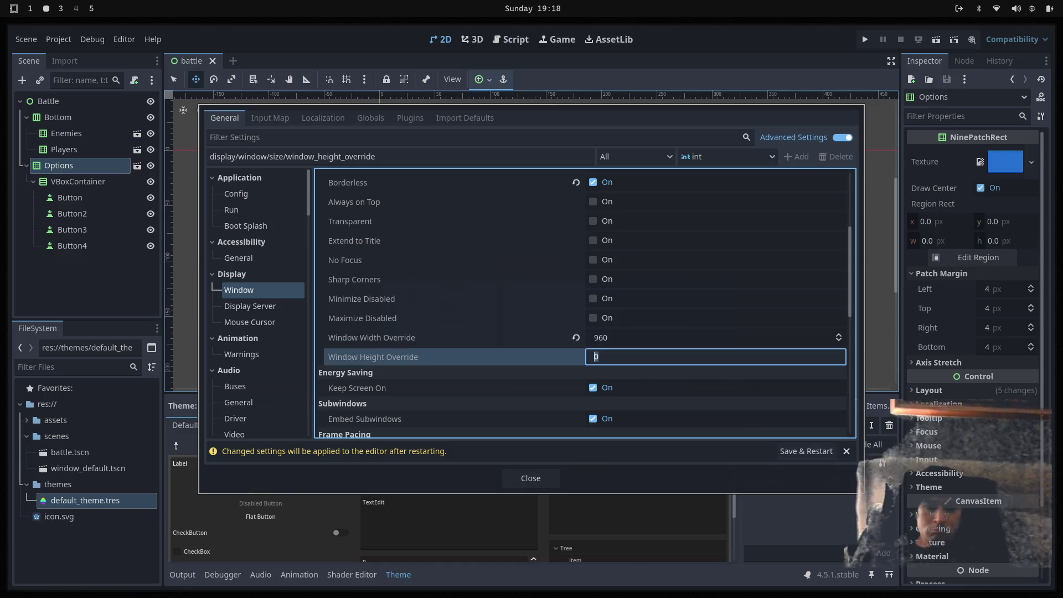
type("80 ")
type("3")
key("Tab")
scroll(676, 296, "up", 3)
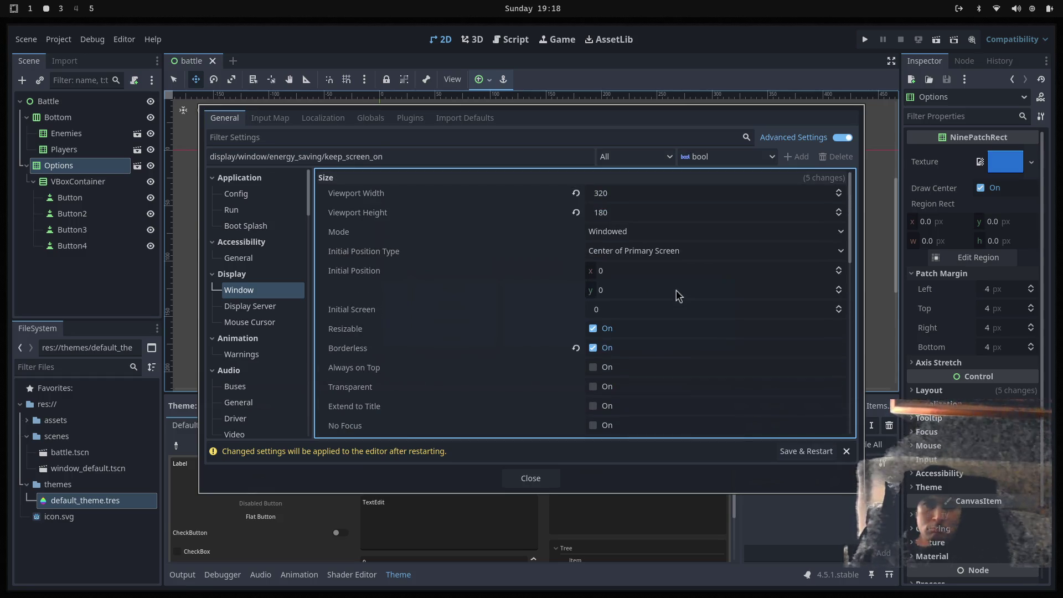
left_click(817, 452)
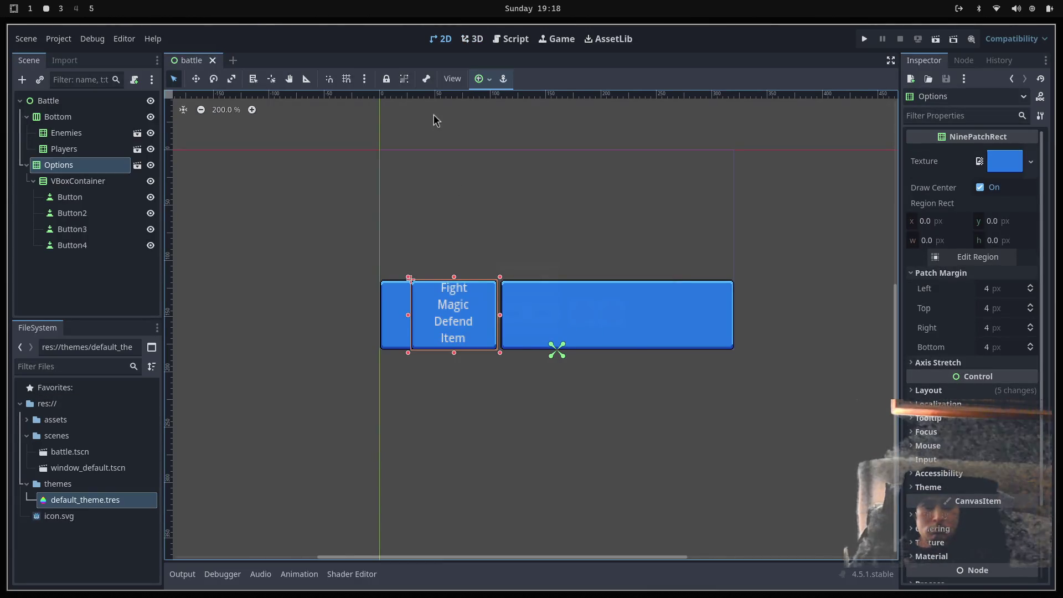
- Run the project with battle.tscn chosen as the main scene, then stop the game
key("F5")
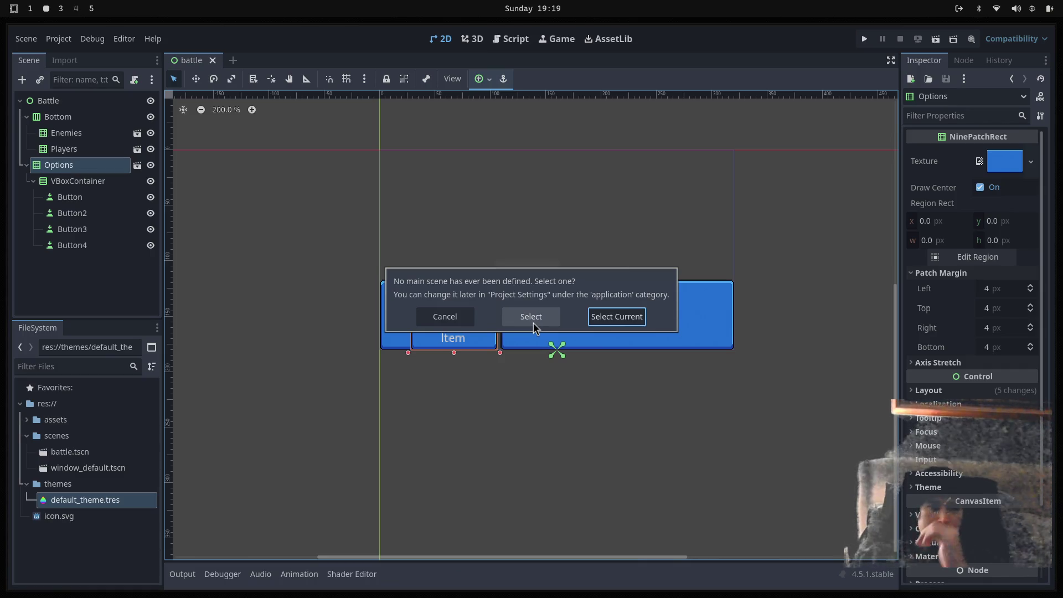
left_click(532, 321)
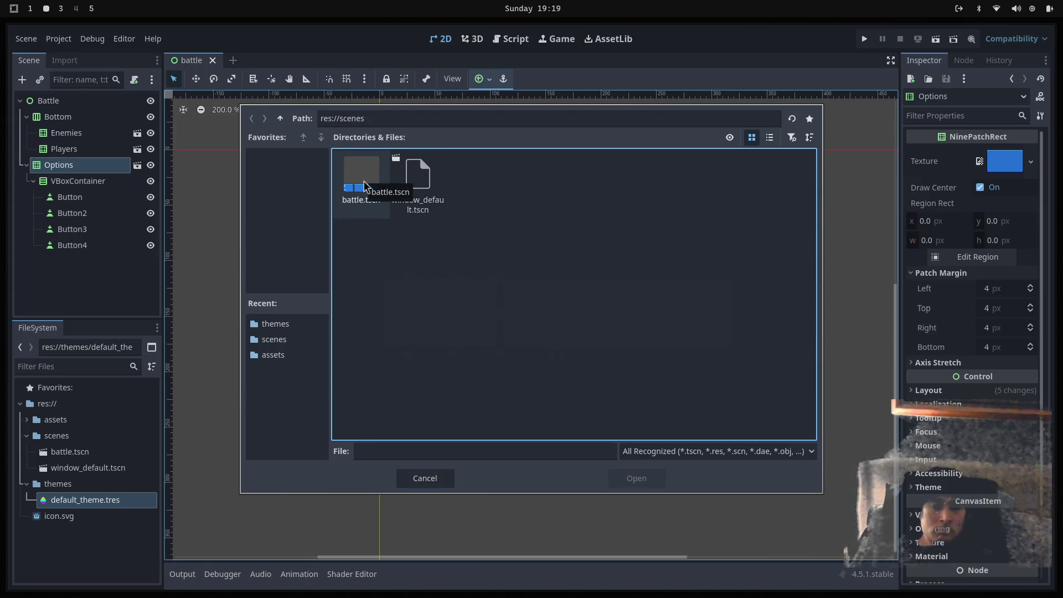
left_click(364, 186)
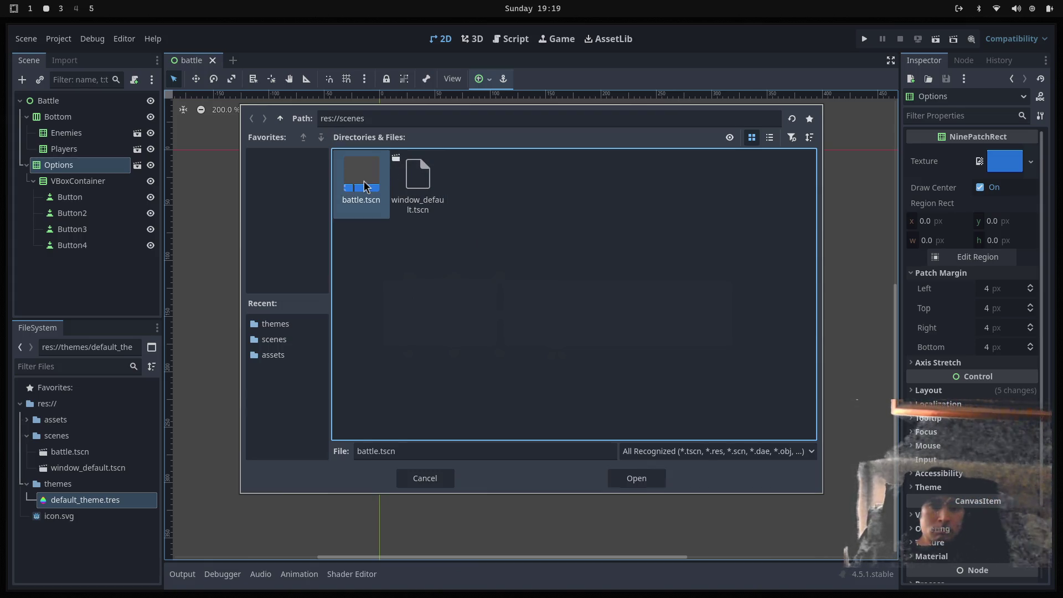
left_click(631, 482)
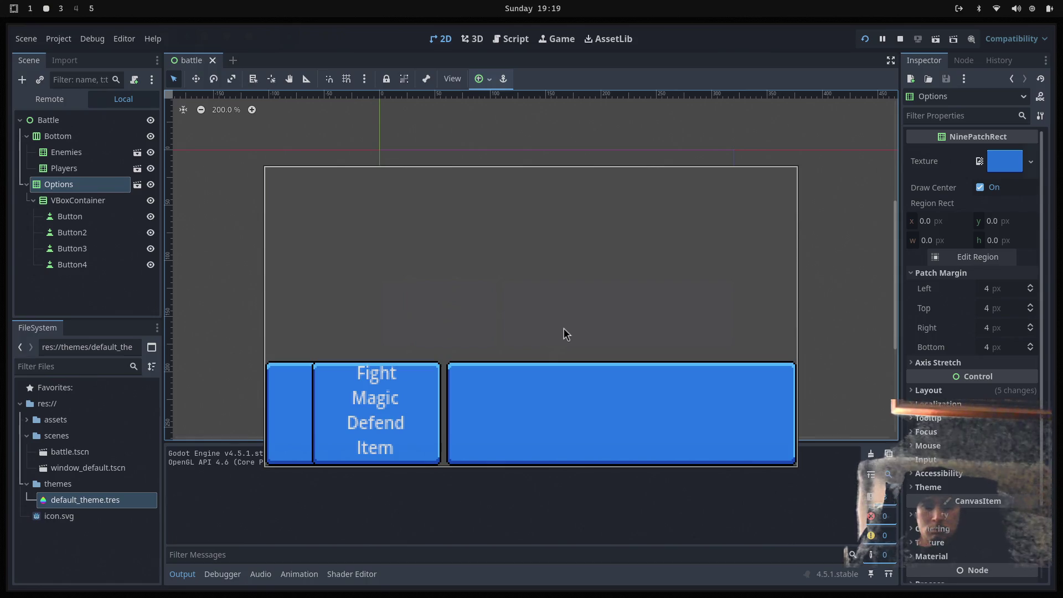
key("super+q")
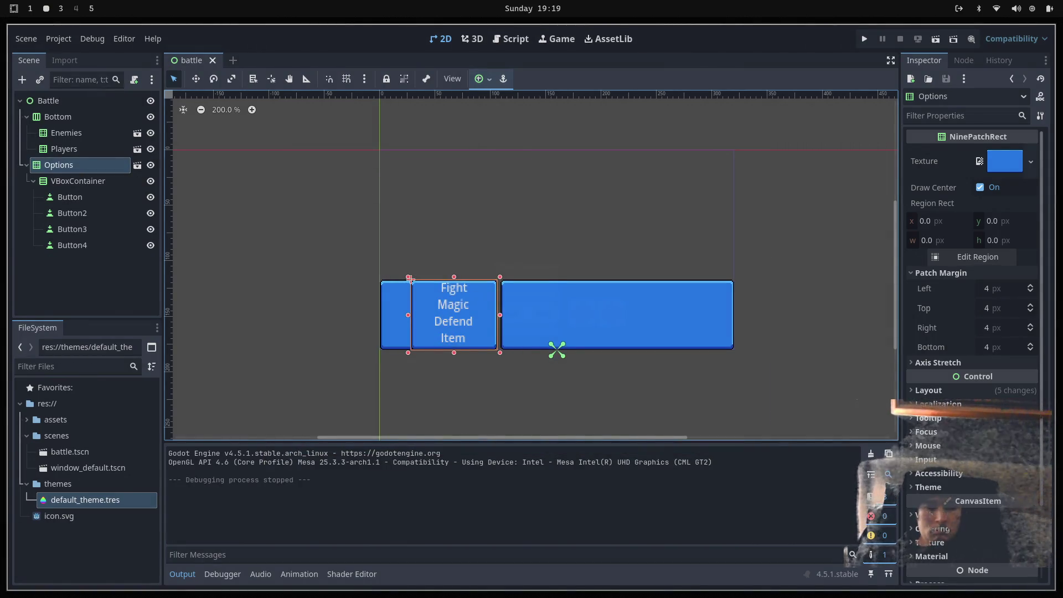
- Reset the canvas zoom to 100% and resume the tutorial video
key("1")
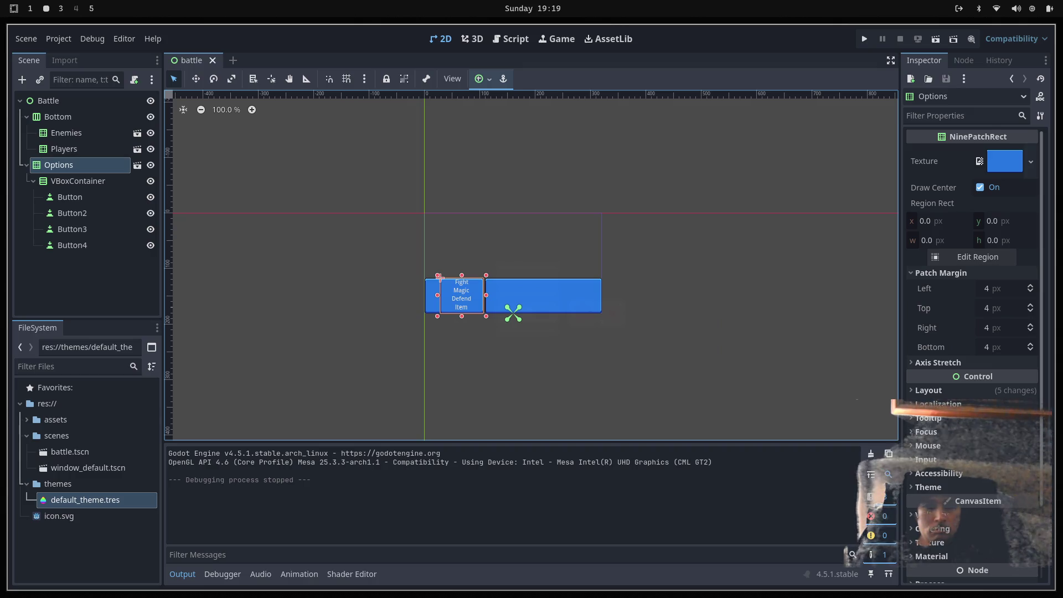
scroll(440, 277, "up", 6)
scroll(350, 282, "down", 3)
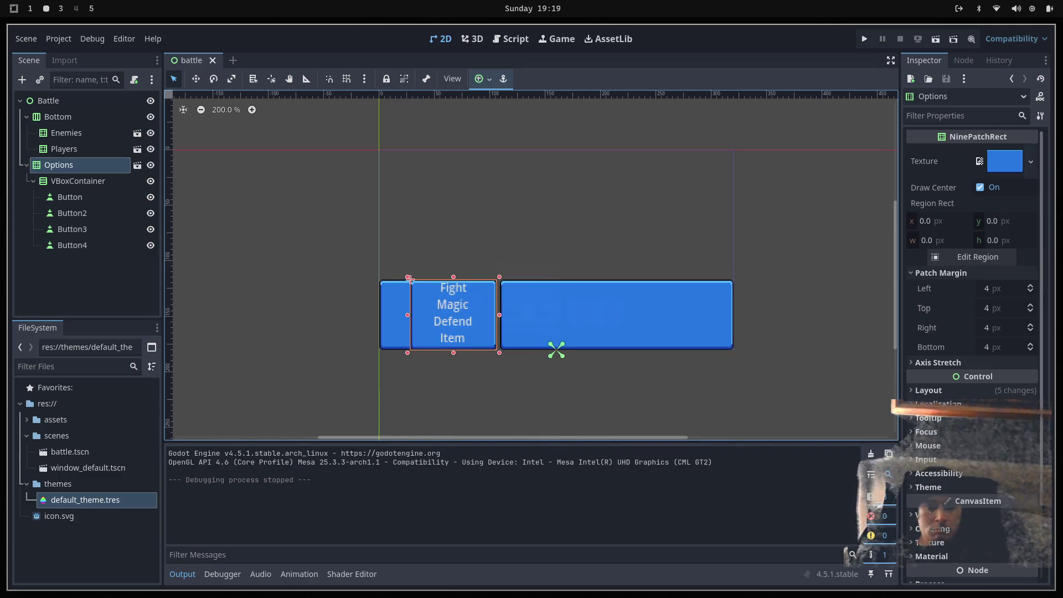
key("alt+Tab")
left_click(702, 416)
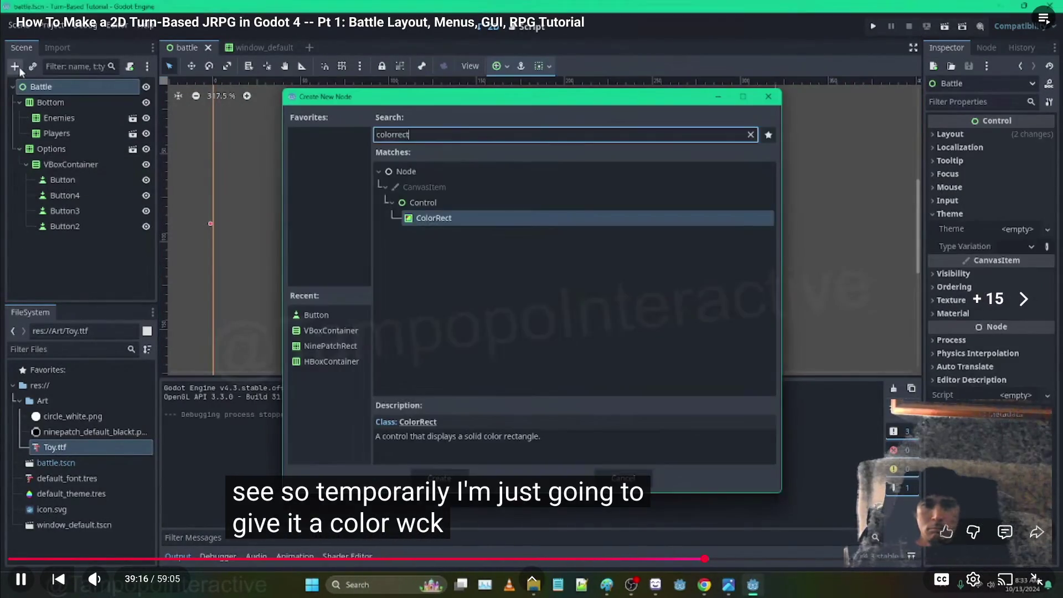
- Add a ColorRect child under the Battle root and anchor it to fill the whole viewport
key("Left")
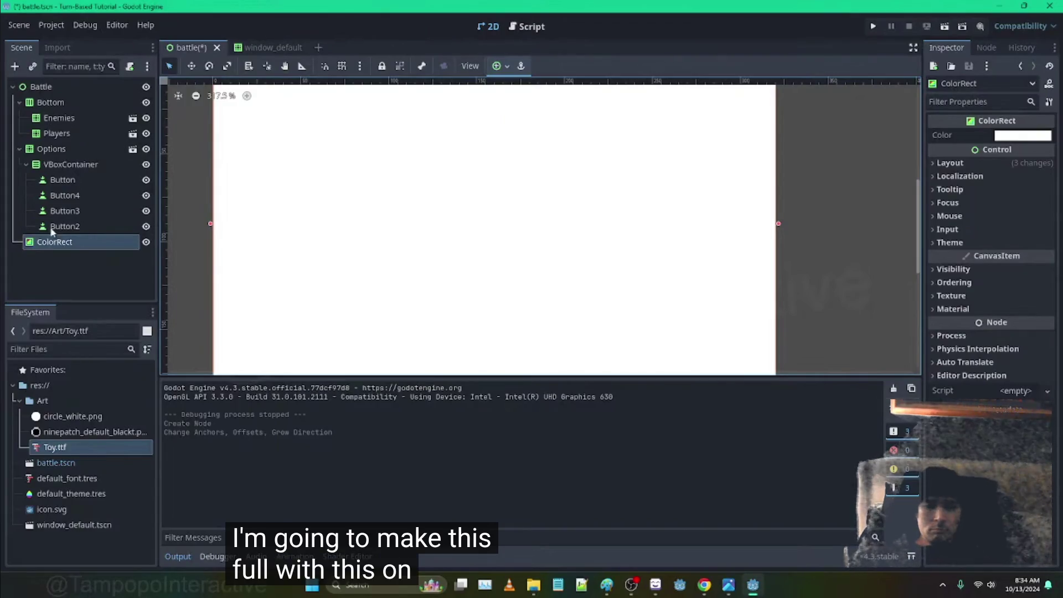
left_click(564, 332)
key("super+2")
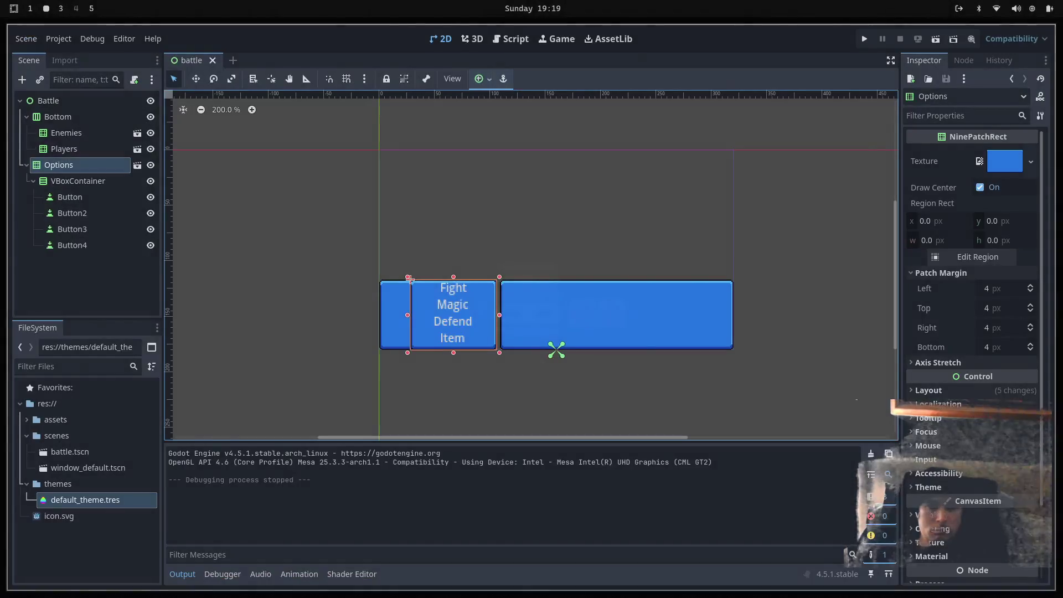
left_click(49, 100)
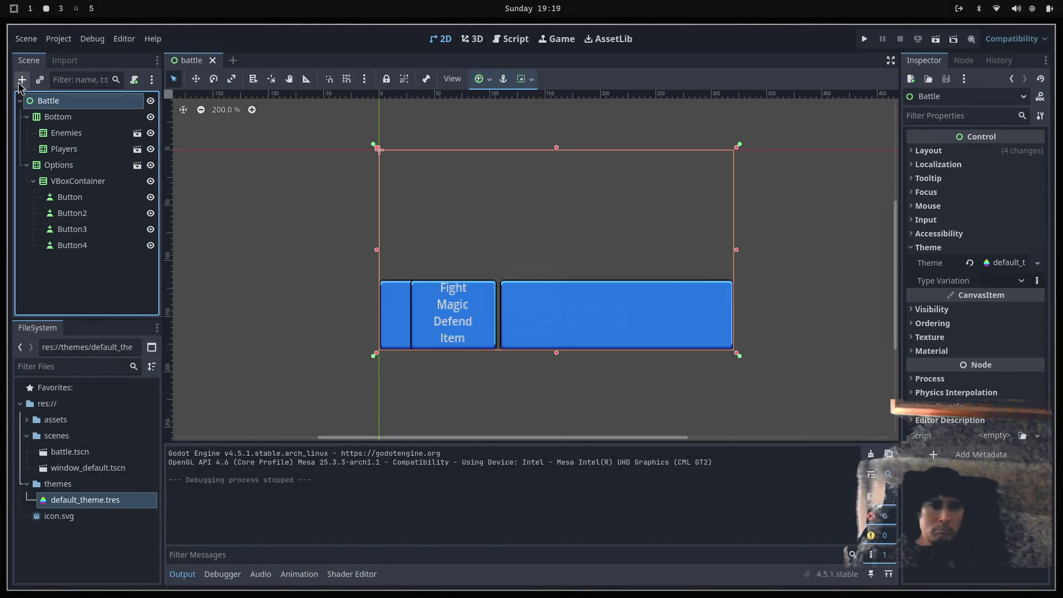
left_click(23, 79)
type("colorre")
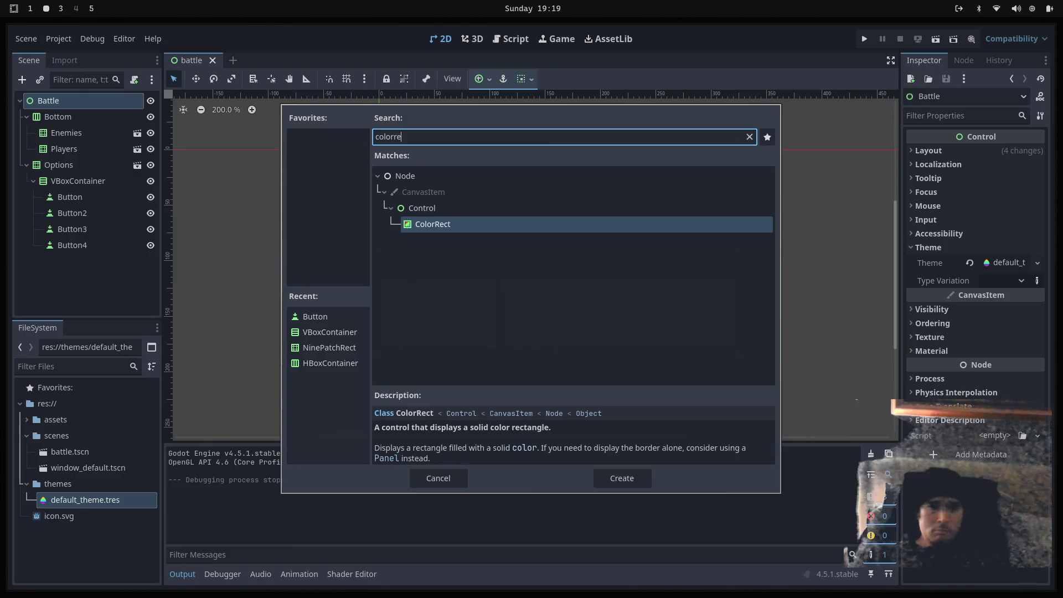
key("Return")
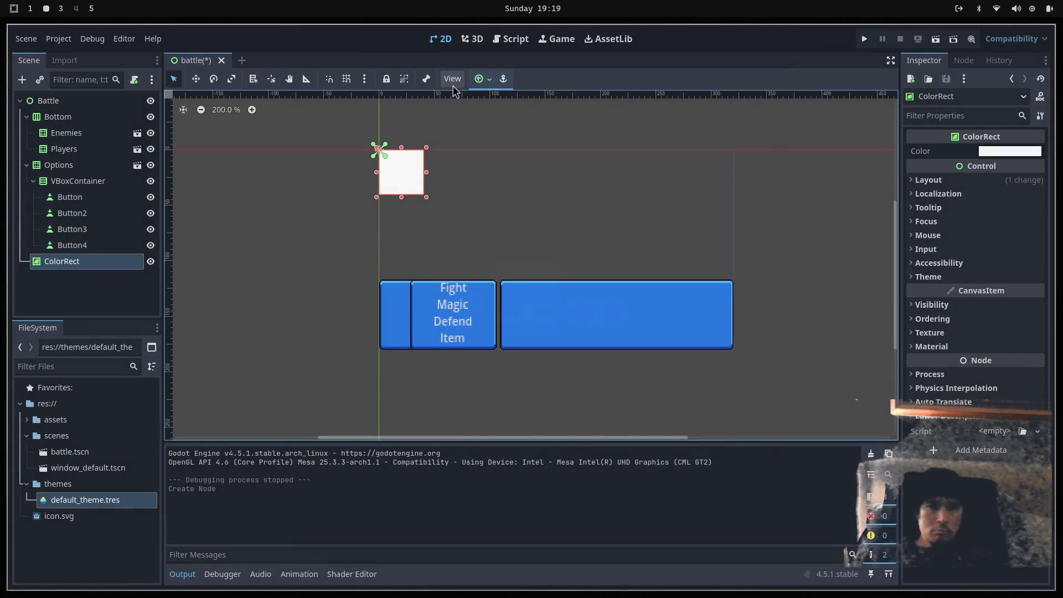
left_click(479, 79)
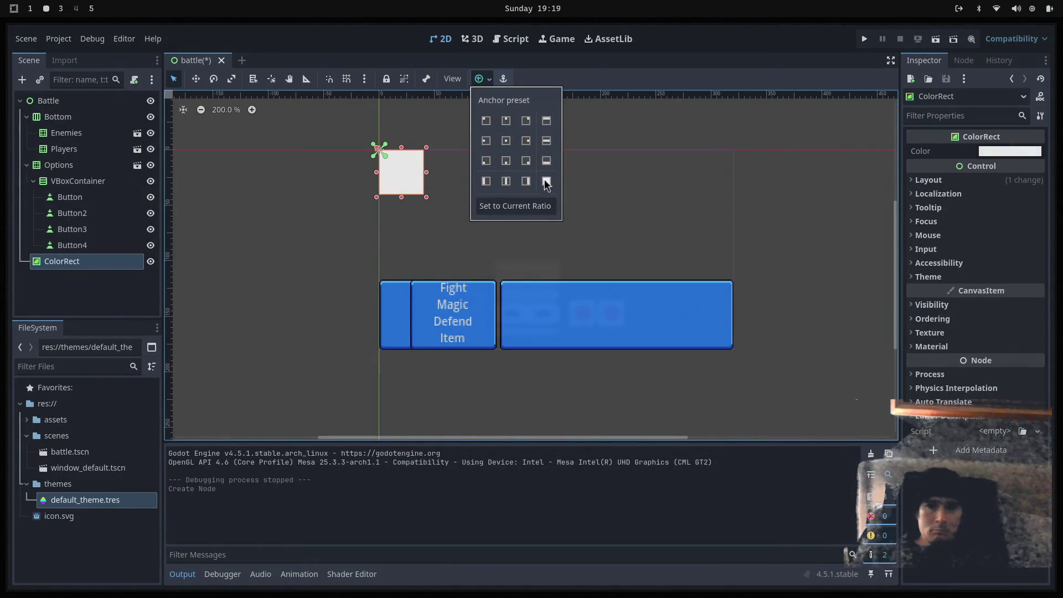
left_click(546, 181)
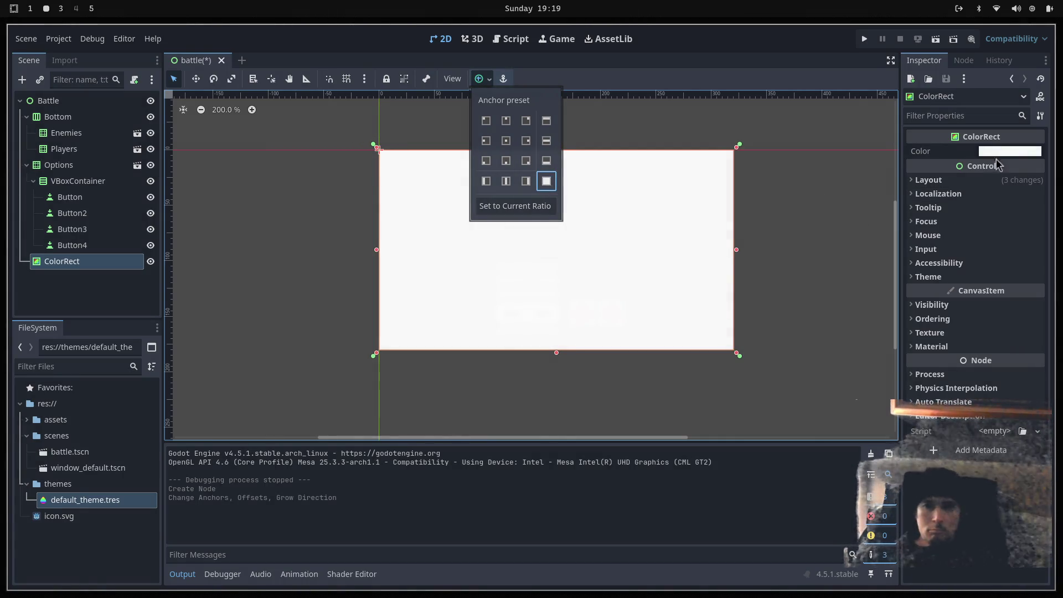
left_click(1007, 155)
- Colour the ColorRect teal-green #33947b and set its Z Index to -1
left_click(1007, 153)
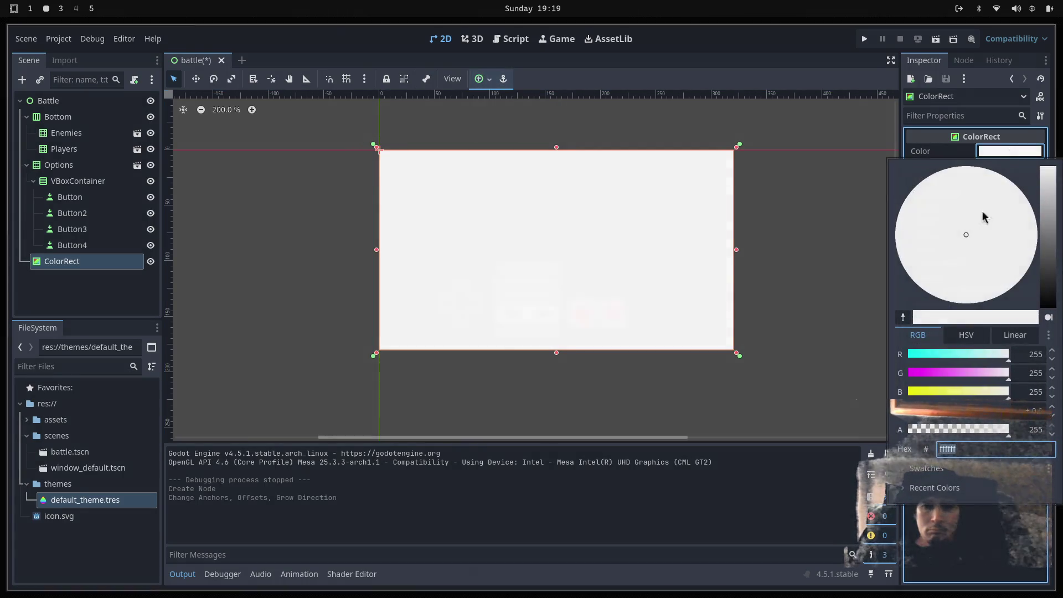
left_click(929, 356)
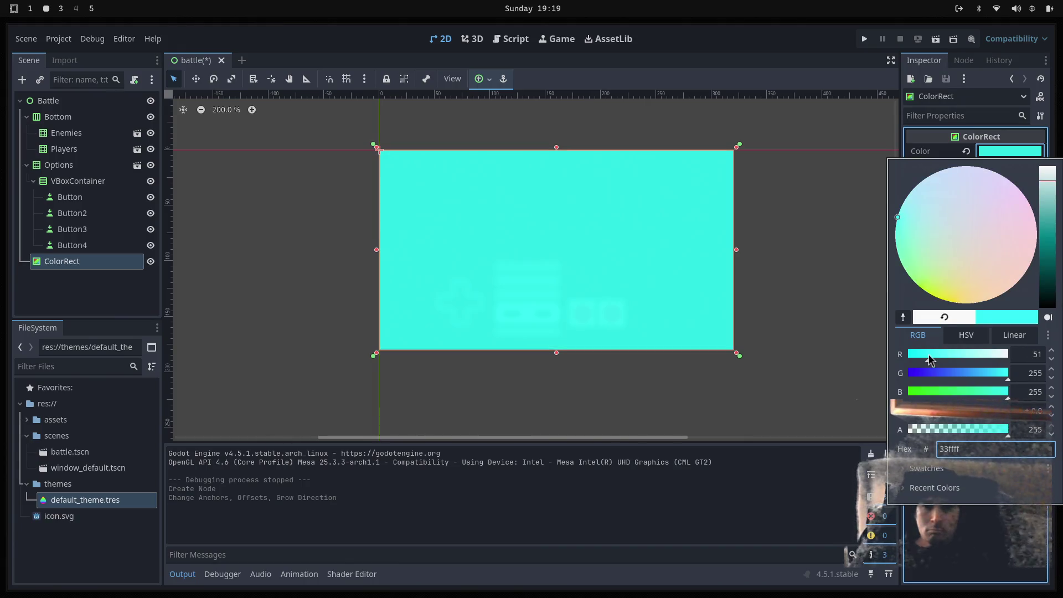
left_click(928, 375)
left_click_drag(928, 394, 957, 395)
left_click(965, 373)
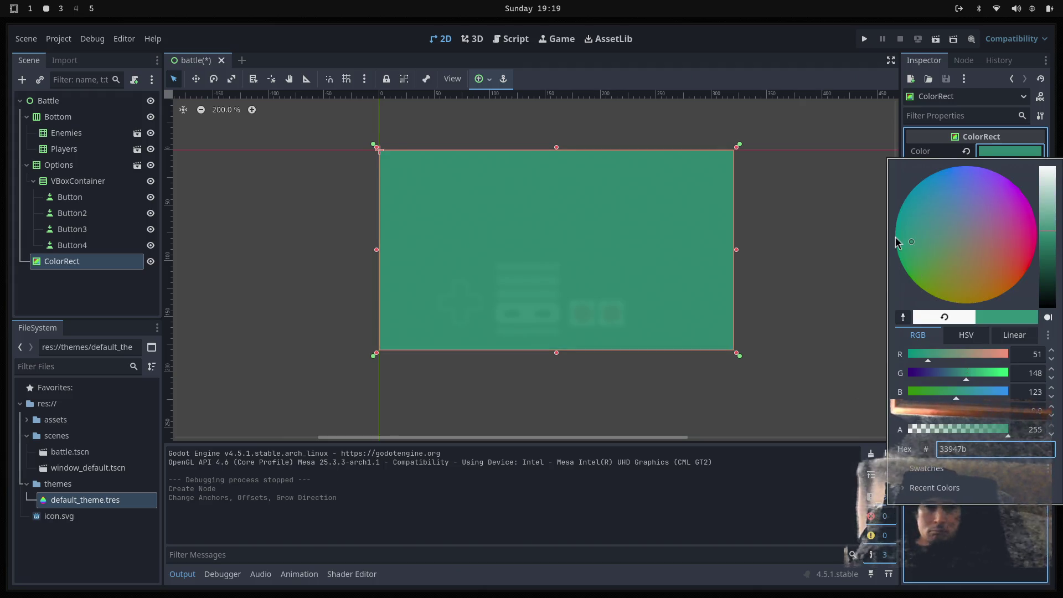
left_click(794, 396)
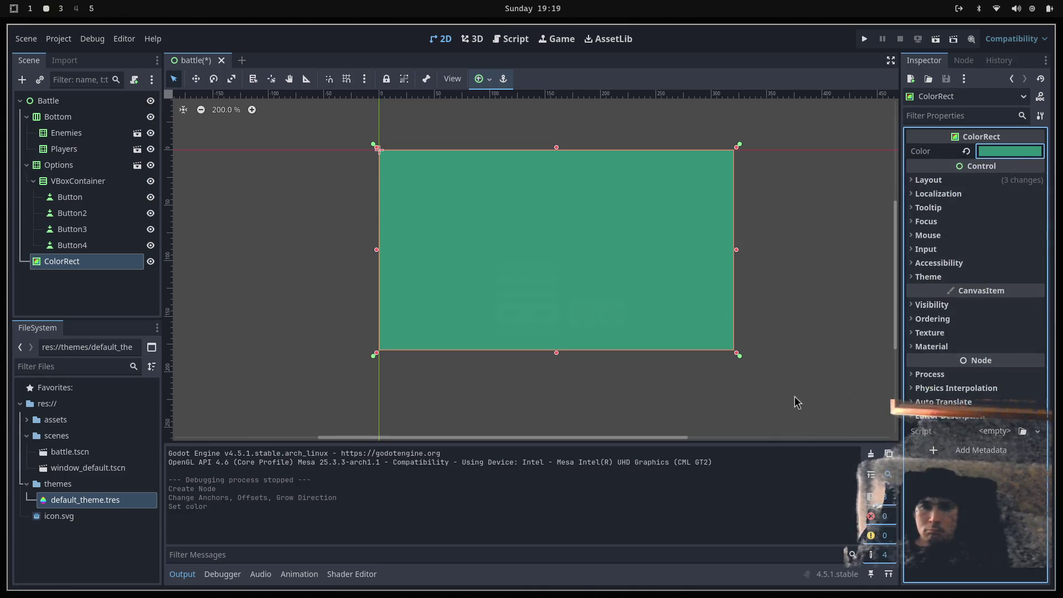
left_click(932, 319)
left_click(1037, 337)
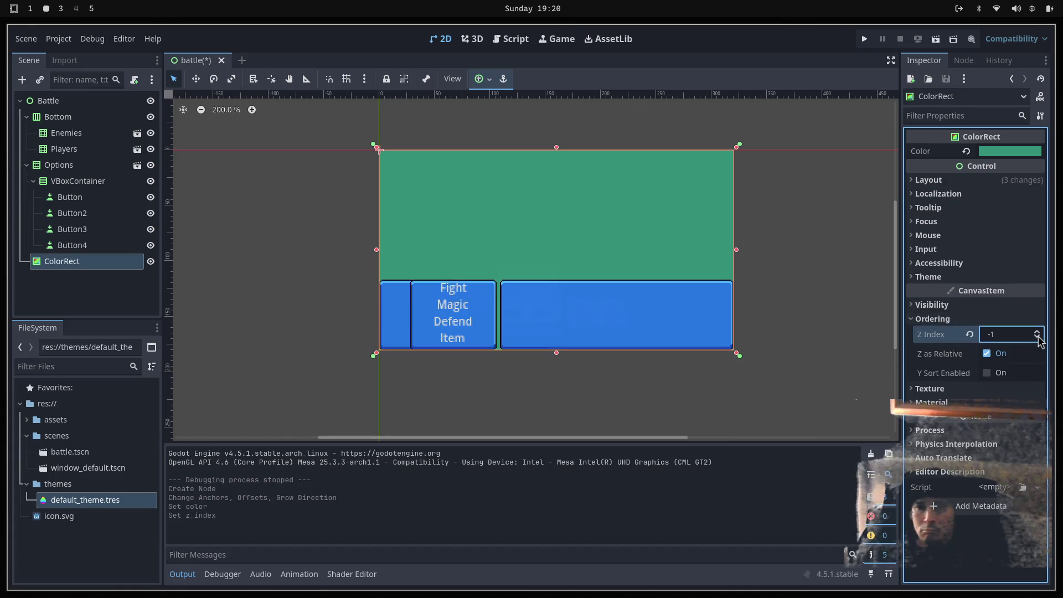
- Save battle.tscn and resume the tutorial video
key("ctrl+s")
key("super+2")
key("space")
- Compare the editor's battle scene background against the tutorial by switching back and forth
key("super+1")
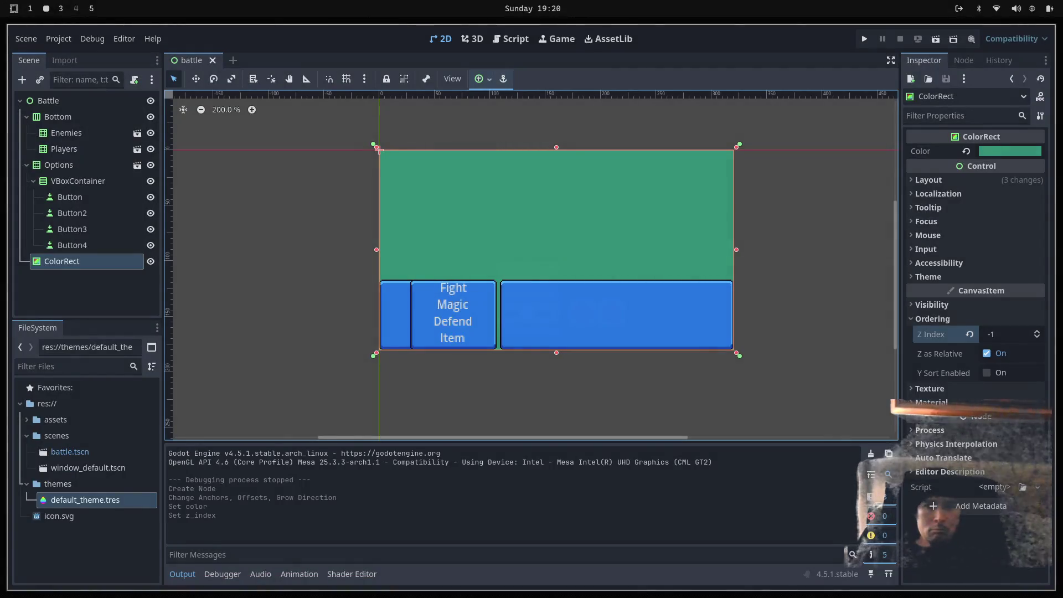
key("super+2")
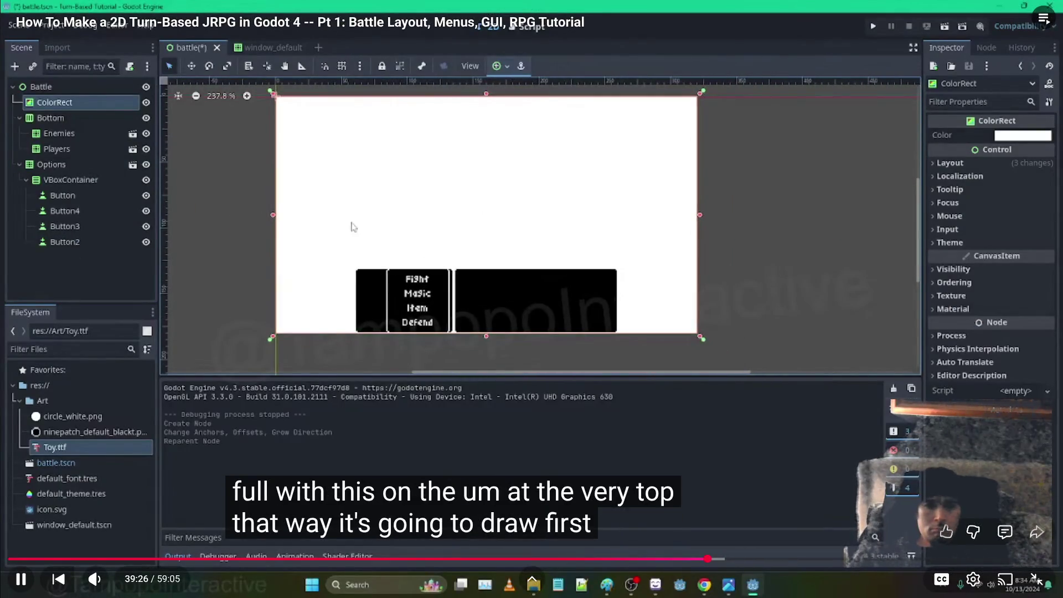
key("super+1")
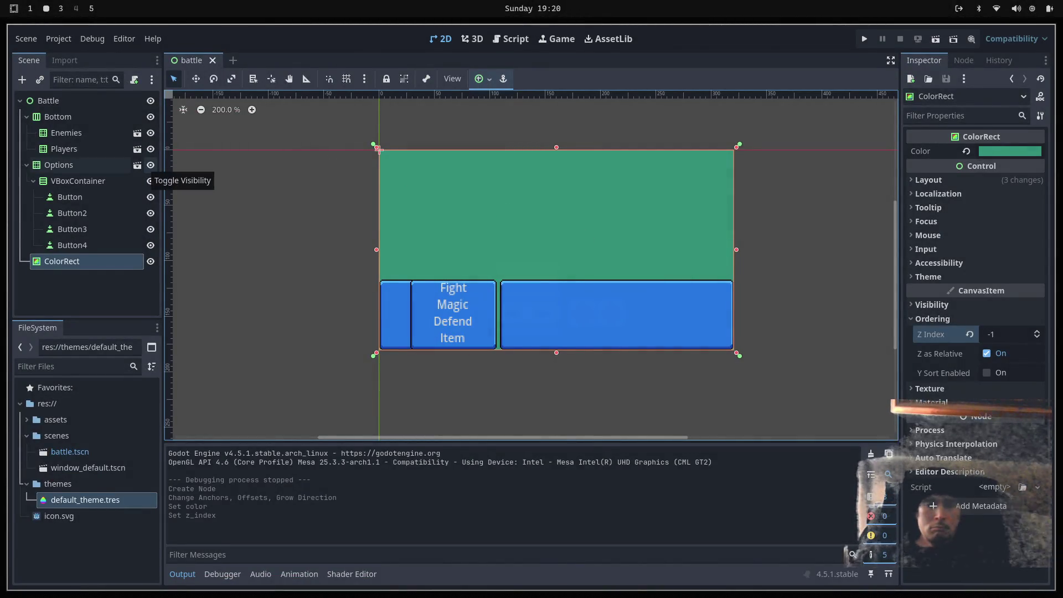
key("super+2")
key("super+1")
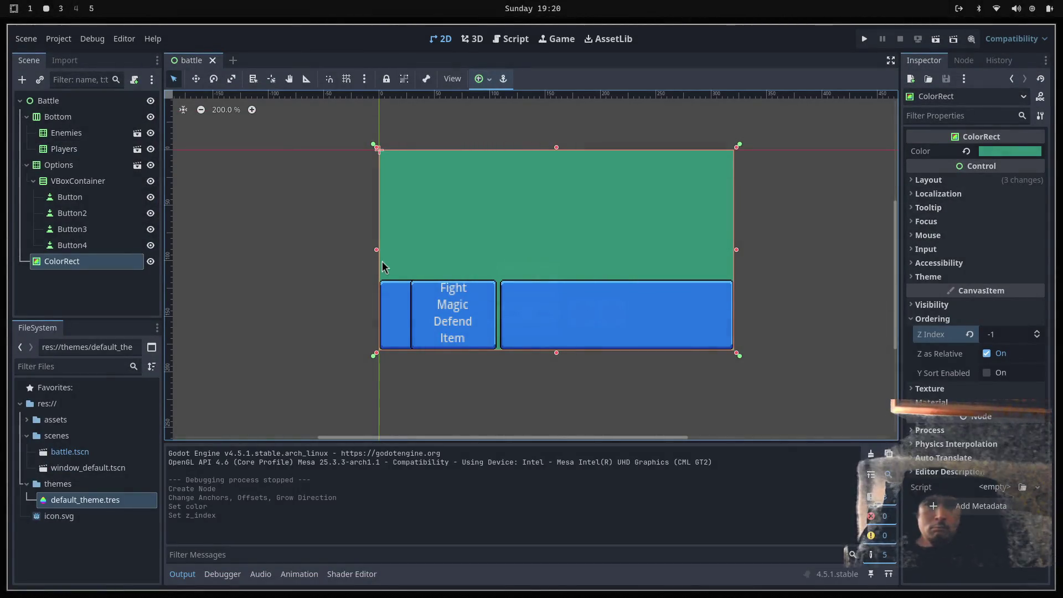
key("super+2")
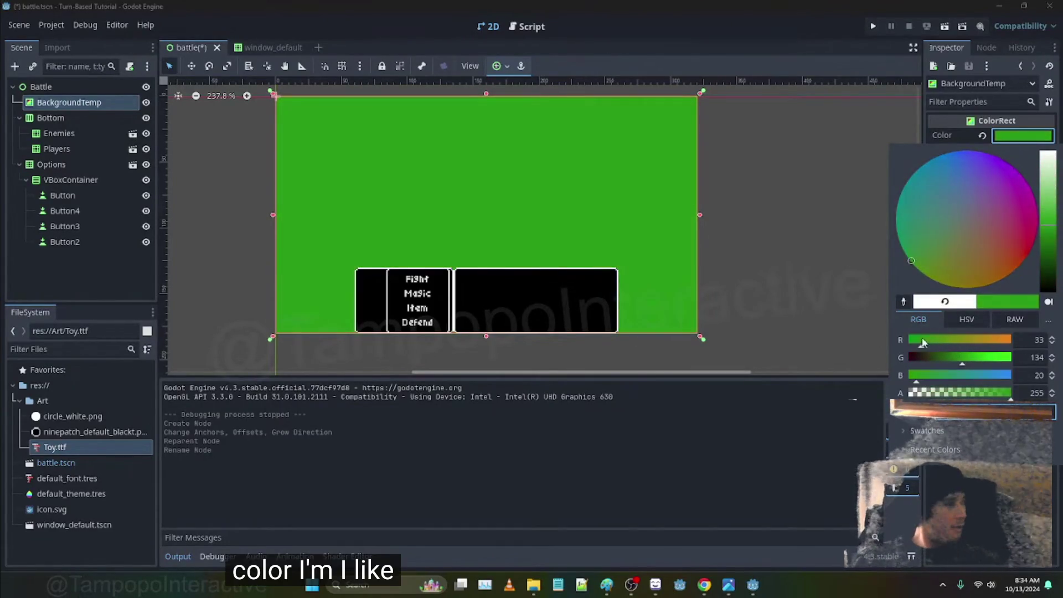
mouse_move(799, 309)
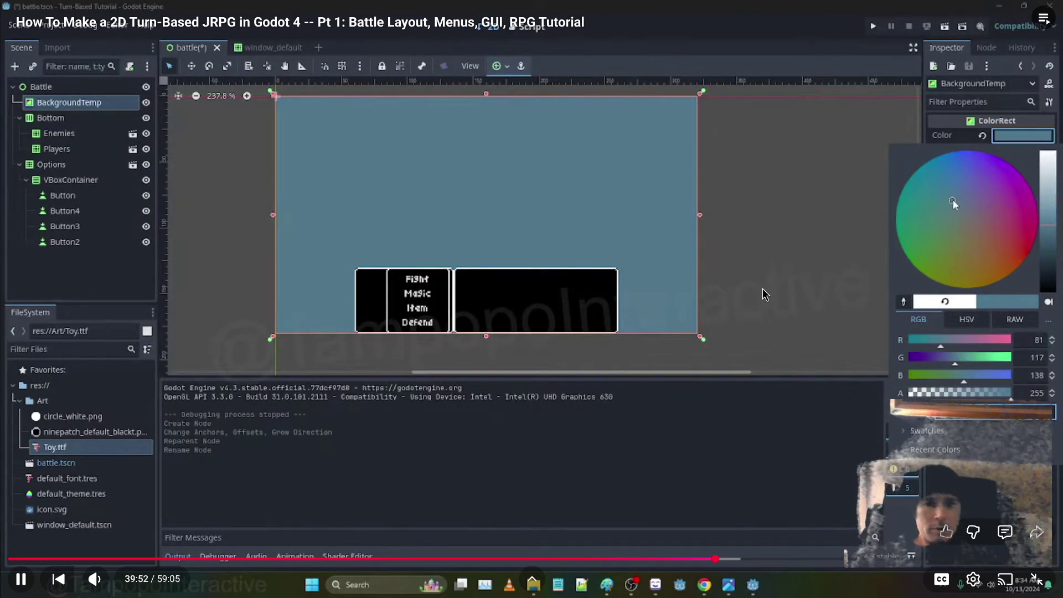
key("super+2")
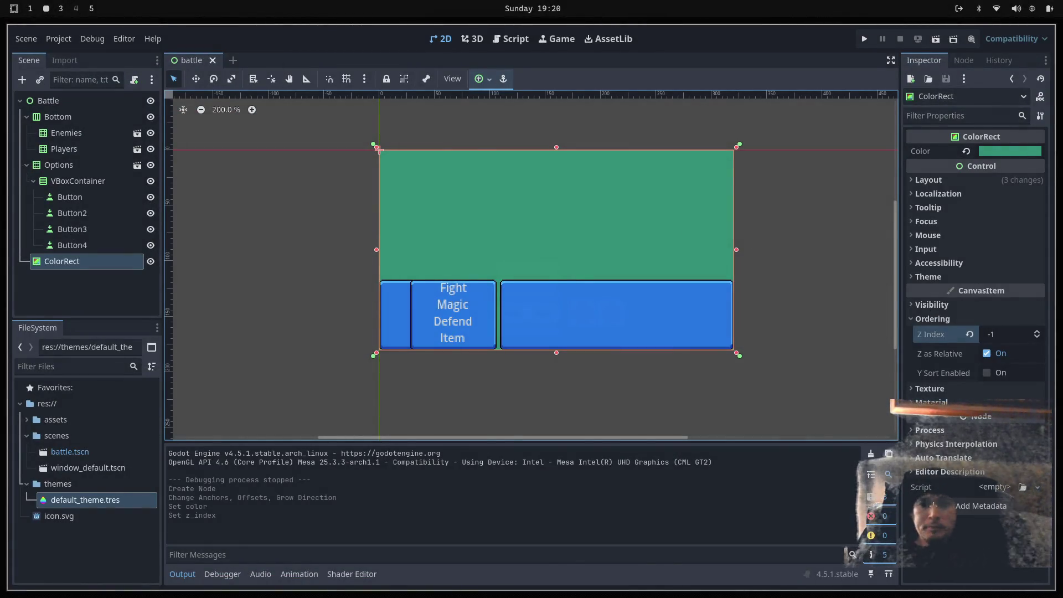
key("super+1")
key("super+2")
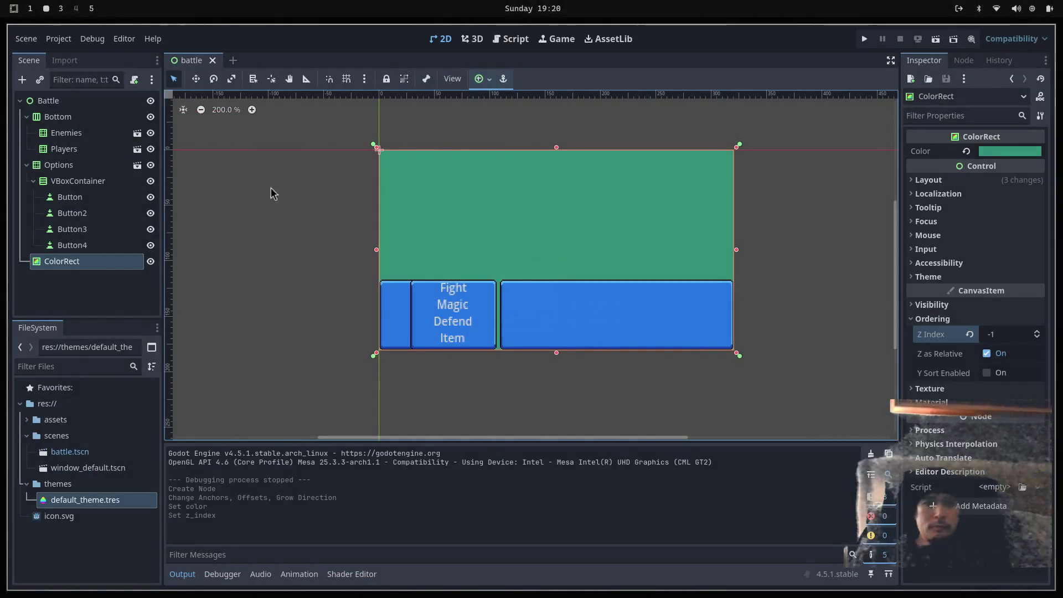
- Inspect the Bottom bar's anchor presets without applying one, then exit the tutorial's fullscreen
left_click(110, 166)
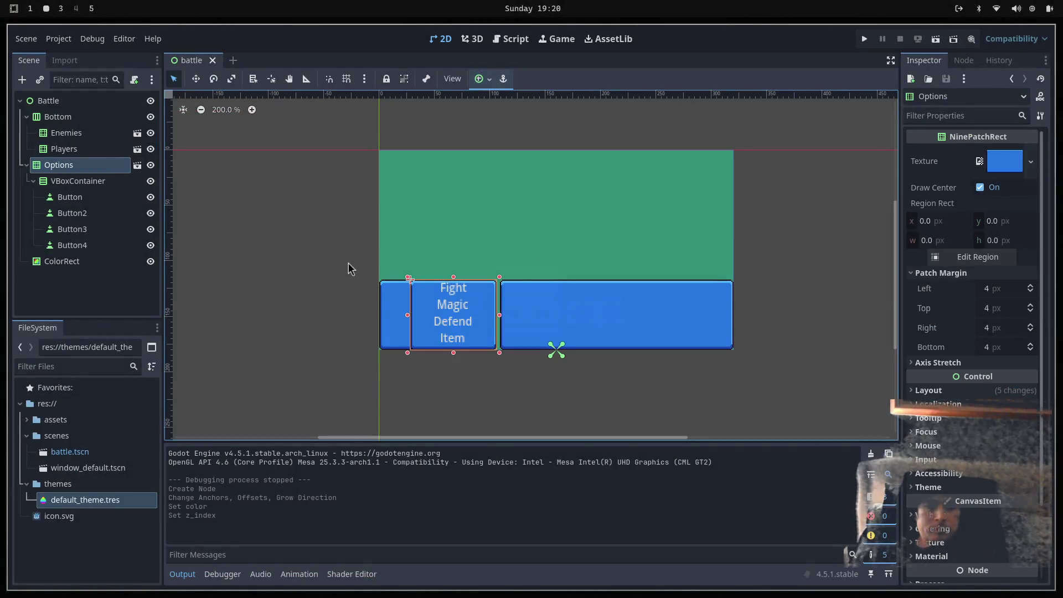
left_click(61, 116)
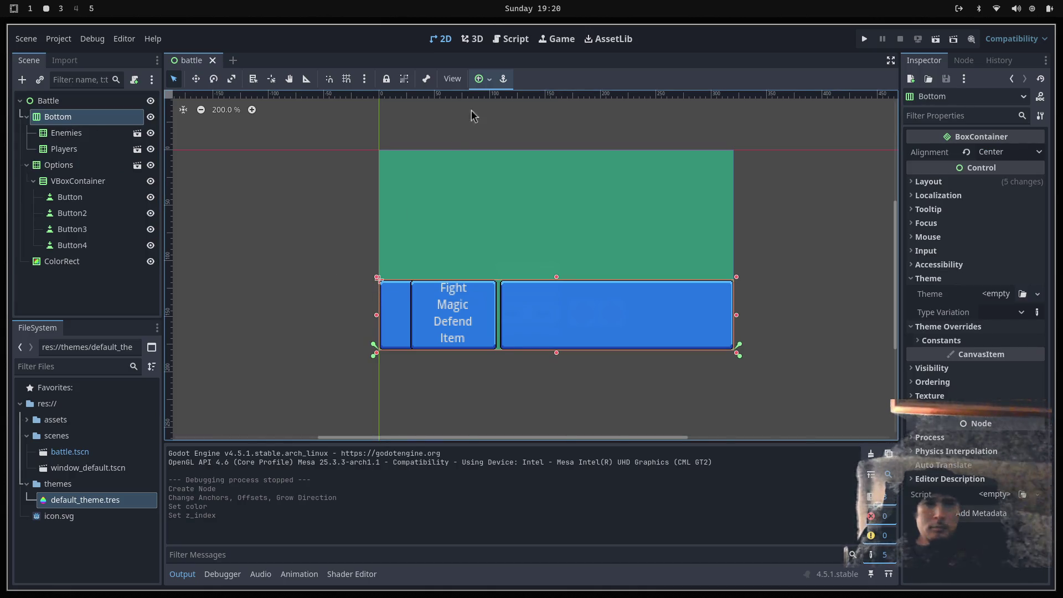
left_click(480, 86)
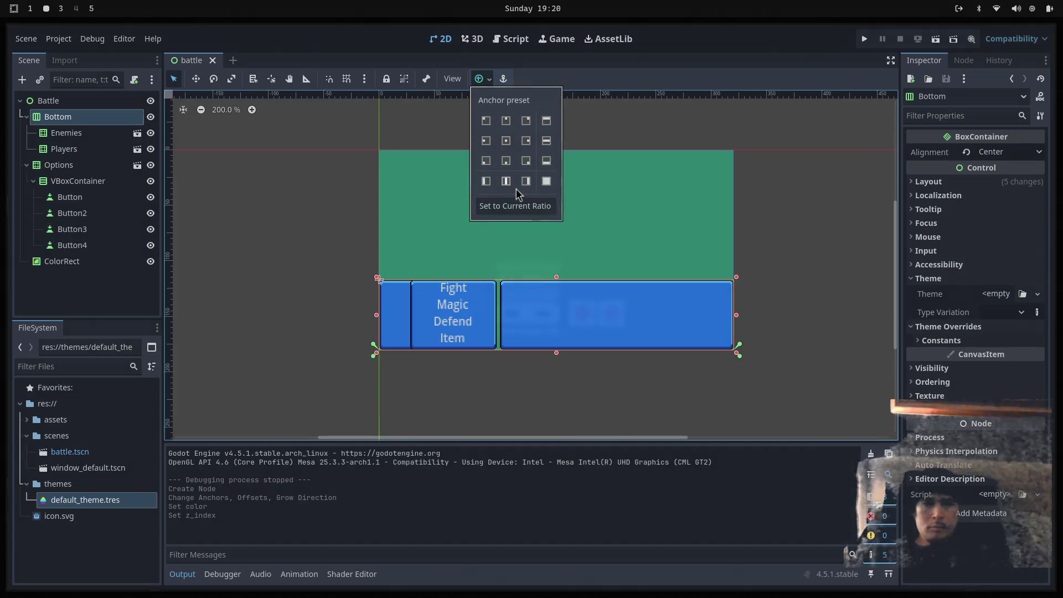
left_click(650, 57)
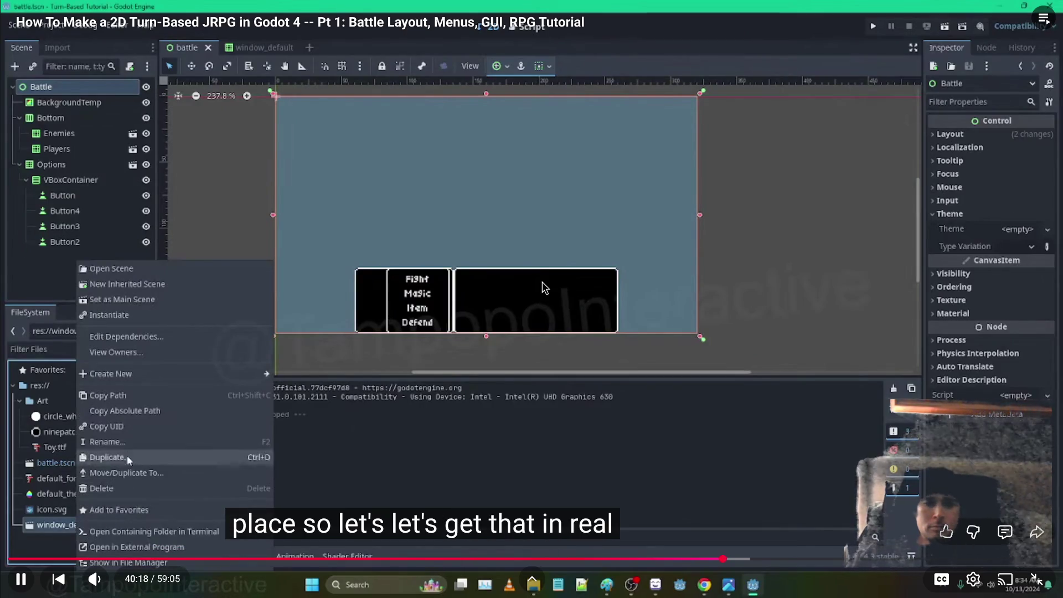
key("f")
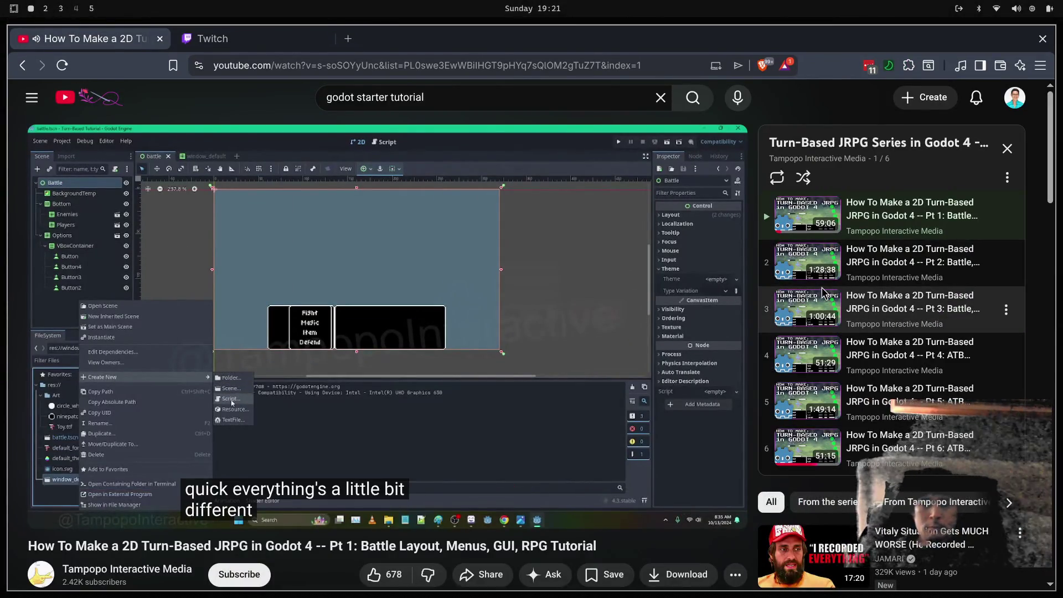
- Pause the tutorial at 40:36 once its debug.gd script is created, then return to Godot
mouse_move(595, 347)
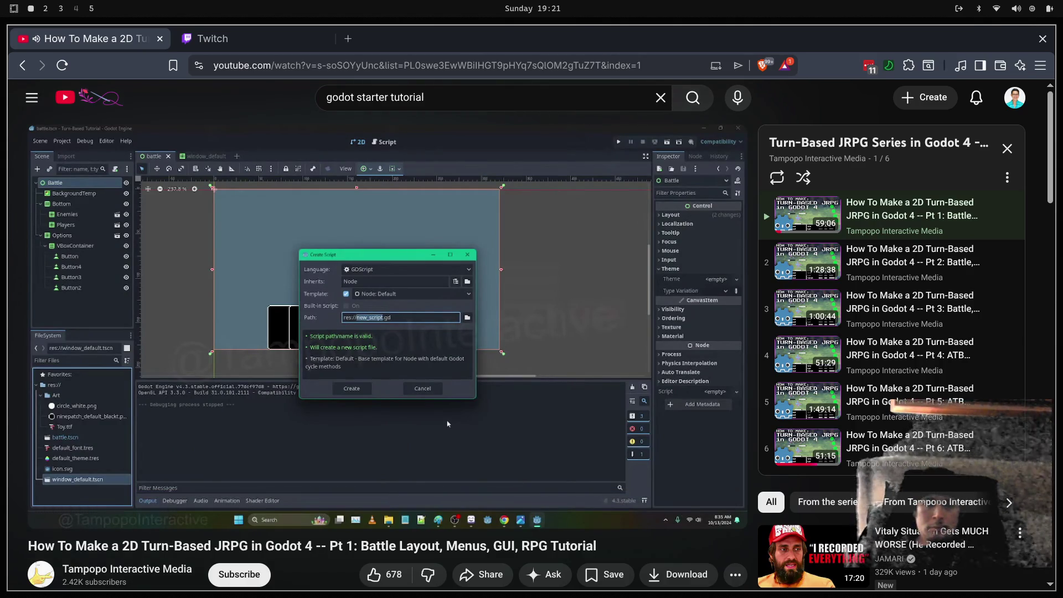
mouse_move(553, 388)
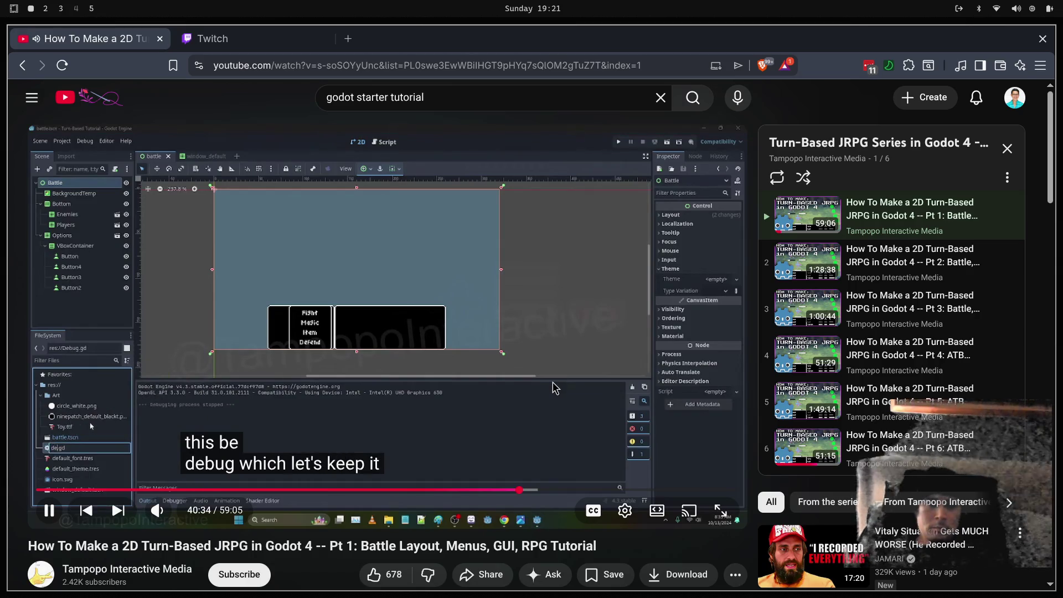
left_click(553, 383)
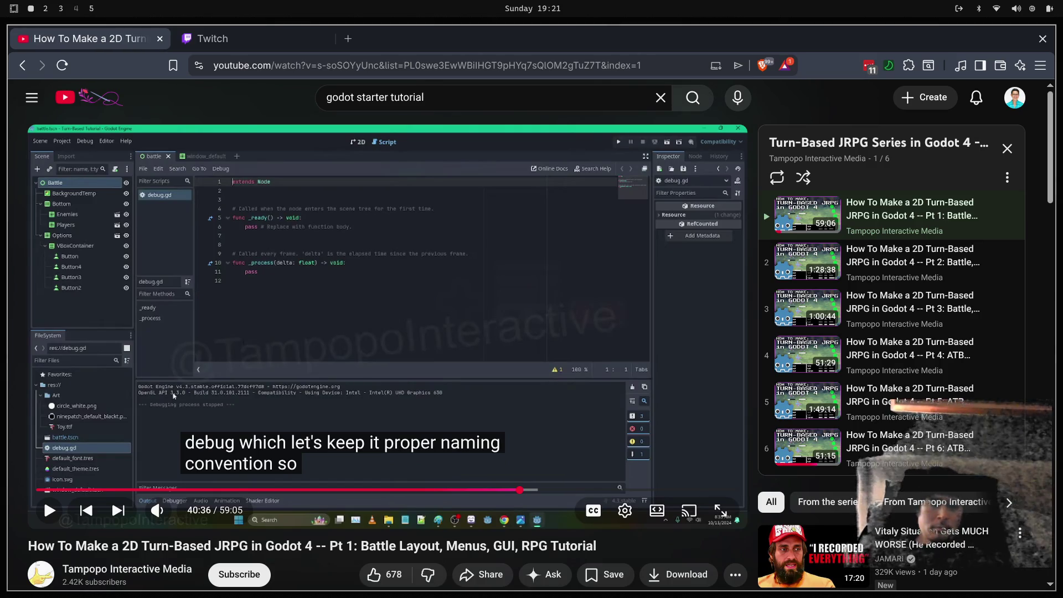
key("super+2")
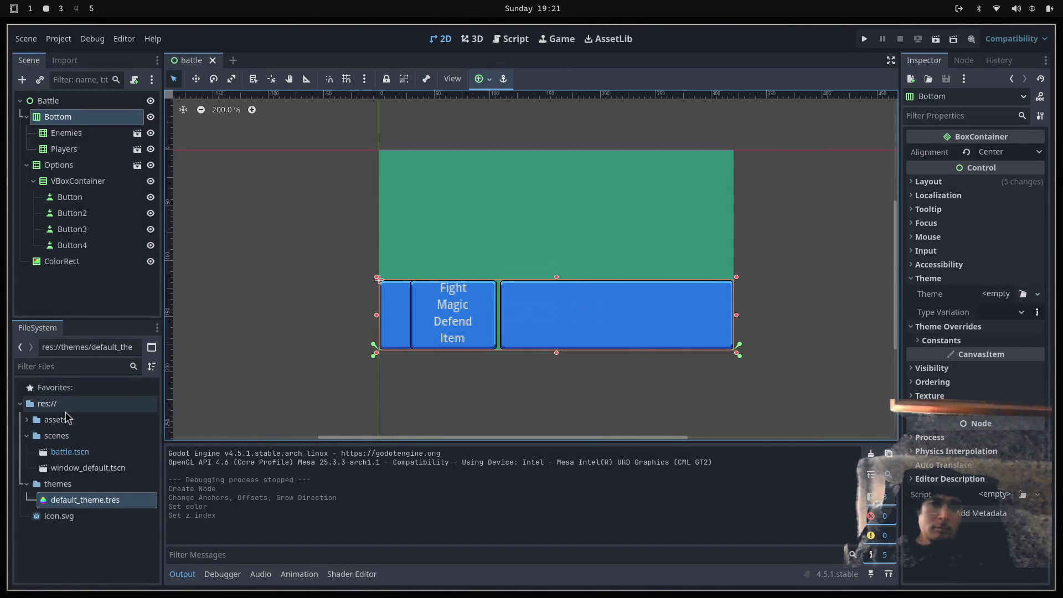
- Create a new 'scripts' folder under res://
right_click(71, 533)
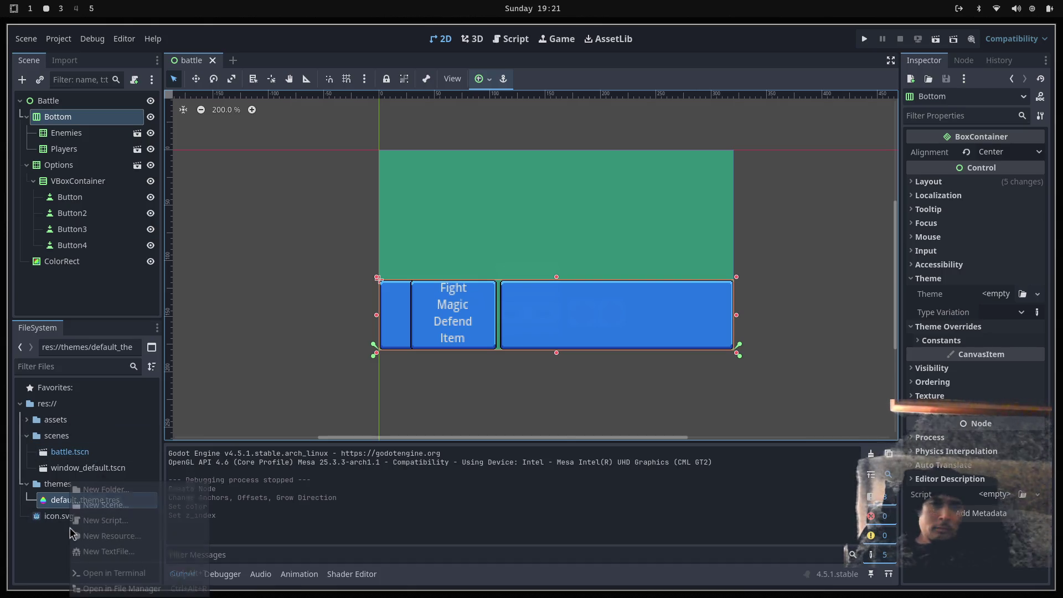
left_click(104, 494)
type("scene")
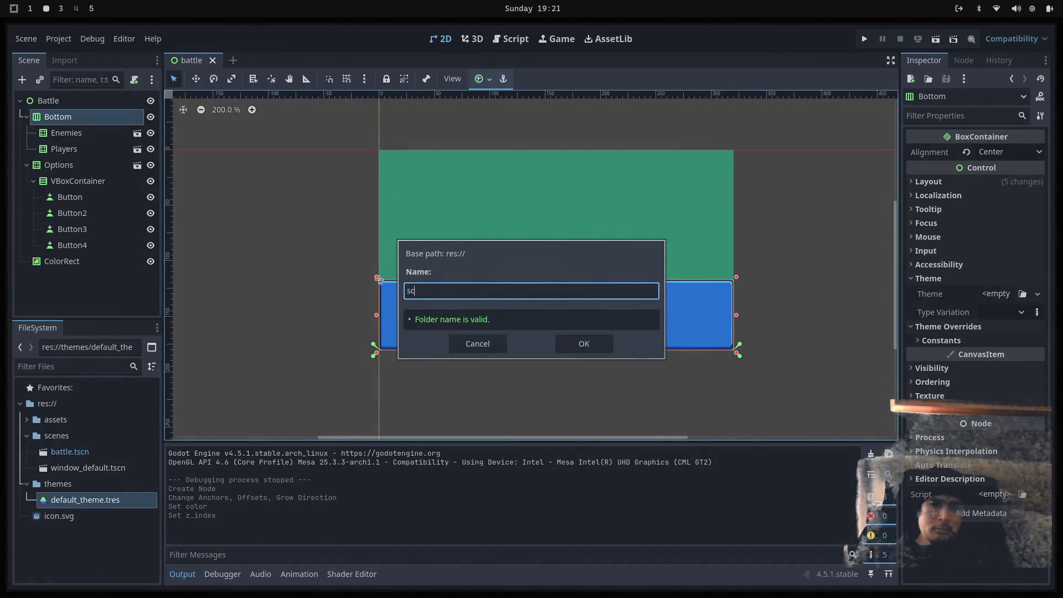
type("s")
key("Return")
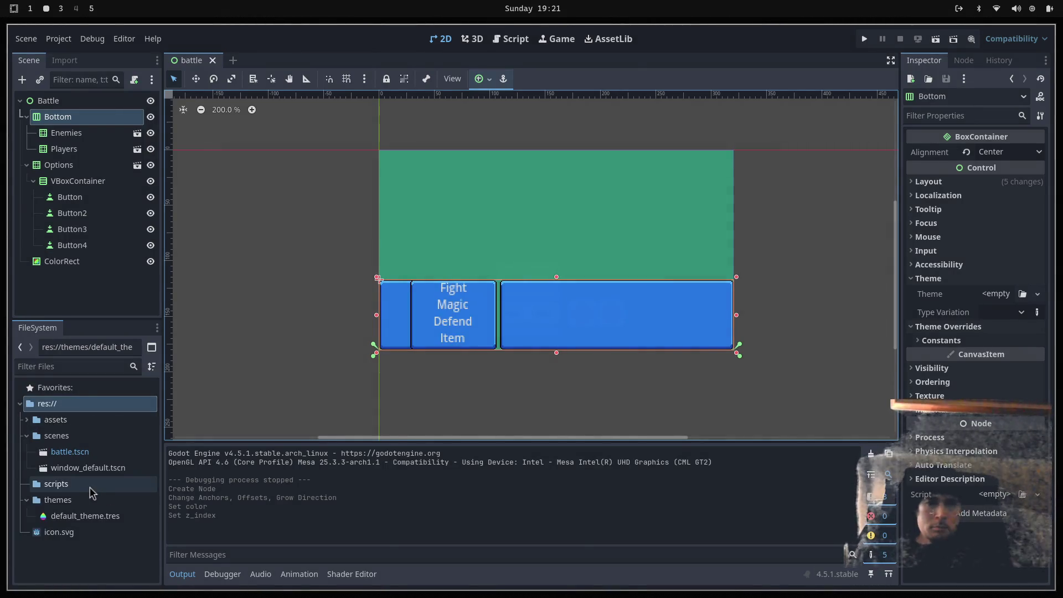
- Create a debug.gd Node script inside the scripts folder, then resume the tutorial
left_click(74, 483)
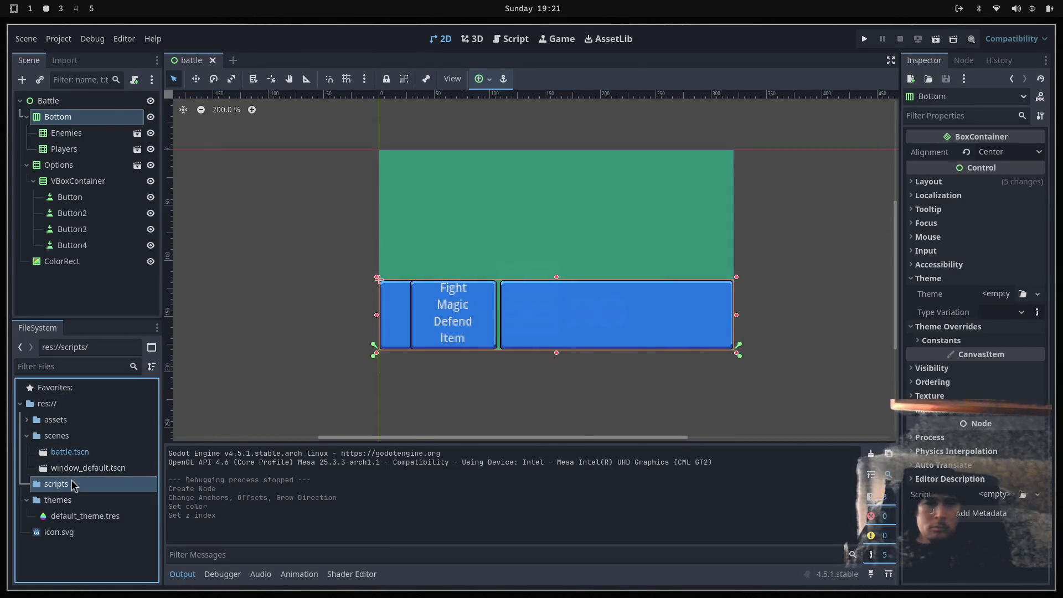
right_click(74, 483)
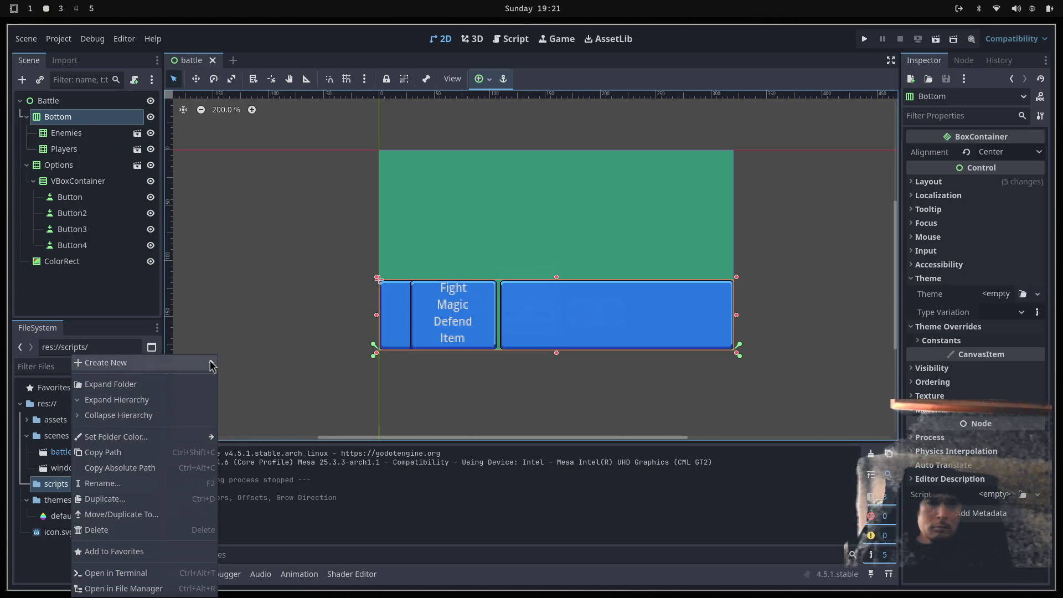
mouse_move(212, 366)
left_click(238, 395)
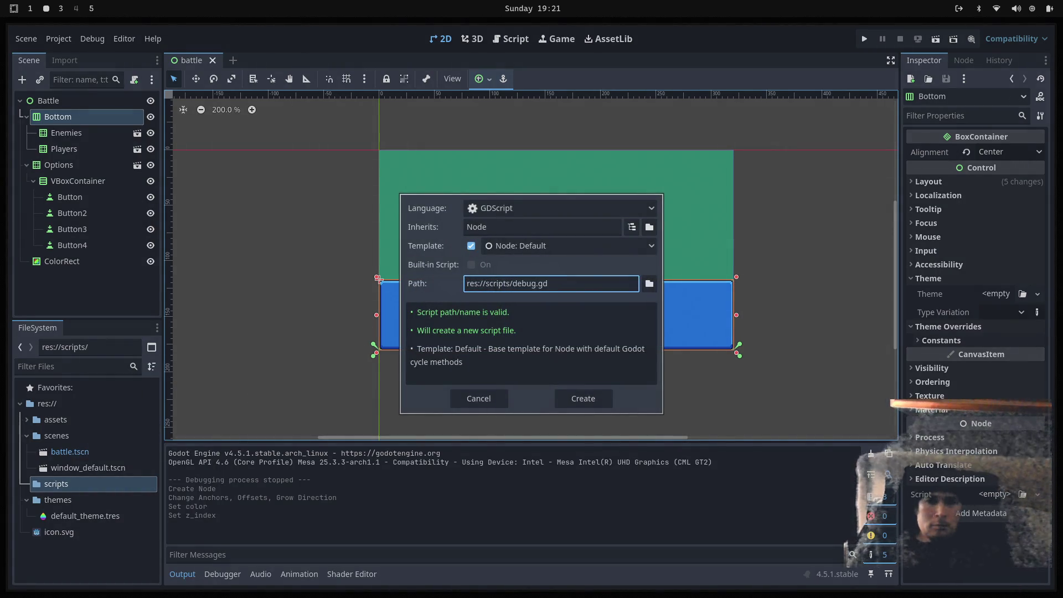
key("Return")
key("super+1")
left_click(331, 406)
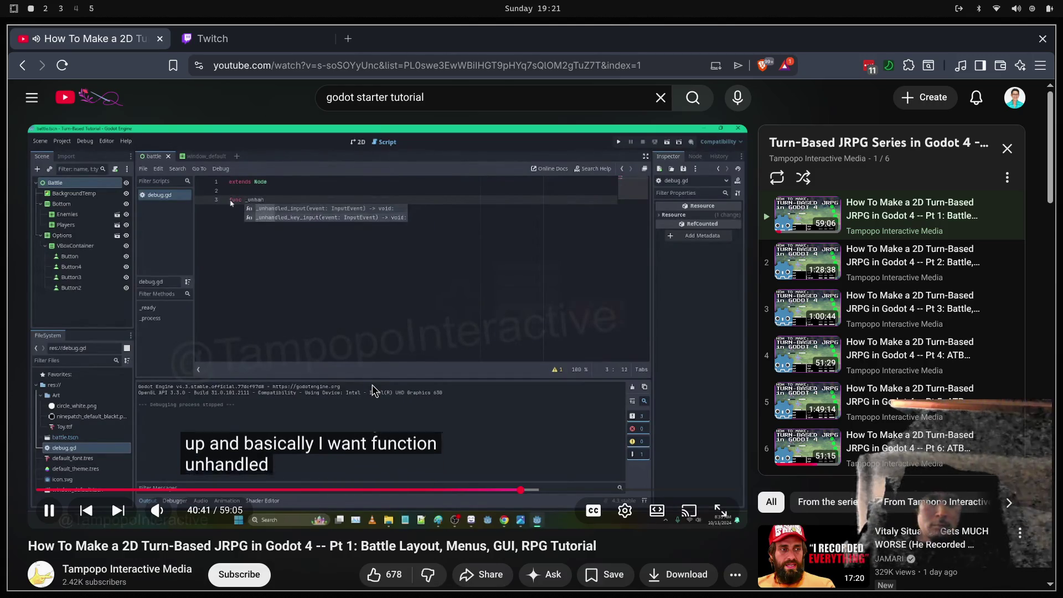
- Read the tutorial's _unhandled_key_input code fullscreen, then expand the scripts folder in Godot
left_click(384, 417)
key("f")
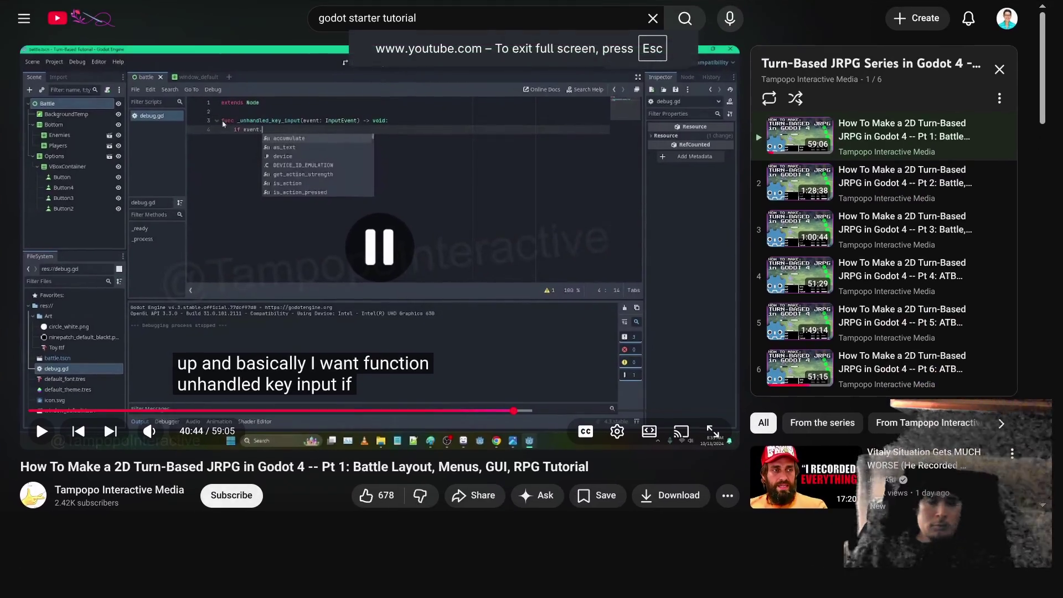
key("space")
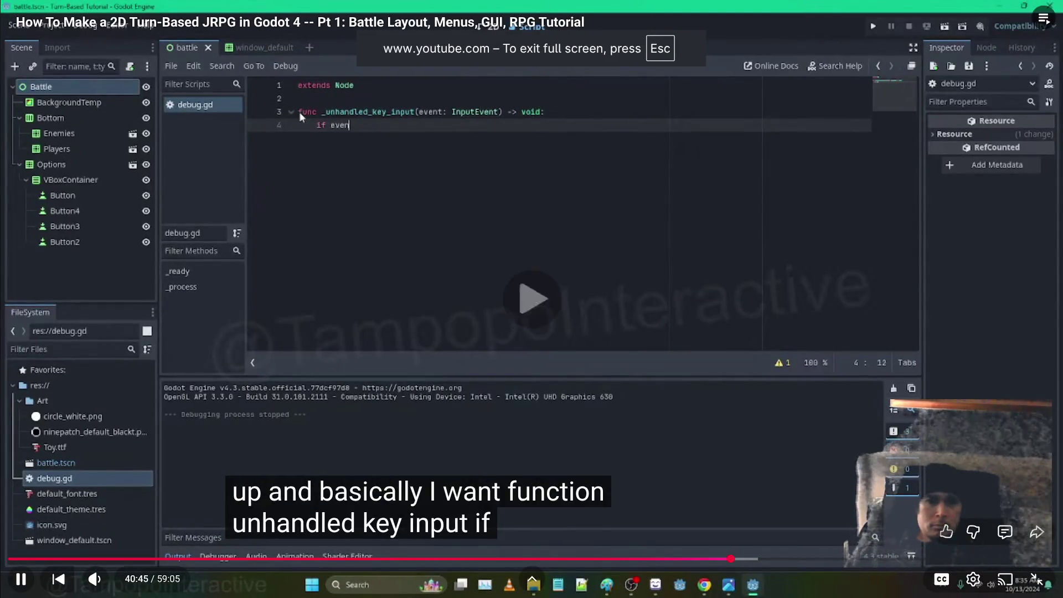
key("super+2")
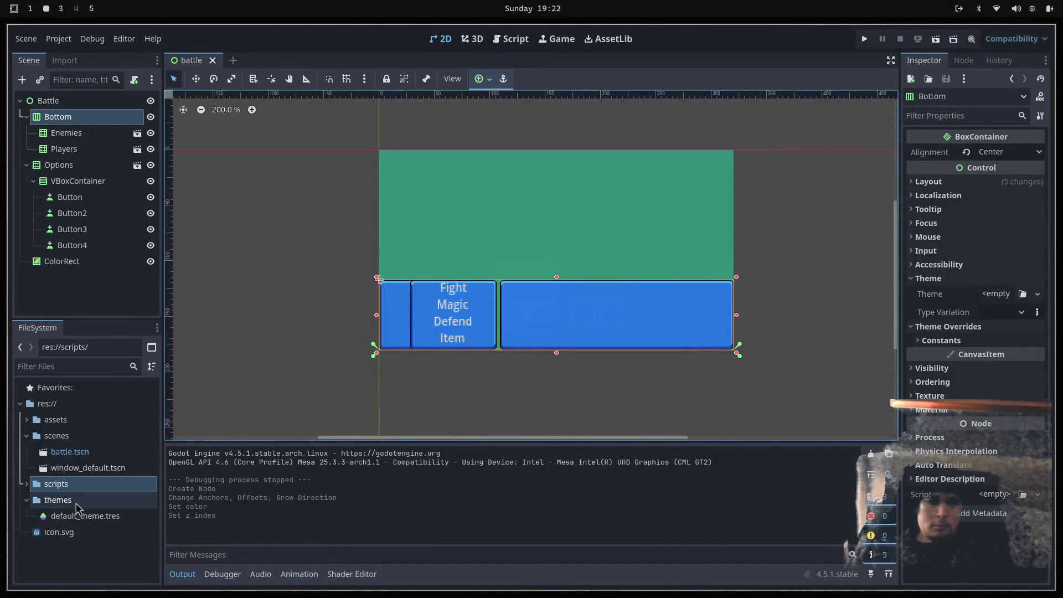
double_click(83, 484)
- Replace debug.gd's template code with an autocompleted func _unhandled_key_input(event: InputEvent)
left_click(80, 499)
double_click(79, 500)
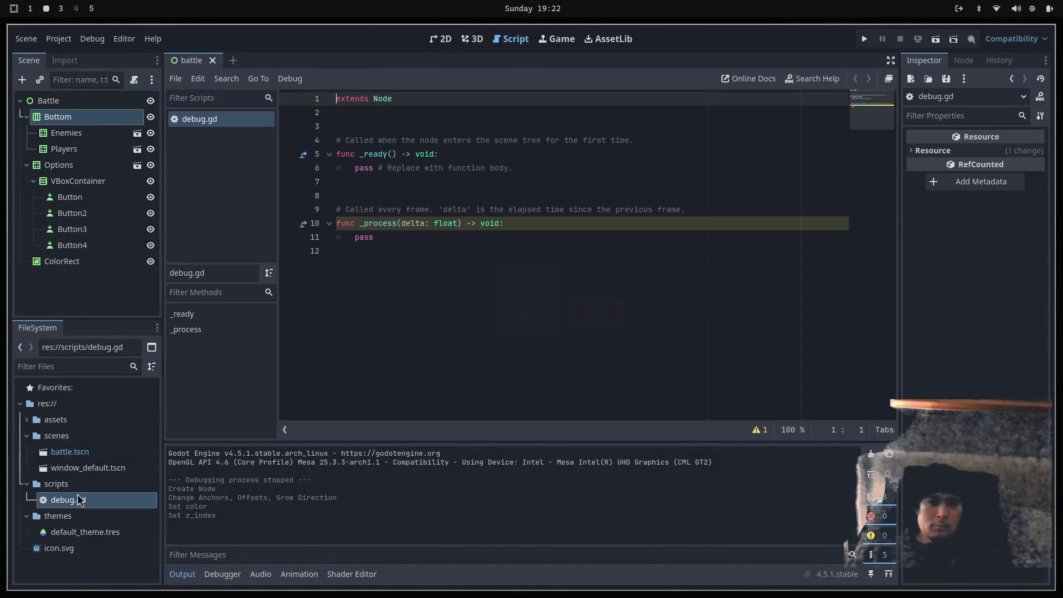
mouse_move(357, 331)
left_mouse_down()
mouse_move(288, 166)
mouse_move(289, 140)
left_mouse_up()
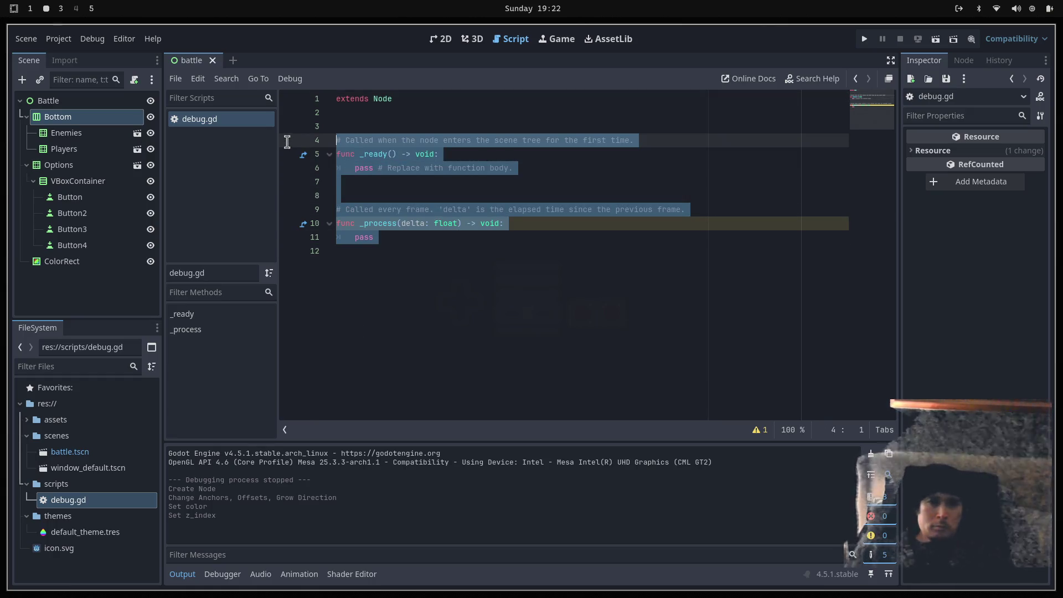
type("func _unhandled_key_input")
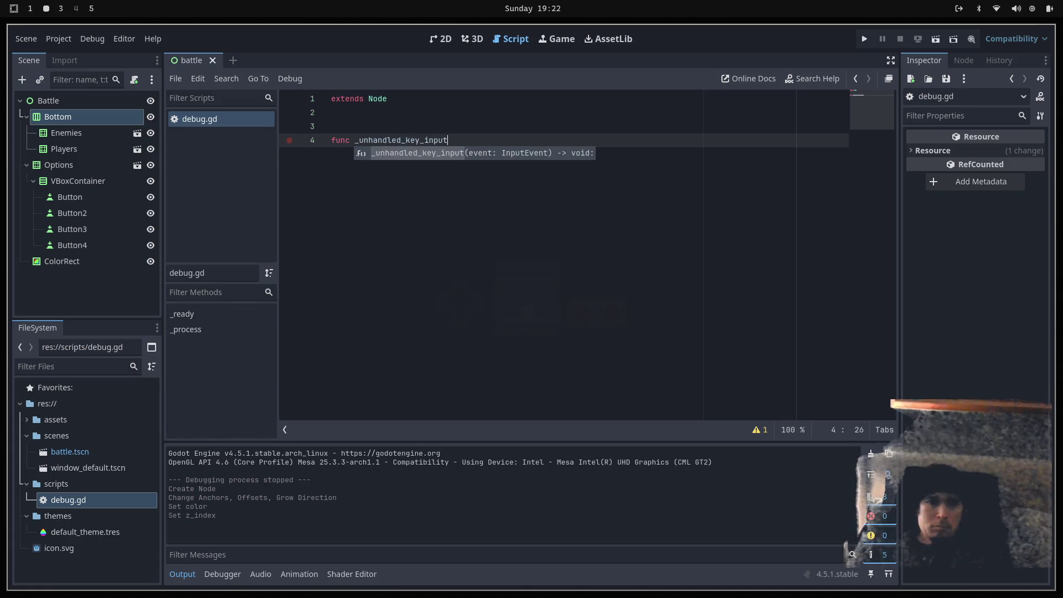
key("Return")
key("super+1")
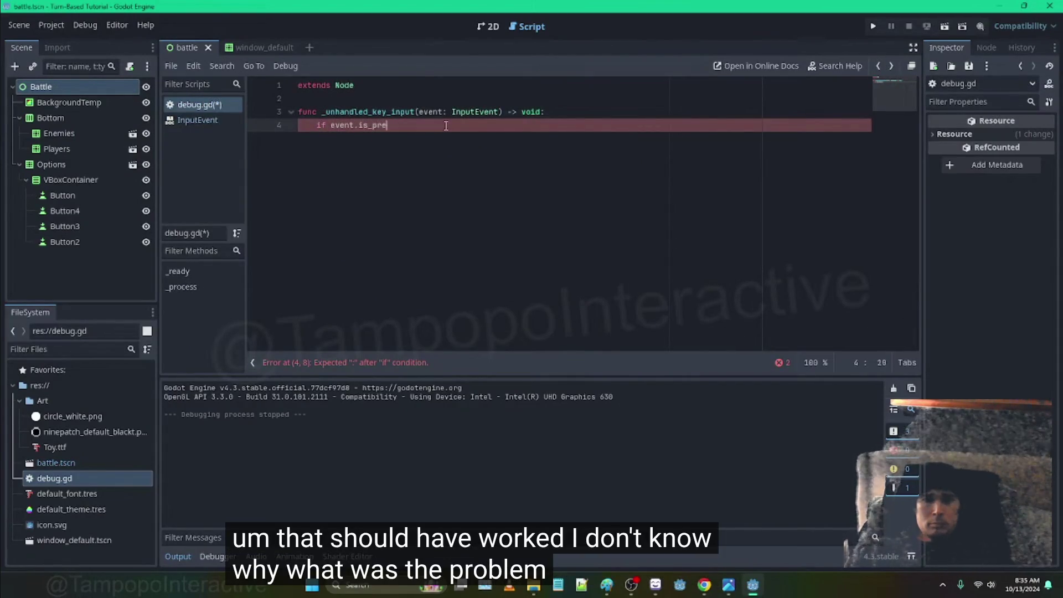
key("super+2")
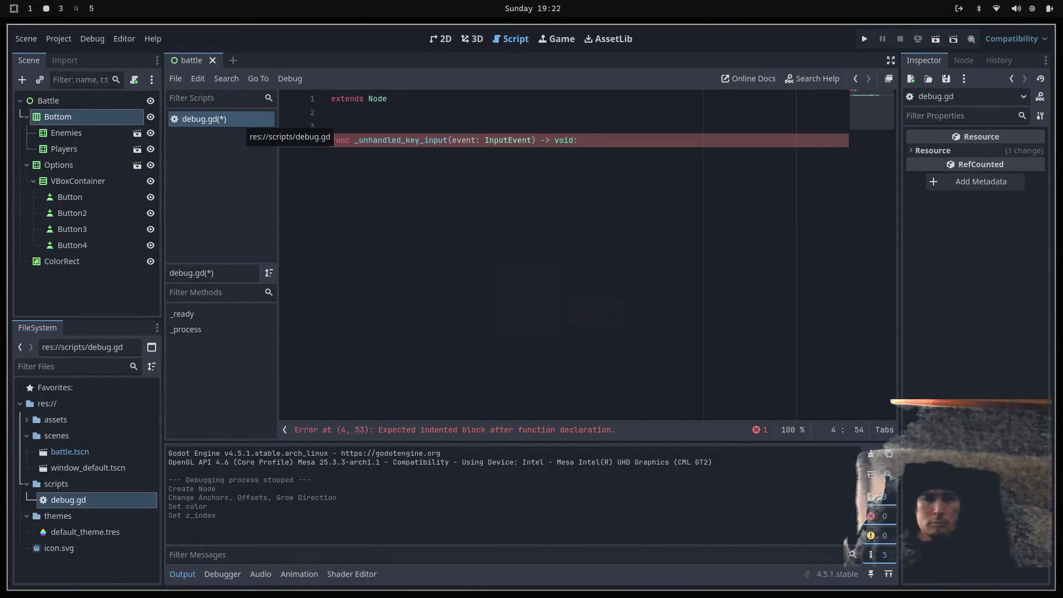
- Add 'if event.is_pressed():' and start a 'var key' line inside it
key("Return")
type("f event.i")
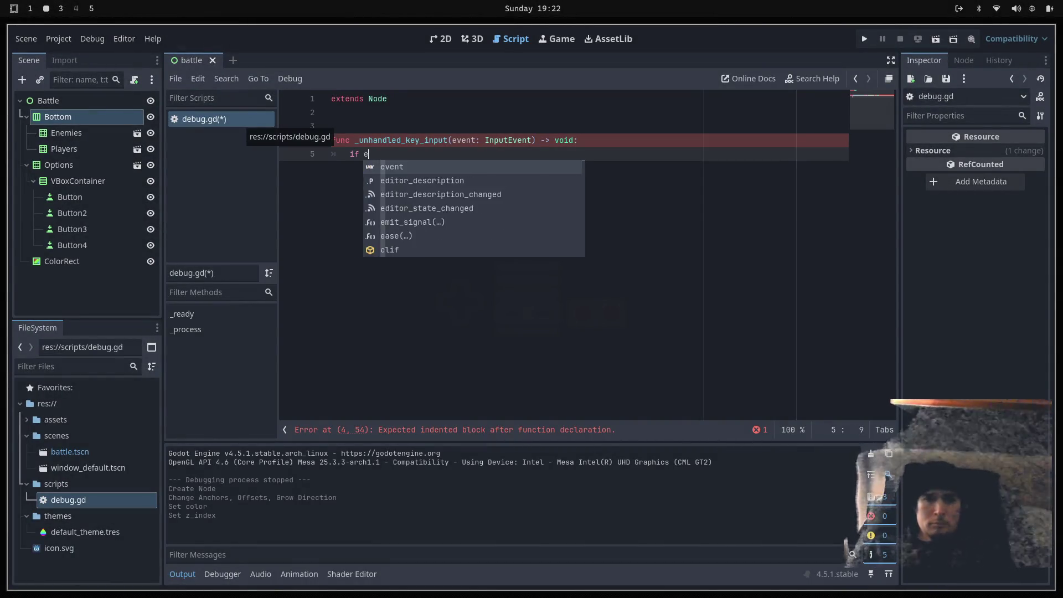
type("s_p")
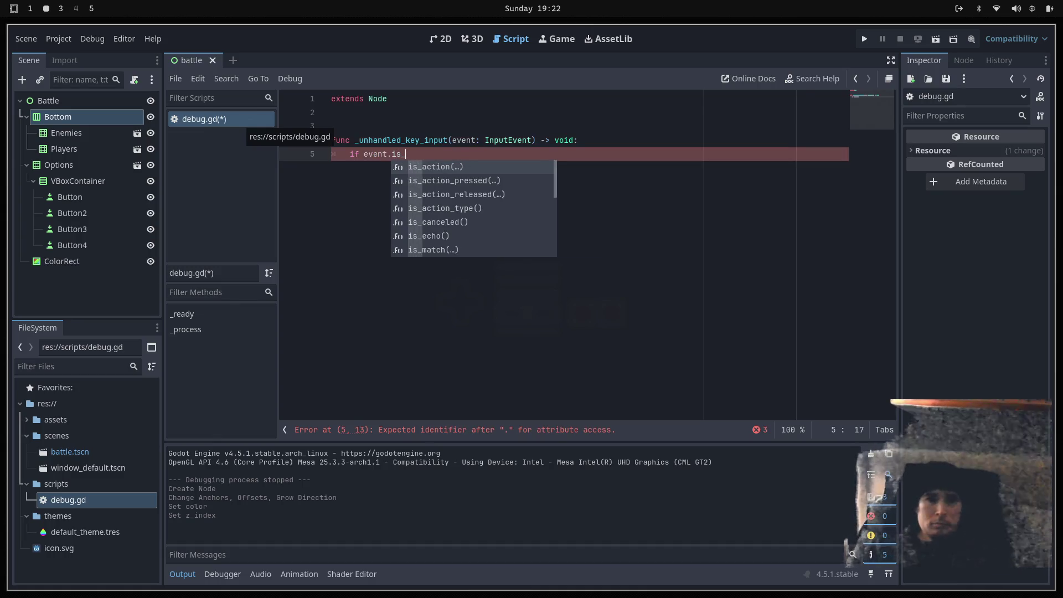
key("Return")
key("super+1")
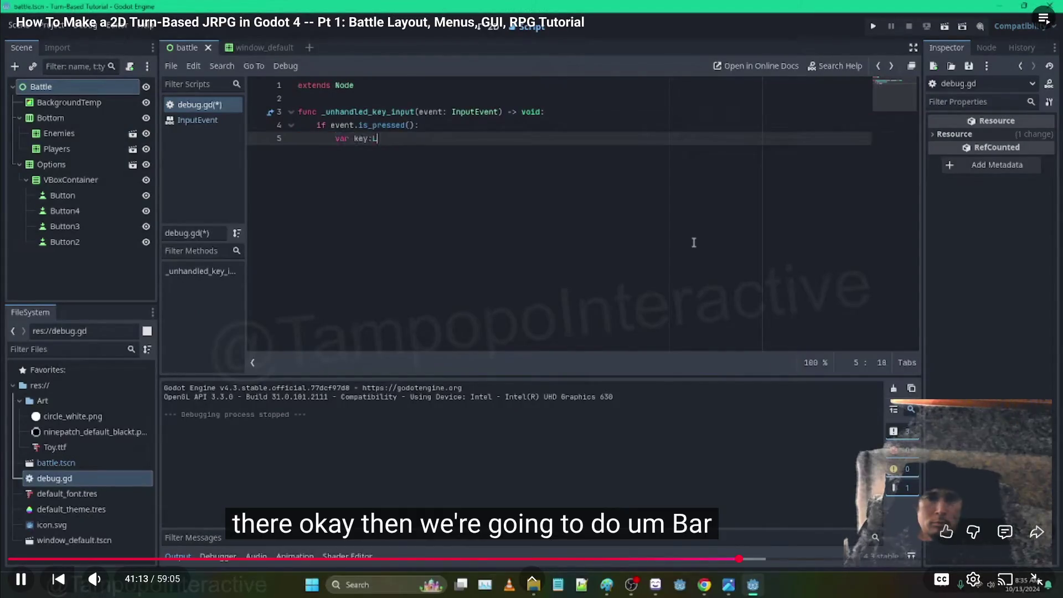
key("super+2")
type(":")
key("Return")
type("var ke")
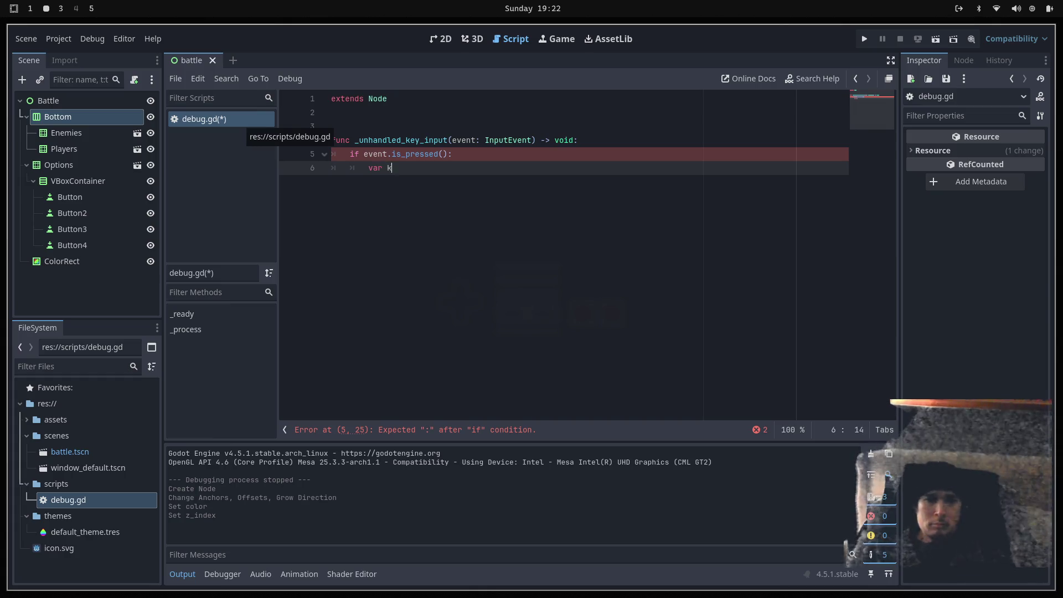
type("y1")
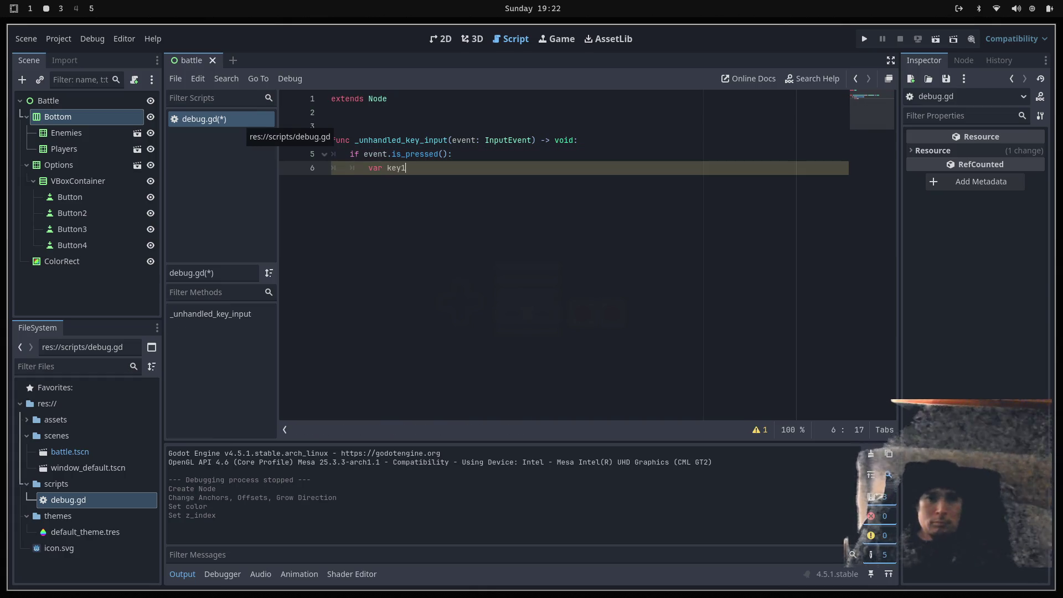
- Assign event.keycode to the key variable, checking the tutorial's version
key("super+1")
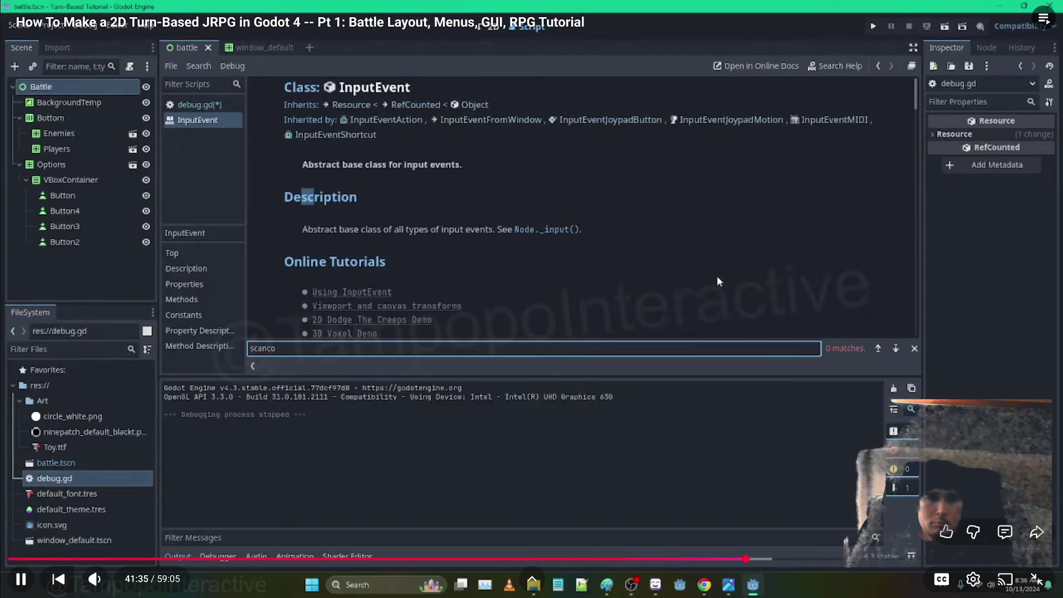
key("super+2")
key("BackSpace")
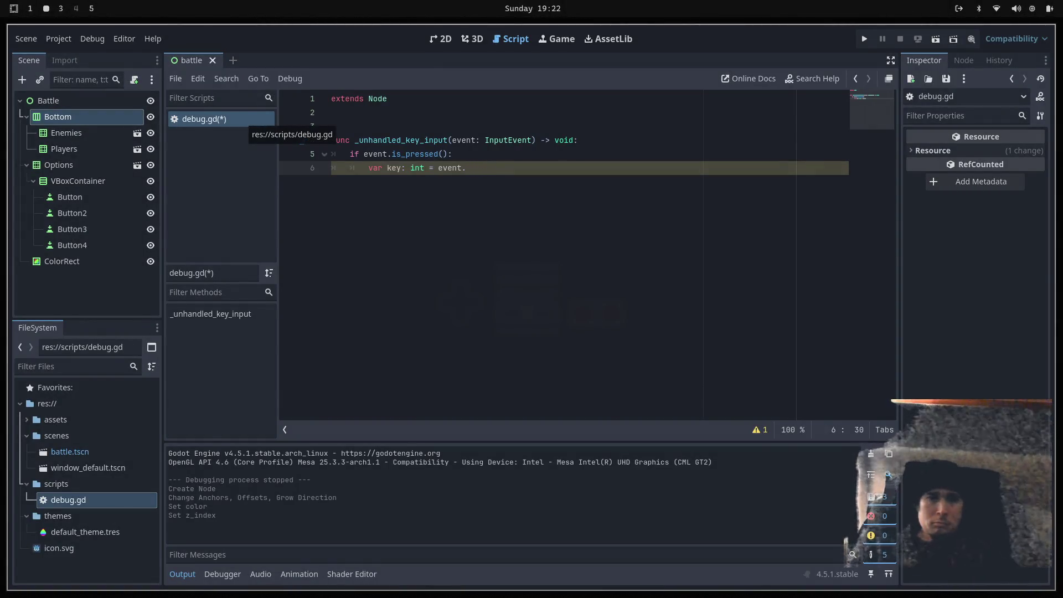
type("k")
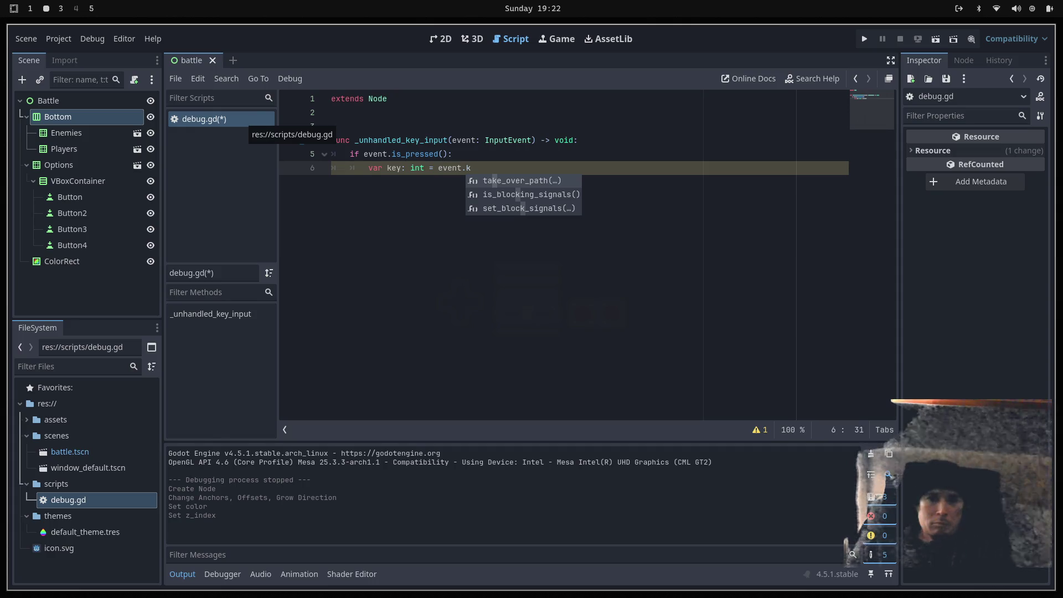
type("eycode")
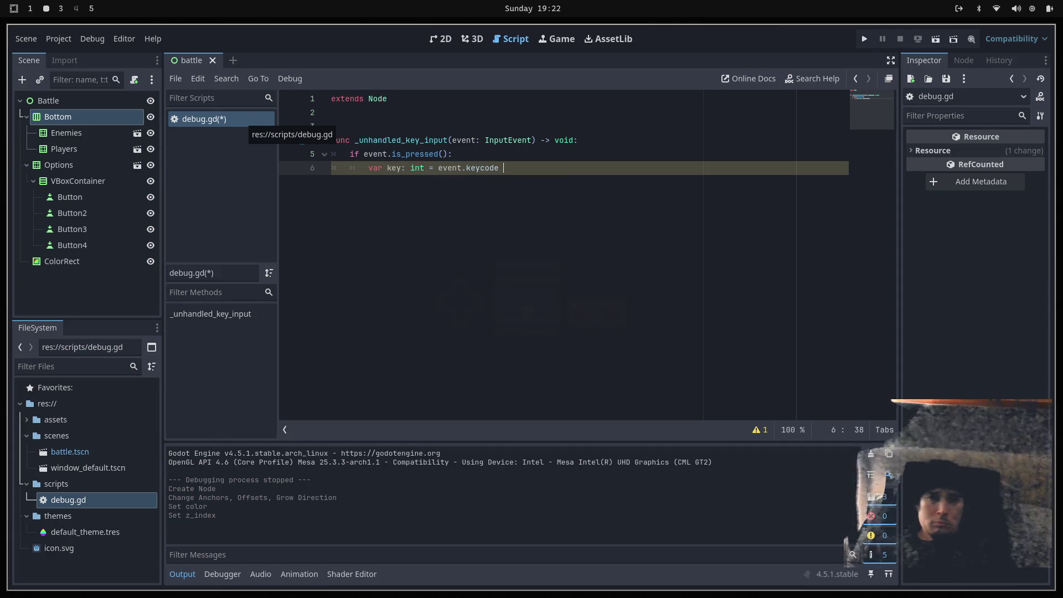
key("super+1")
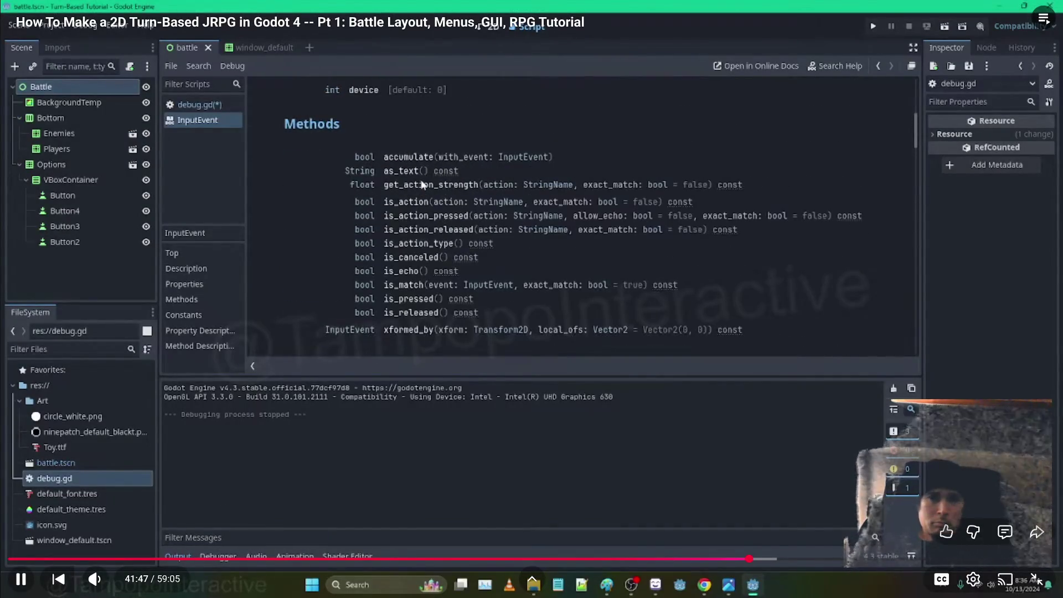
key("super+2")
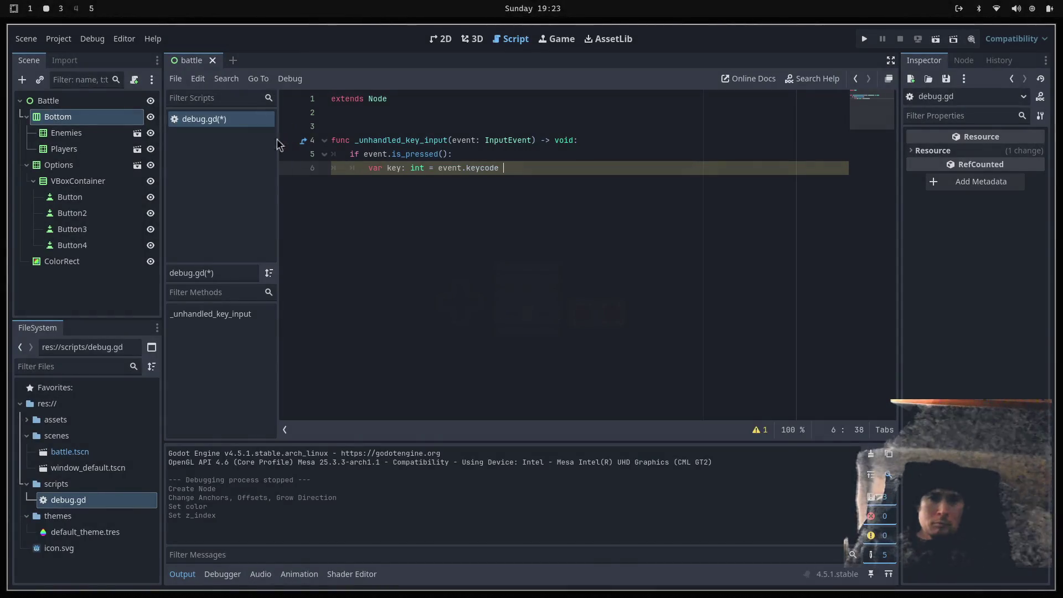
key("super+1")
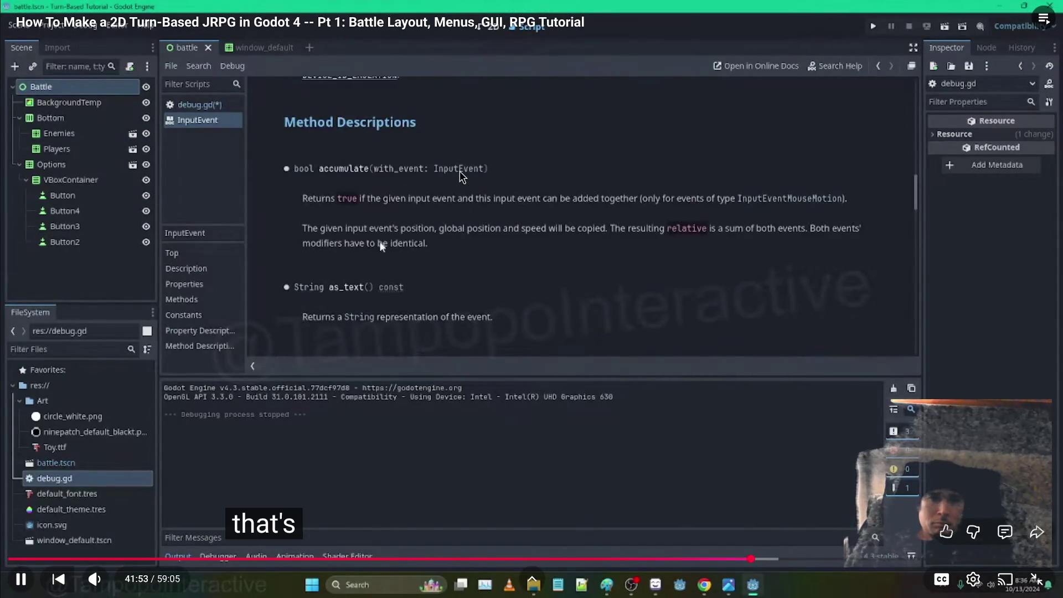
key("super+2")
- Replace keycode with an autocompleted InputEvent followed by '.k', then return to the tutorial
key("BackSpace")
key("BackSpace")
key("BackSpace")
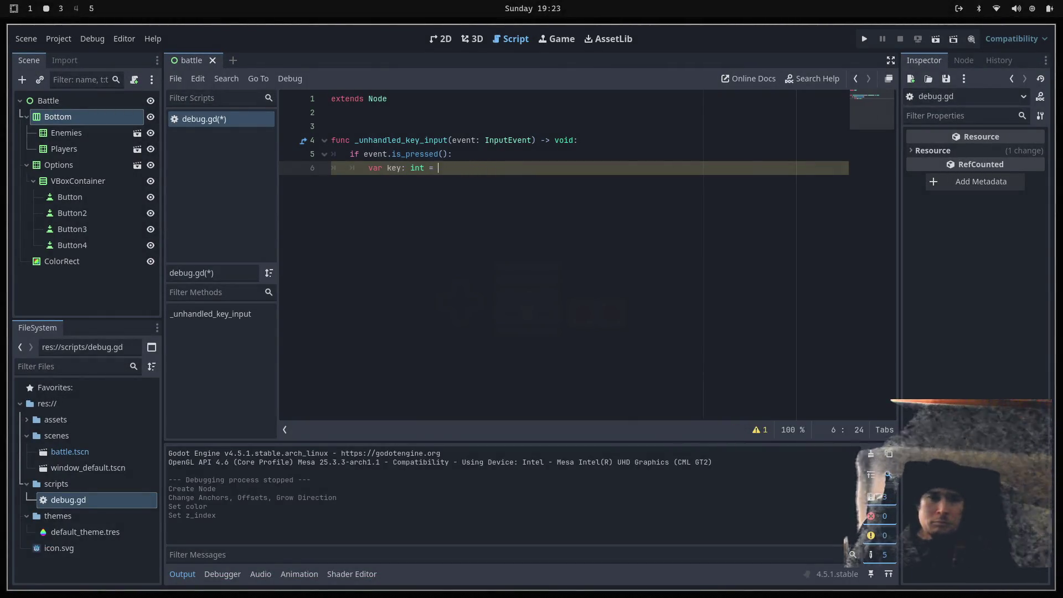
type("nput")
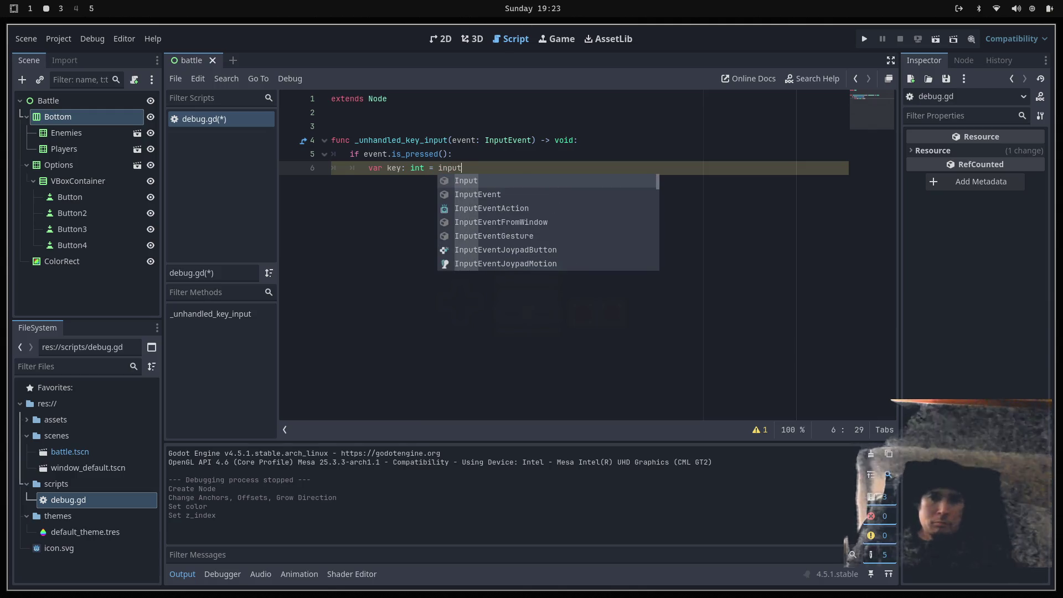
key("Down")
key("Return")
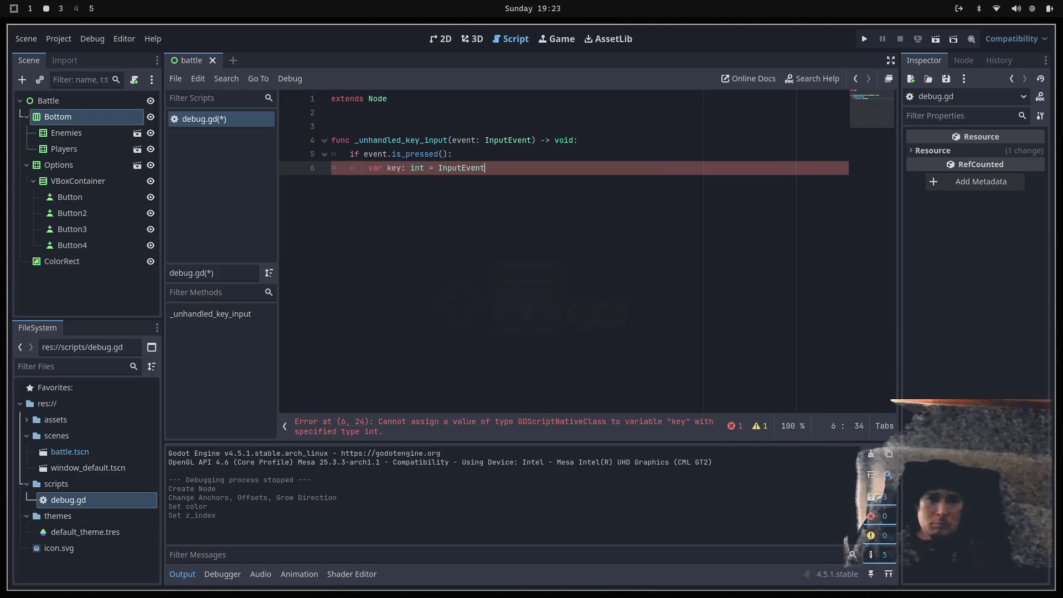
type(".")
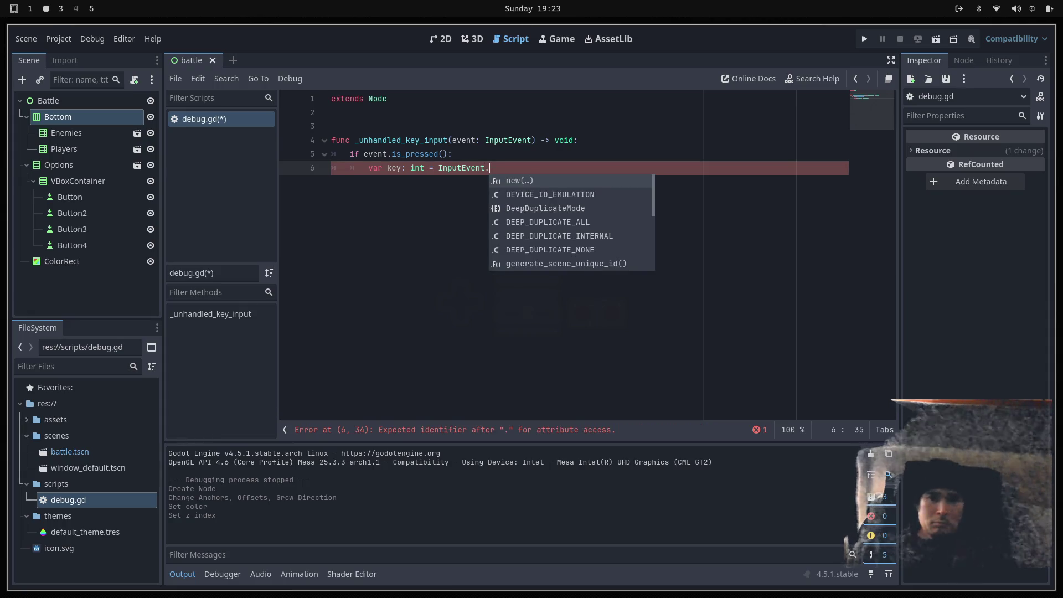
type("k")
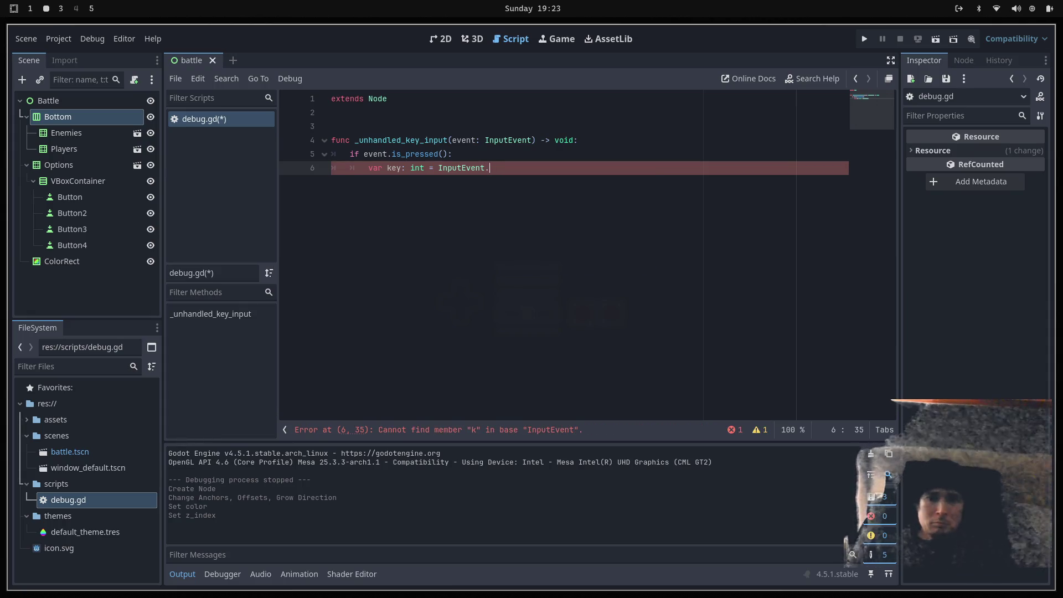
key("super+1")
scroll(590, 206, "down", 5)
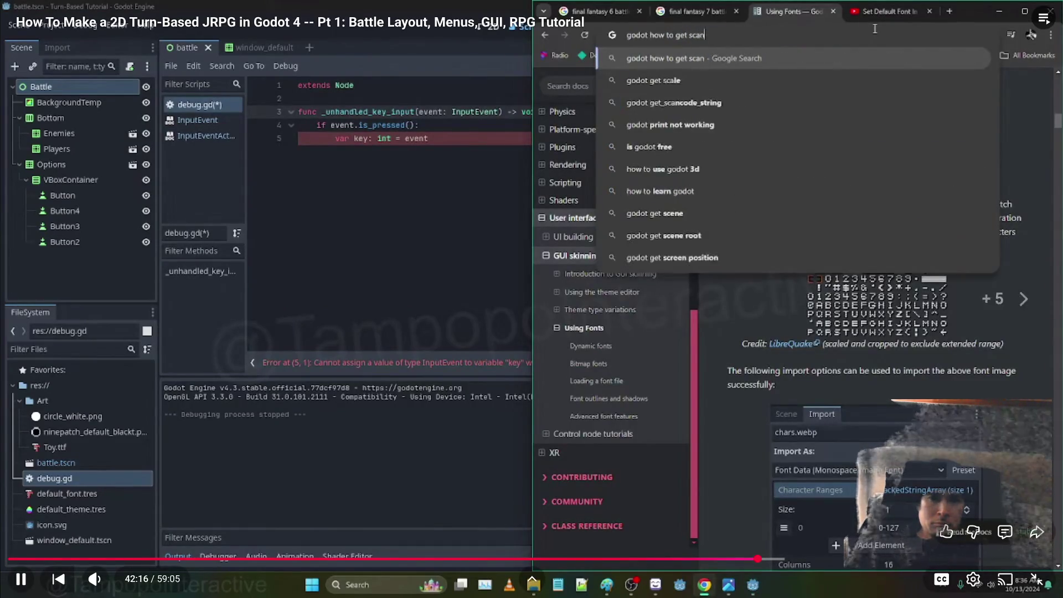
- Skip the tutorial ahead to 43:05, where the handler takes event: InputEventKey
key("Right")
key("Right")
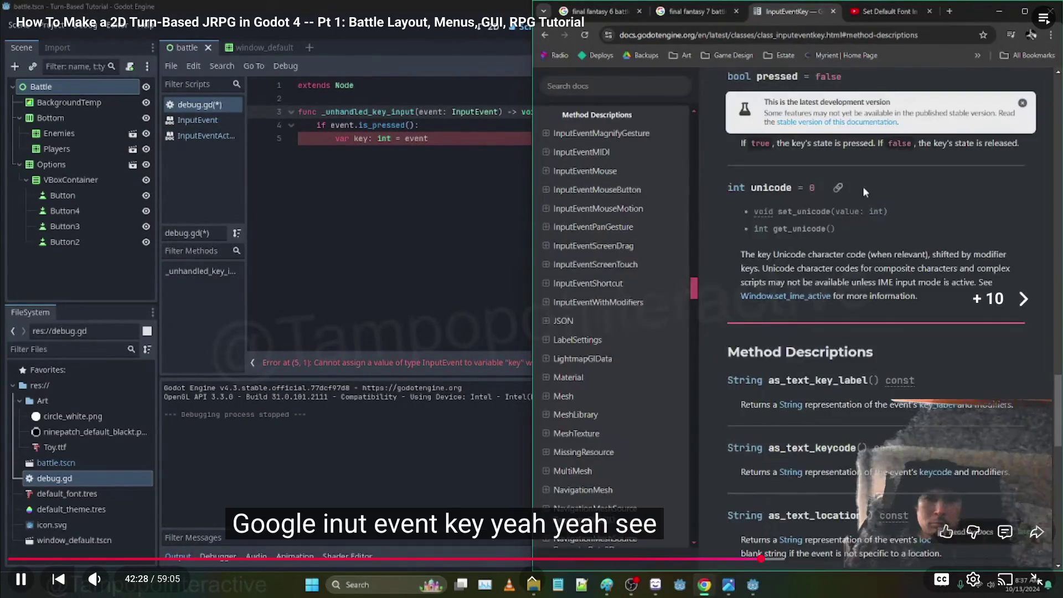
key("Right")
key("Right")
key("Right")
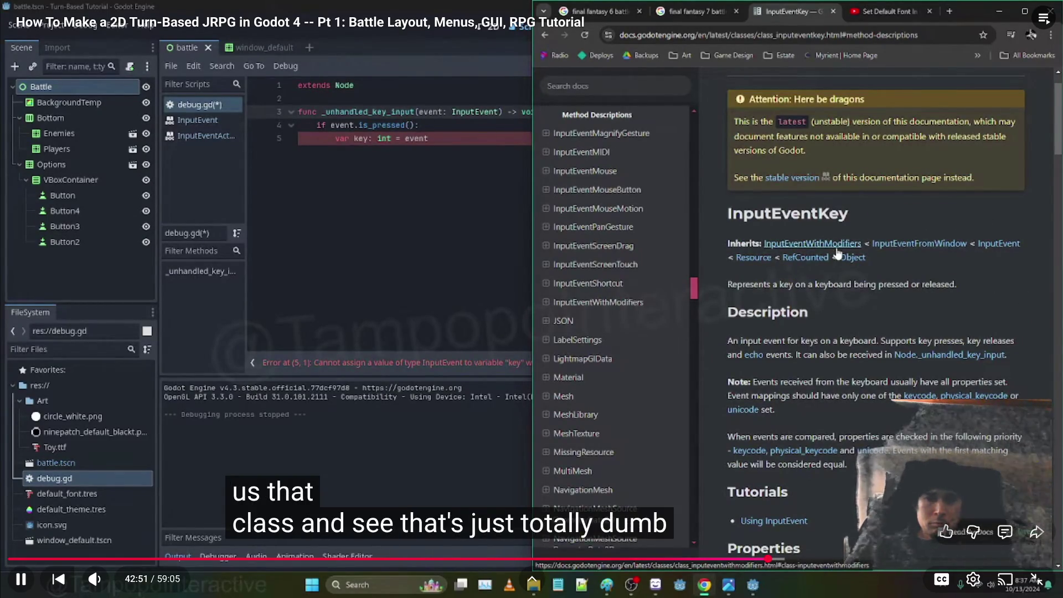
key("Right")
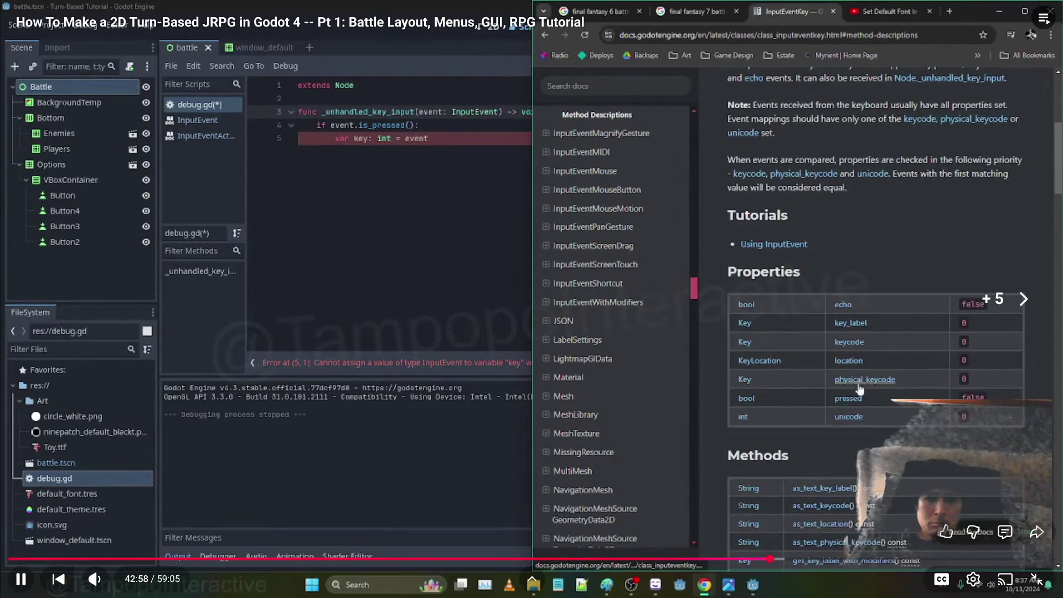
key("Right")
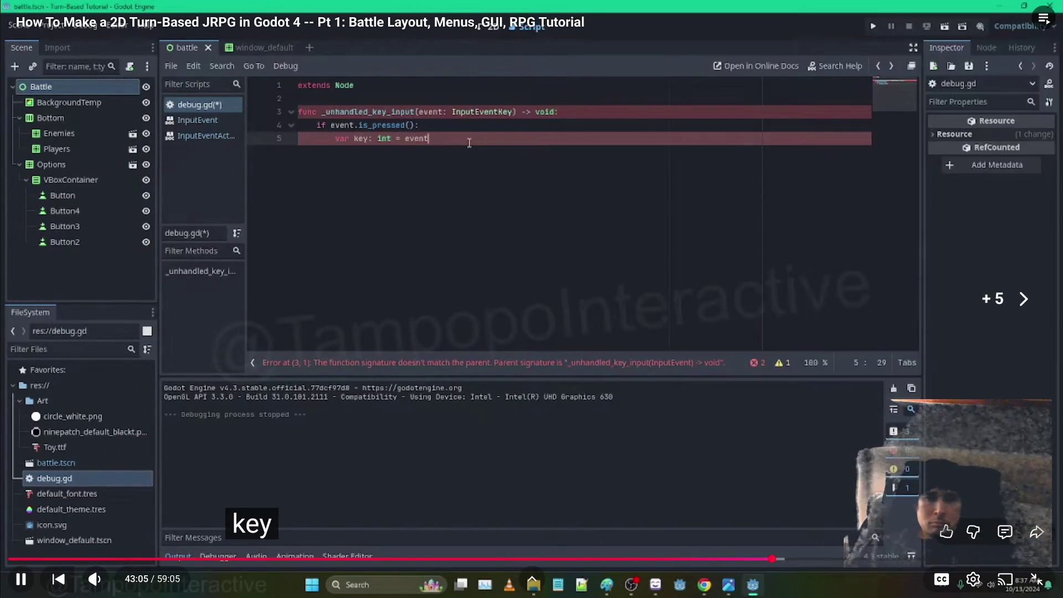
key("Right")
key("Right")
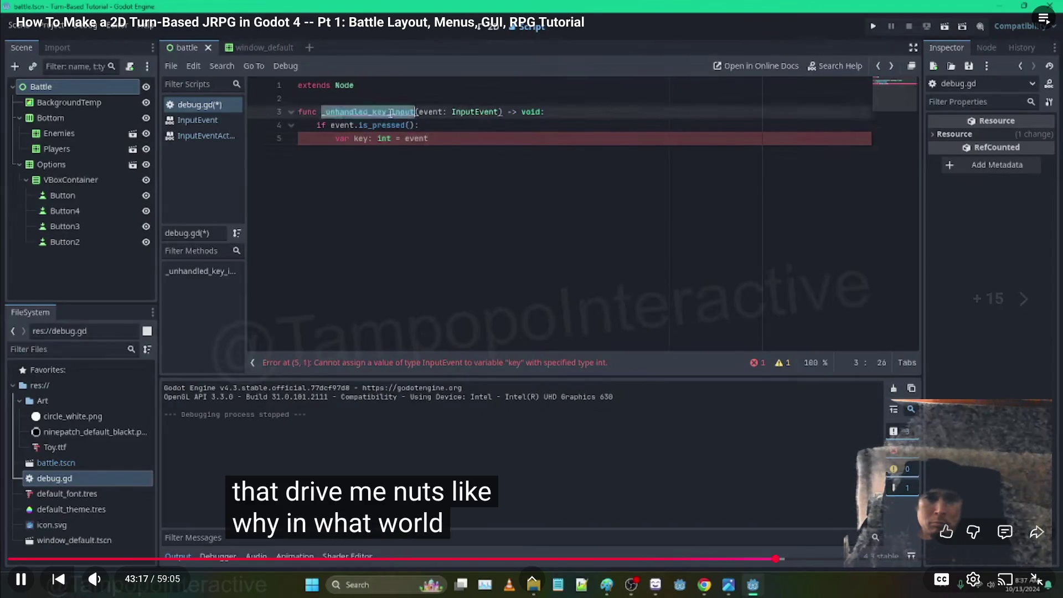
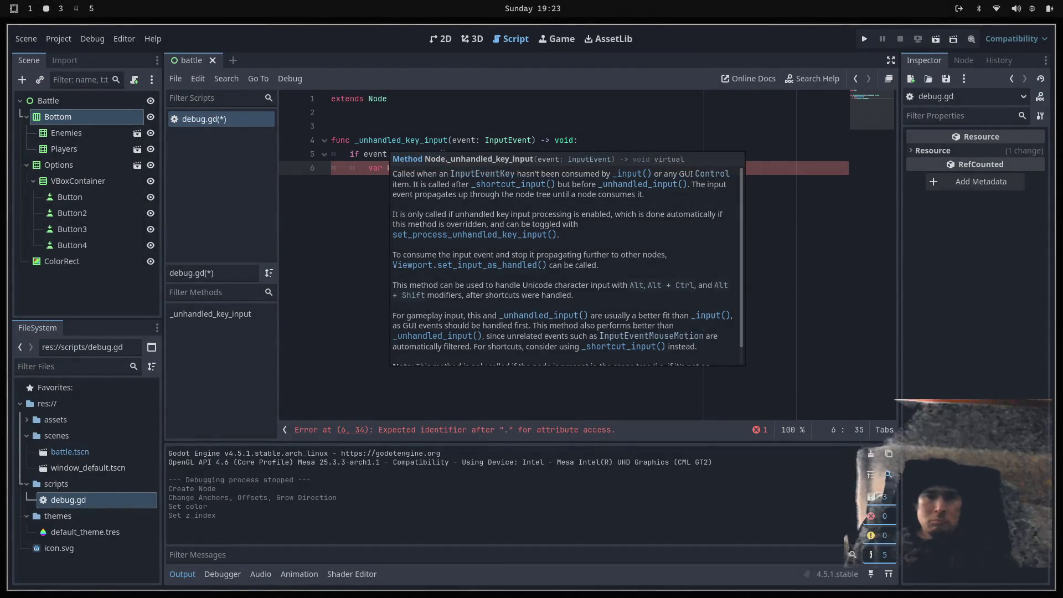
- Open the full InputEvent class documentation from the popup and scroll through it
key("Left")
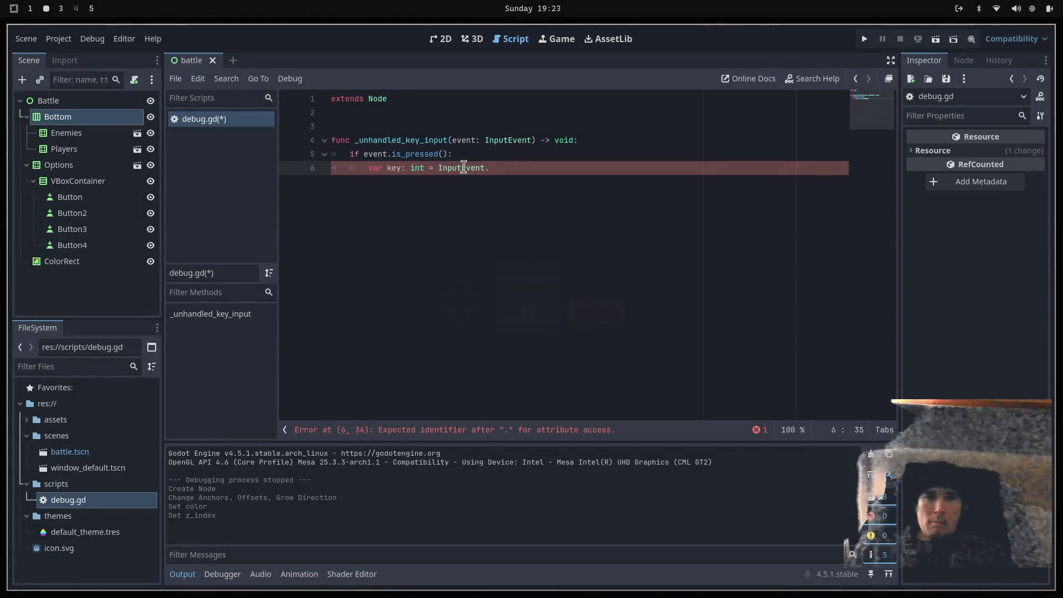
mouse_move(464, 168)
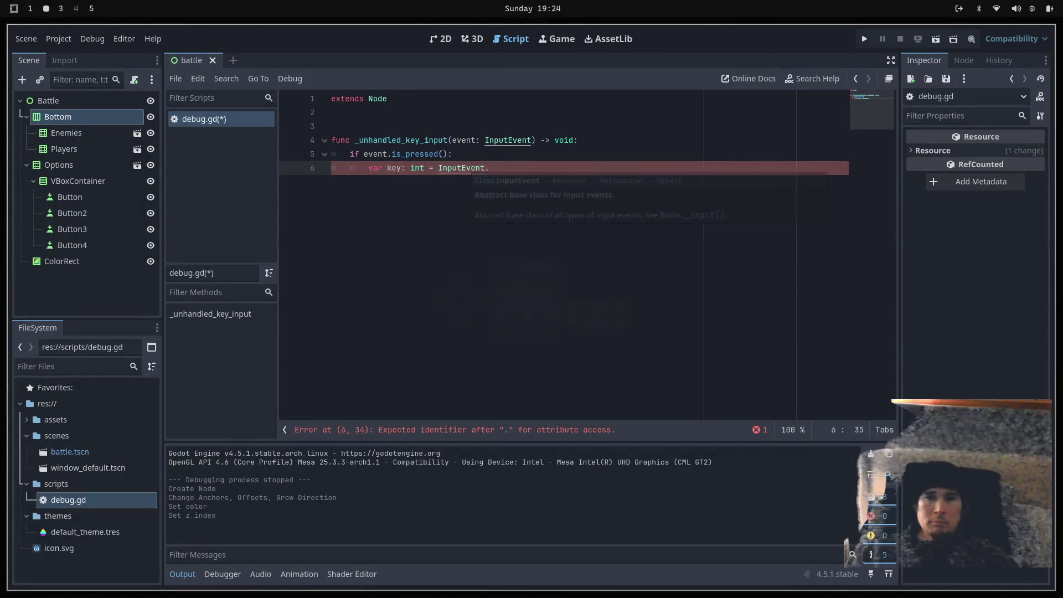
left_click(465, 167, "ctrl")
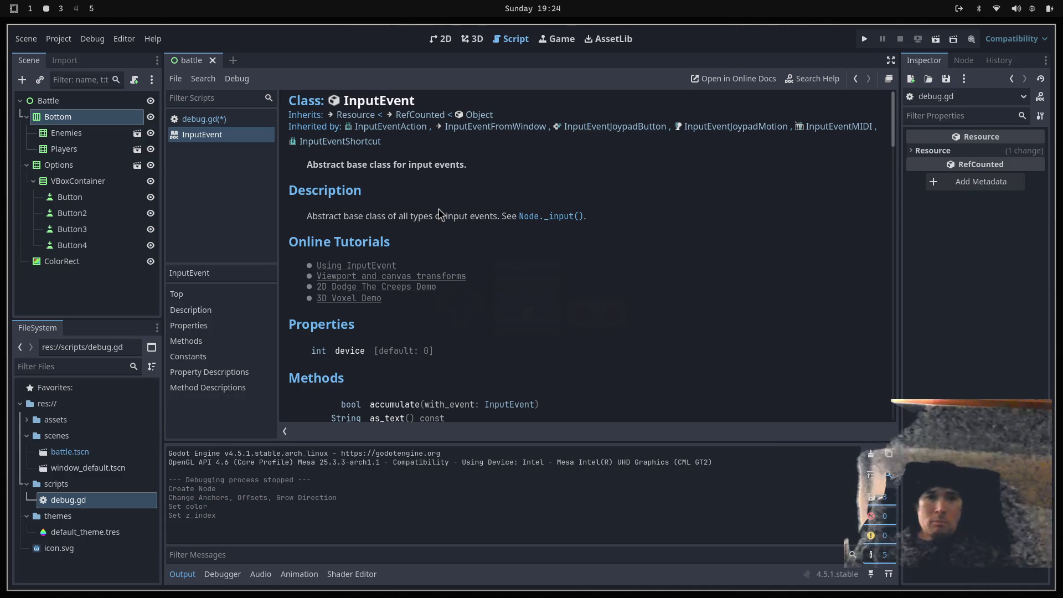
scroll(428, 248, "down", 3)
scroll(427, 248, "down", 2)
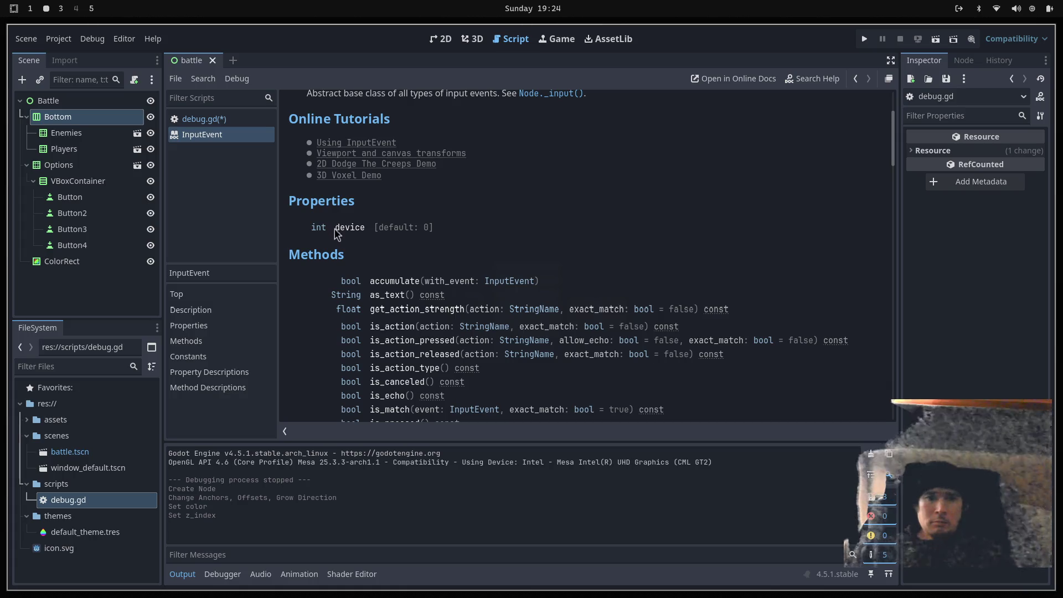
scroll(410, 244, "down", 3)
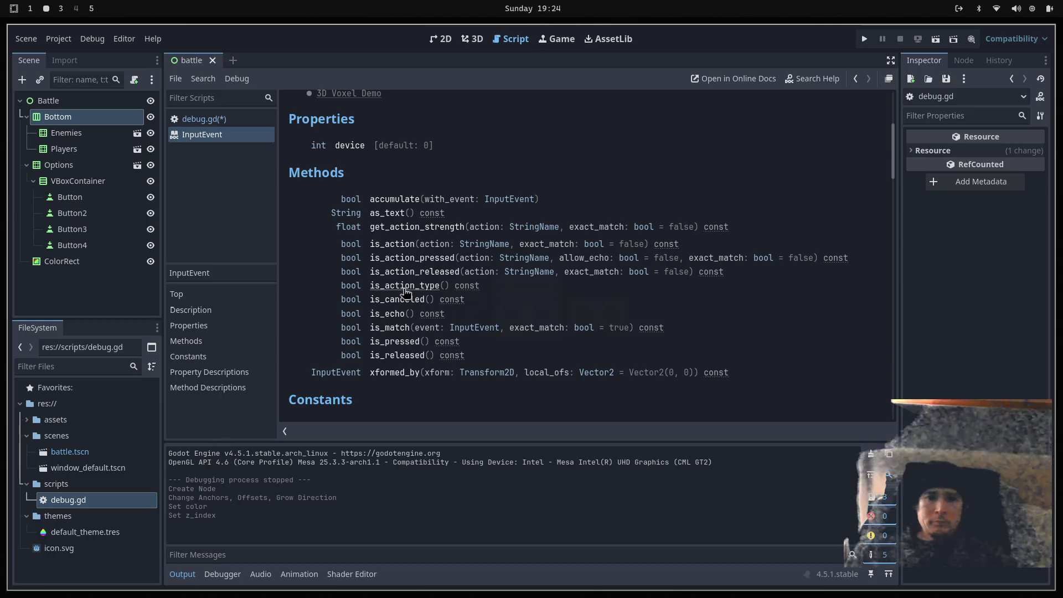
- Compare against the tutorial, skipping it ahead ten seconds, and keep reading the InputEvent docs
key("alt+Tab")
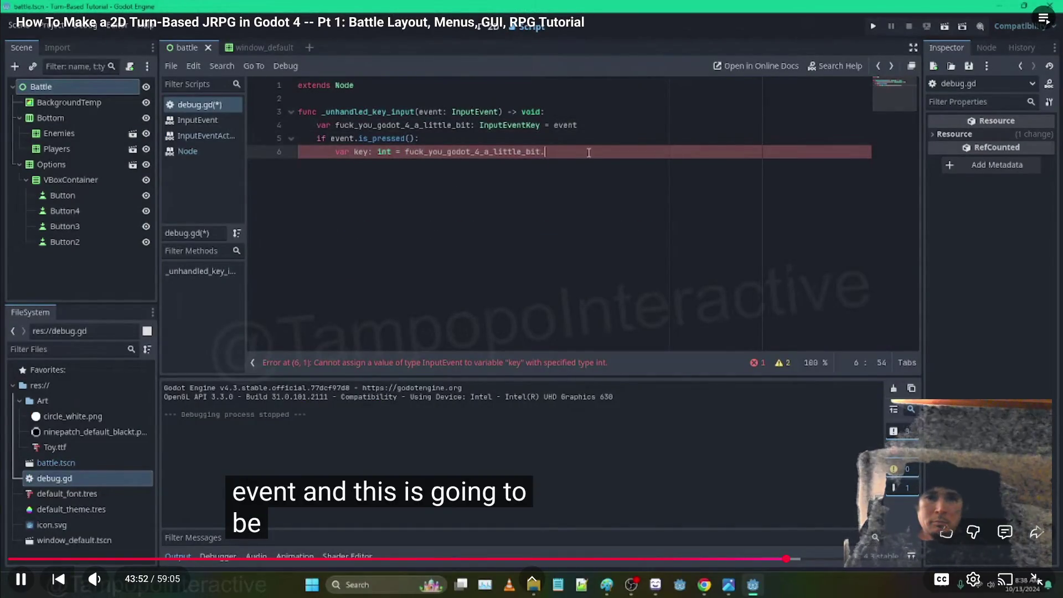
key("Right")
key("Right")
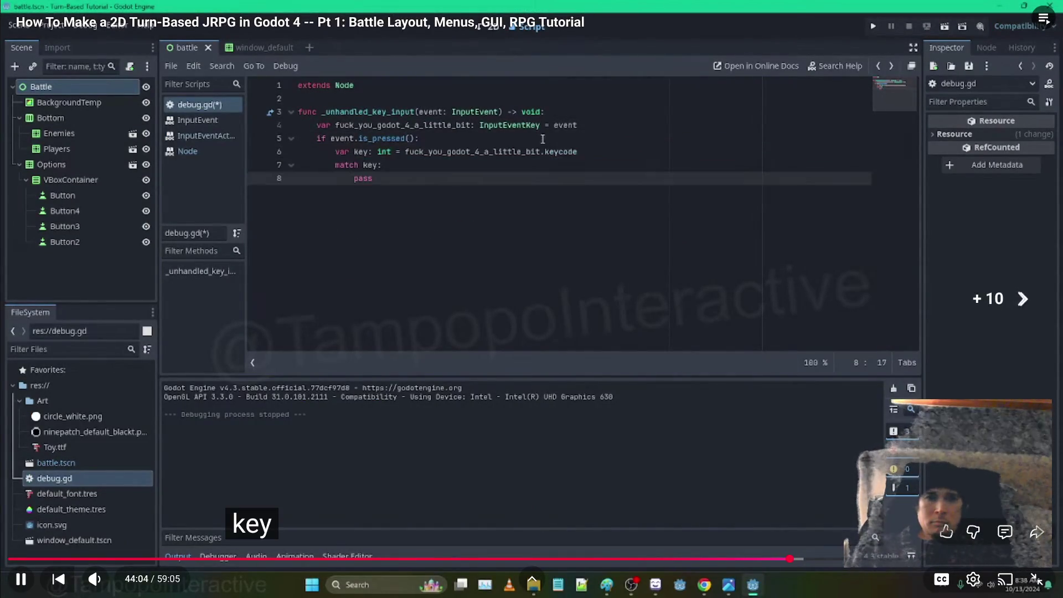
key("alt+Tab")
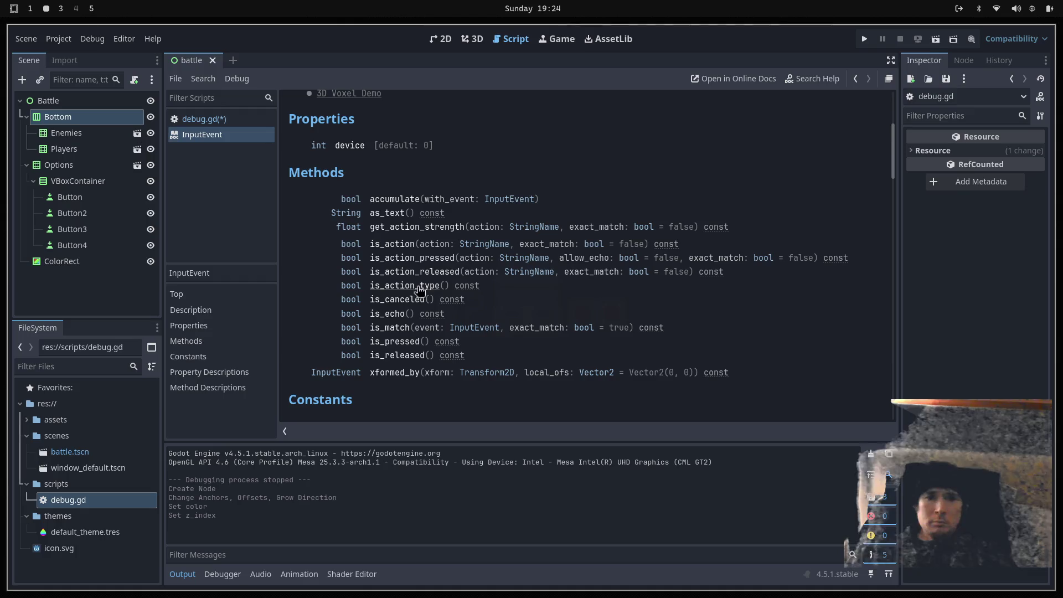
scroll(420, 291, "down", 2)
scroll(420, 291, "down", 4)
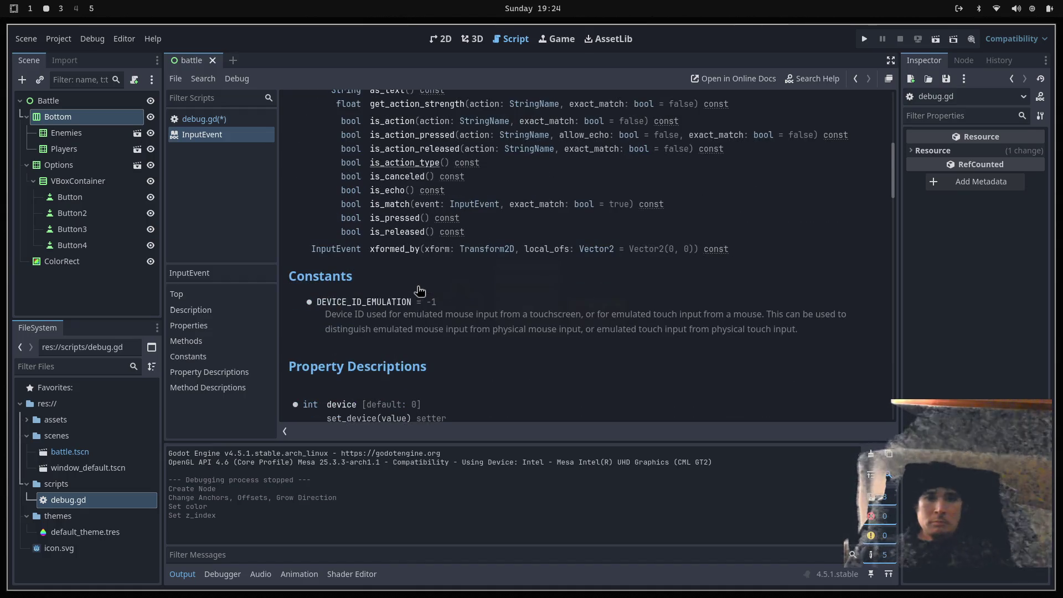
scroll(419, 291, "down", 6)
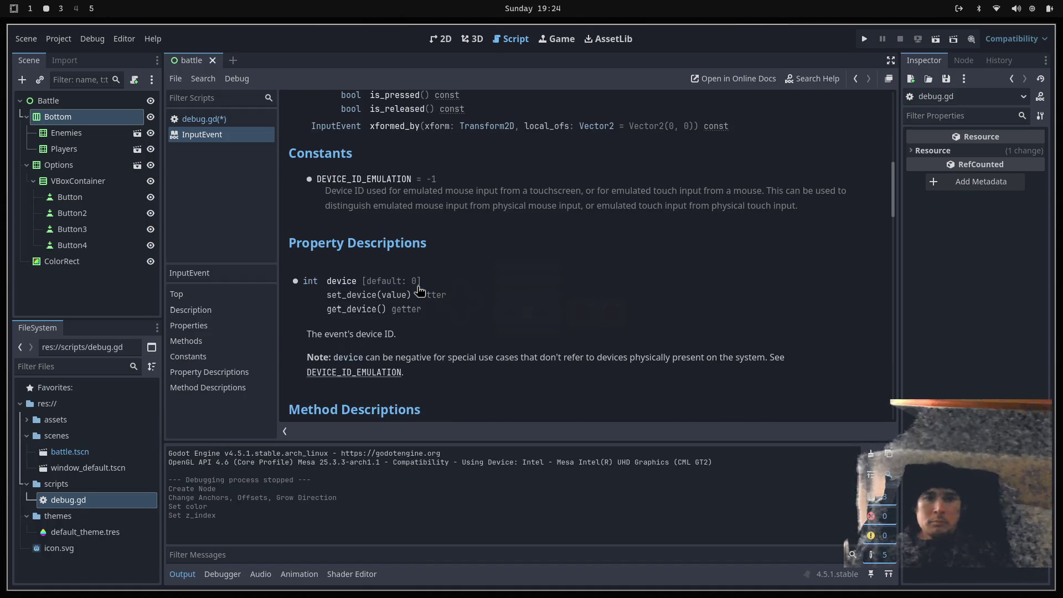
scroll(419, 291, "down", 4)
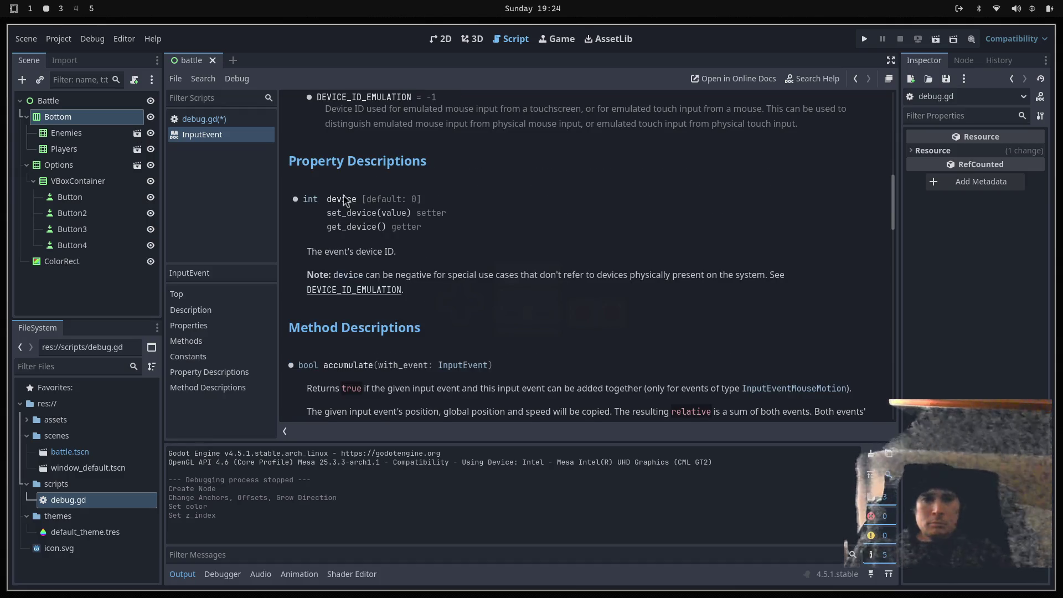
key("super+1")
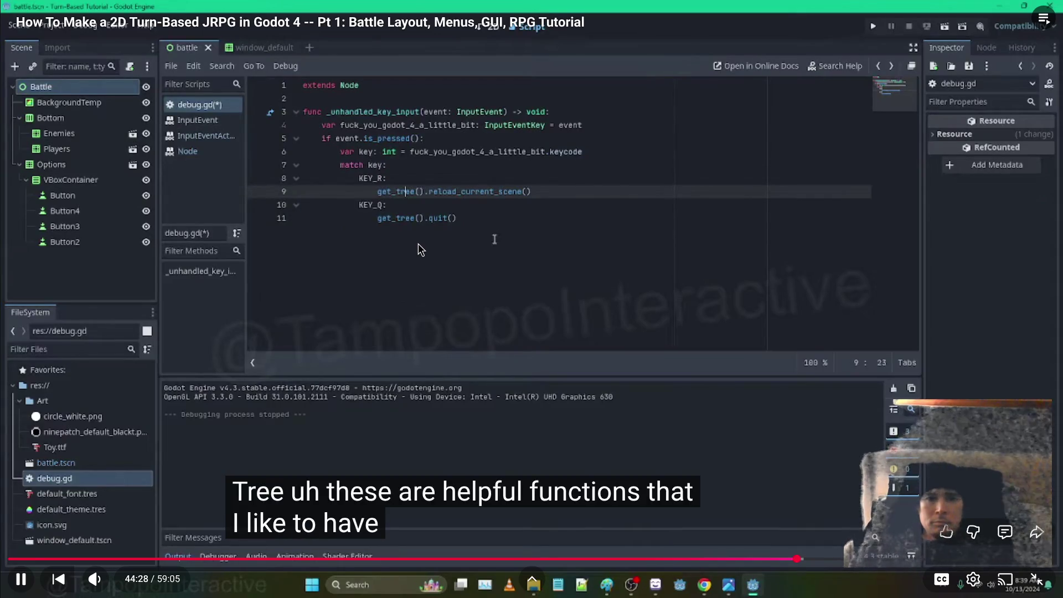
key("super+2")
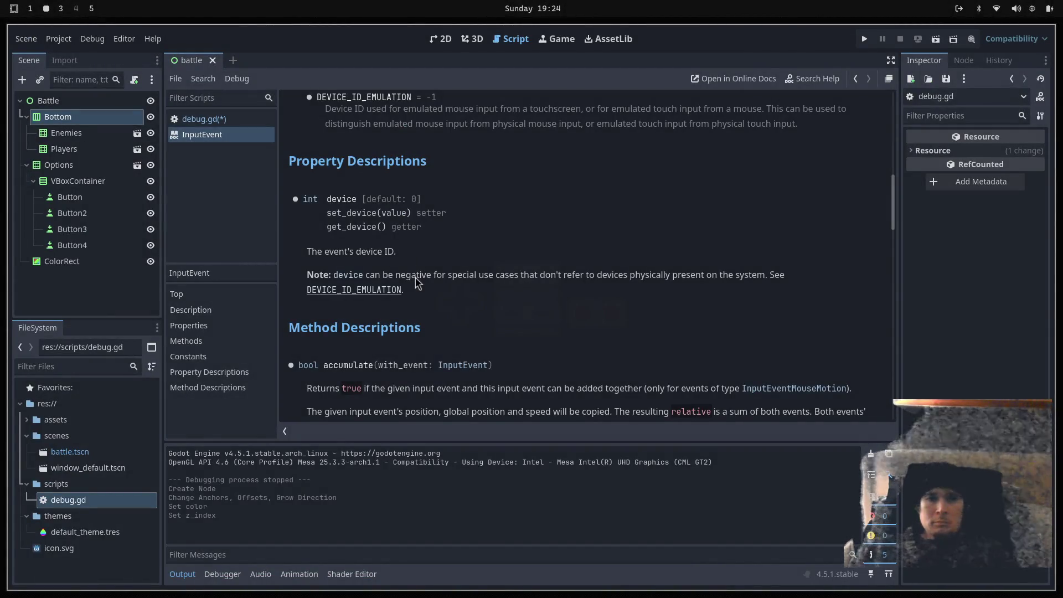
- Read through the InputEvent Method Descriptions, scrolling back and forth
scroll(417, 282, "down", 3)
scroll(417, 282, "down", 3)
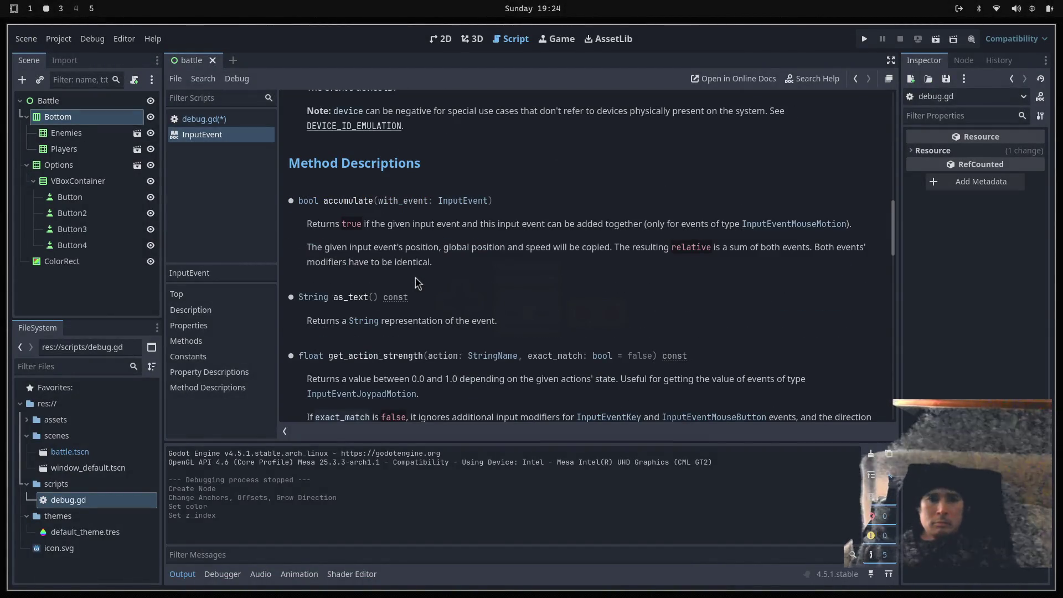
scroll(417, 282, "down", 3)
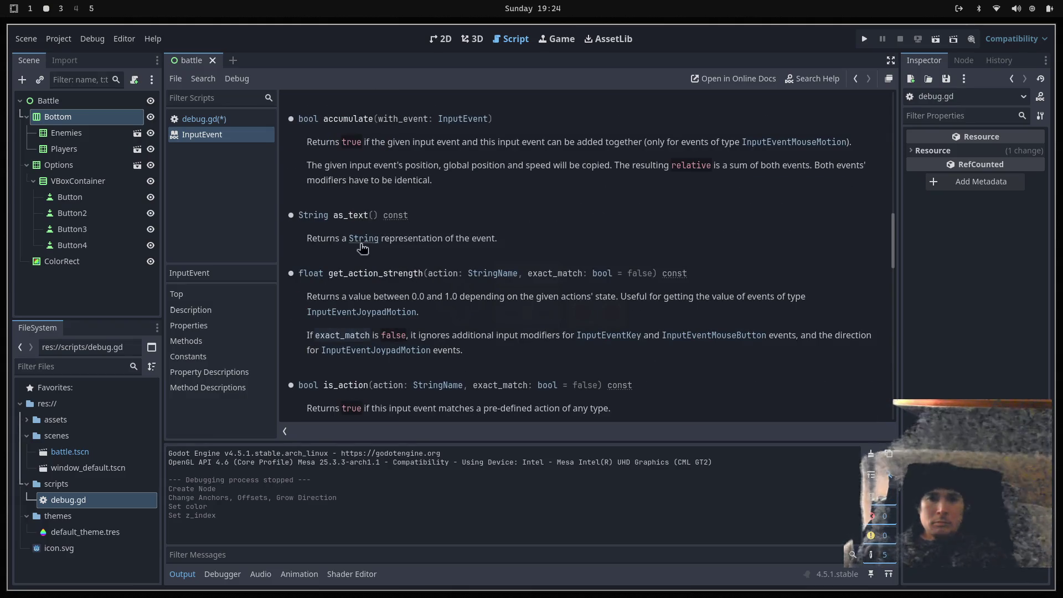
scroll(417, 273, "down", 5)
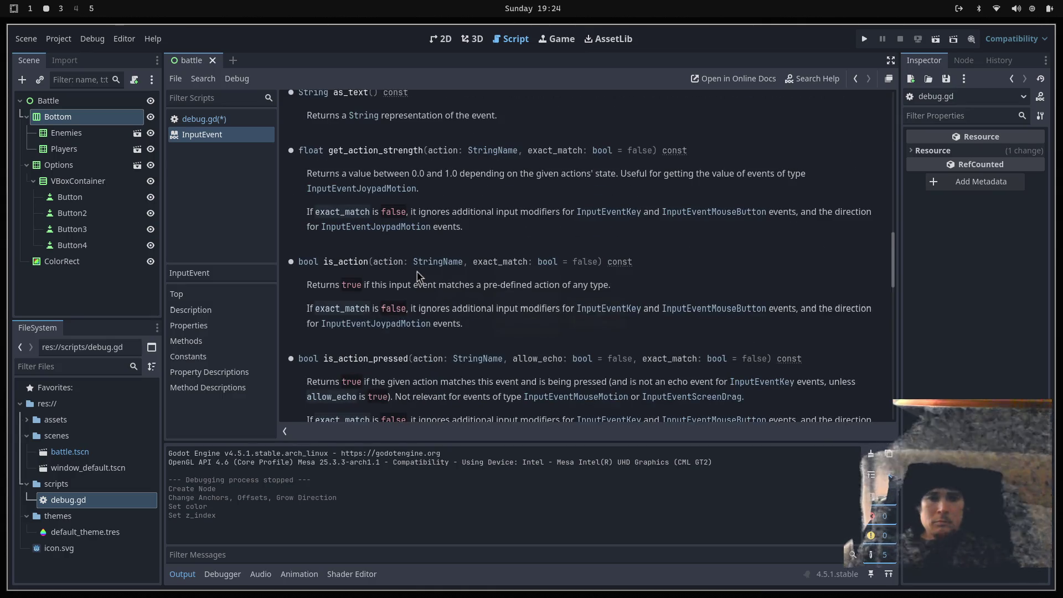
scroll(418, 275, "up", 2)
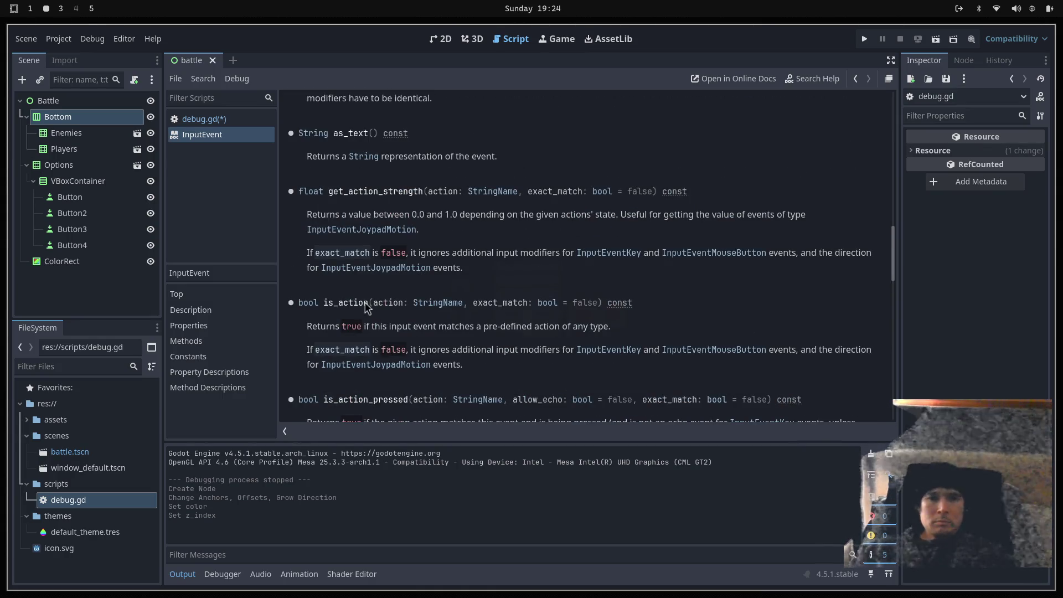
scroll(423, 302, "down", 3)
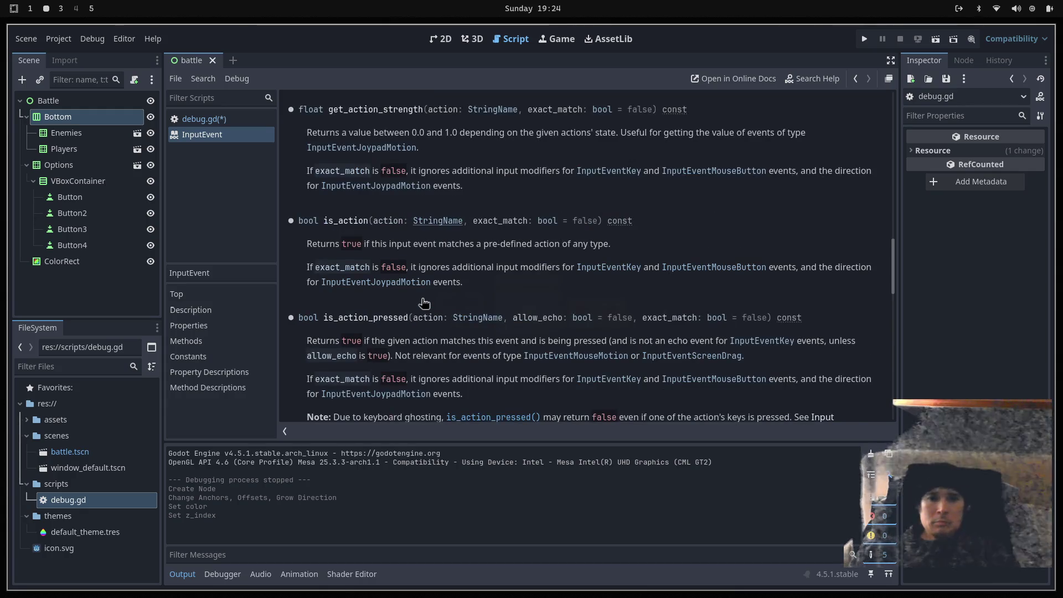
scroll(423, 302, "down", 9)
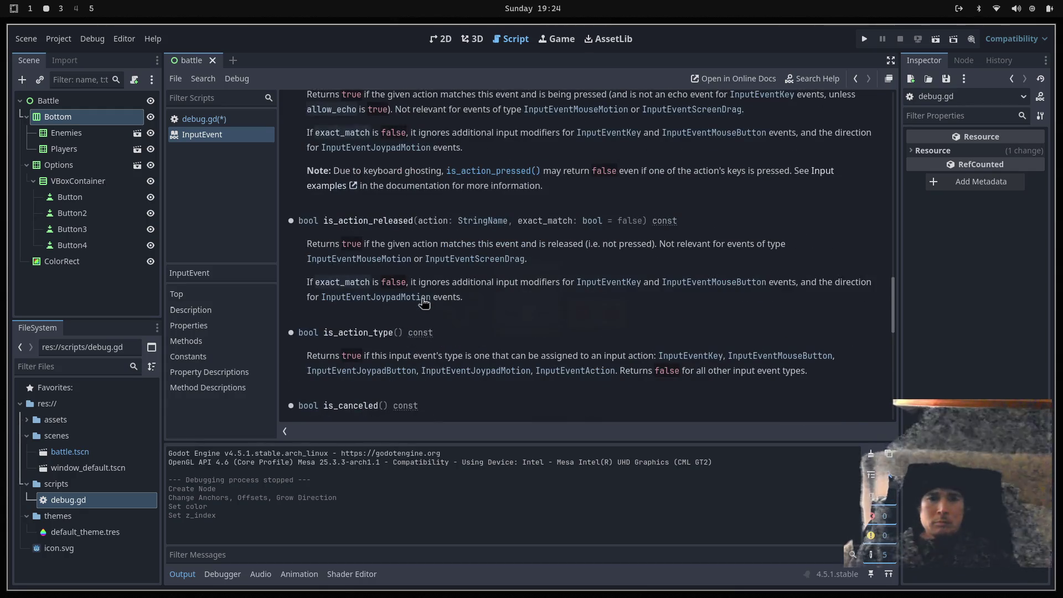
scroll(424, 302, "down", 12)
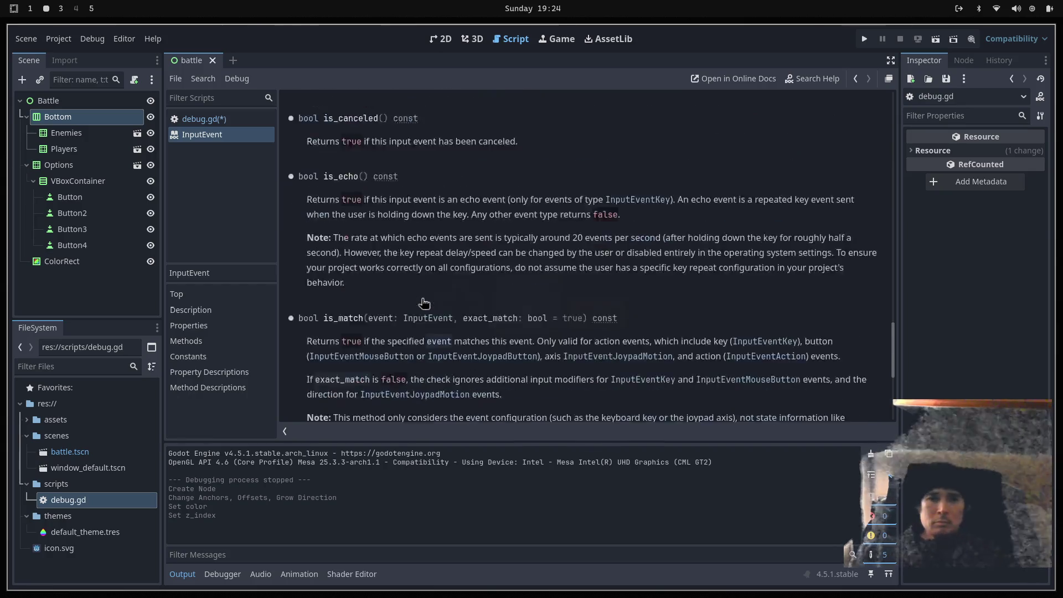
scroll(423, 302, "down", 6)
scroll(423, 302, "down", 3)
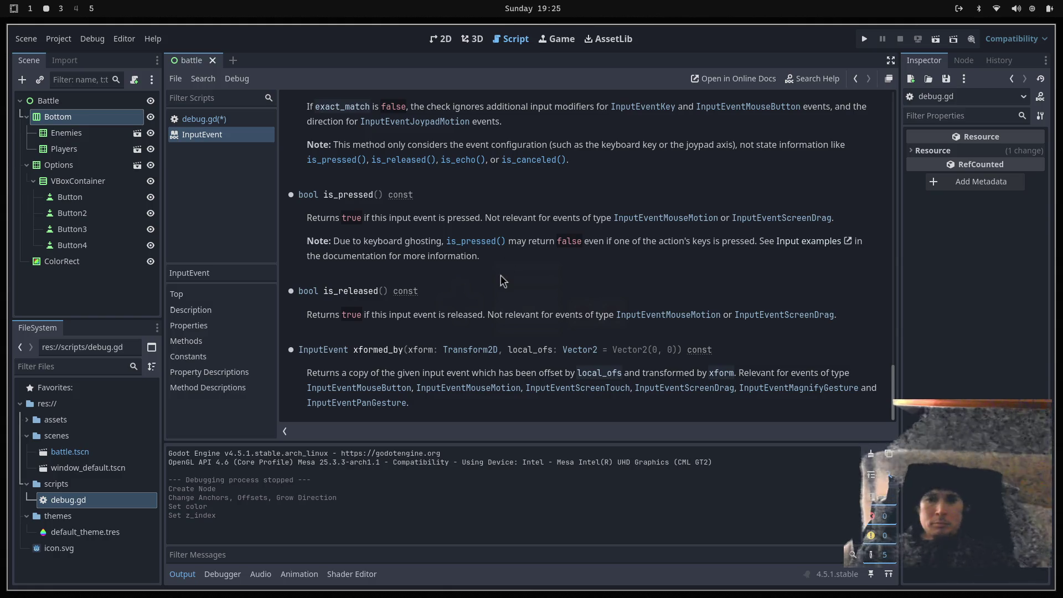
scroll(503, 281, "up", 3)
scroll(503, 281, "up", 4)
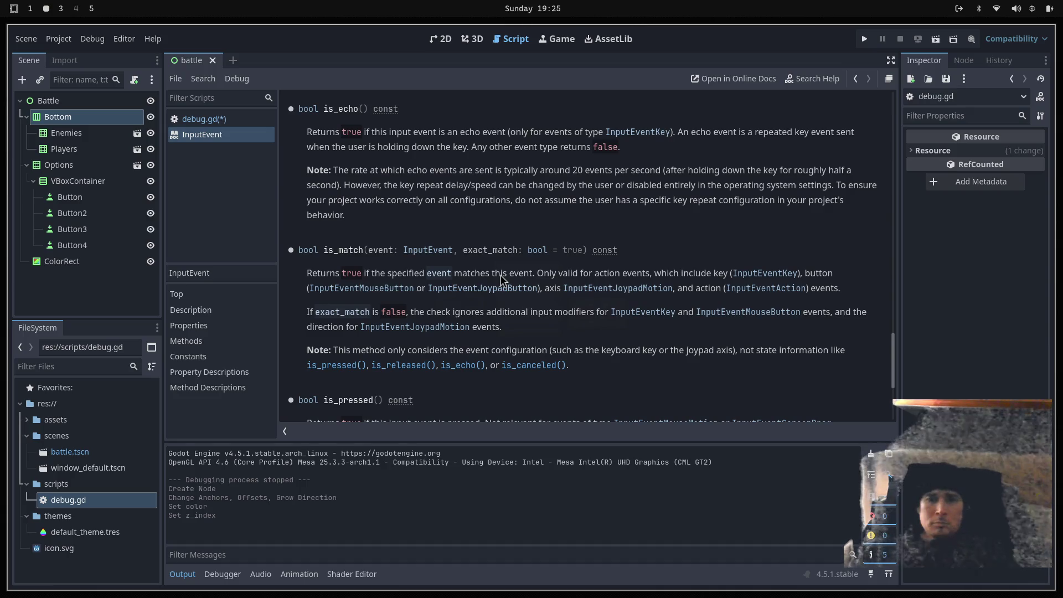
scroll(503, 281, "up", 1)
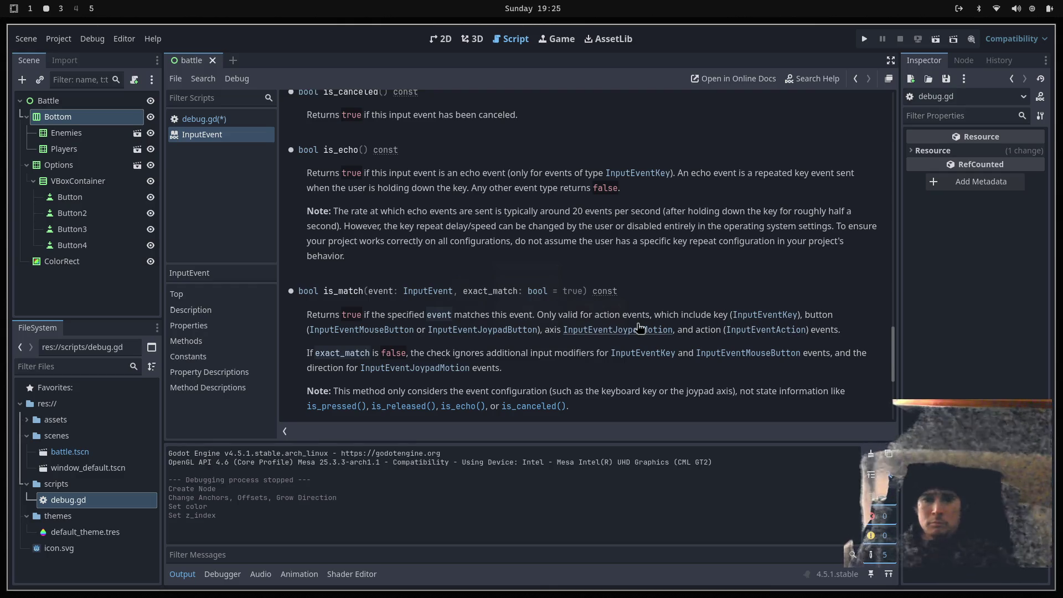
scroll(573, 300, "down", 1)
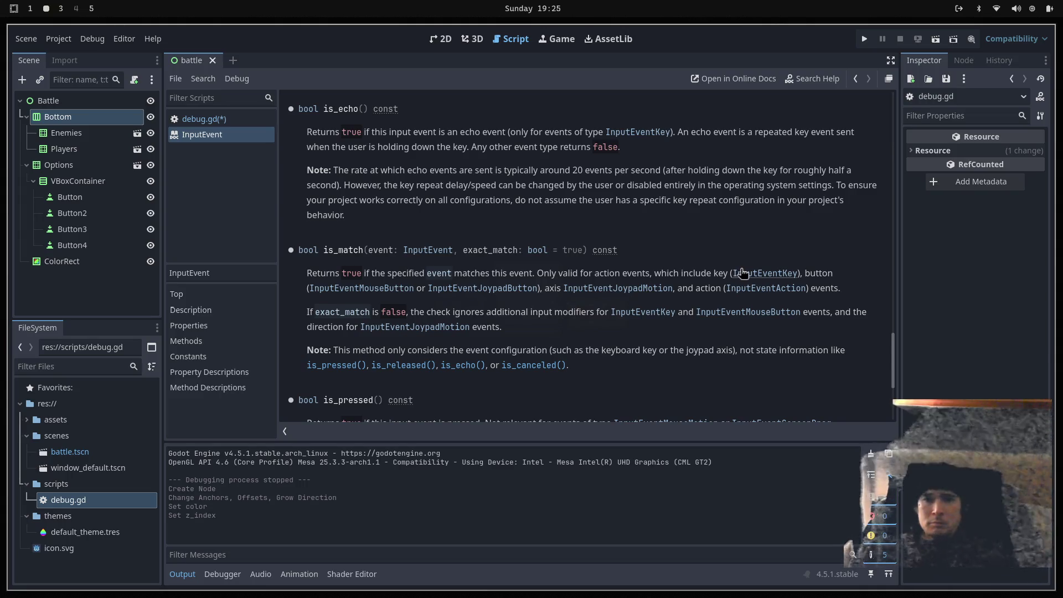
scroll(742, 272, "up", 5)
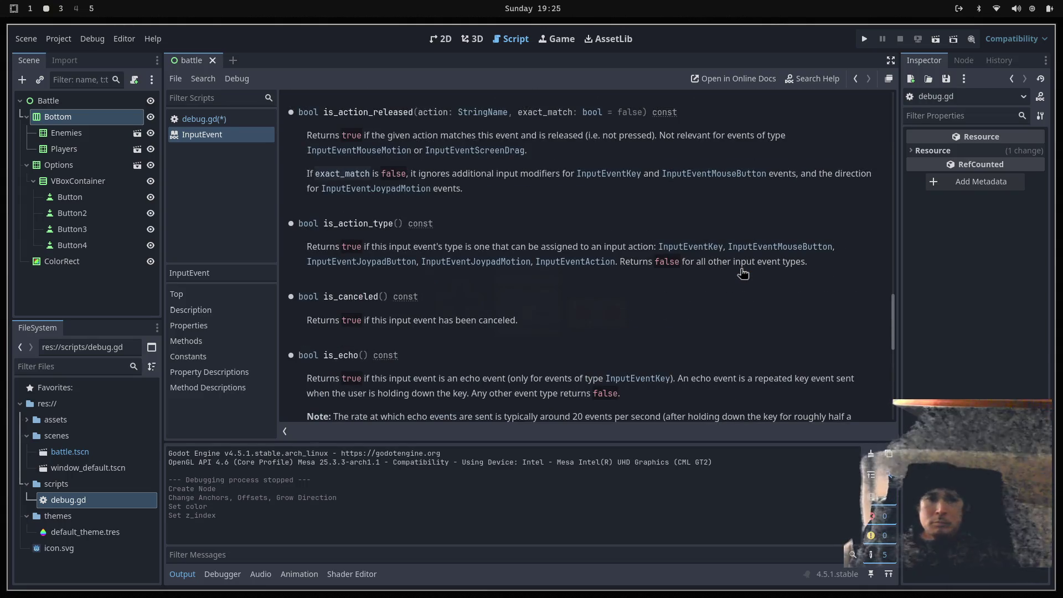
scroll(743, 271, "up", 8)
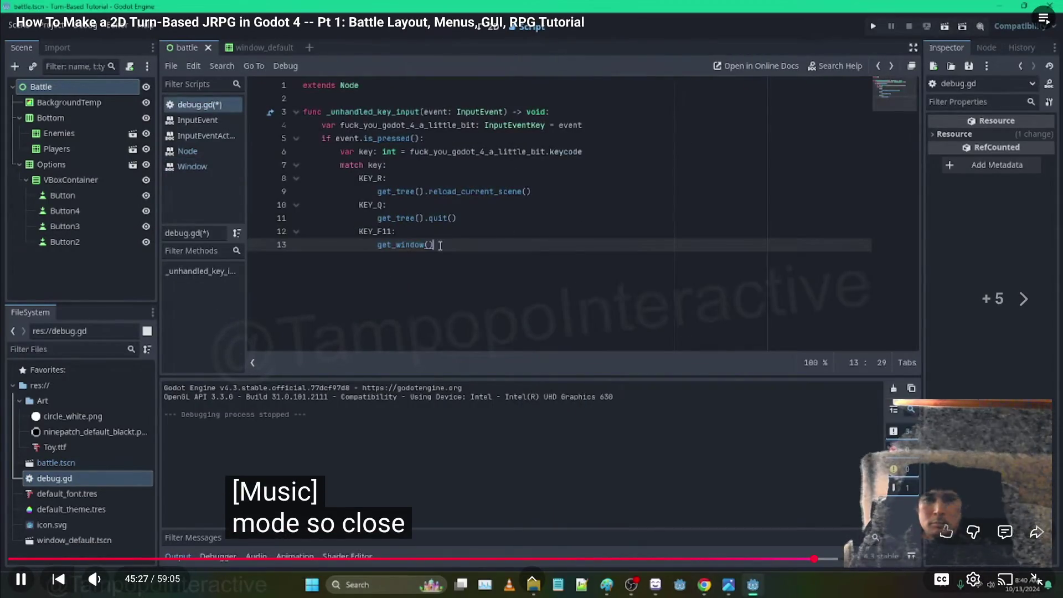
- Pause the tutorial video and go back to editing debug.gd
left_click(662, 222)
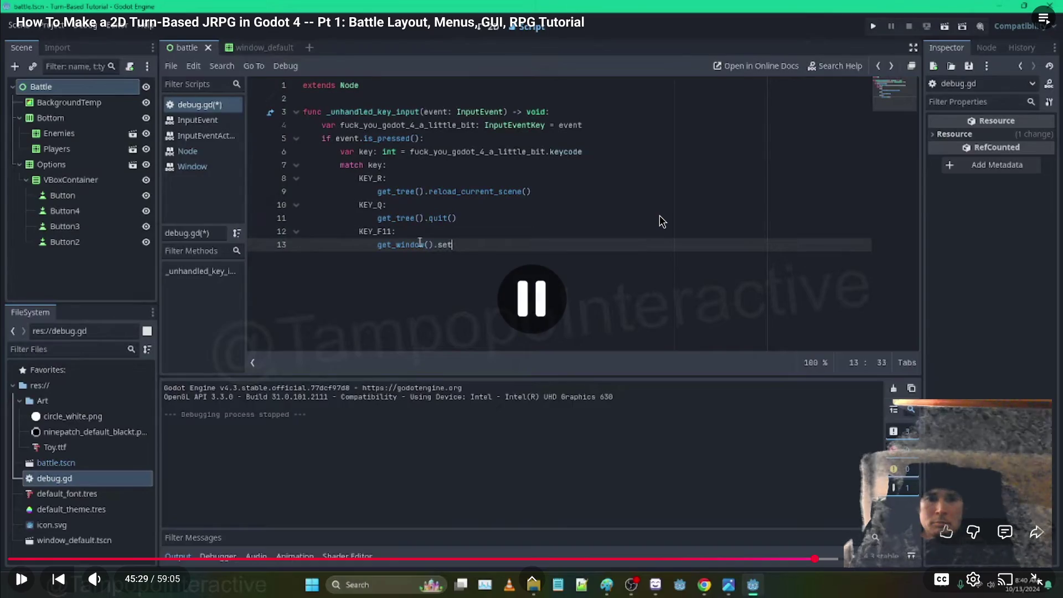
key("super+2")
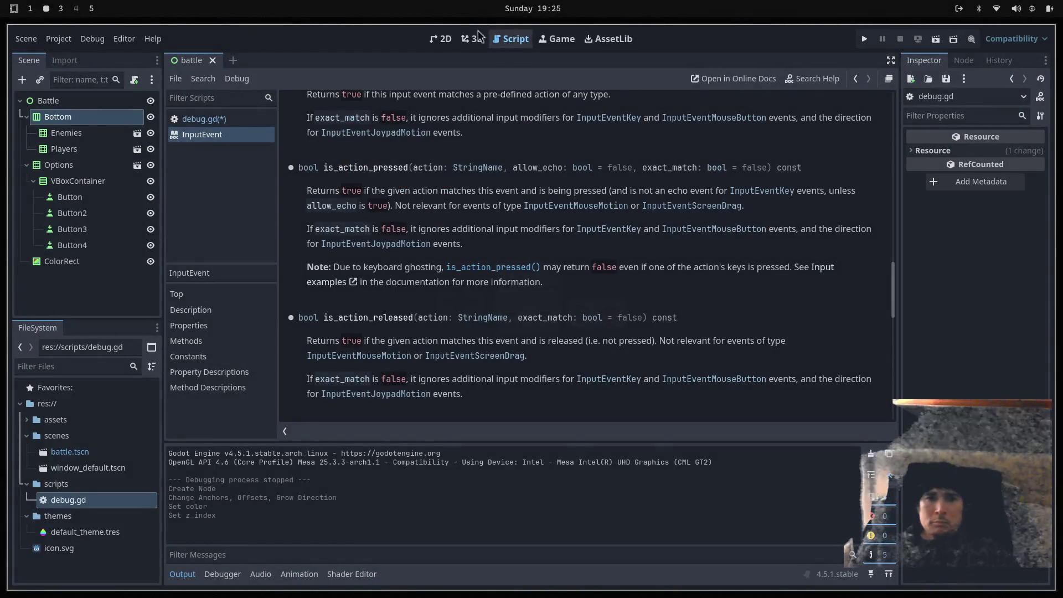
left_click(215, 119)
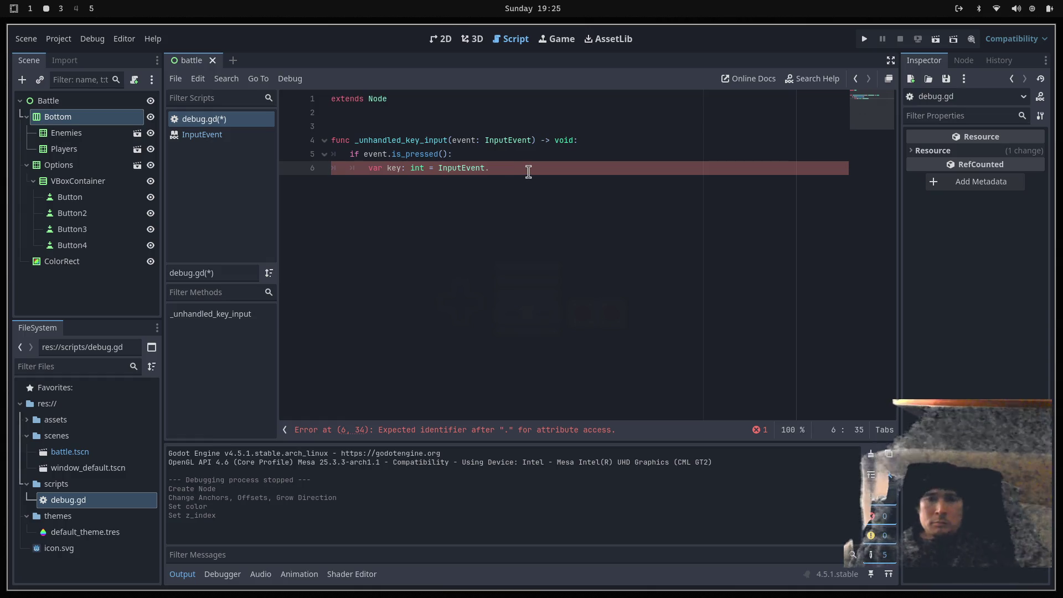
- Add 'match key:' below the keycode line with a KEY_R case
type("keycode")
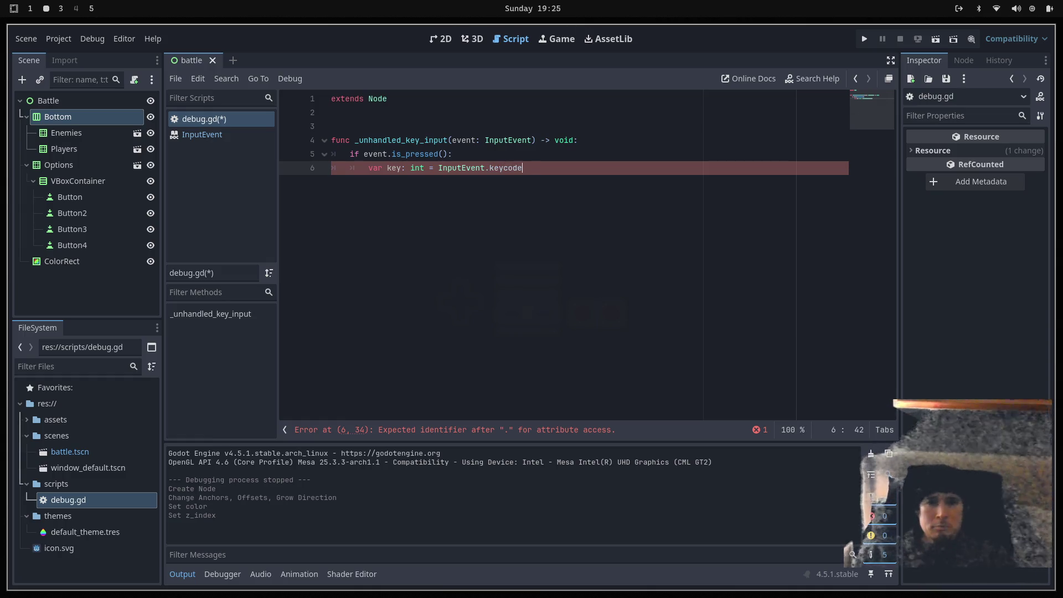
key("Return")
type("match")
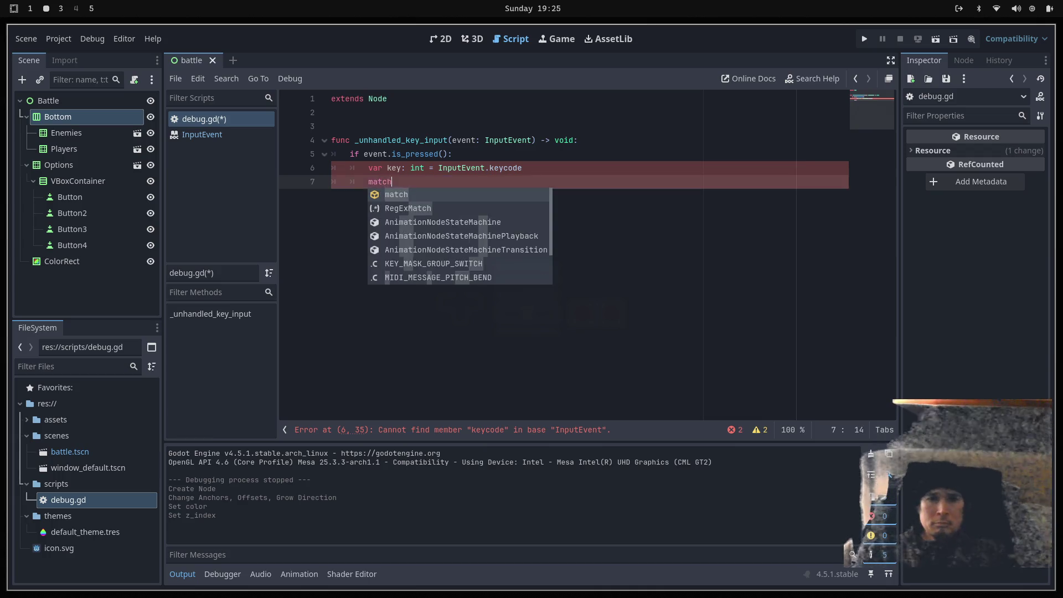
type(" key")
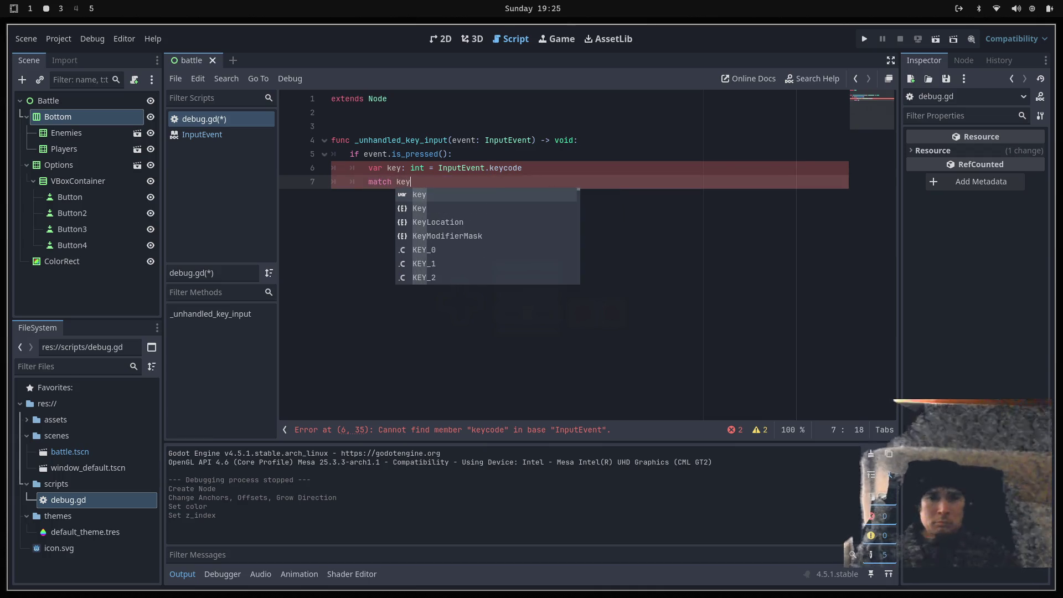
type(":")
key("Return")
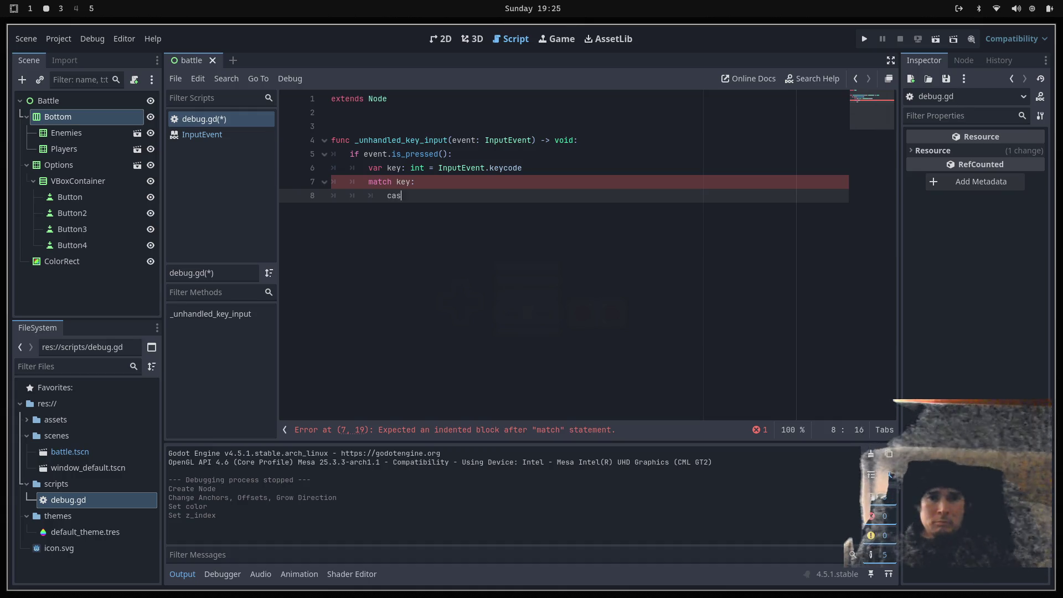
type("e KEY")
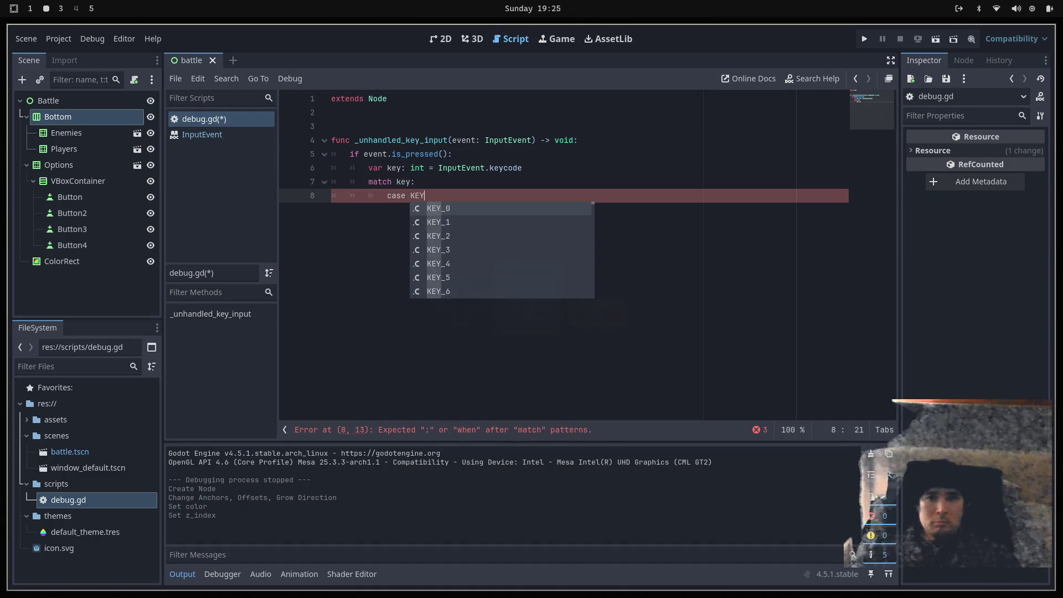
type("_R:")
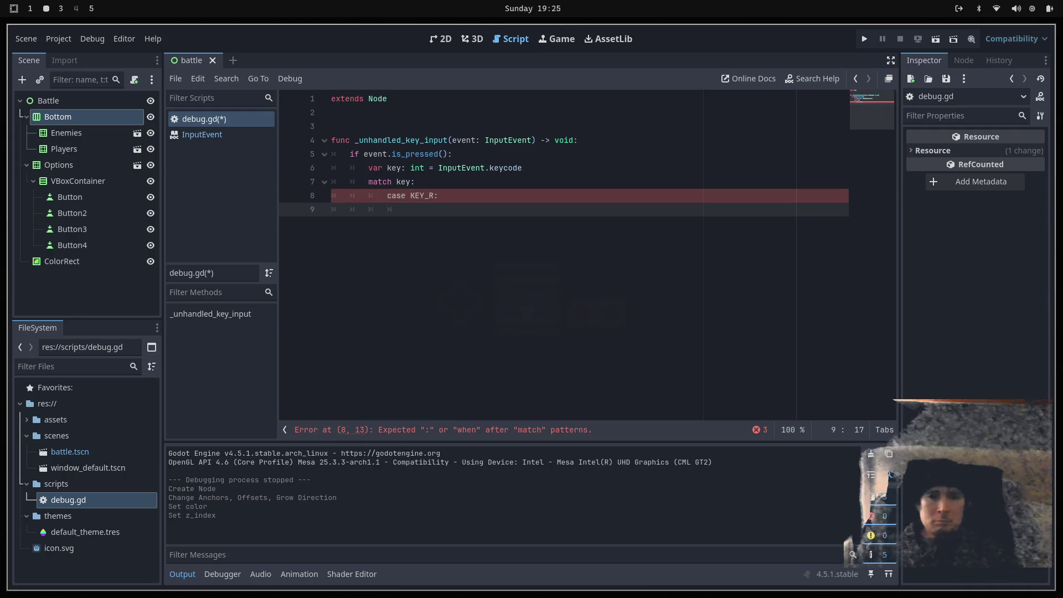
key("alt+Tab")
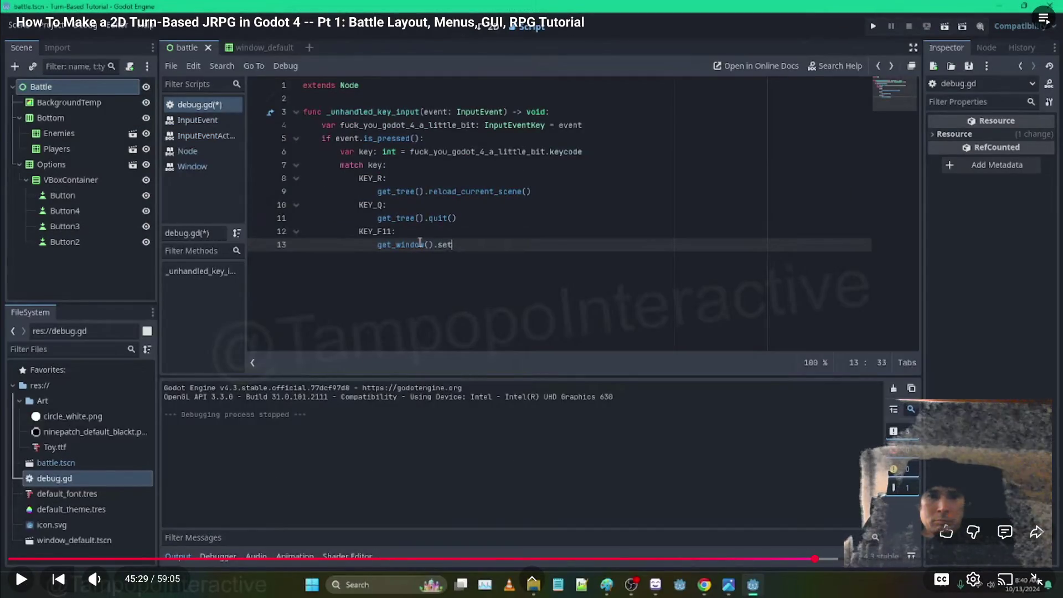
key("alt+Tab")
- Under the KEY_R case, call get_tree().reload_current_scene()
key("Return")
type("get_tr")
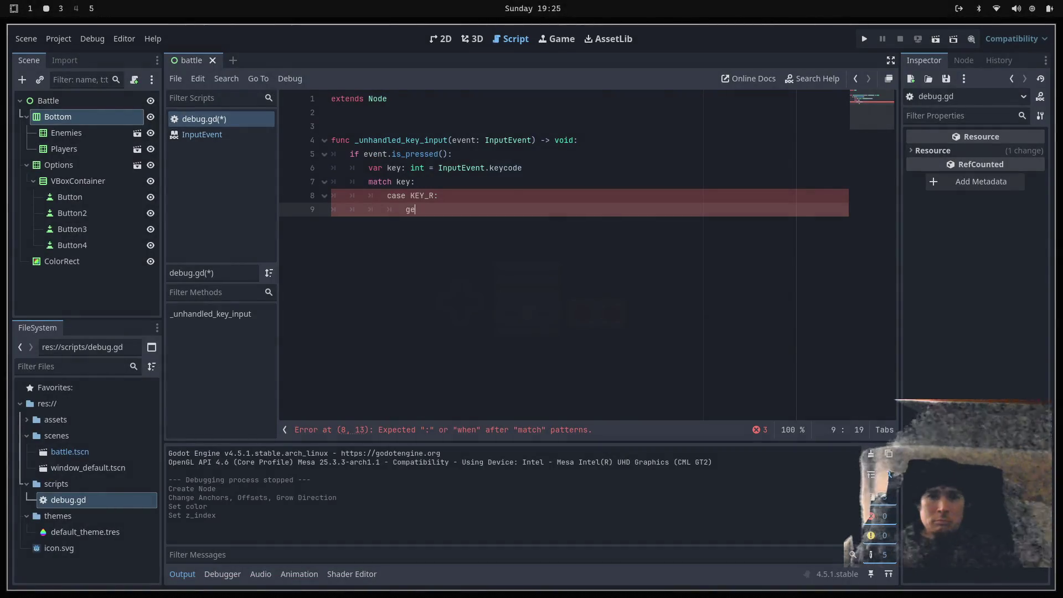
type("ee().")
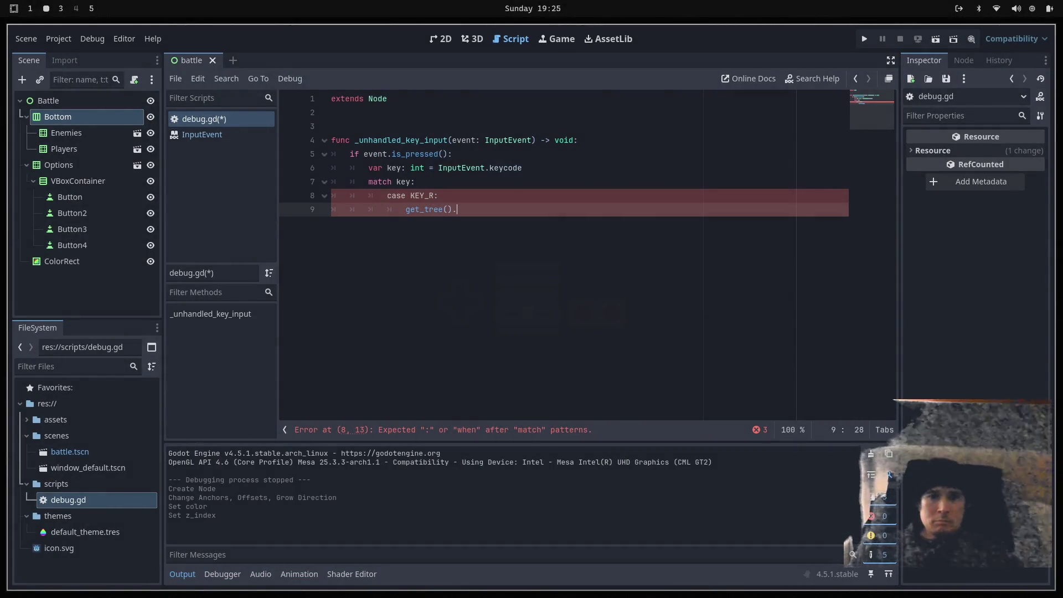
key("alt+Tab")
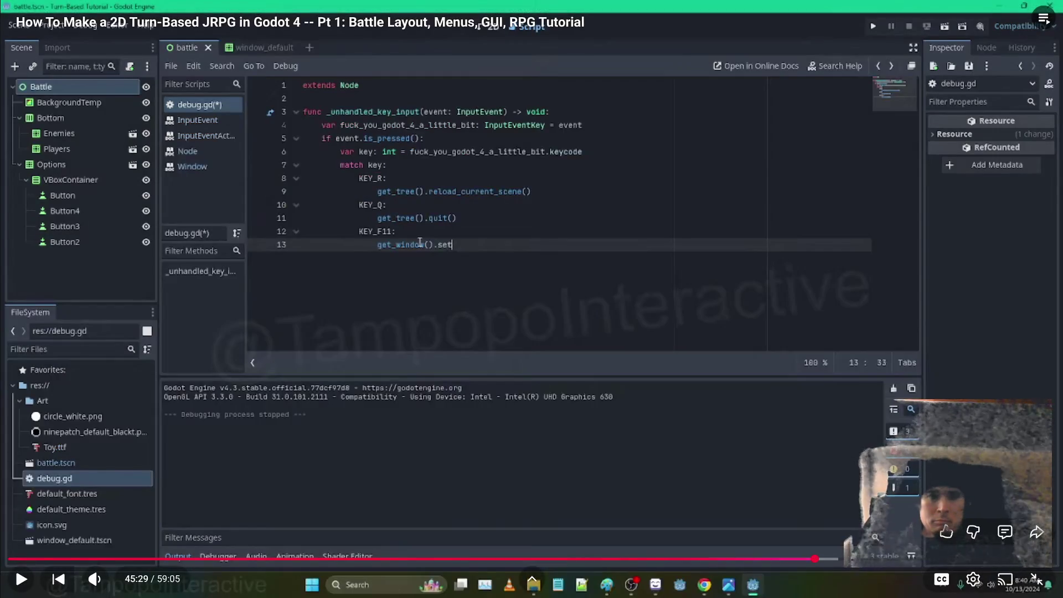
key("alt+Tab")
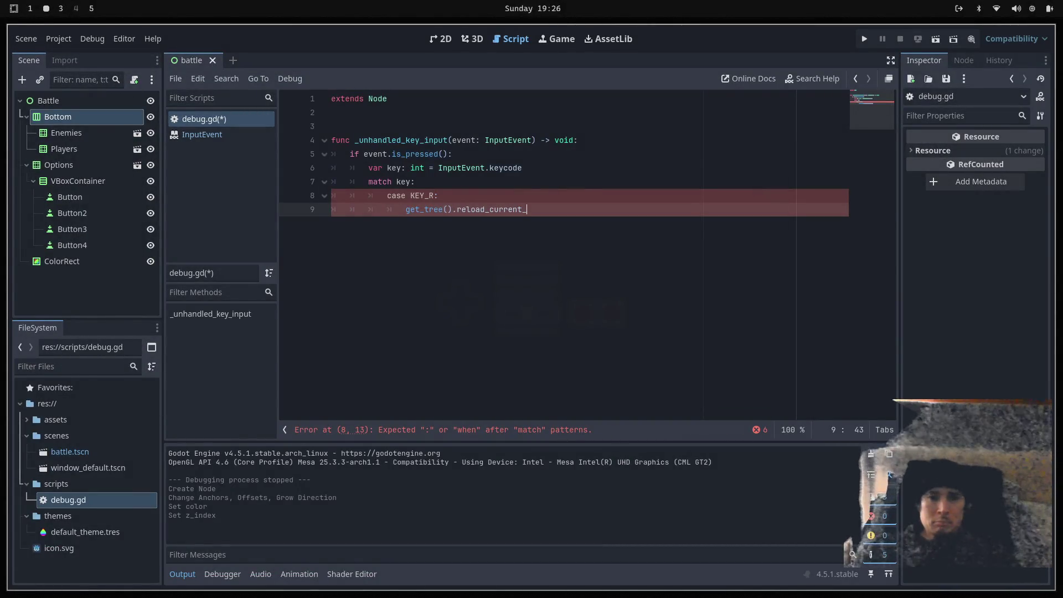
key("alt+Tab")
key("alt+Tab")
type("scene")
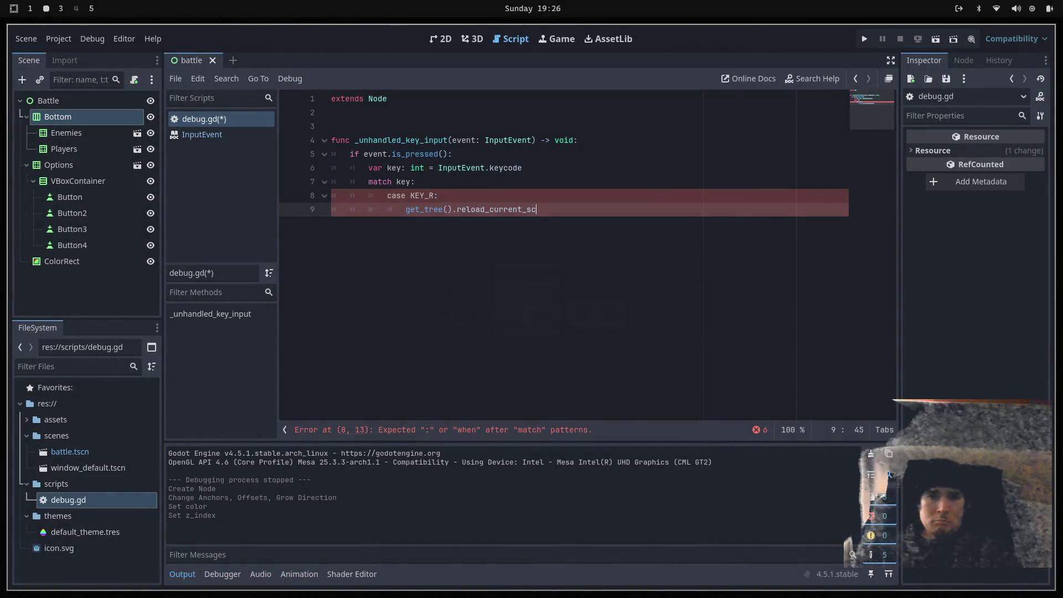
type("()")
key("Return")
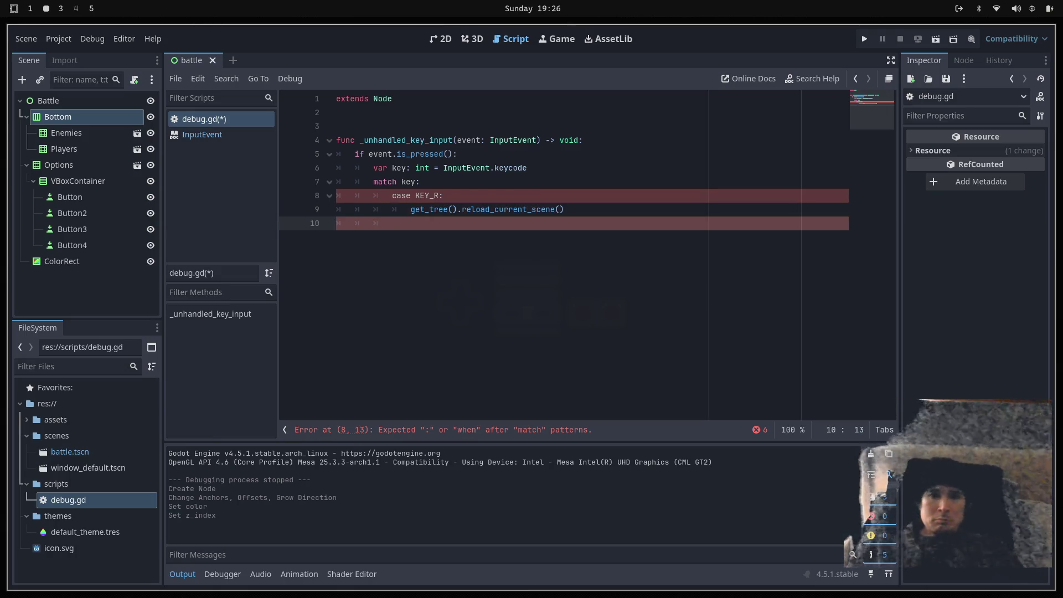
- Remove the 'case' keyword before KEY_R to match the tutorial's code
key("alt+Tab")
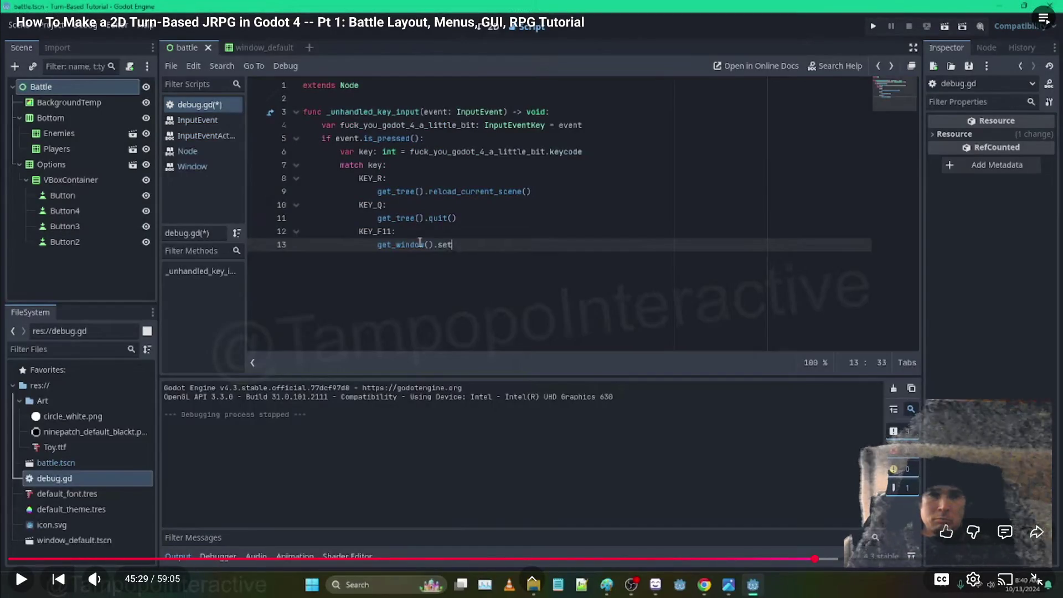
key("alt+Tab")
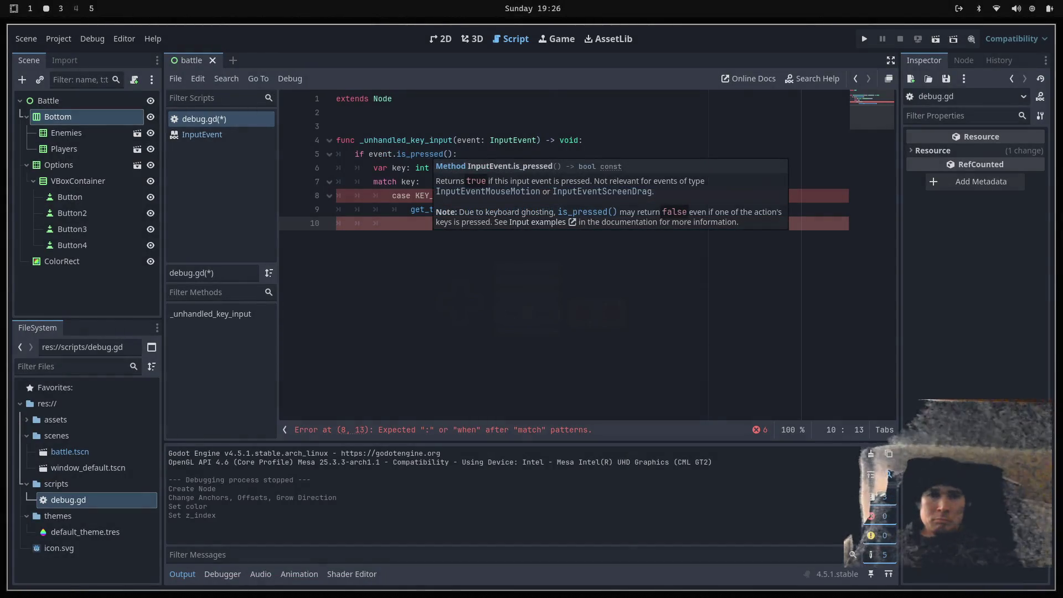
key("alt+Tab")
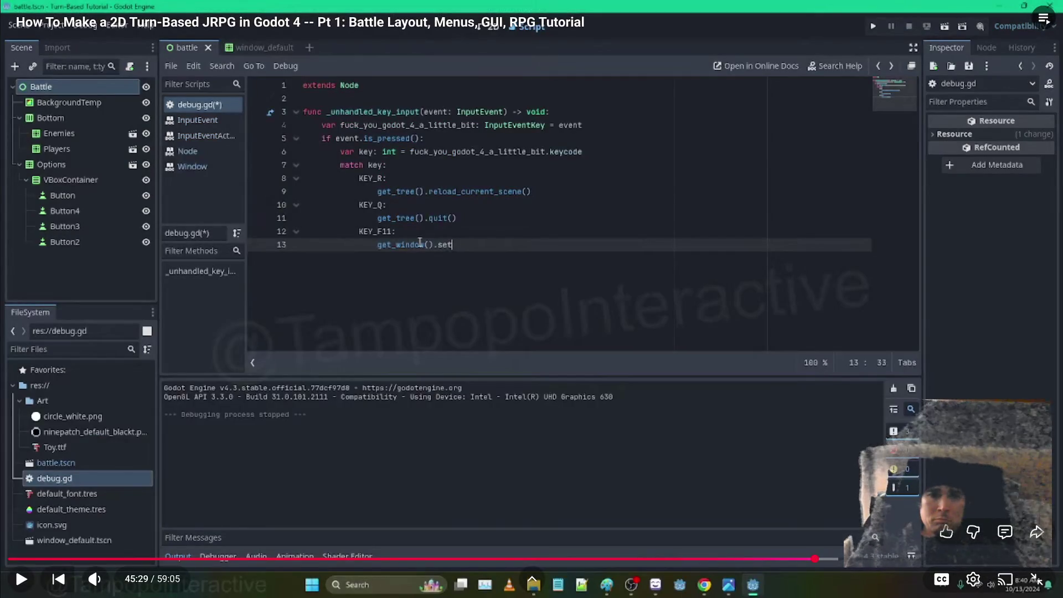
key("alt+Tab")
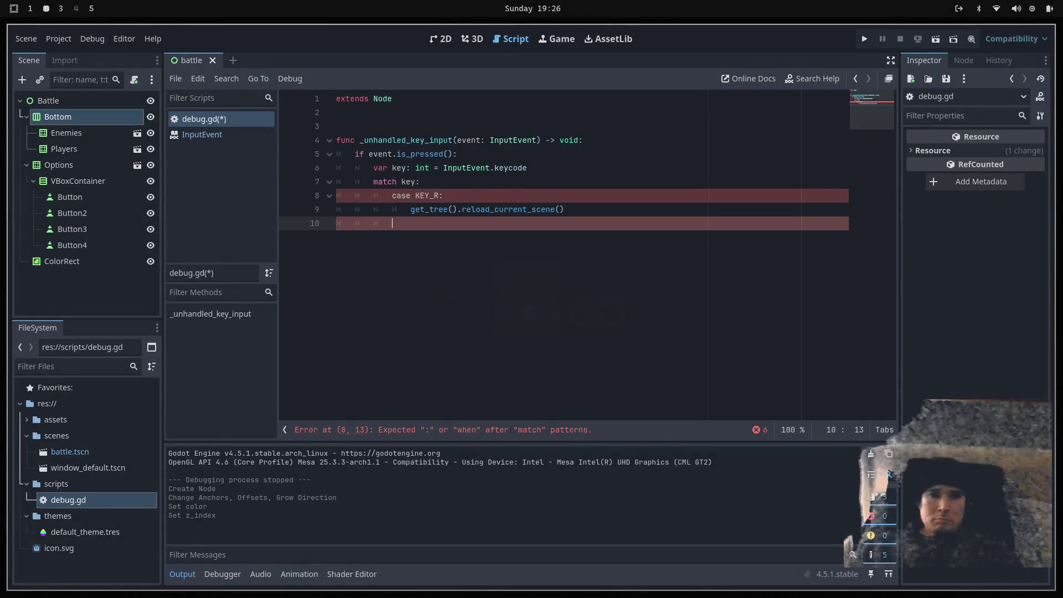
key("alt+Tab")
key("alt+Tab")
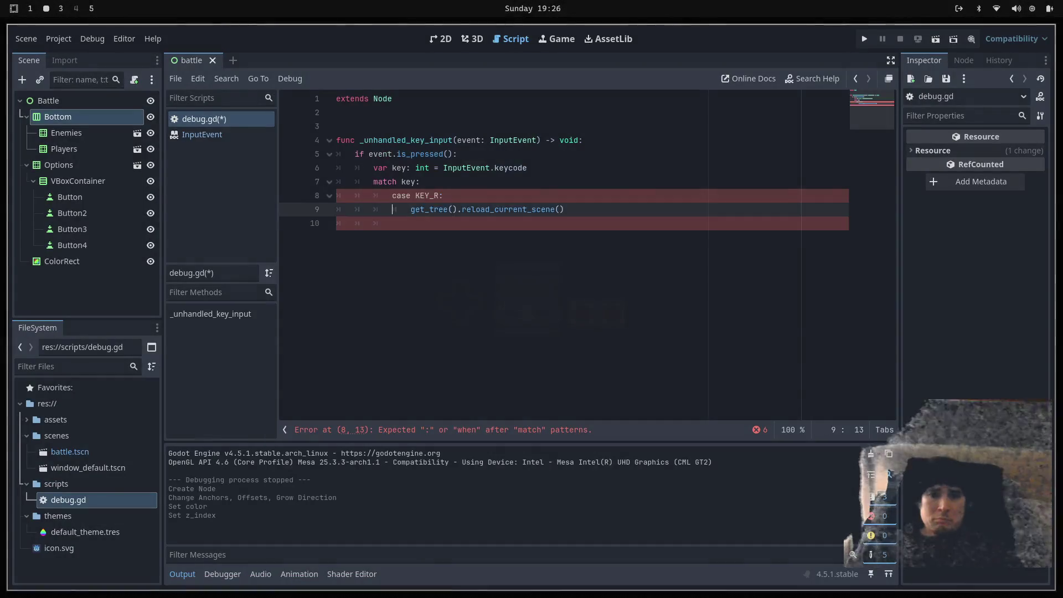
key("Delete")
key("BackSpace")
key("BackSpace")
key("BackSpace")
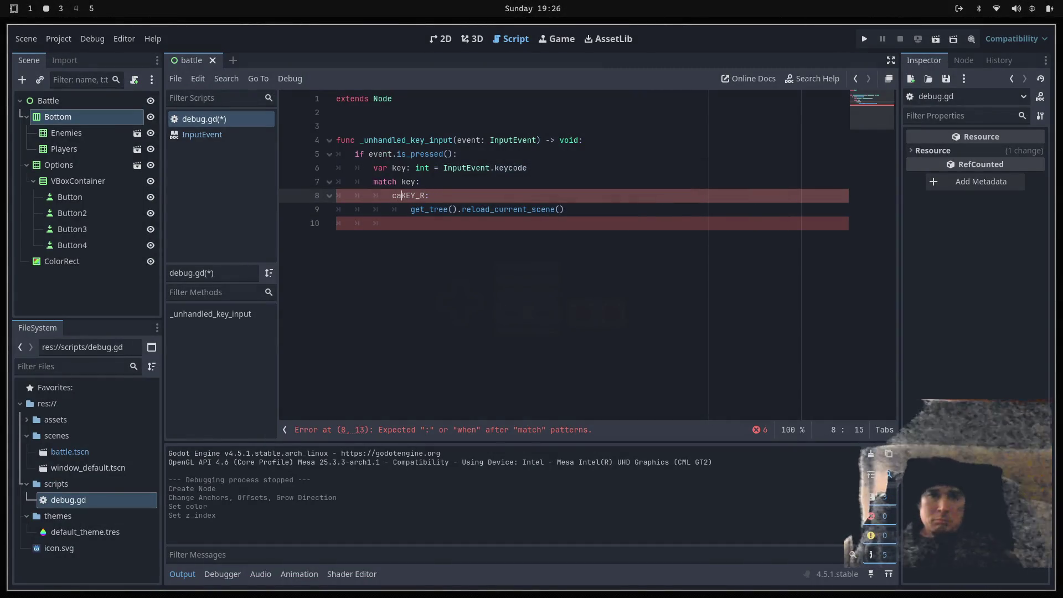
- Add a KEY_Q case calling get_tree().quit() and begin a KEY_F11 case
key("alt+Tab")
key("alt+Tab")
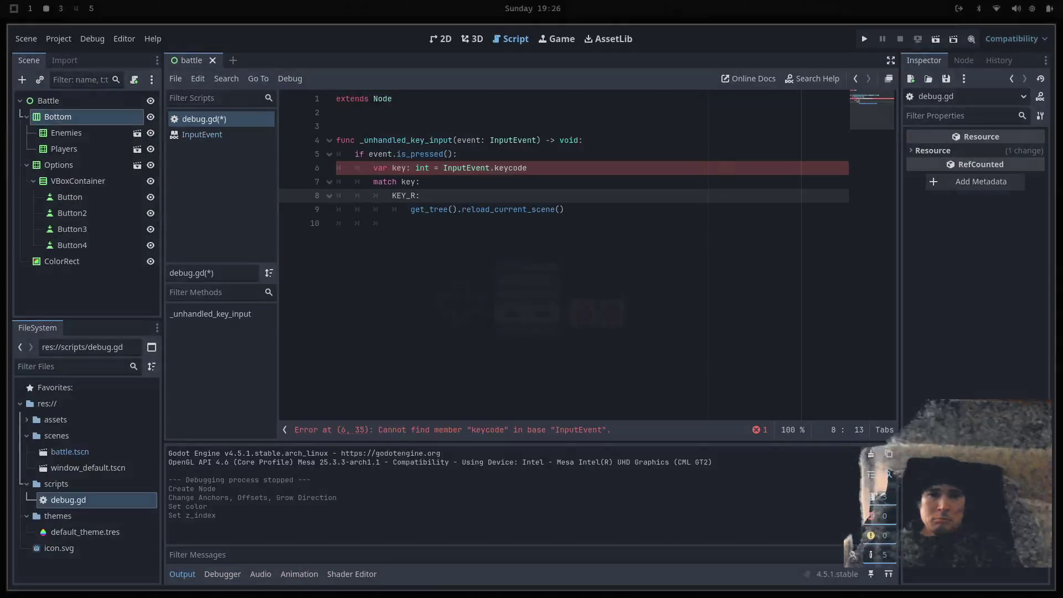
key("Down")
key("Down")
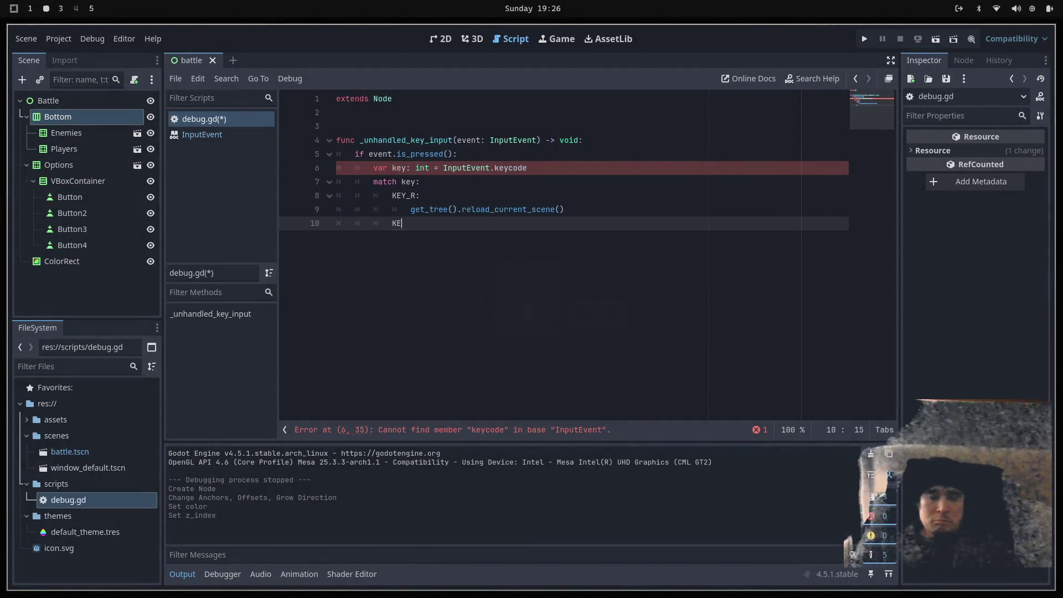
type("Y_Q:")
key("Return")
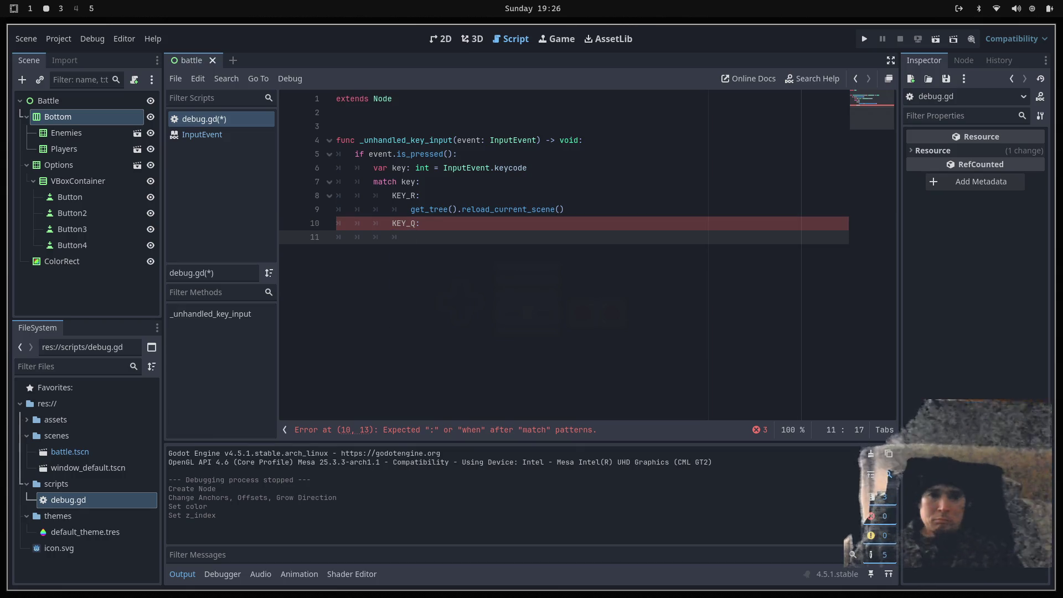
key("alt+Tab")
key("alt+Tab")
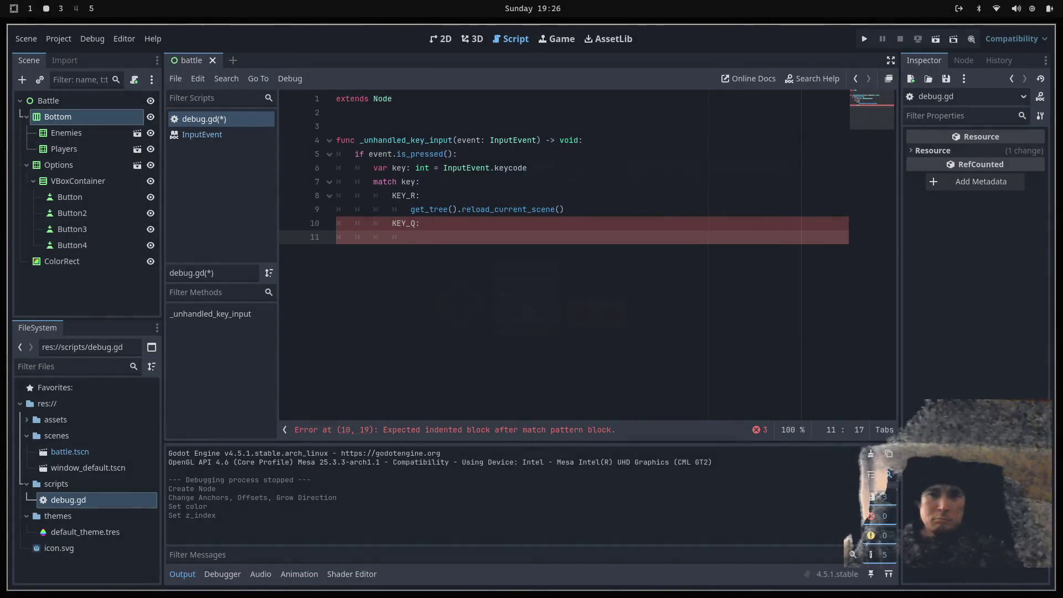
type("ee().quit*(")
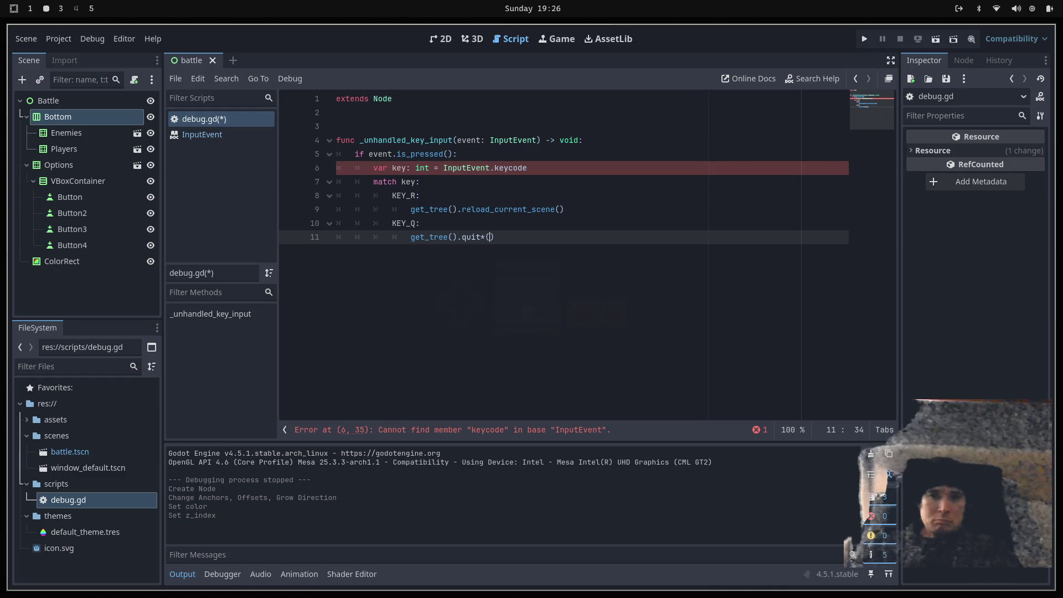
key("Left")
key("BackSpace")
key("End")
key("Return")
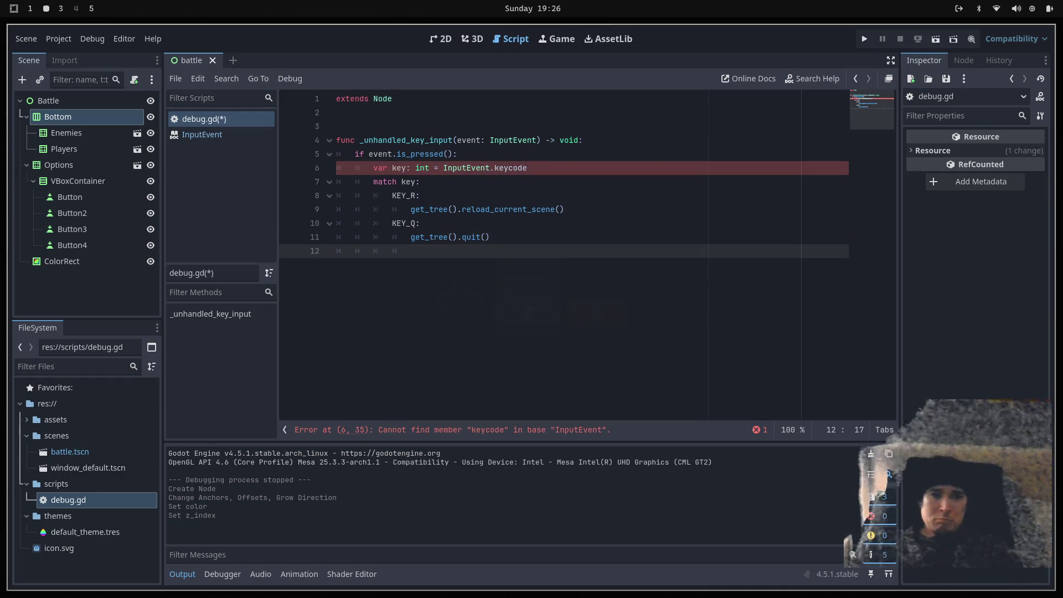
key("alt+Tab")
key("alt+Tab")
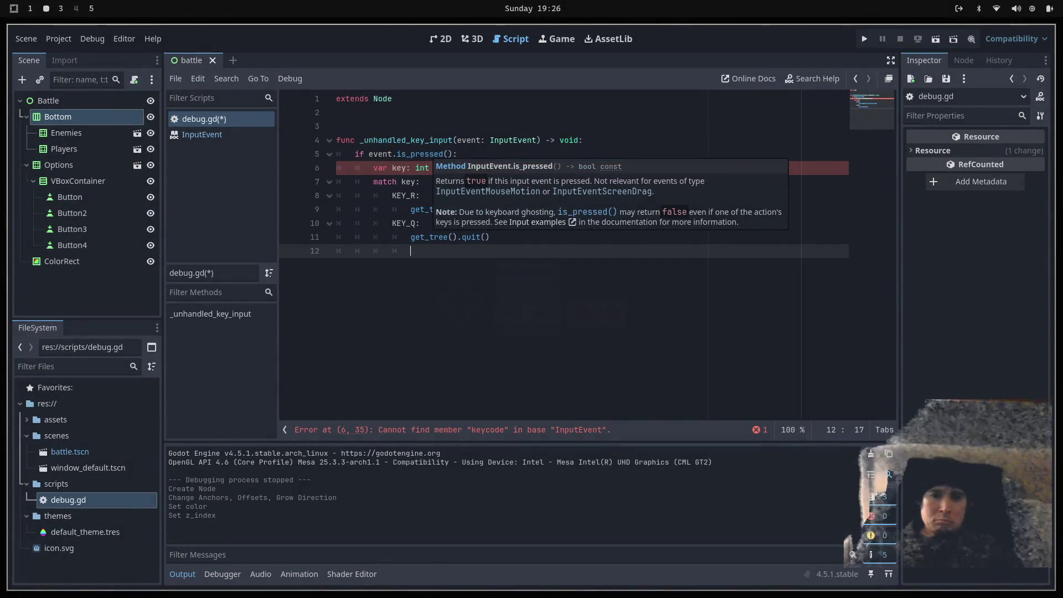
type("EY_F11:")
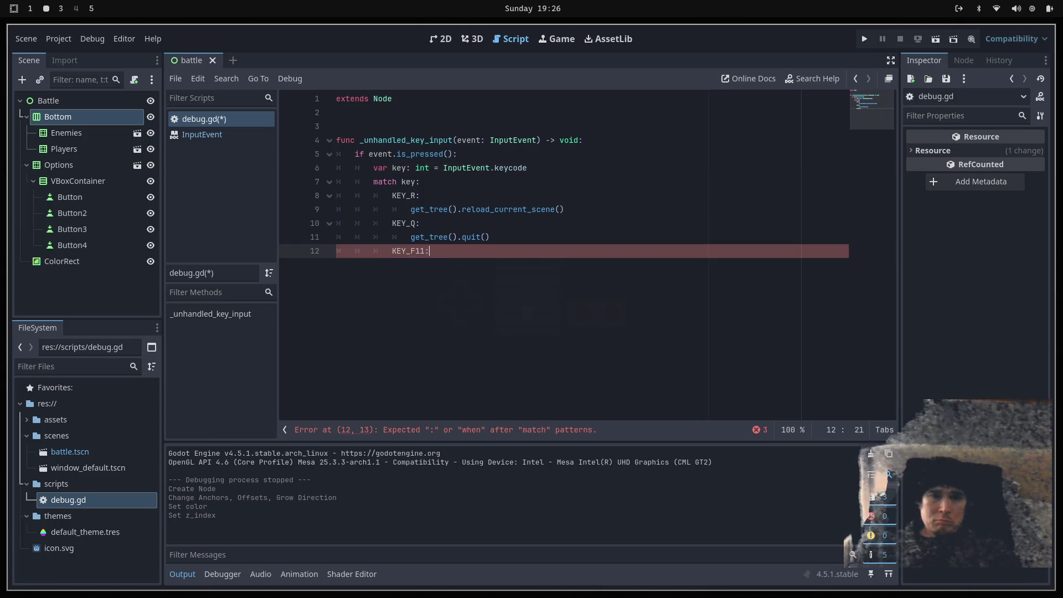
- Under KEY_F11, start a line with DisplayServer while following the resumed tutorial
key("Return")
key("alt+Tab")
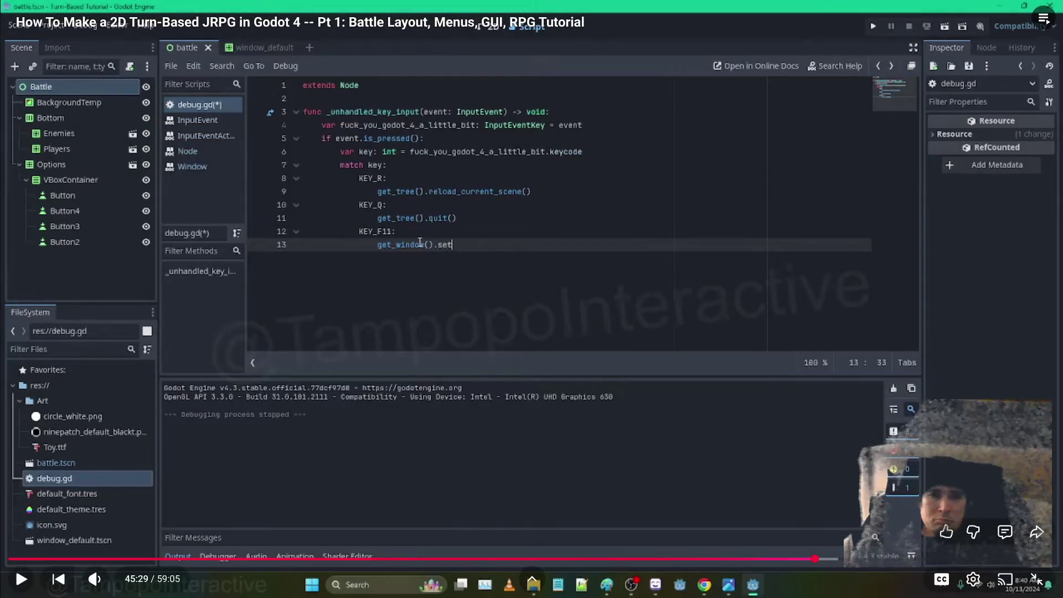
key("space")
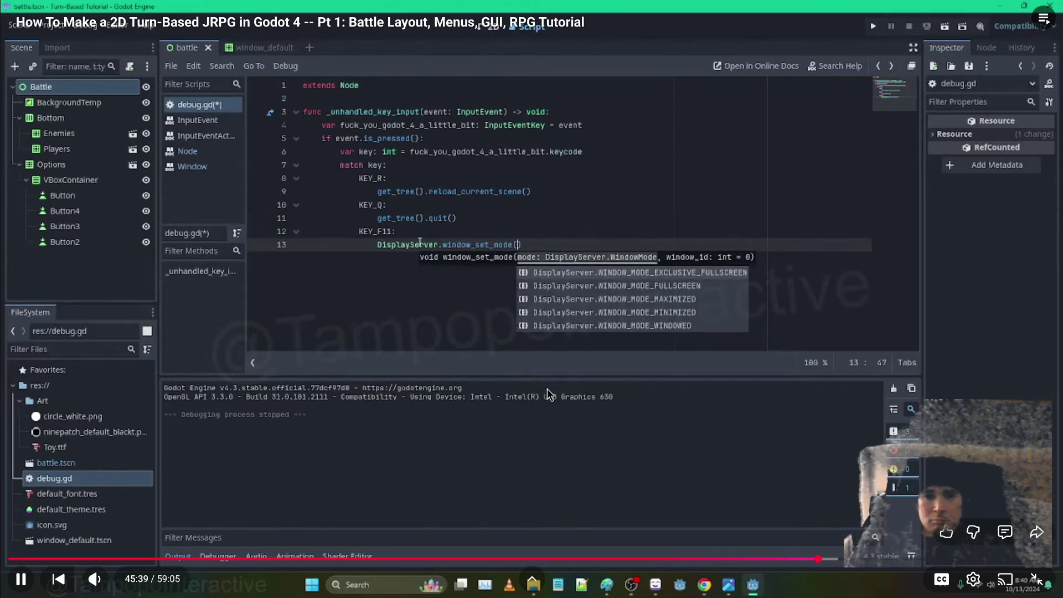
key("super+2")
type("Dis[;")
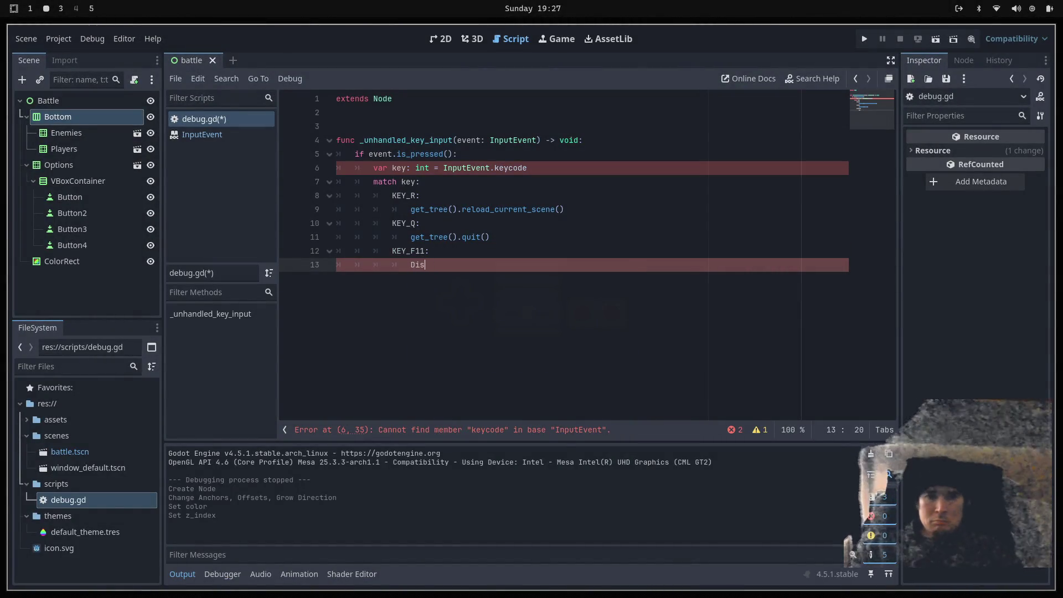
key("Return")
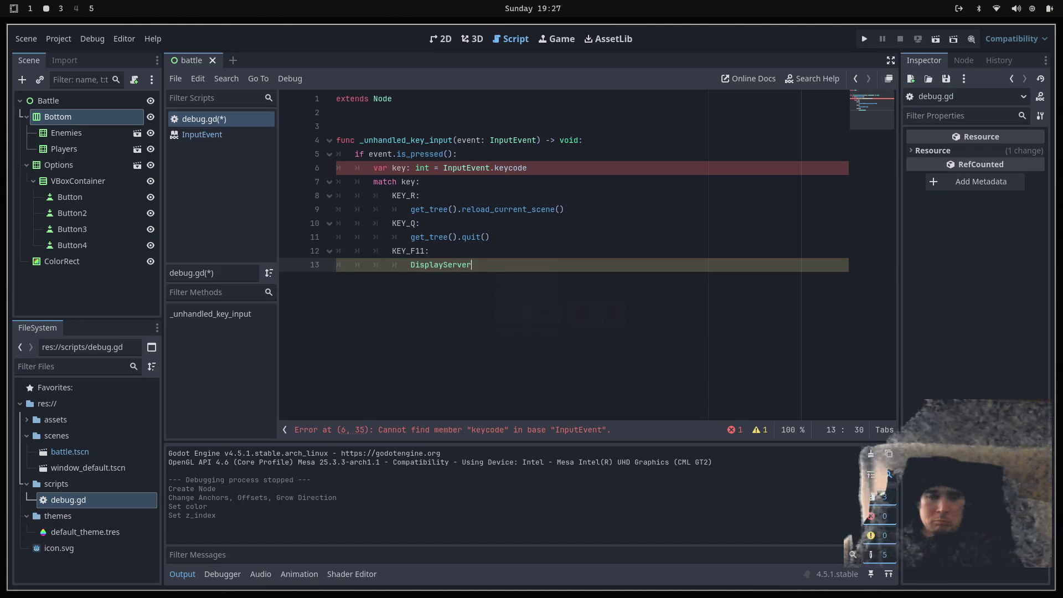
type(".")
- Complete the call name to DisplayServer.window_set_mode
key("super+1")
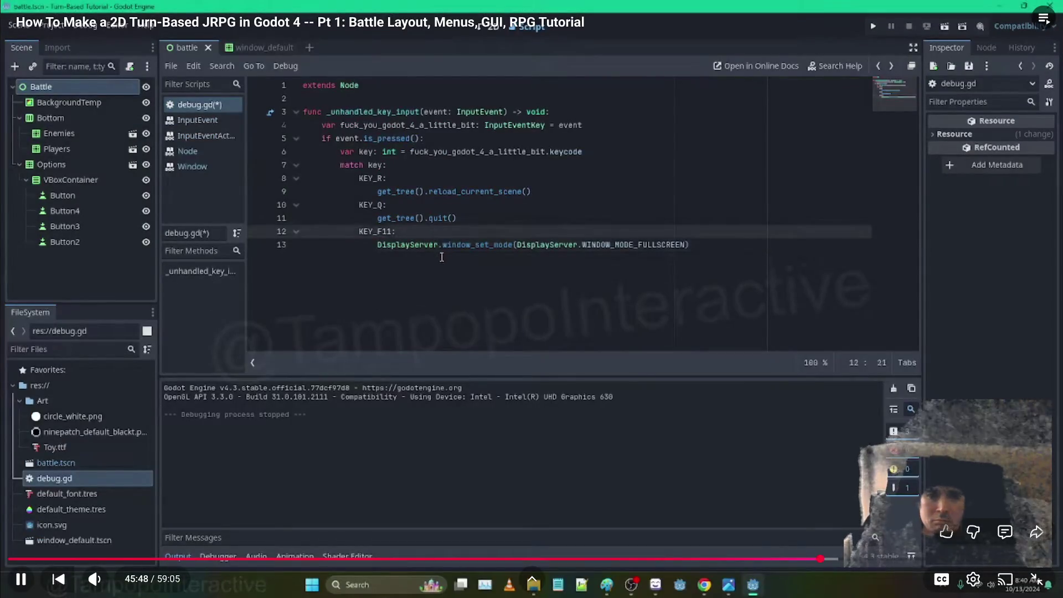
key("super+2")
type("window")
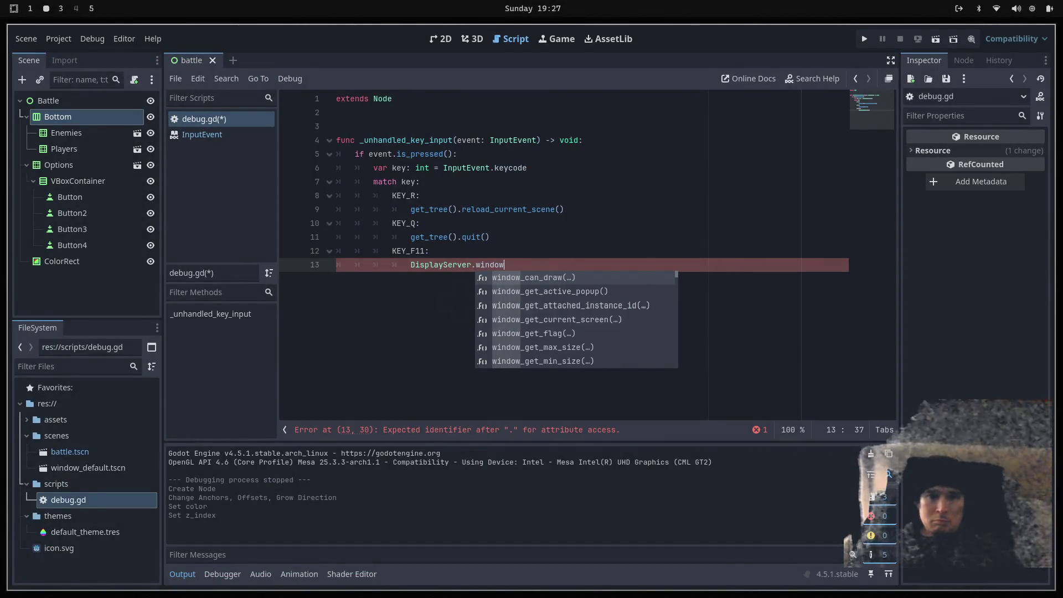
type("_se")
key("super+1")
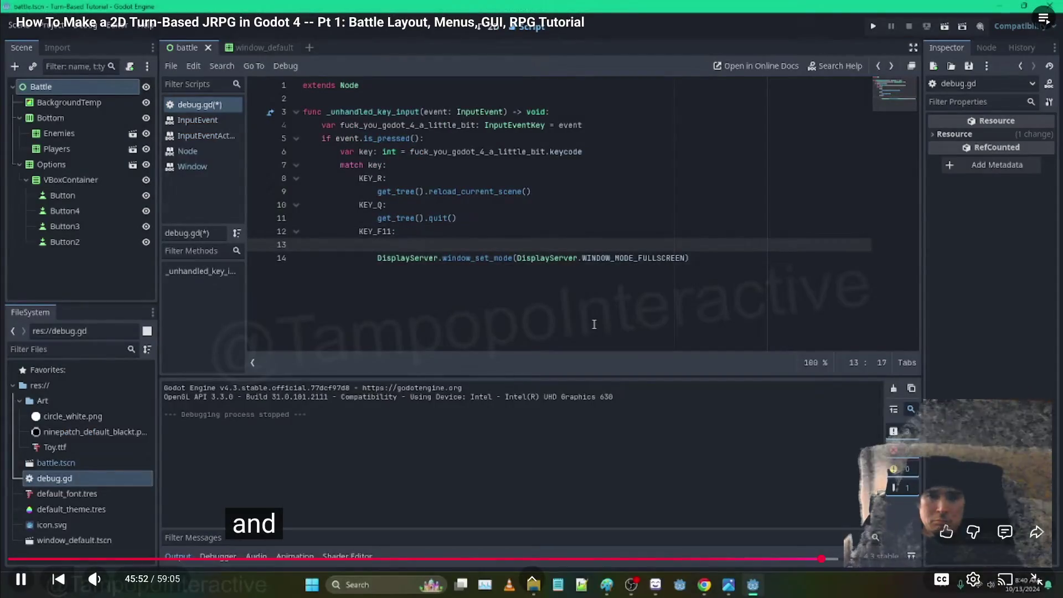
key("super+2")
type("tmod")
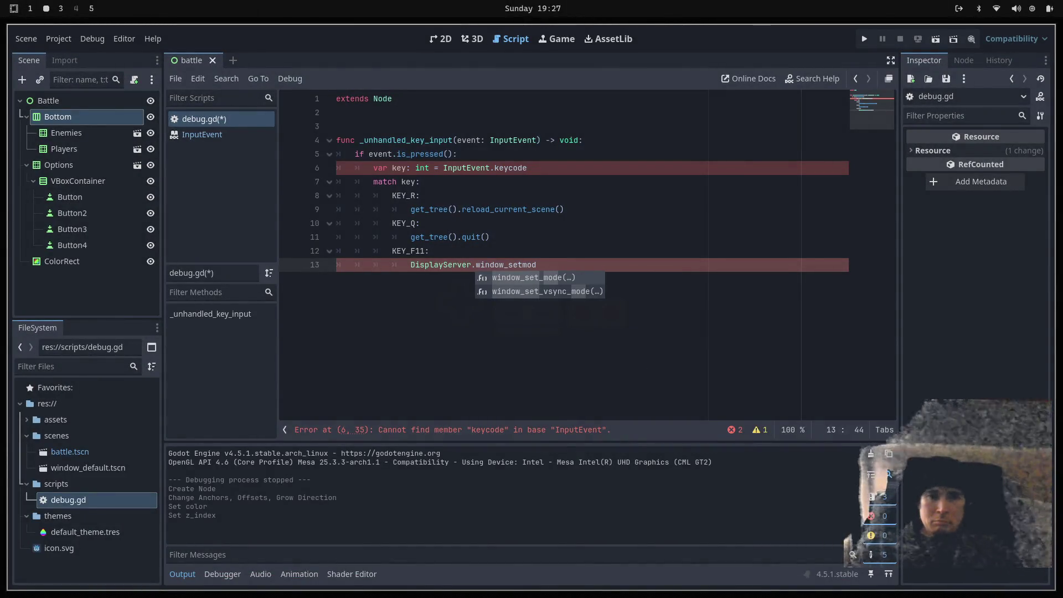
key("Return")
- Pass DisplayServer.WINDOW_MODE_FULLSCREEN as the window_set_mode argument
key("super+1")
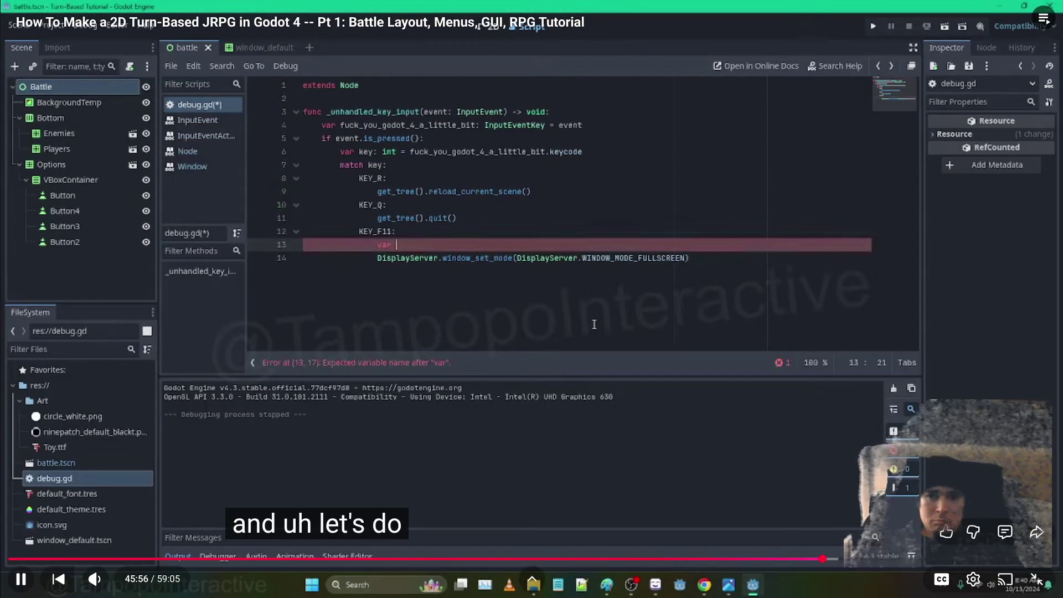
key("super+2")
type("DISPLAY")
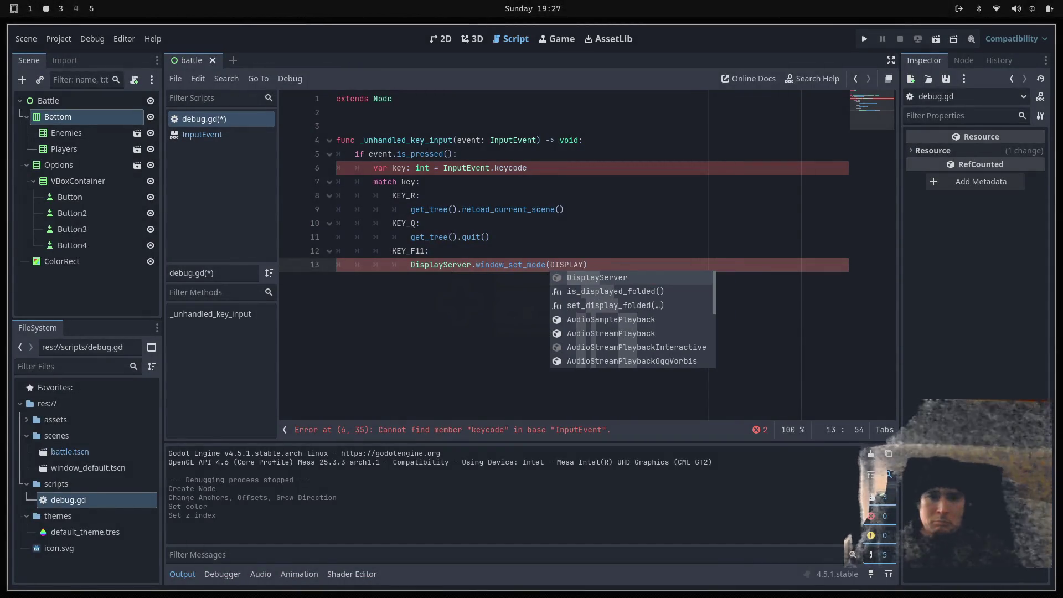
key("Return")
type(".")
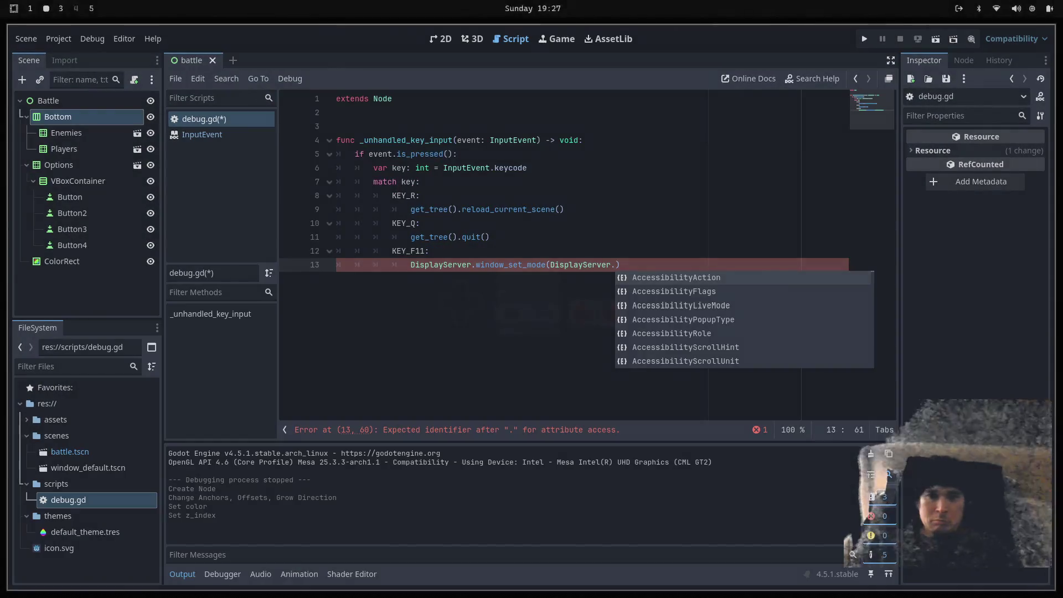
type("WINDOW_MDE")
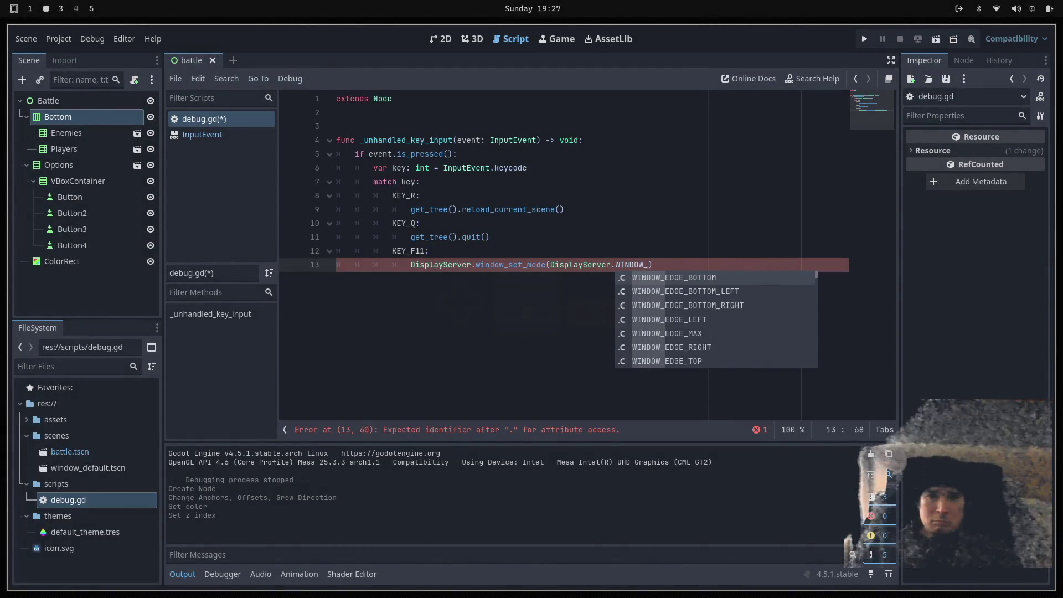
key("Down")
key("Return")
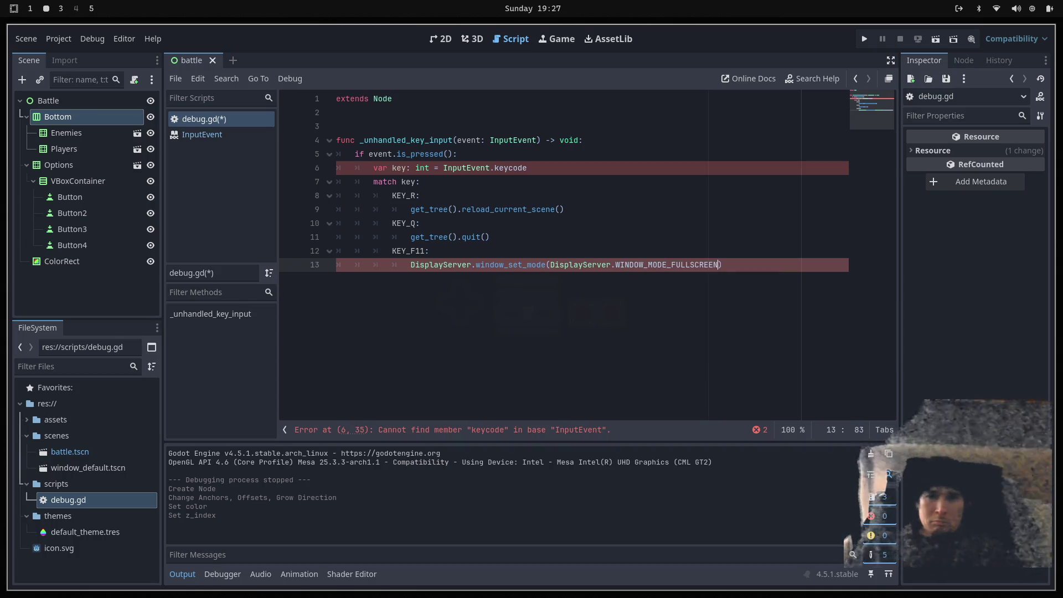
key("super+1")
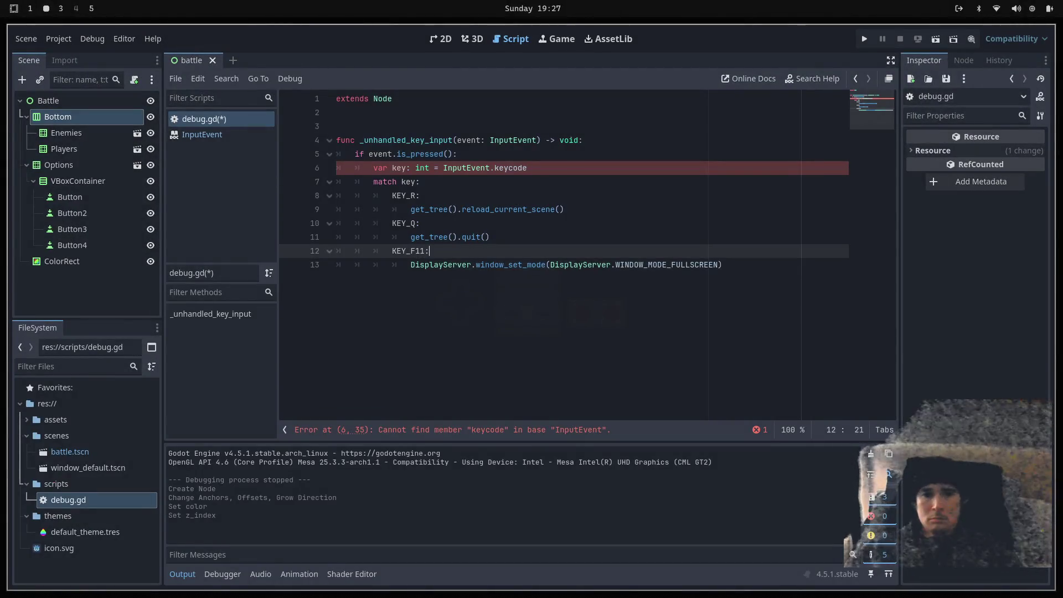
- Add an is_fullscreen line comparing DisplayServer.window_get_mode() with 0
key("Return")
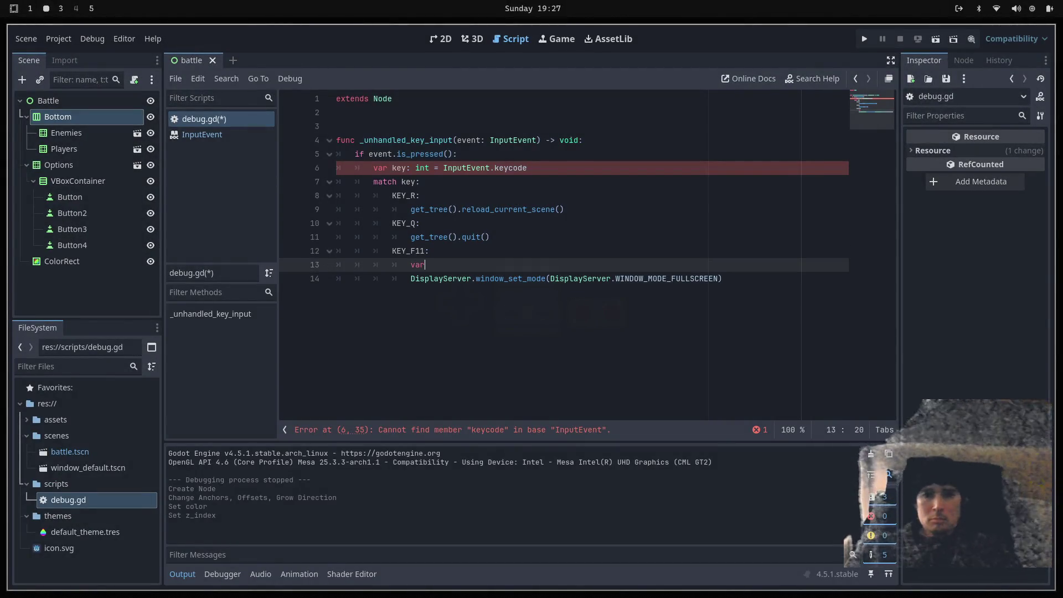
type("fullscreen")
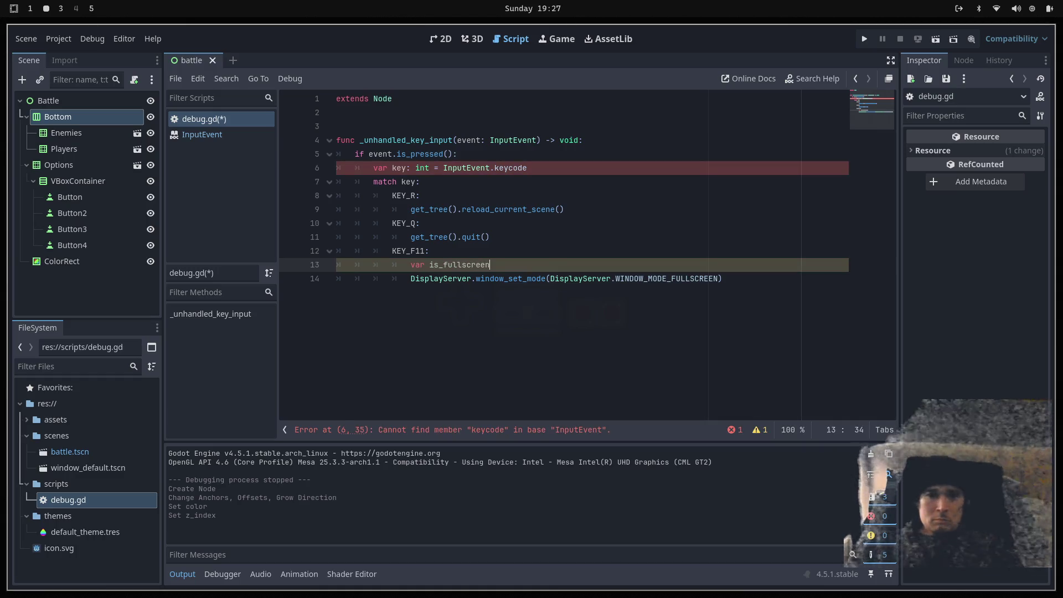
type(" = DisplayServer")
key("Return")
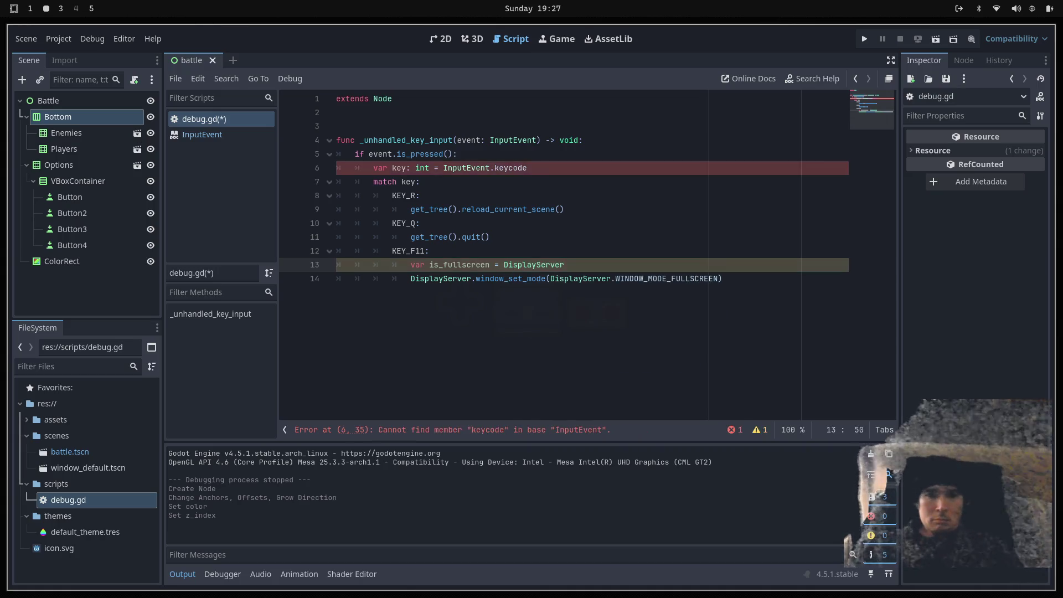
type(".get_")
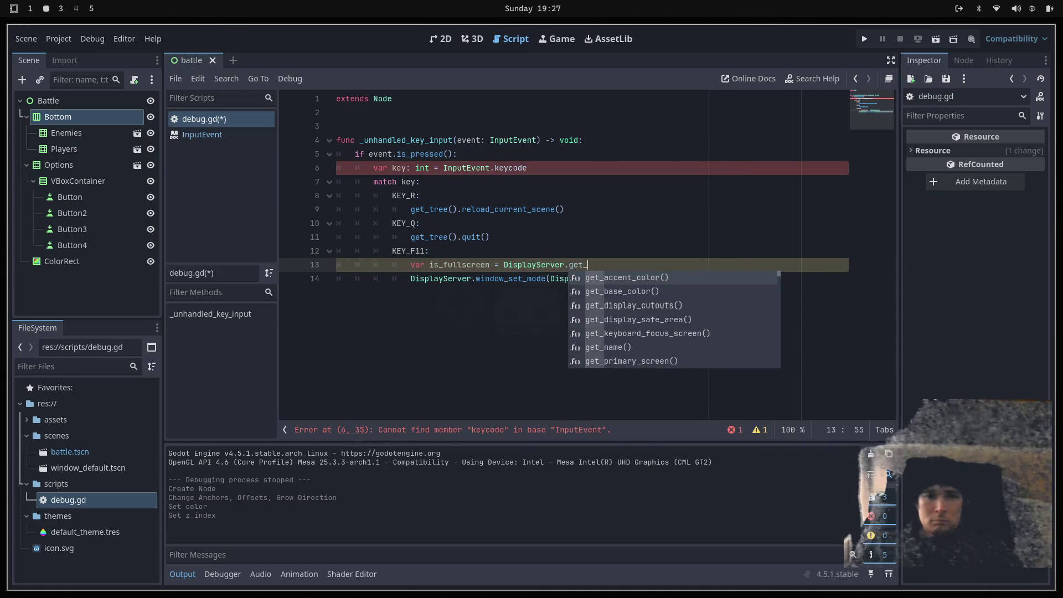
type("window")
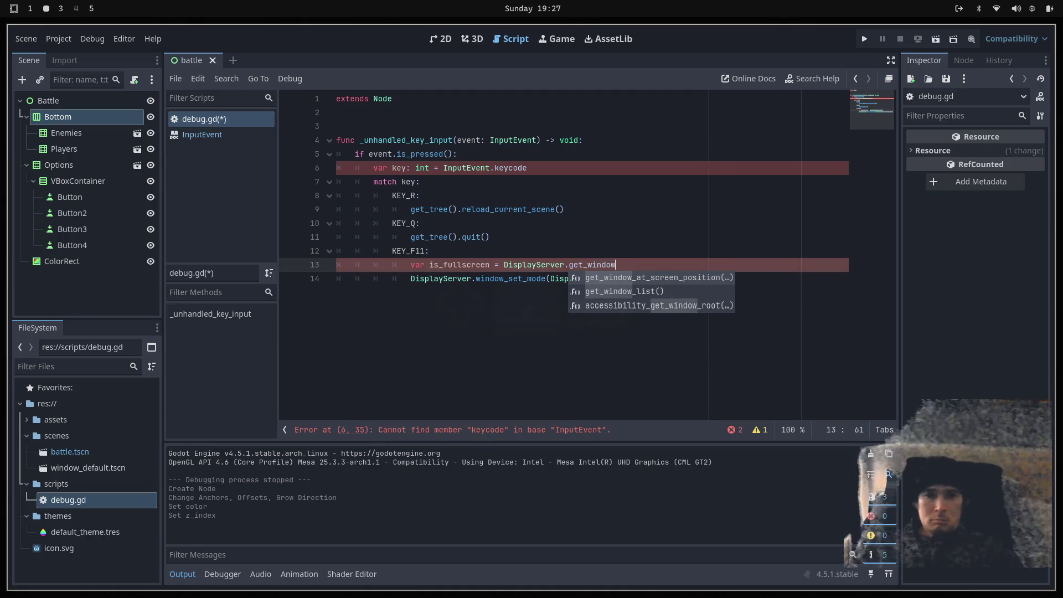
key("super+1")
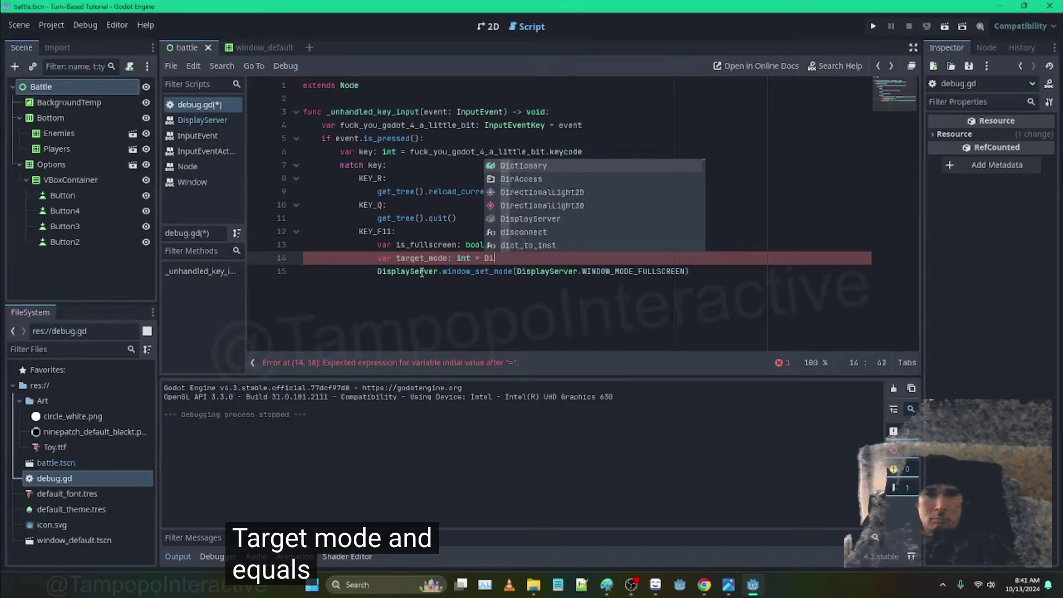
key("Left")
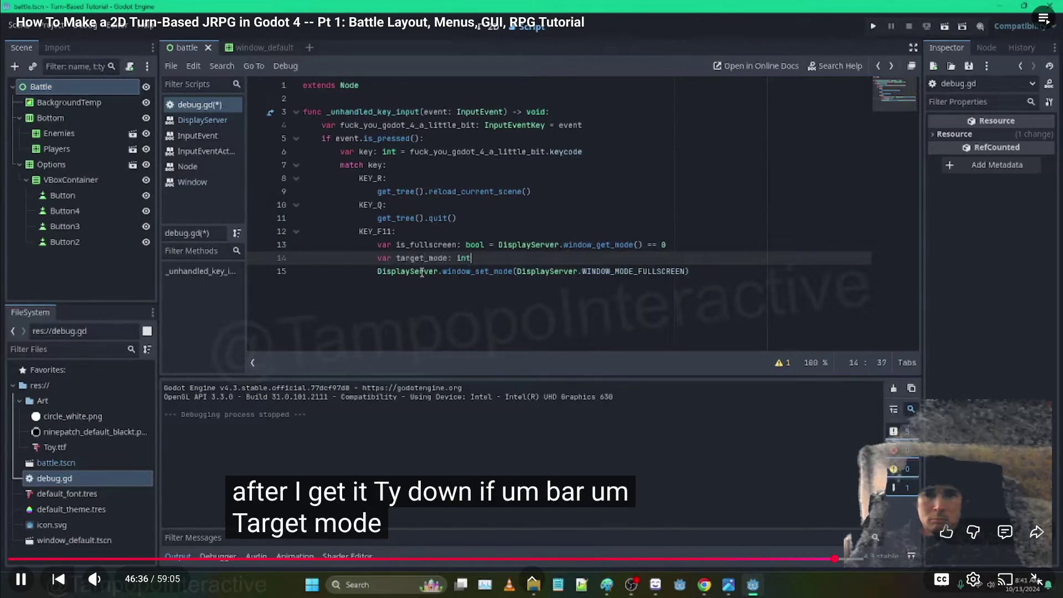
key("super+2")
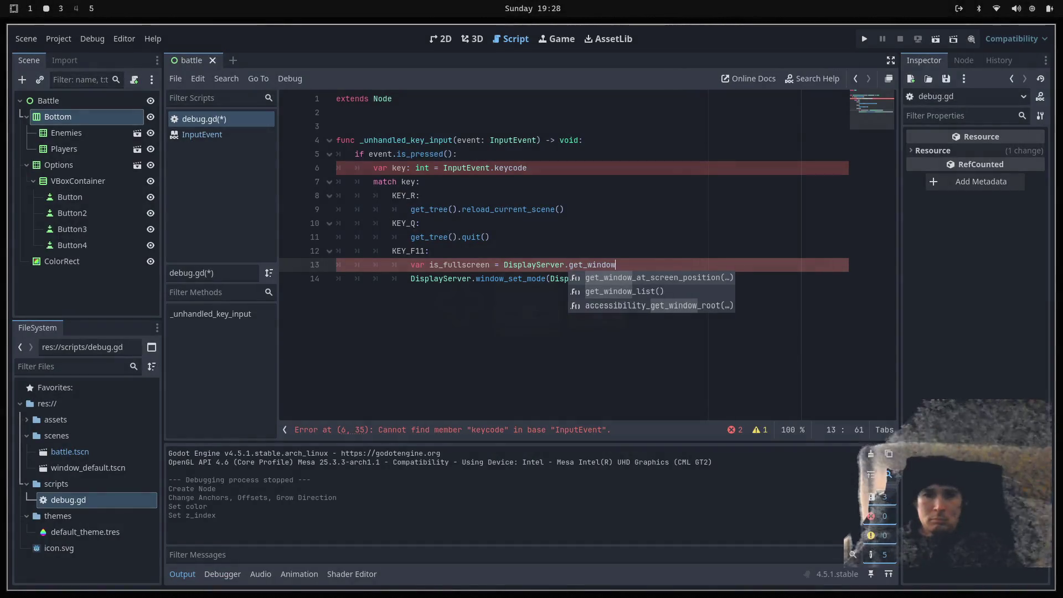
key("BackSpace")
key("BackSpace")
key("BackSpace")
type("windo")
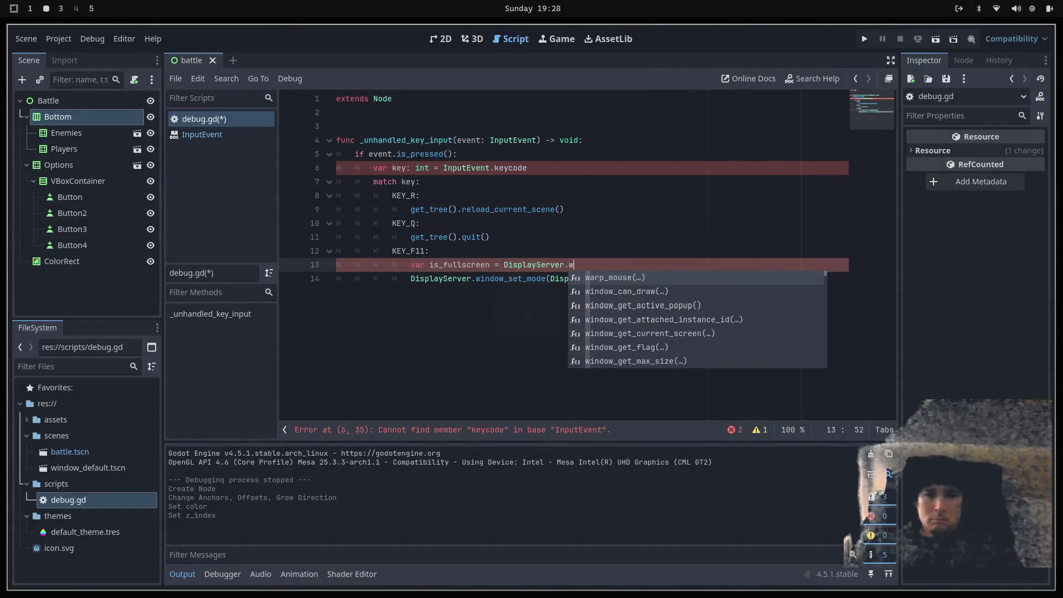
type("w_get_mode")
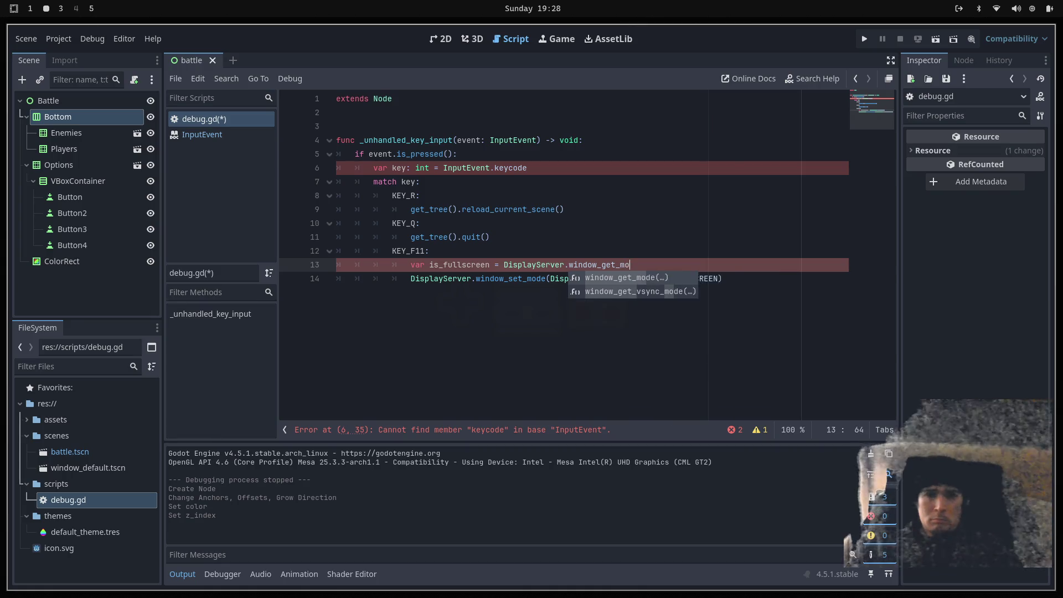
key("Return")
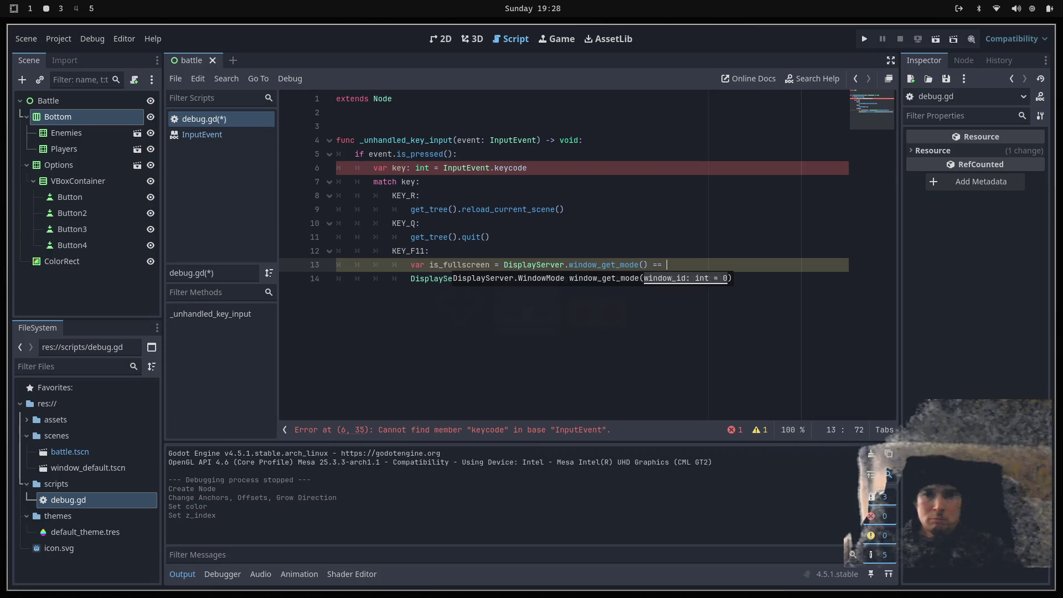
type("0:")
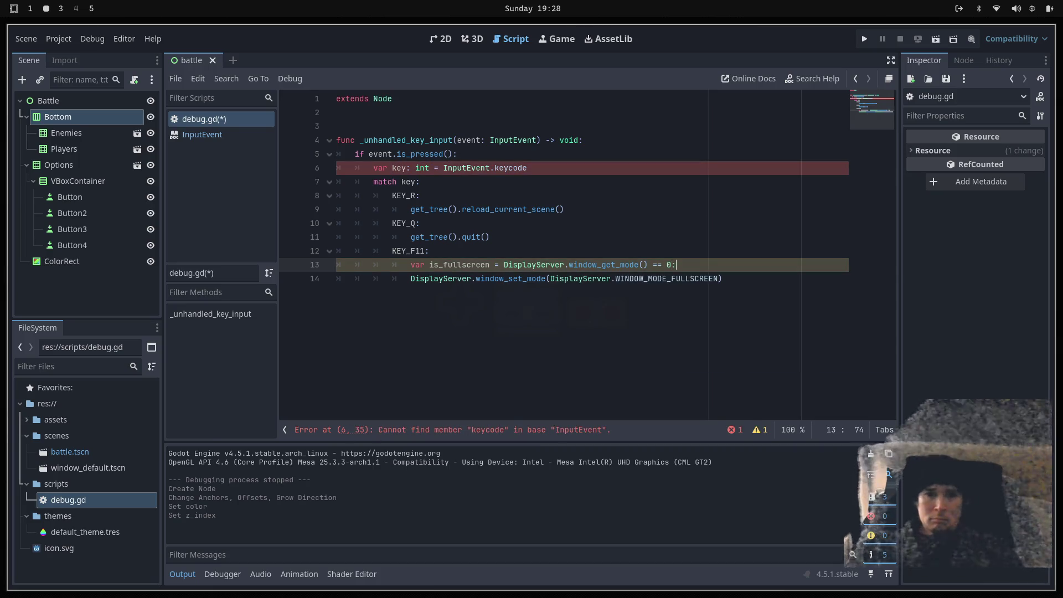
- Give the is_fullscreen variable the type annotation ': bool'
key("alt+Tab")
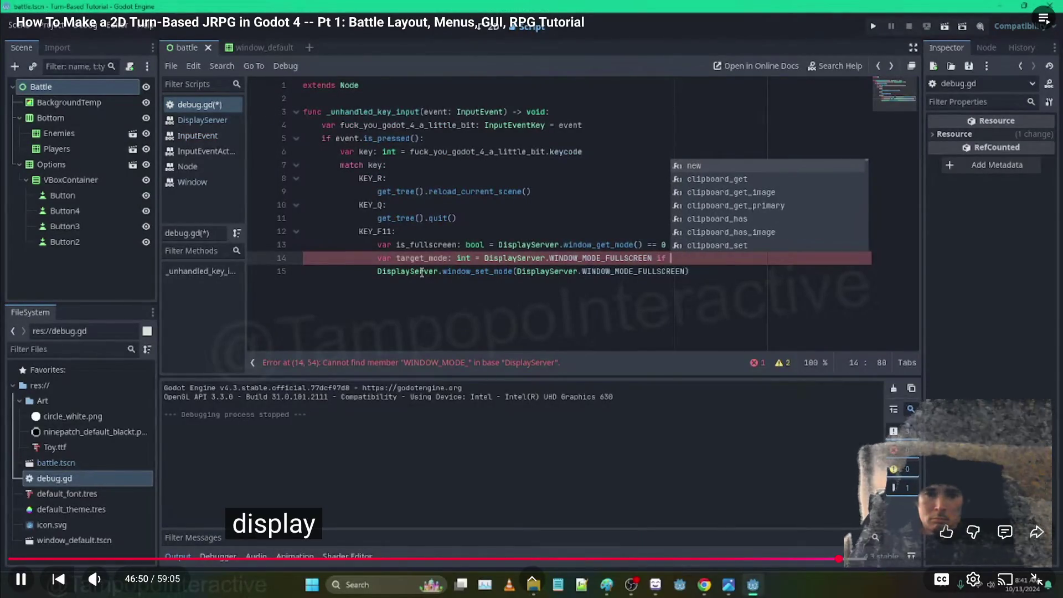
key("alt+Tab")
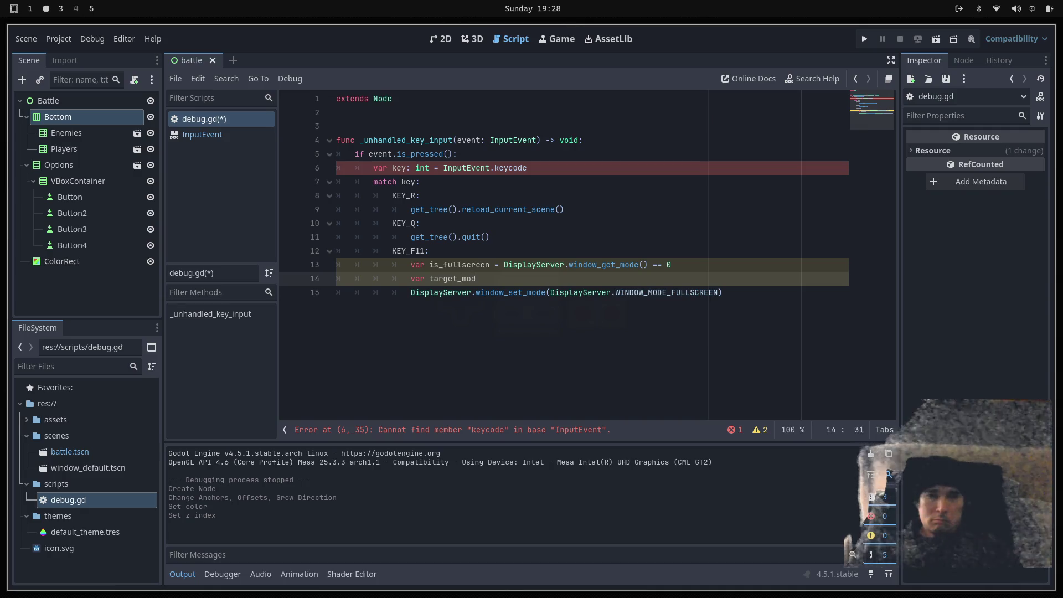
key("alt+Tab")
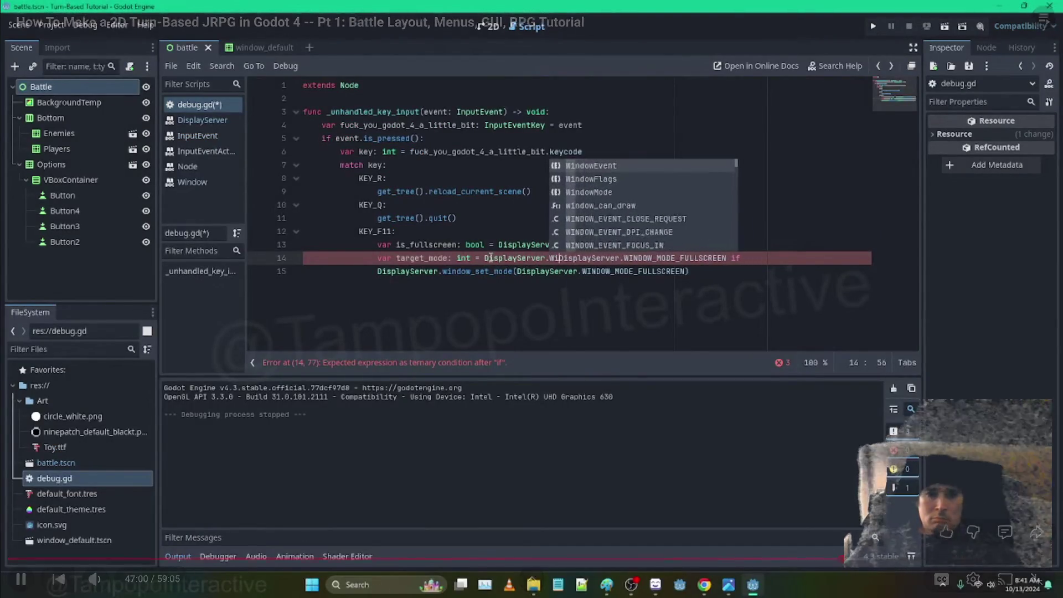
key("alt+Tab")
key("Up")
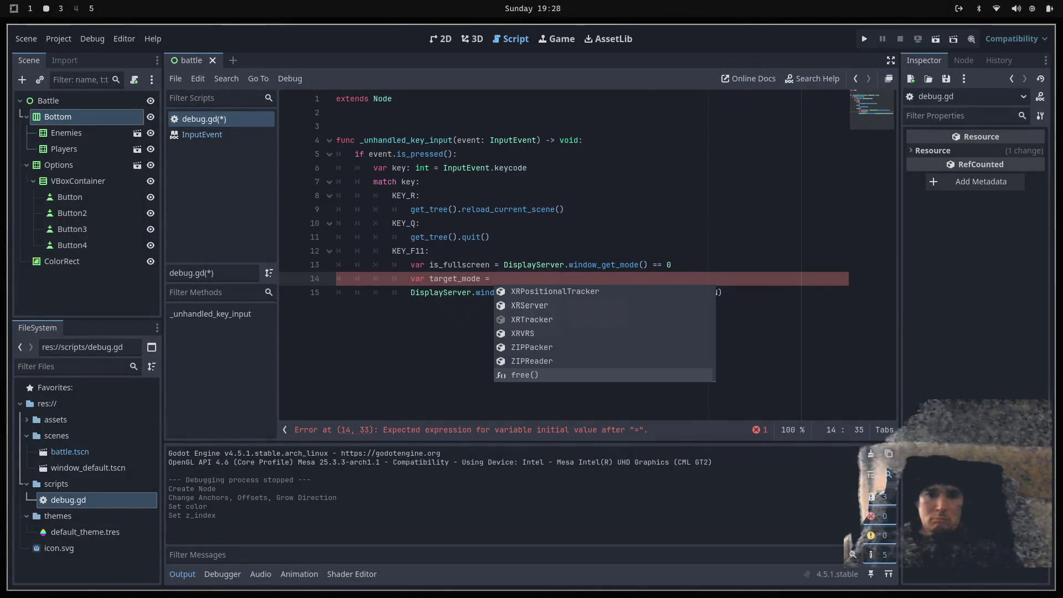
key("Escape")
key("Up")
type(": bool")
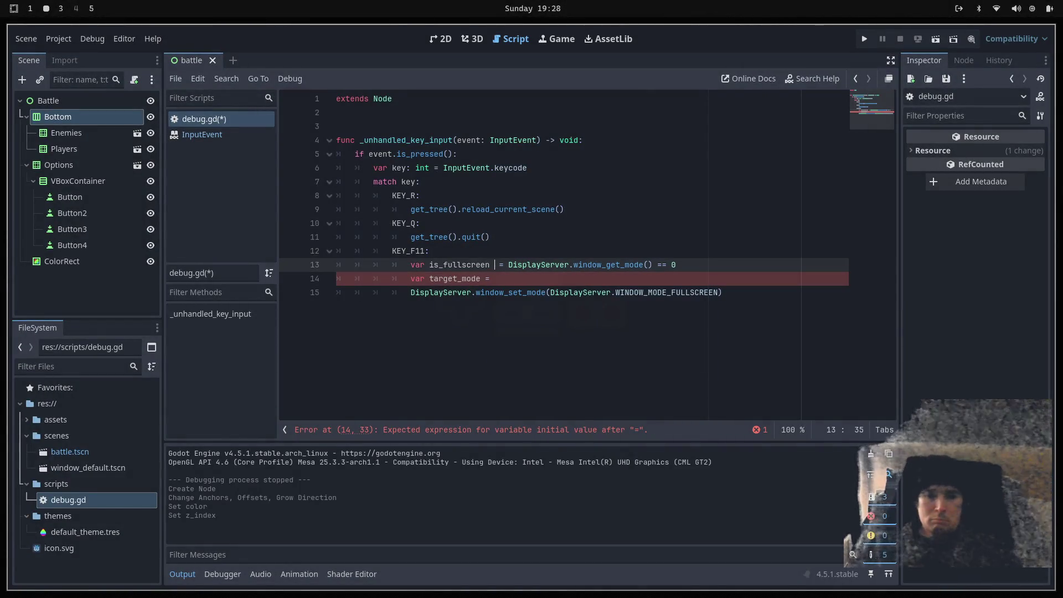
- Type target_mode as int and remove the stray space before the colon on line 13
left_click(494, 278)
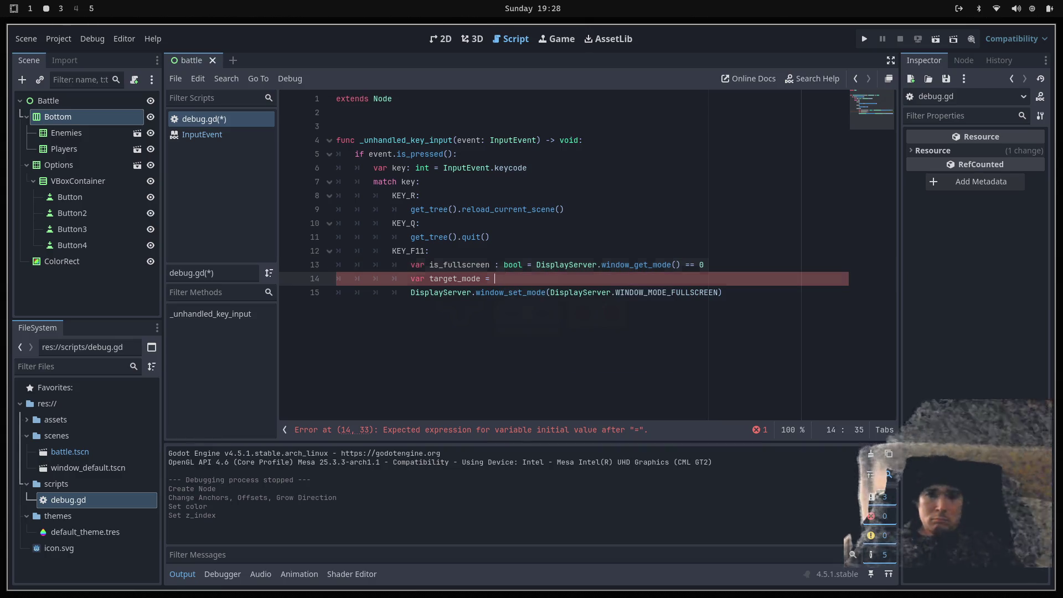
key("super+1")
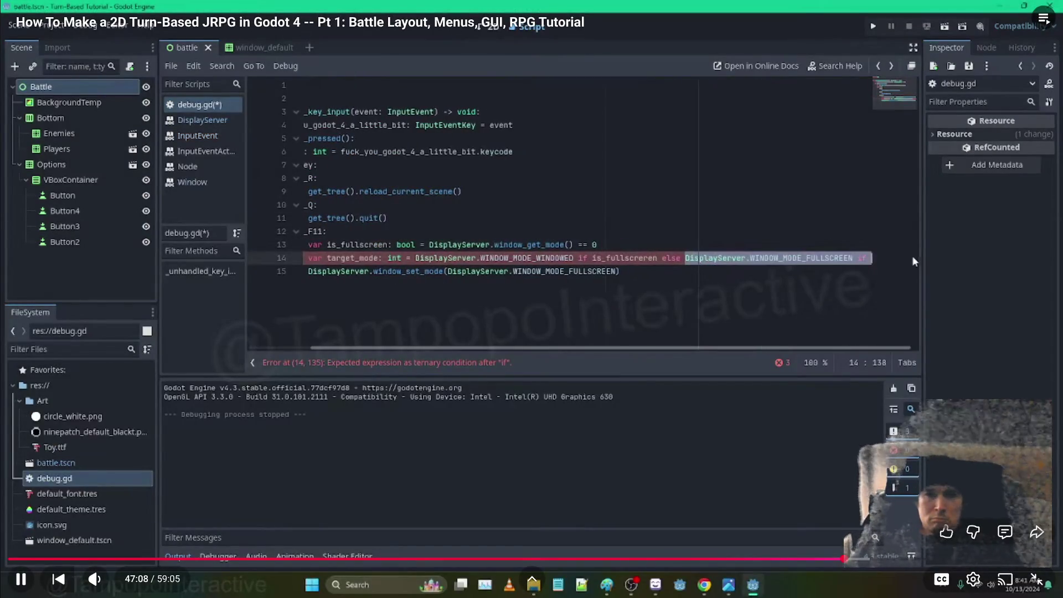
key("super+2")
key("BackSpace")
key("BackSpace")
key("BackSpace")
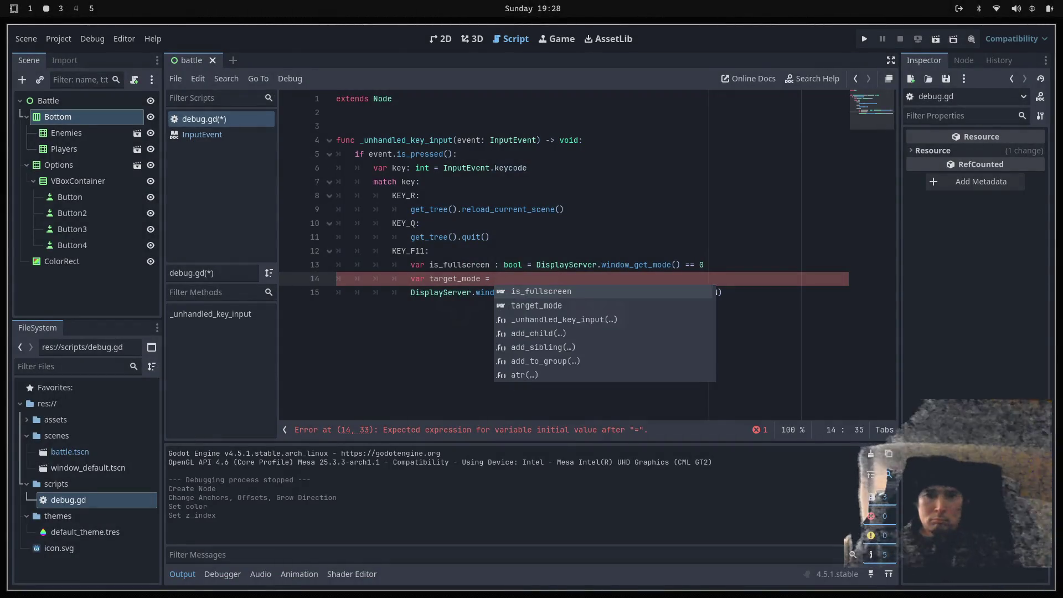
key("super+1")
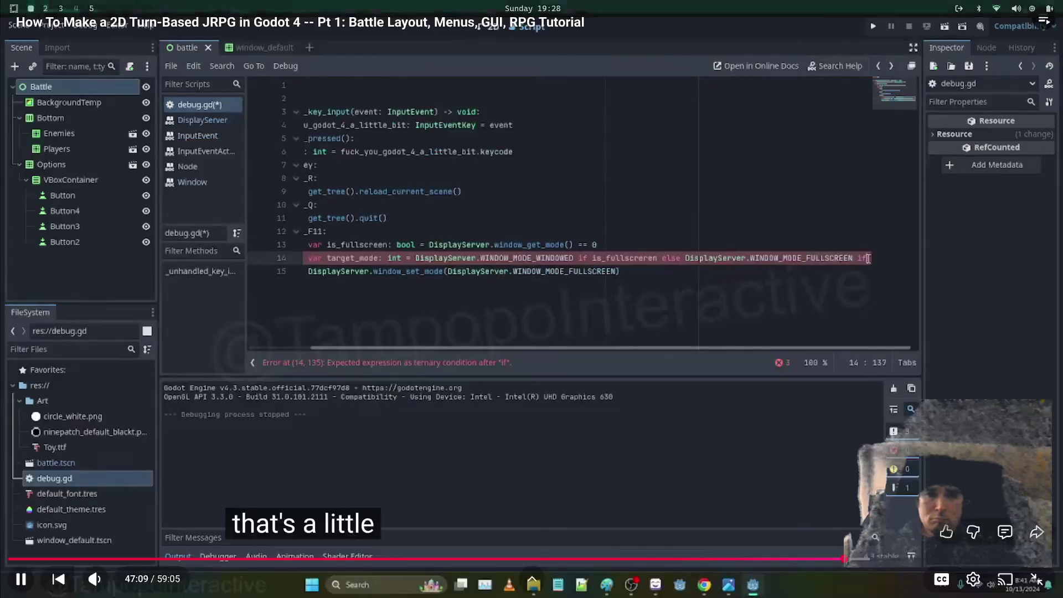
key("super+2")
type("int")
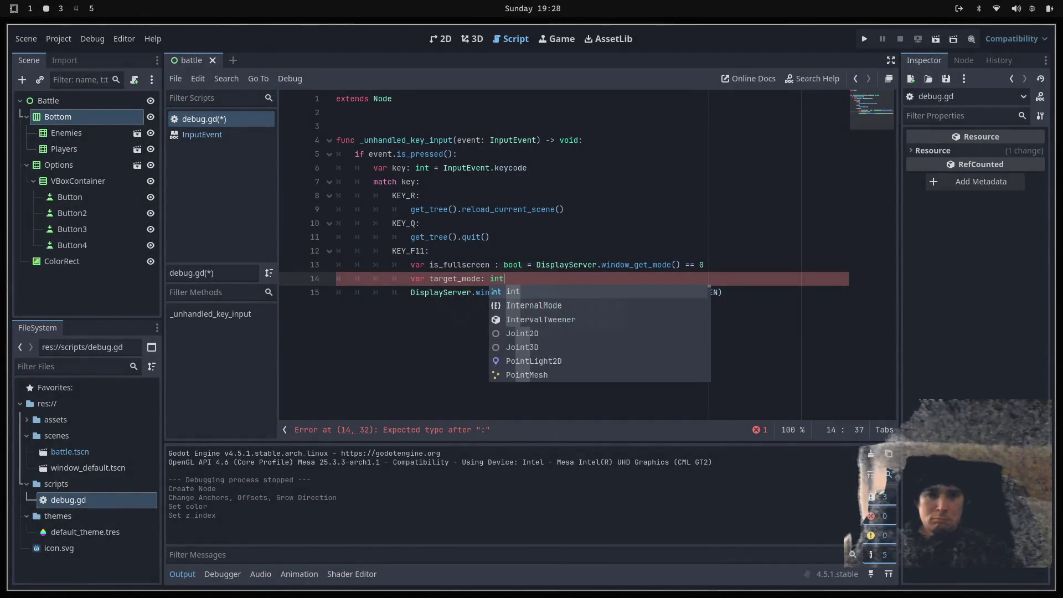
key("Escape")
key("Up")
key("BackSpace")
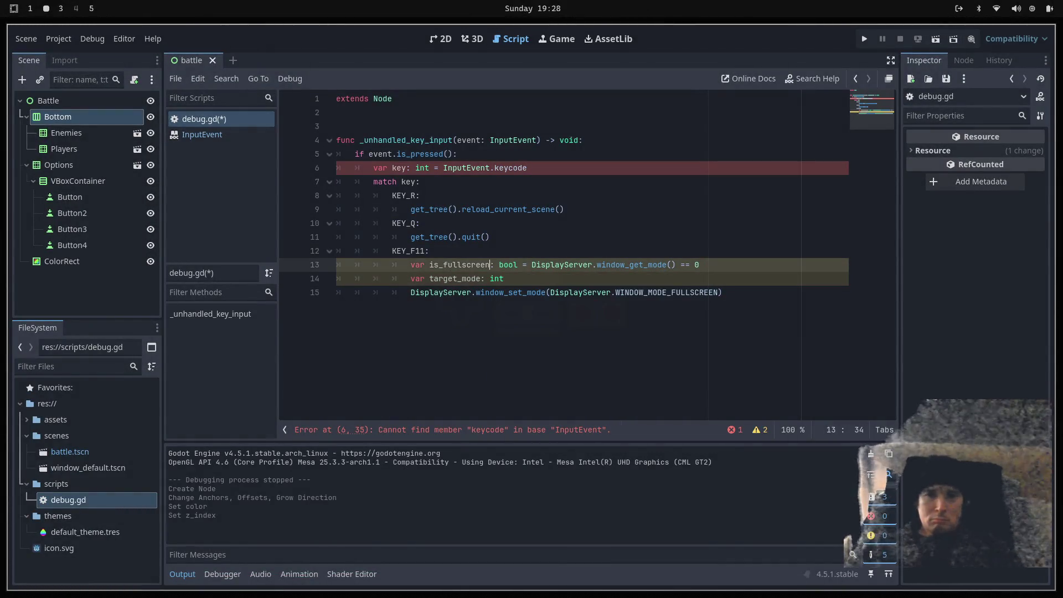
key("Down")
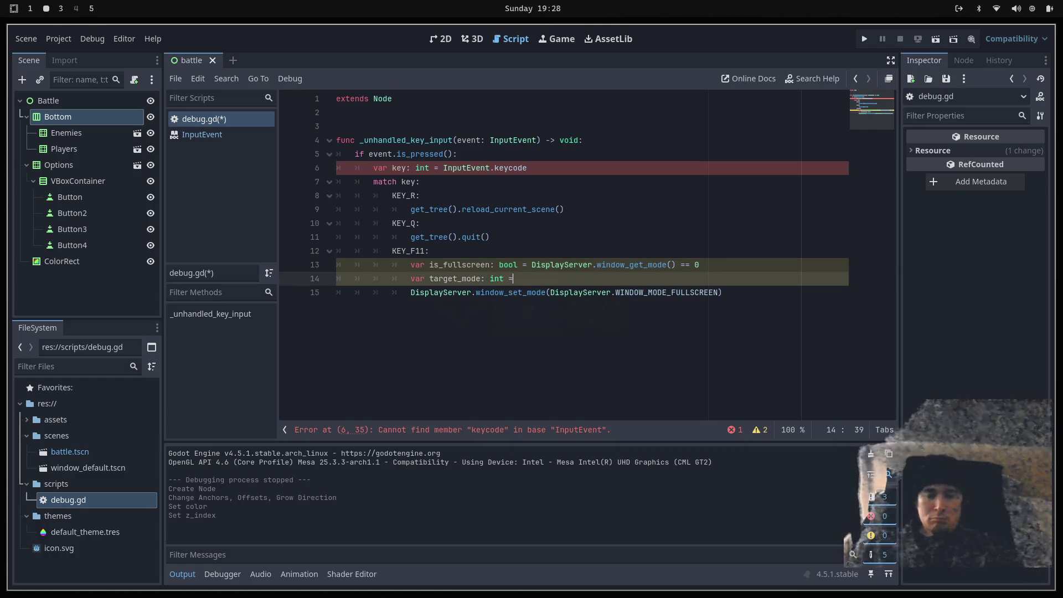
- Assign target_mode the value DisplayServer.WINDOW_MODE_FULLSCREEN via autocomplete
key("super+1")
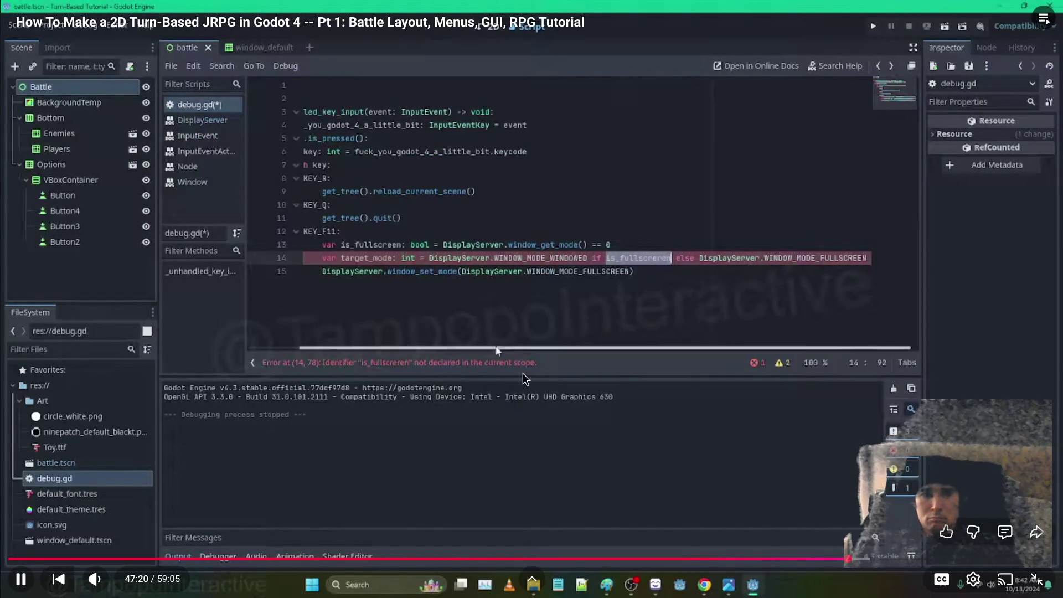
left_click(589, 303)
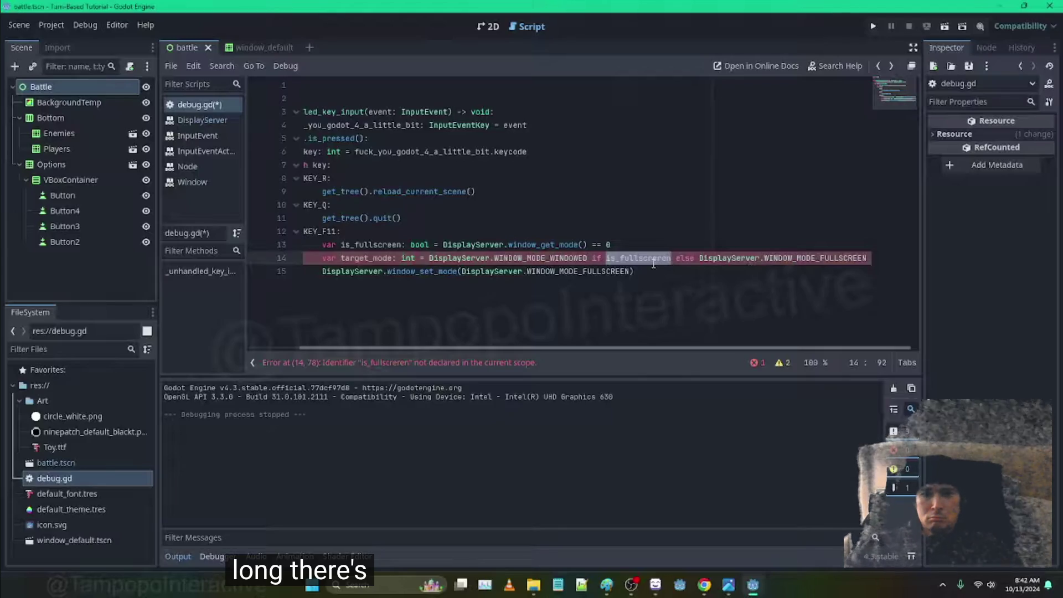
key("super+2")
type("DisplayServer")
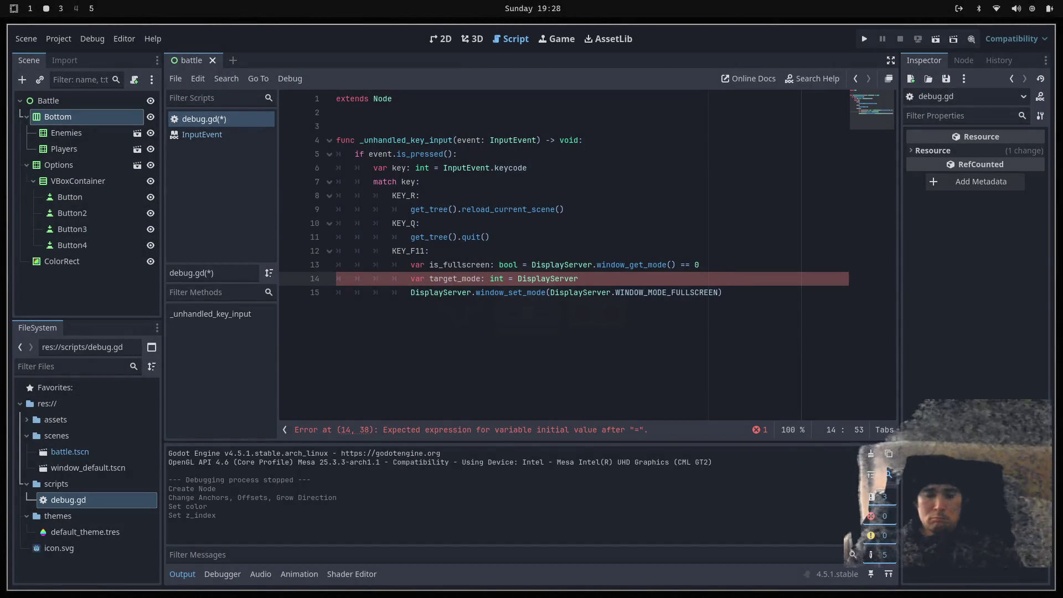
type(".window")
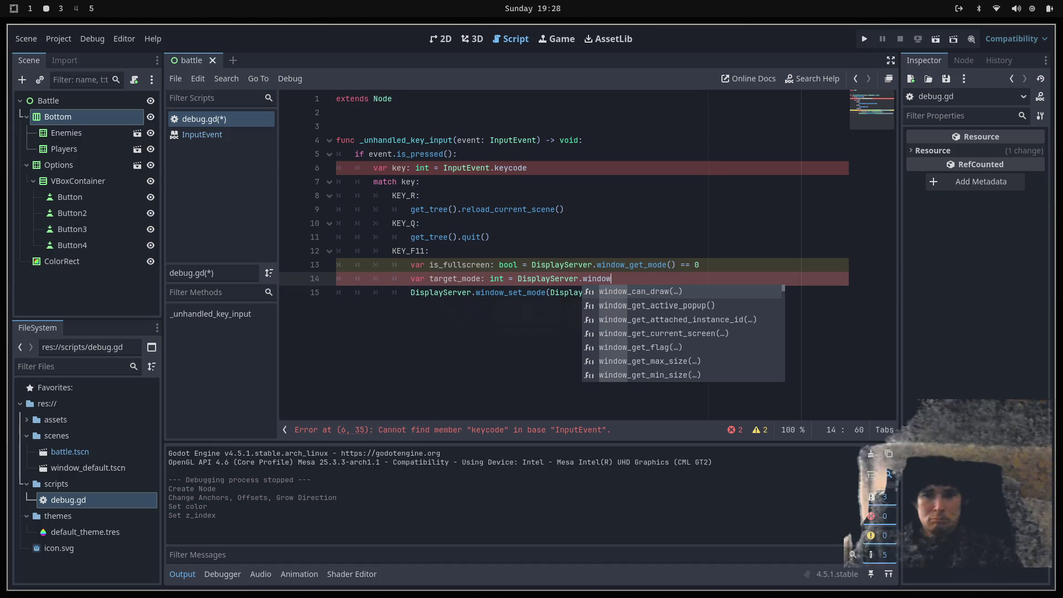
type("_mod")
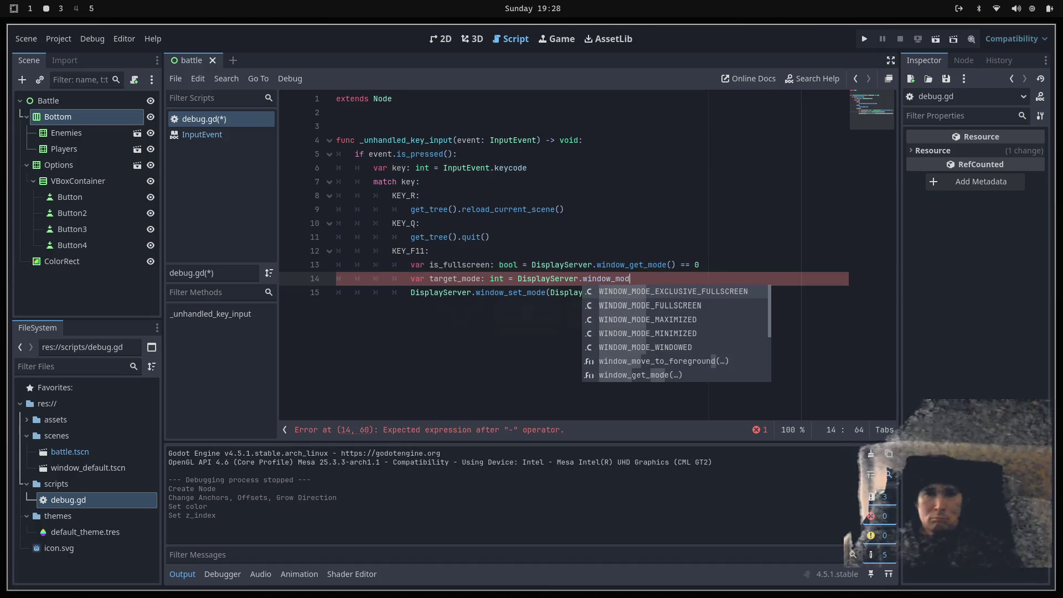
key("Down")
key("Return")
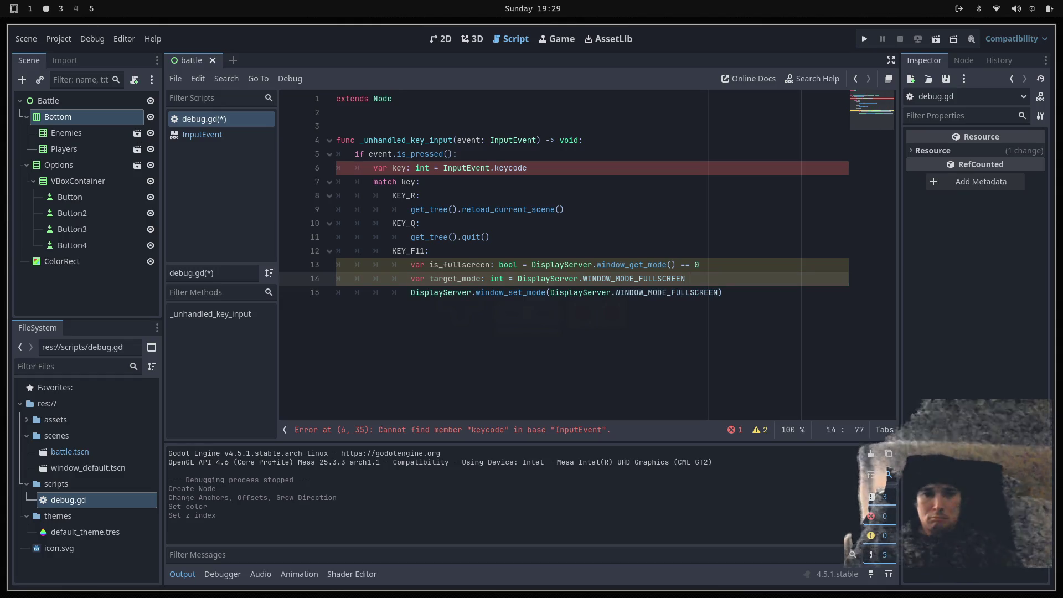
key("super+1")
key("super+2")
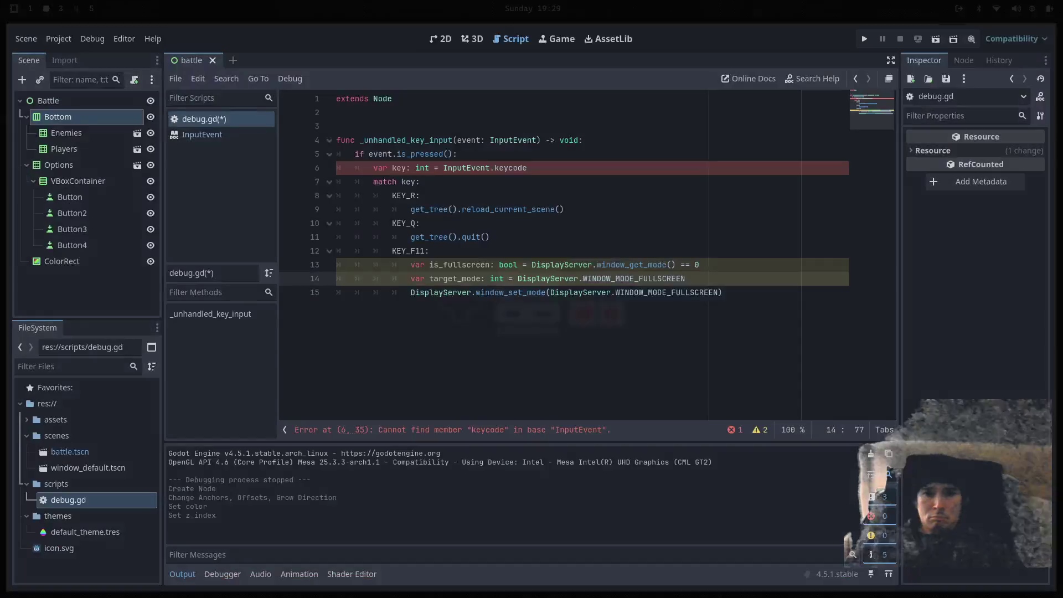
- Complete WINDOW_MODE_FULLSCREEN on line 14 and add 'if is_fullscreen' as the condition
type("M")
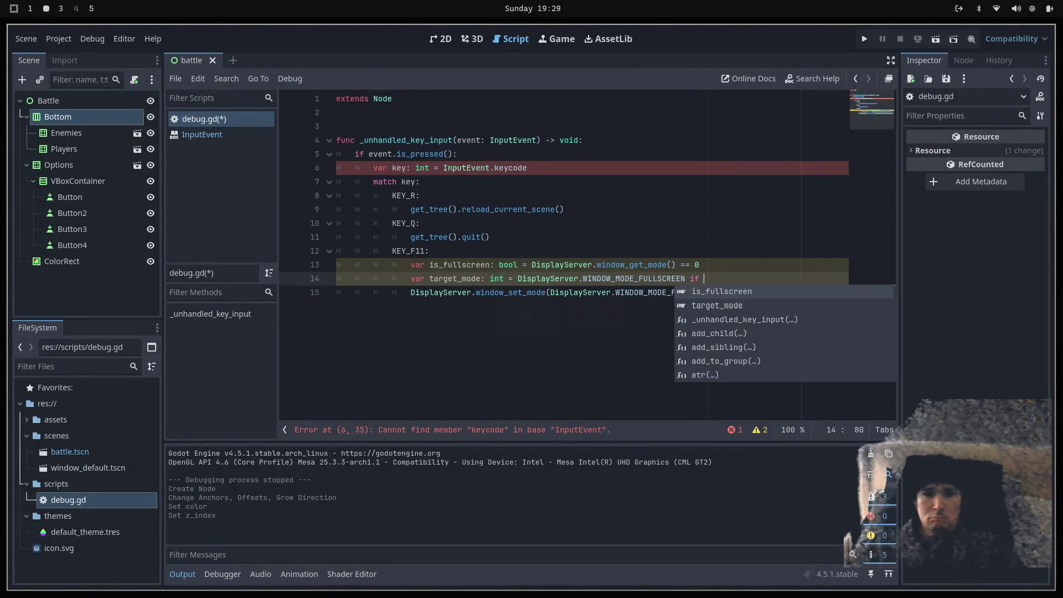
key("Return")
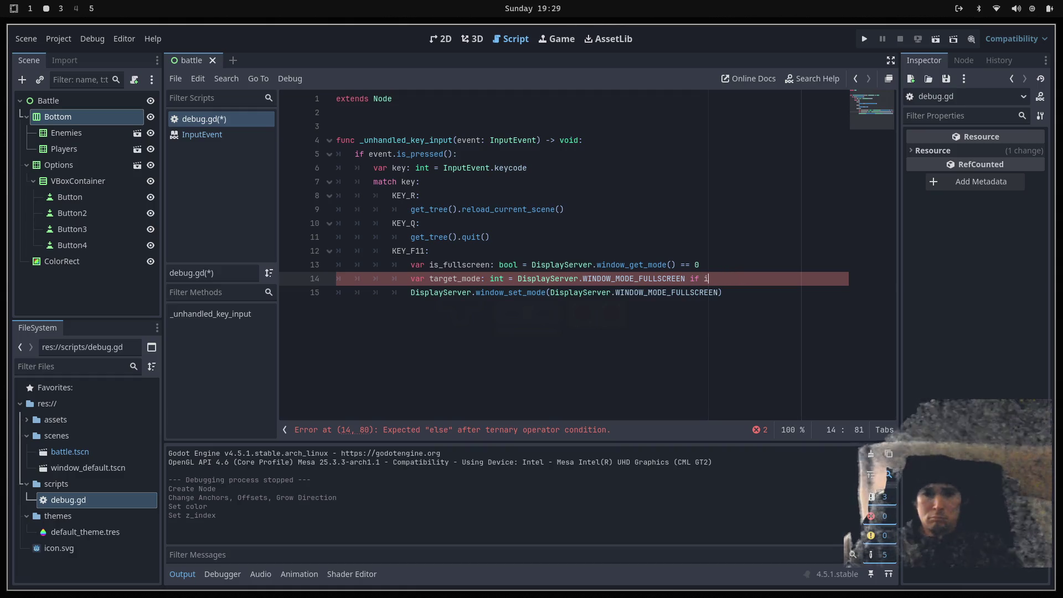
type("full")
key("Return")
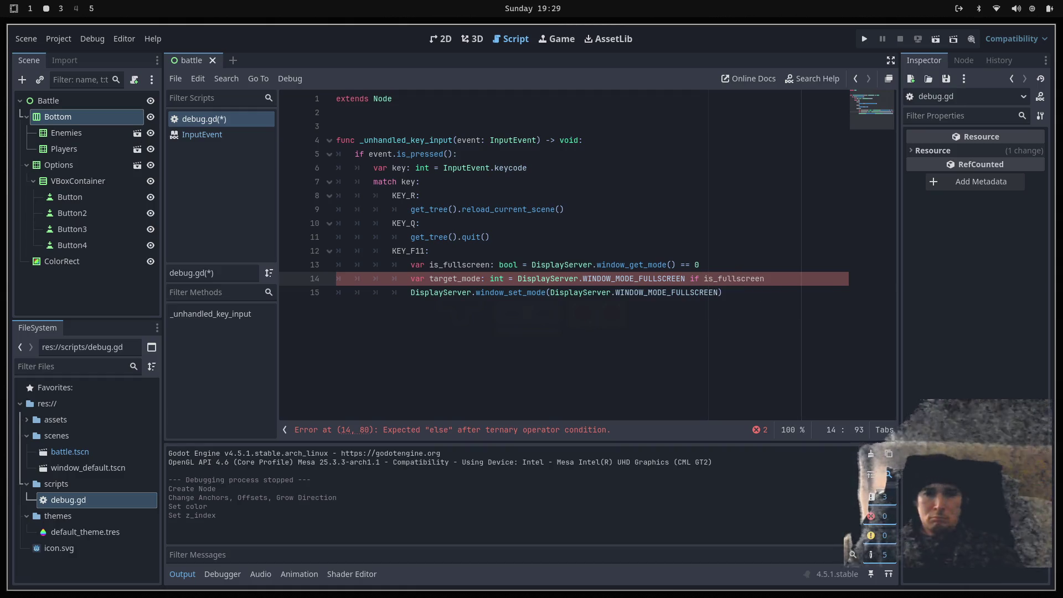
key("super+1")
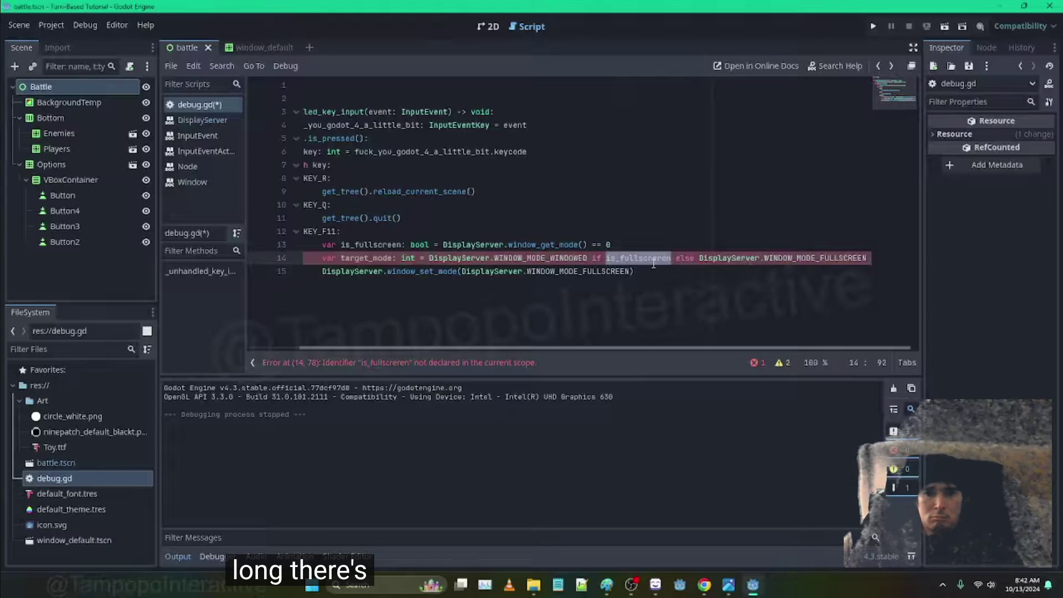
key("super+2")
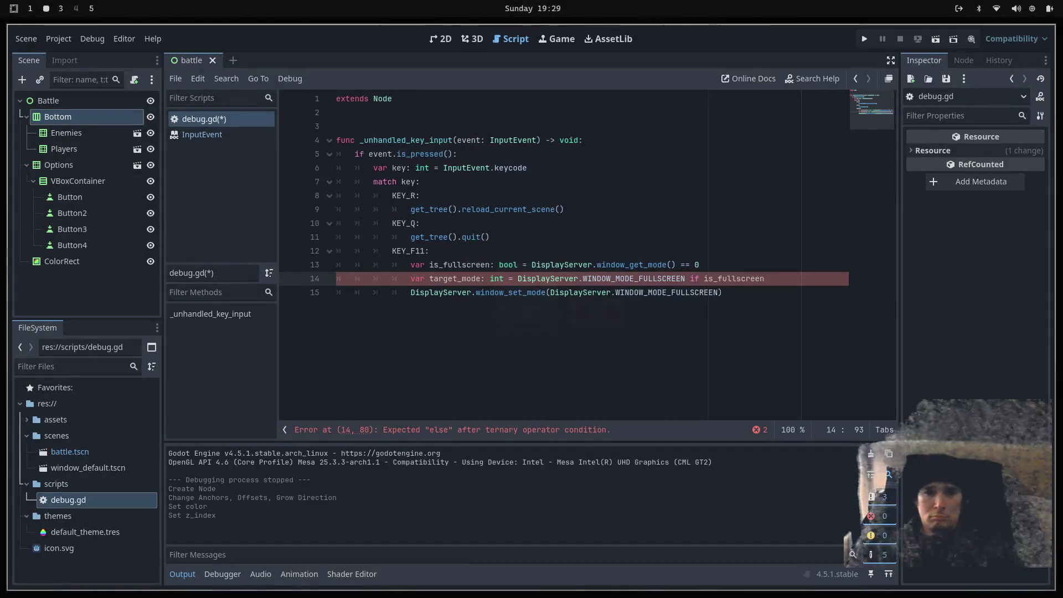
- Add the else branch DisplayServer.WINDOW_MODE_FULLSCREEN, comparing against the tutorial's code
type("se")
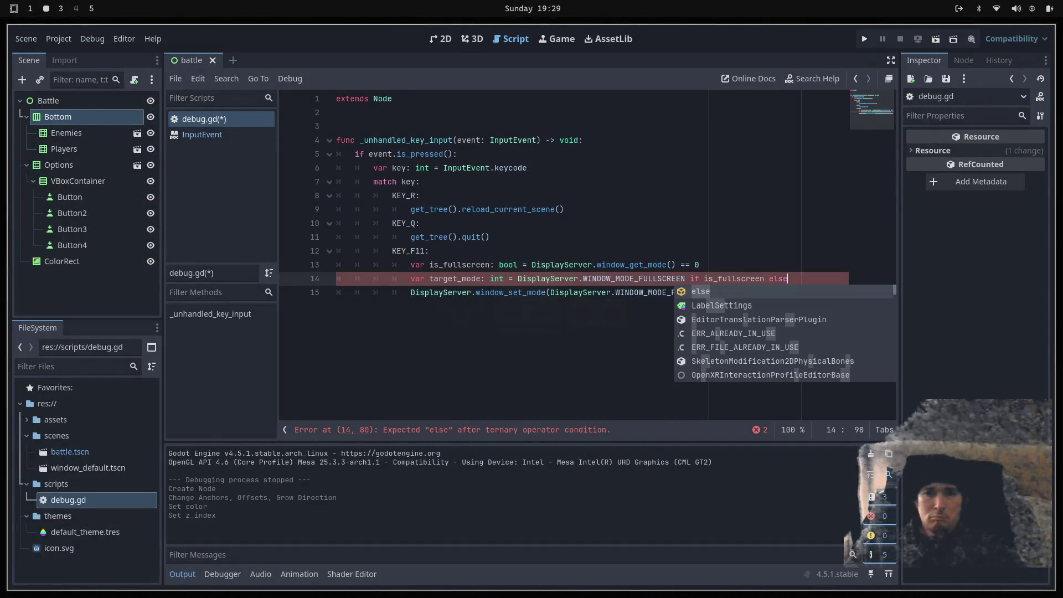
key("super+1")
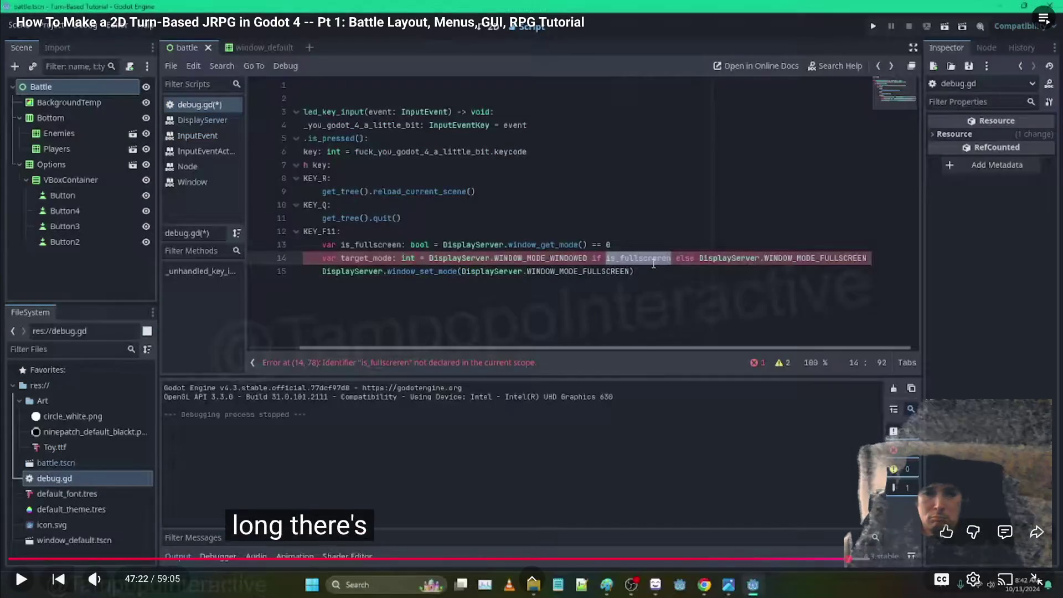
key("super+2")
type("DisplayServer")
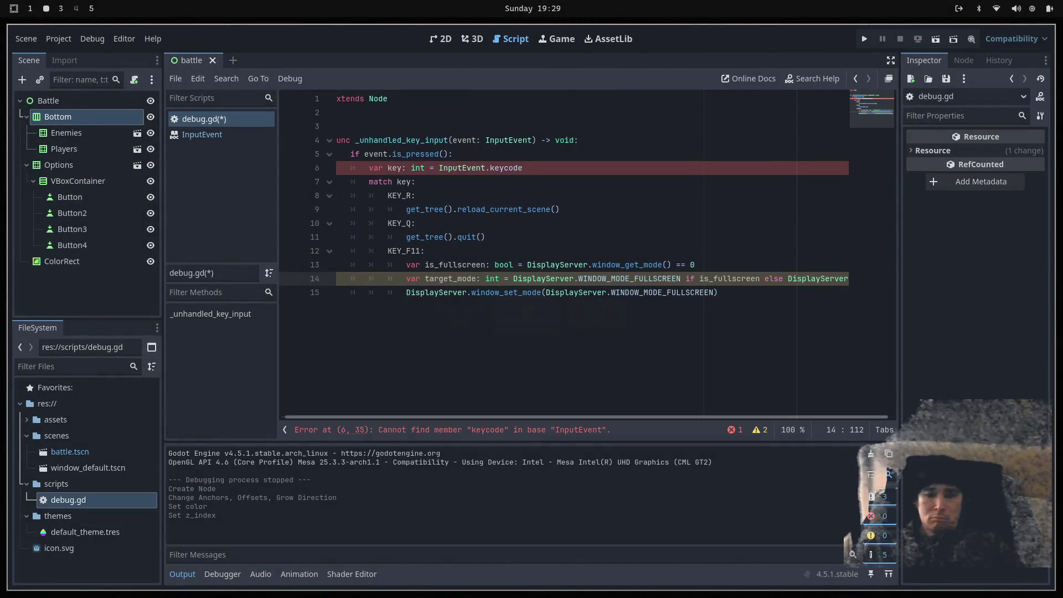
type(".WINDOW_")
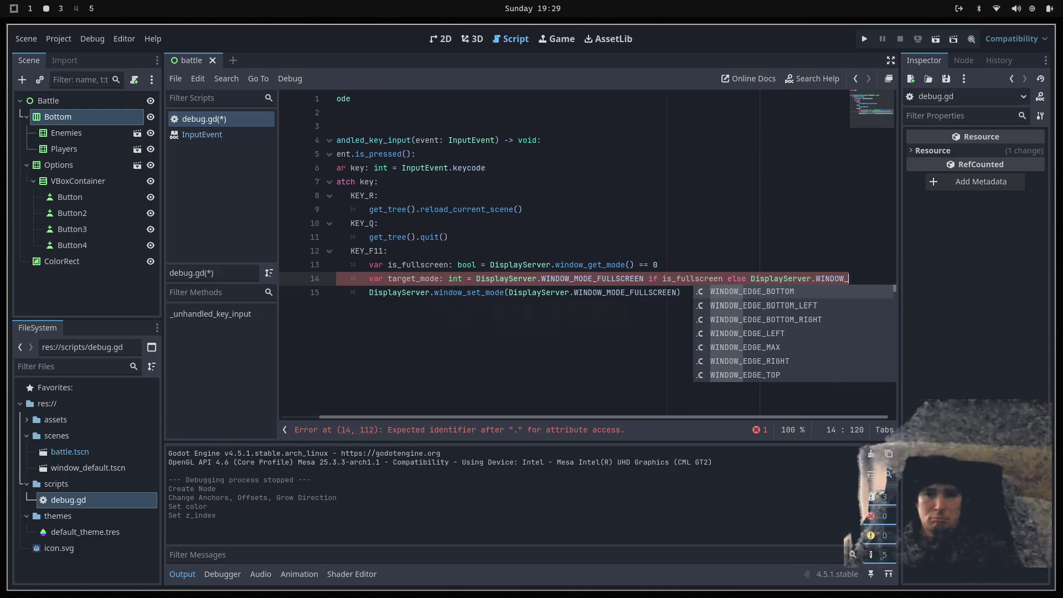
type("MO")
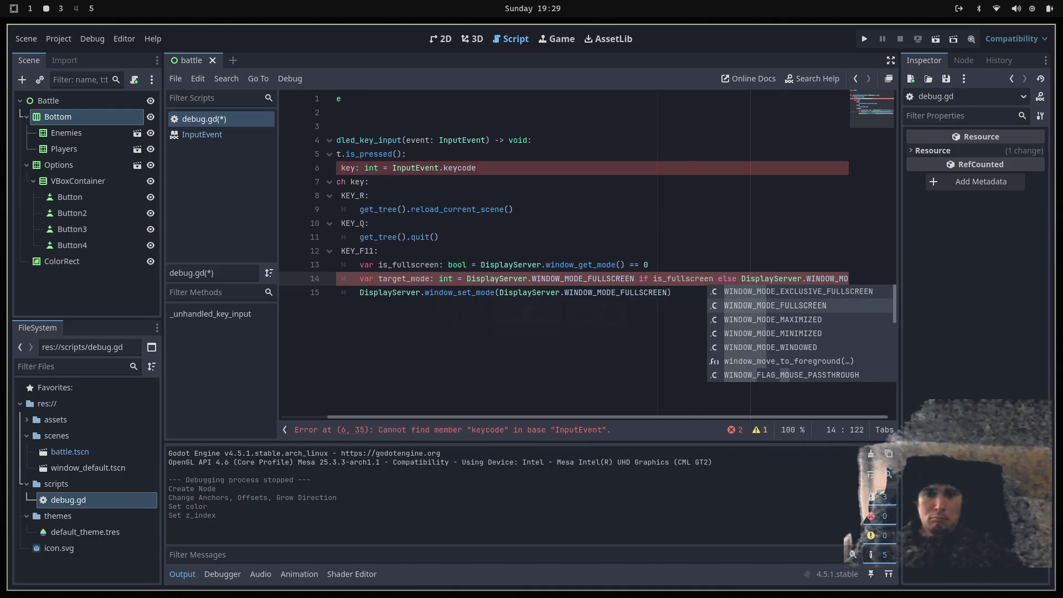
key("Return")
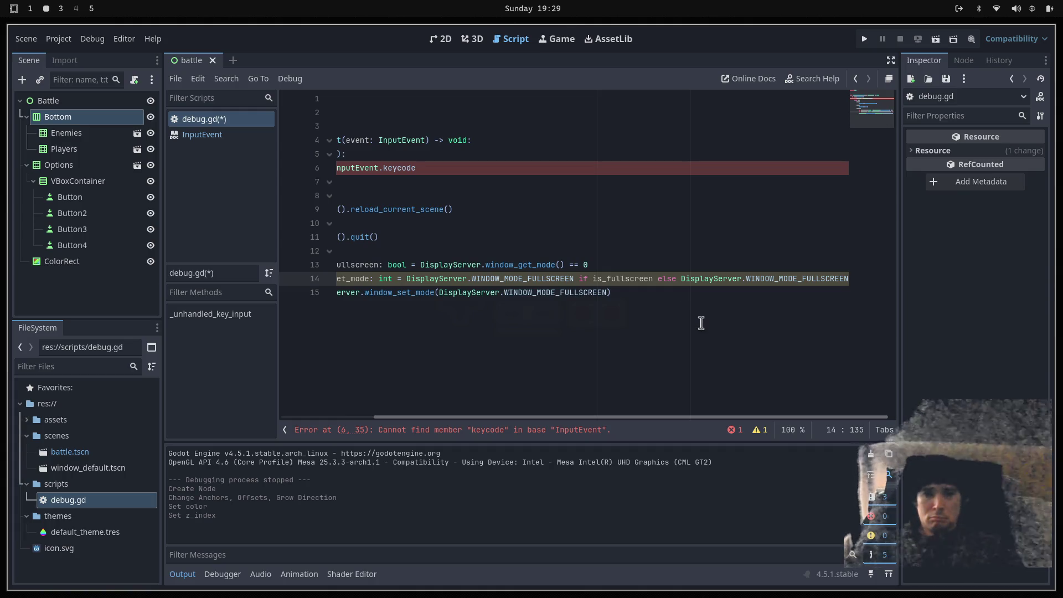
key("super+1")
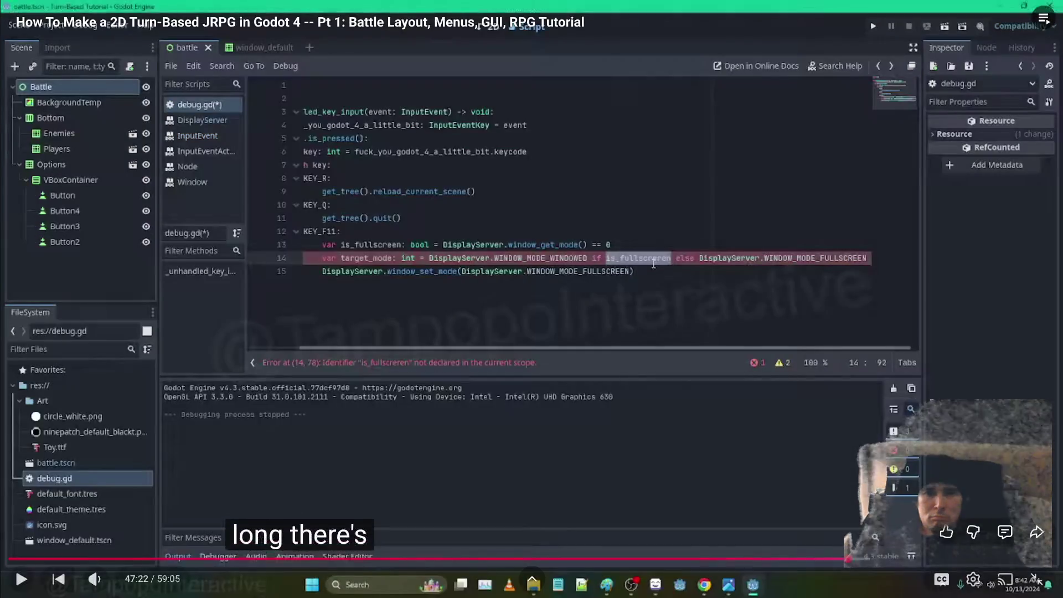
left_click(706, 325)
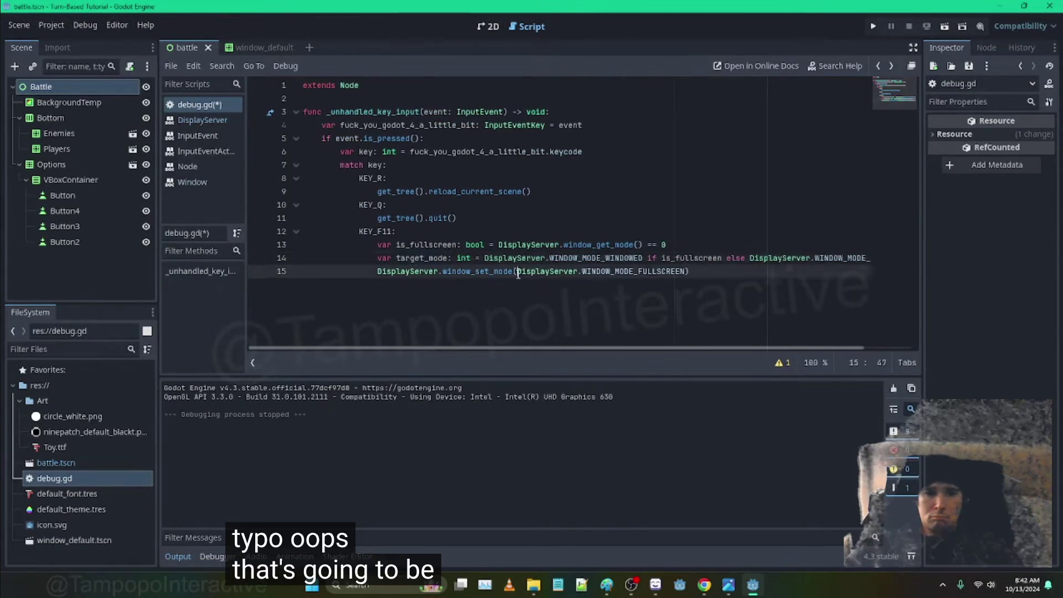
key("super+2")
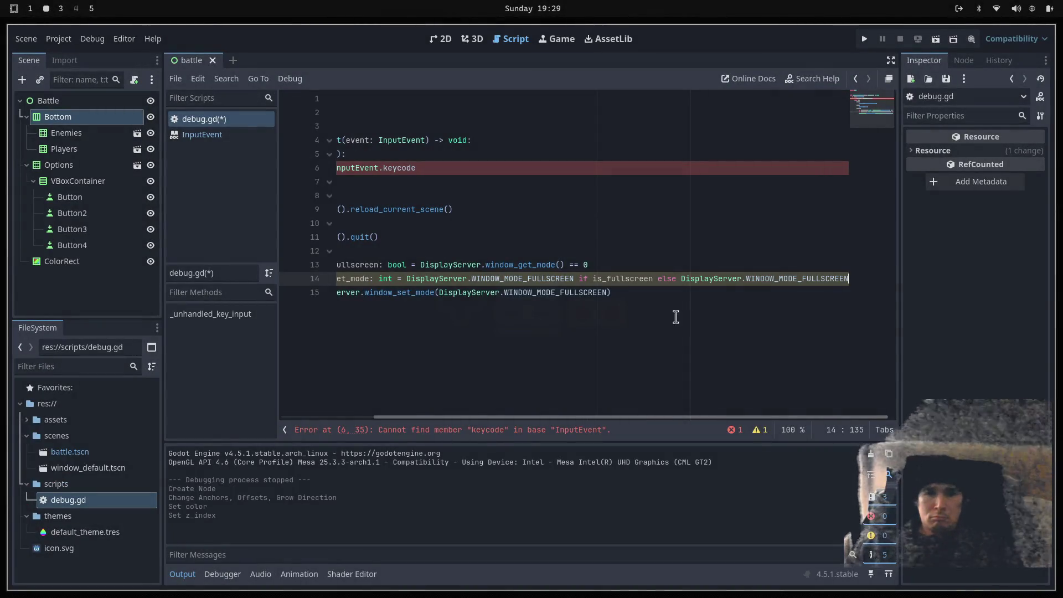
- Replace the fullscreen constant in line 15's window_set_mode call with target_mode and save debug.gd
left_click(521, 292)
double_click(521, 292)
key("BackSpace")
key("BackSpace")
key("BackSpace")
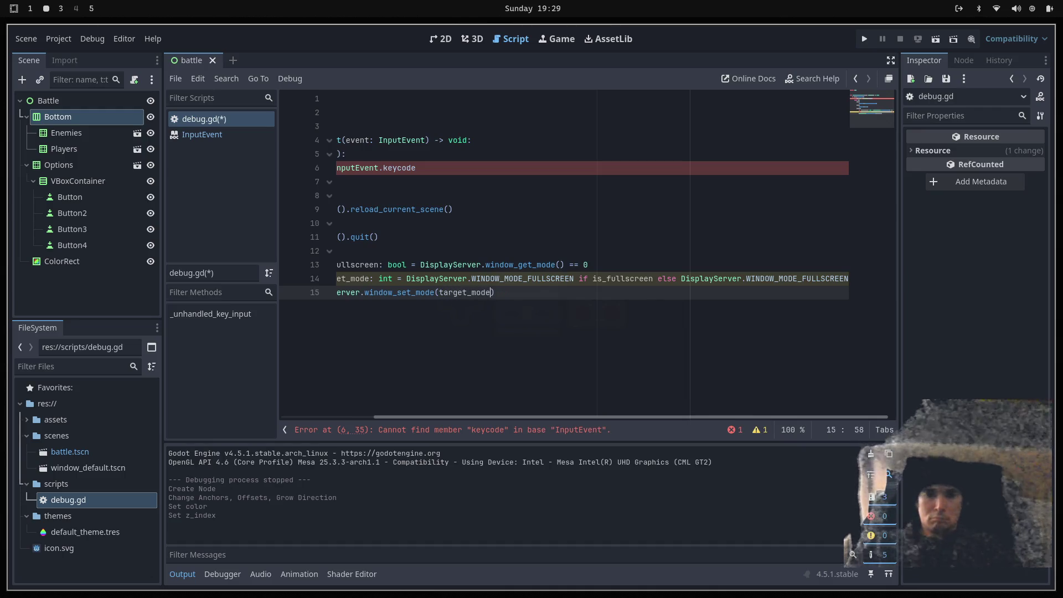
key("ctrl+s")
scroll(548, 305, "left", 5)
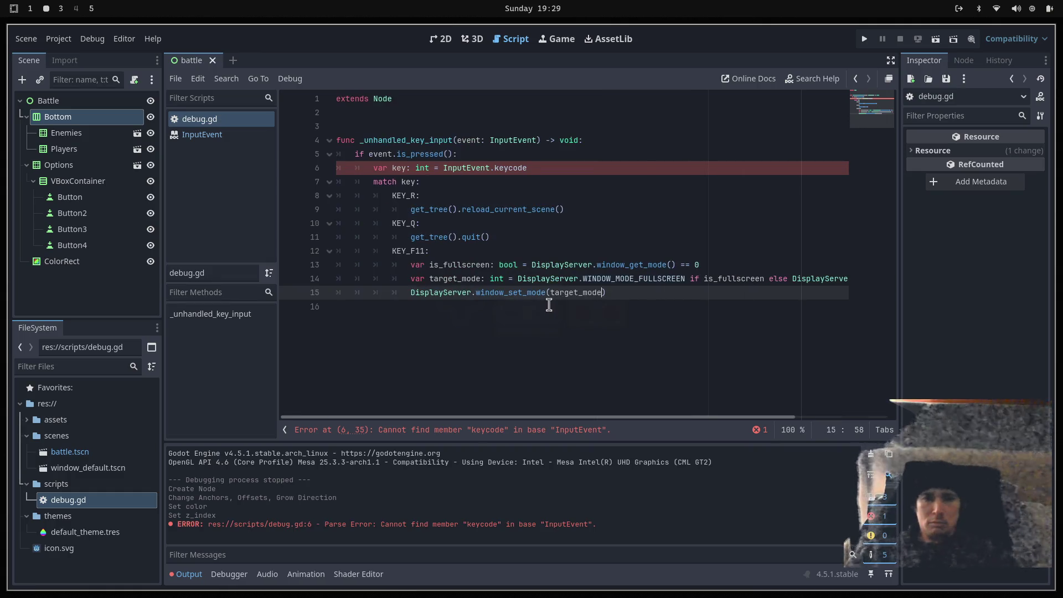
scroll(548, 305, "right", 4)
scroll(548, 305, "left", 4)
scroll(548, 305, "right", 4)
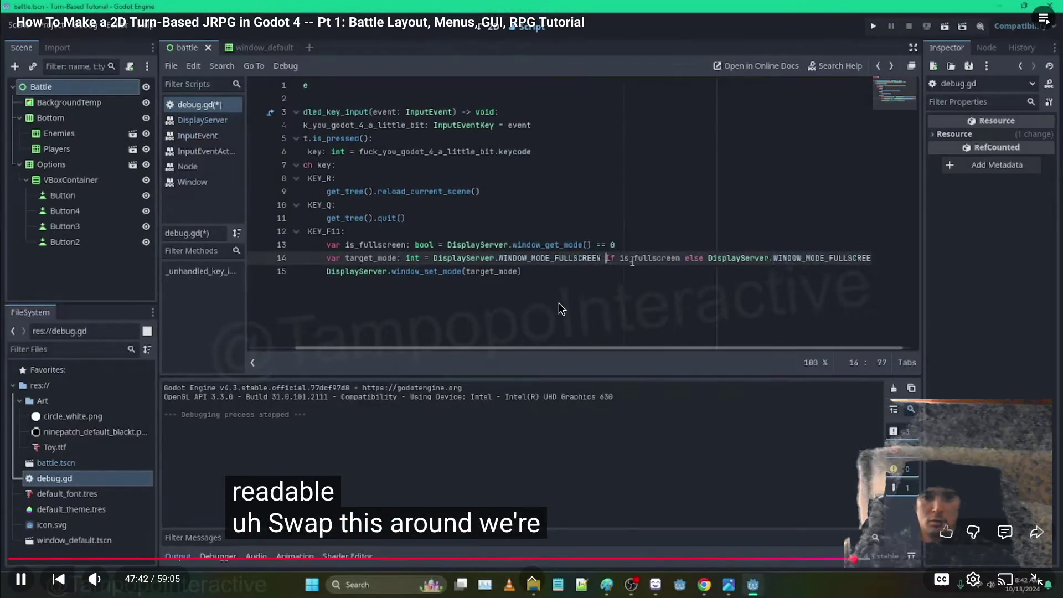
- Play the tutorial forward and pause at 48:36, where is_fullscreen checks WINDOW_MODE_FULLSCREEN
key("Return")
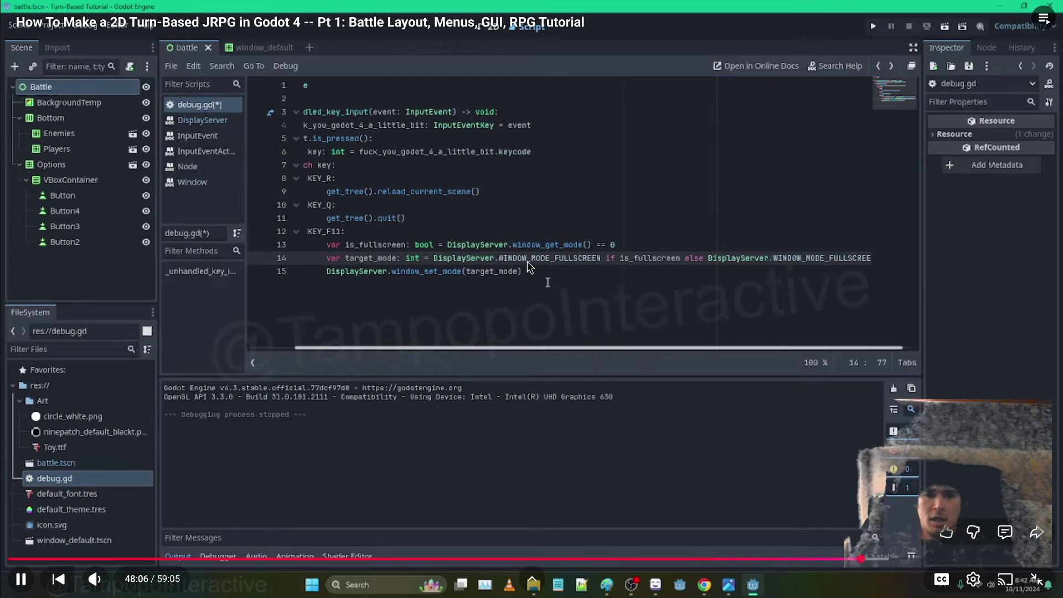
key("Right")
key("Right")
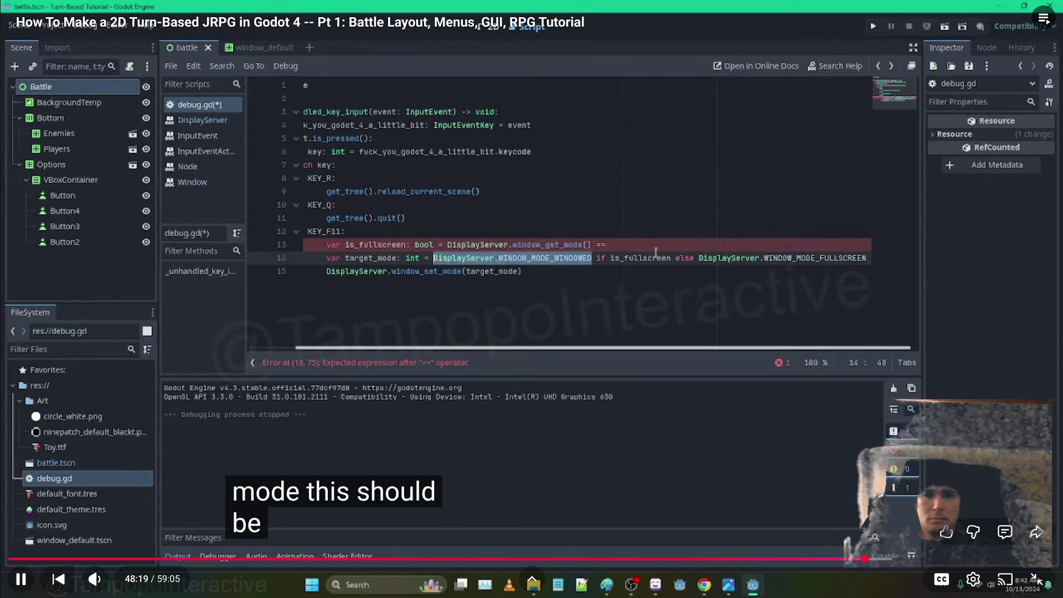
key("Right")
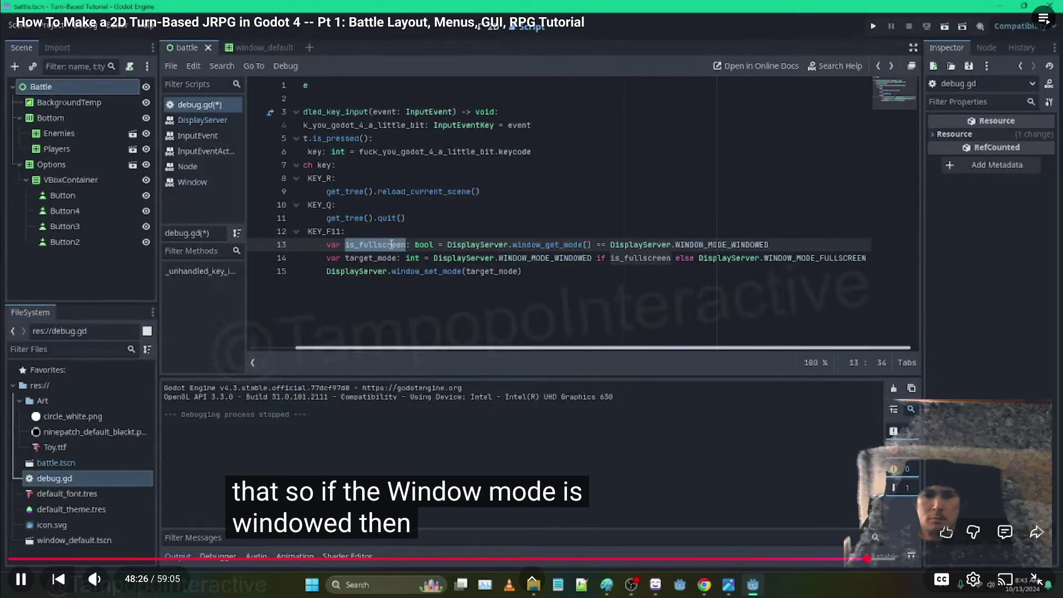
key("space")
key("super+2")
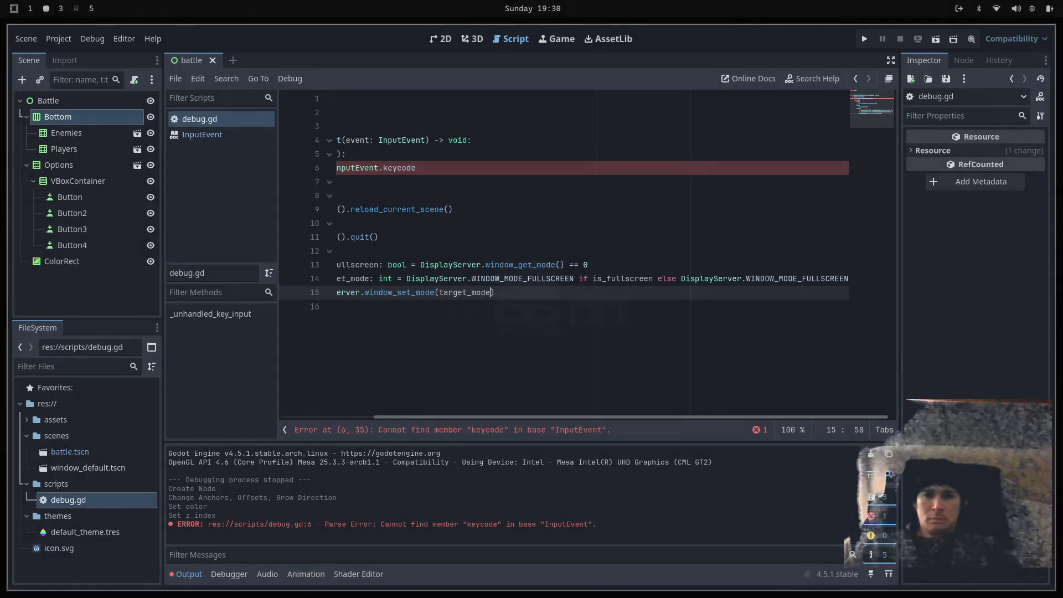
key("super+1")
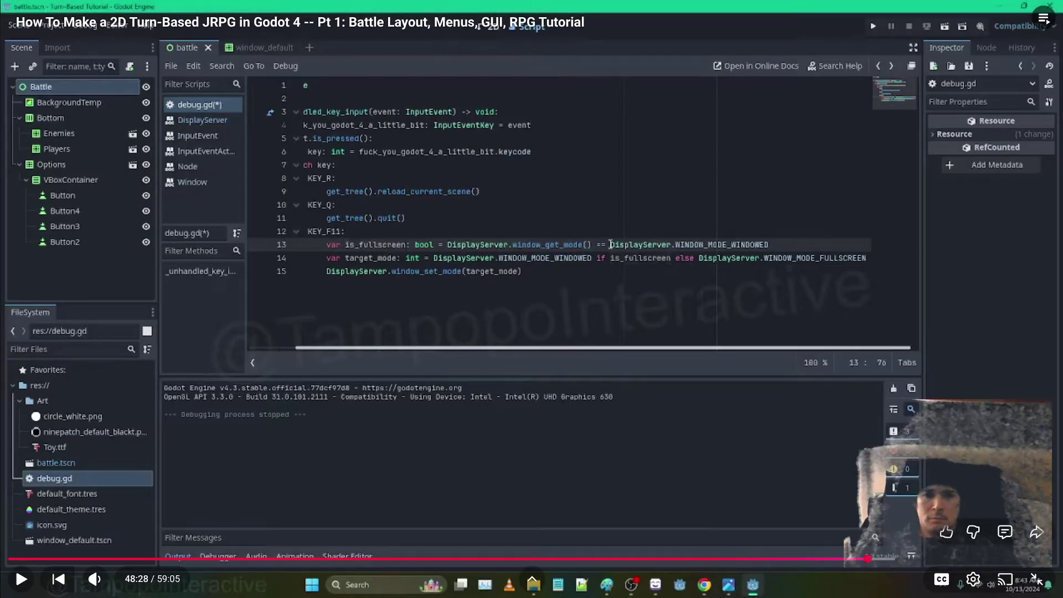
key("super+2")
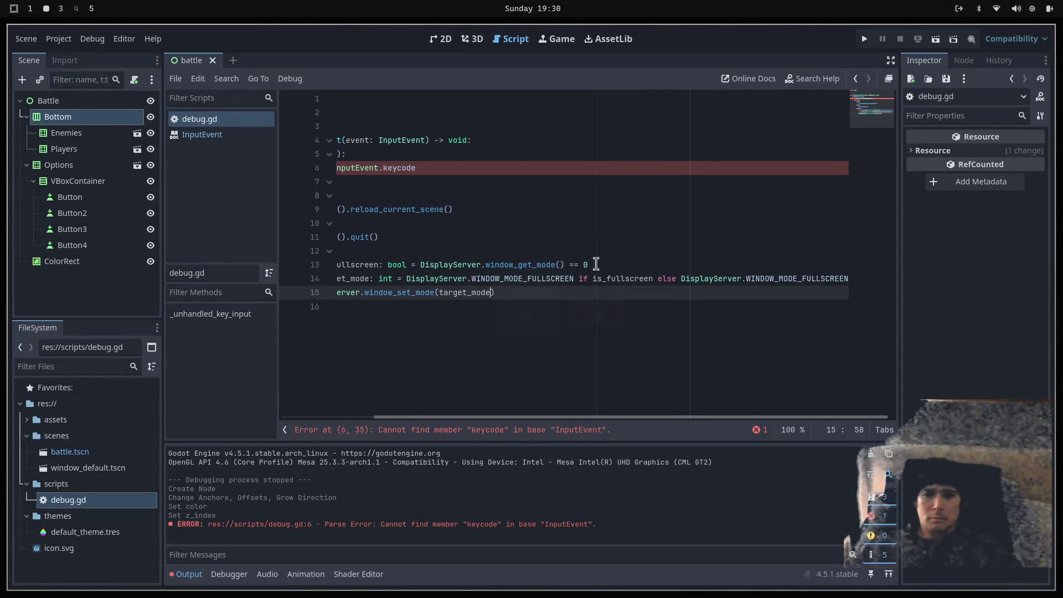
key("super+1")
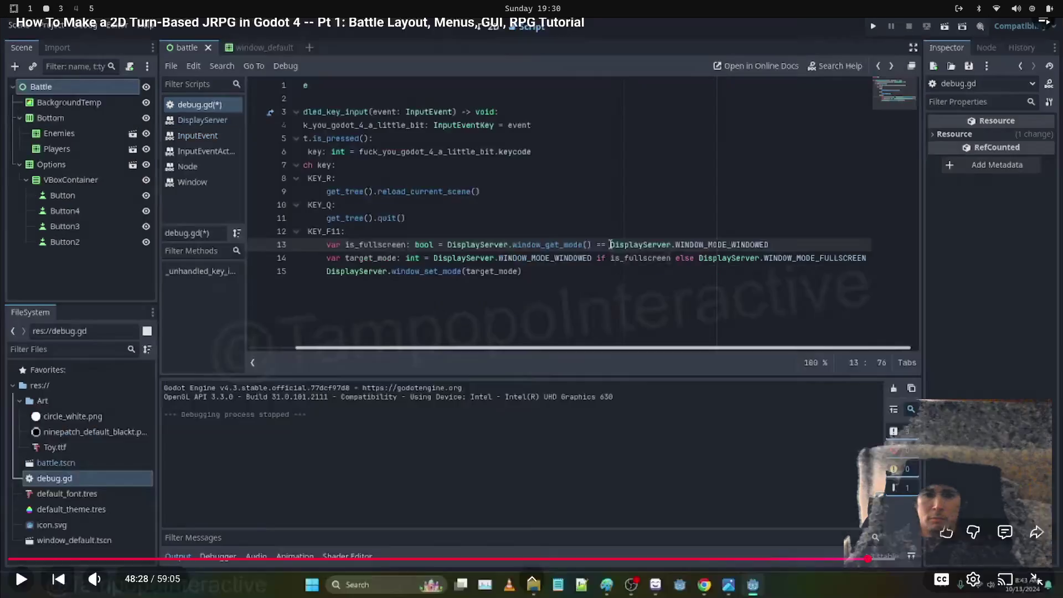
left_click(604, 272)
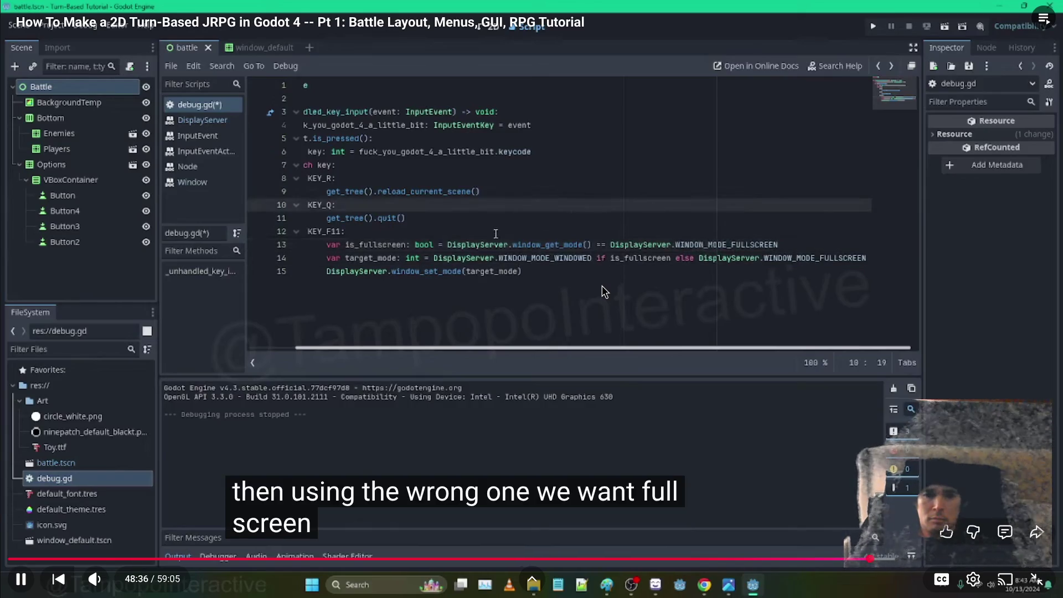
left_click(605, 292)
key("super+2")
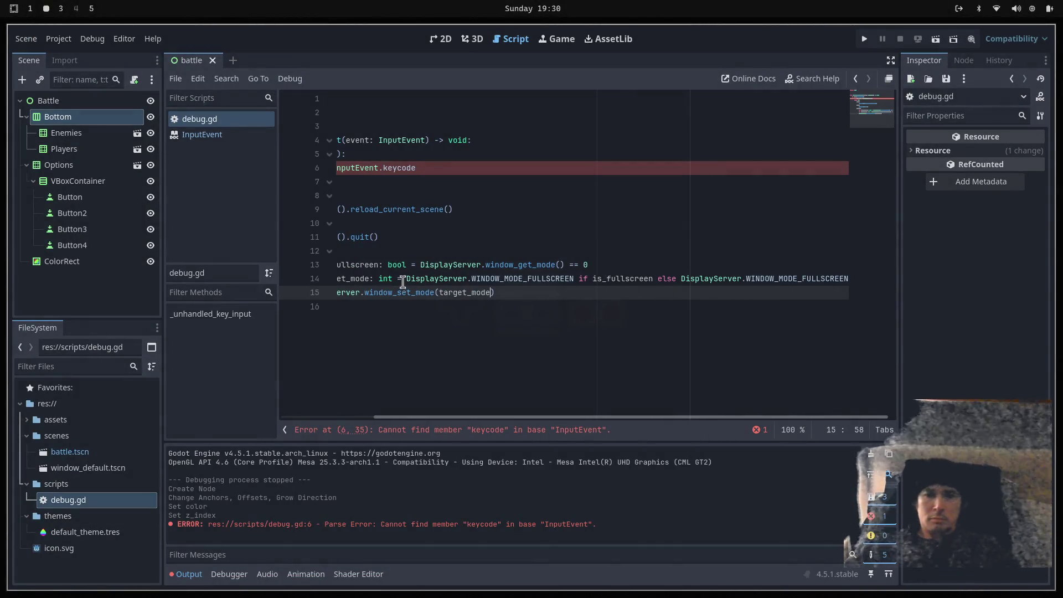
- Replace the 0 on line 13 with DisplayServer.WINDOW_MODE_FULLSCREEN copied from line 14
left_click_drag(408, 279, 573, 278)
key("ctrl+c")
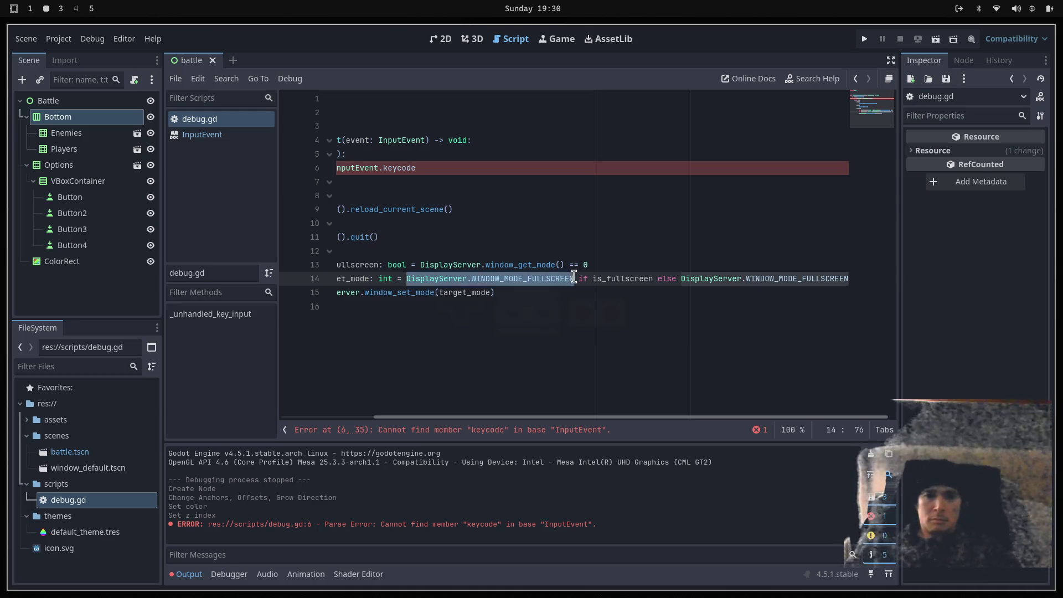
left_click(609, 268)
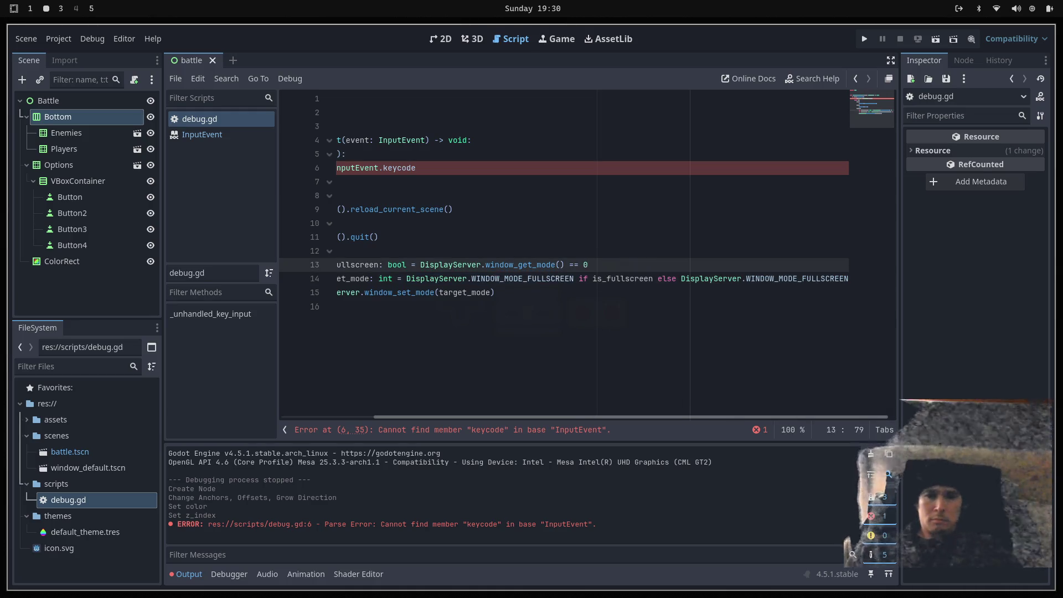
key("BackSpace")
key("ctrl+v")
key("super+1")
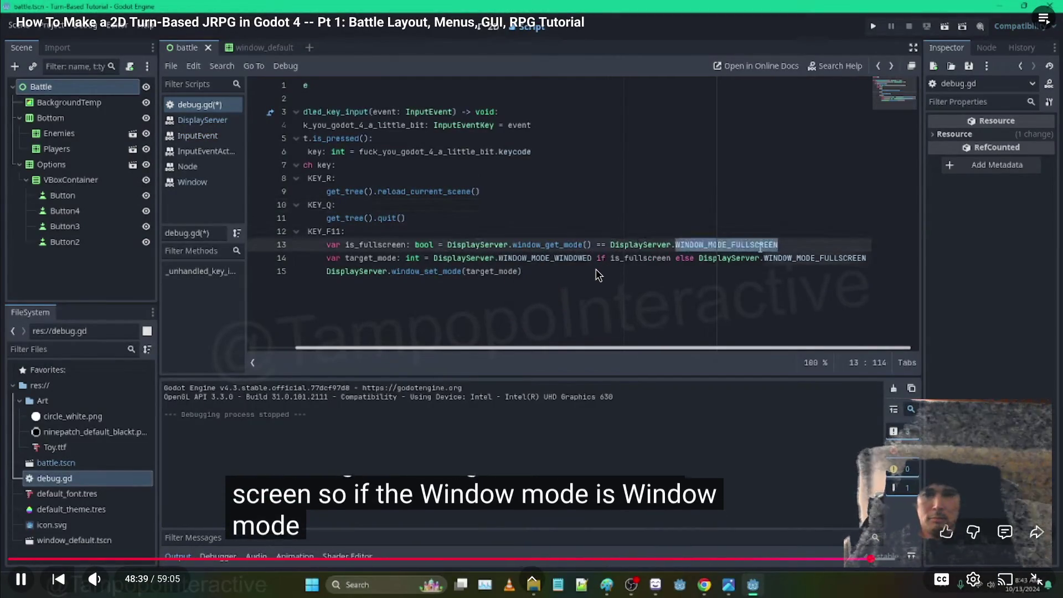
key("super+2")
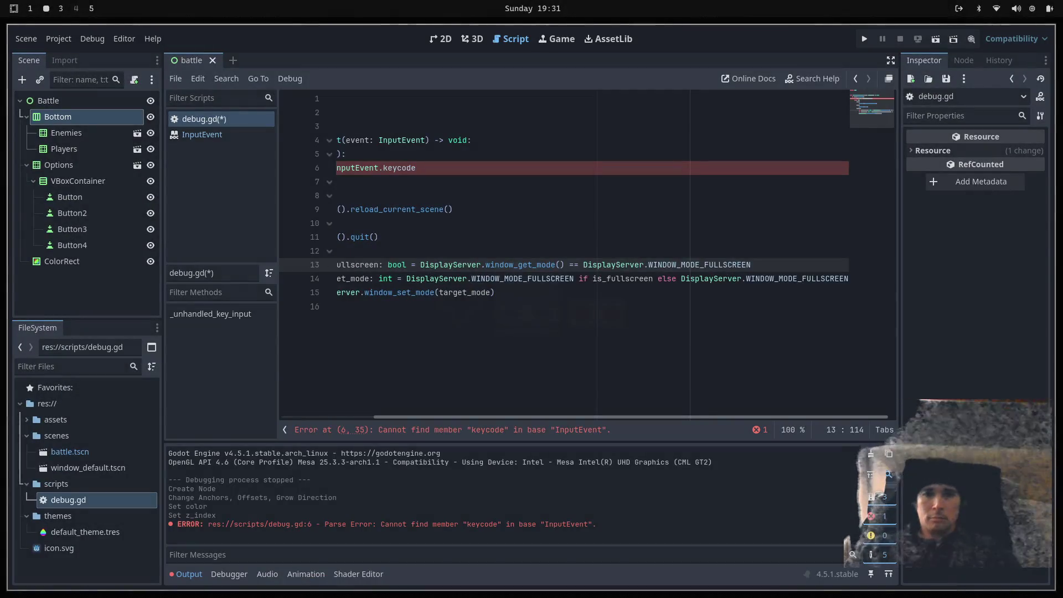
- Change line 14's first mode constant to DisplayServer.WINDOW_MODE_WINDOWED
left_click(573, 278)
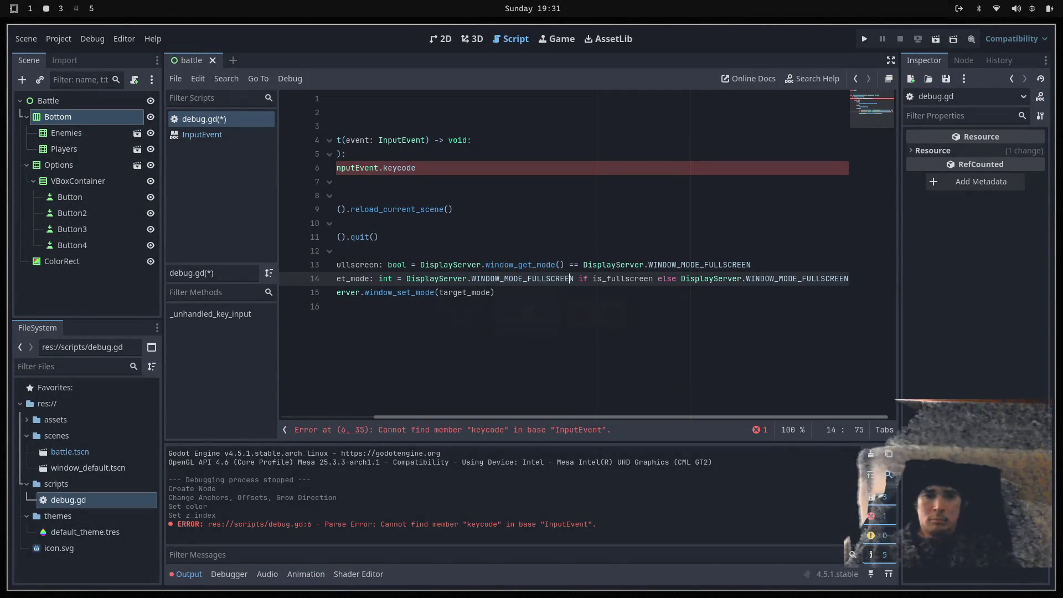
key("BackSpace")
key("BackSpace")
key("BackSpace")
type("W")
key("Return")
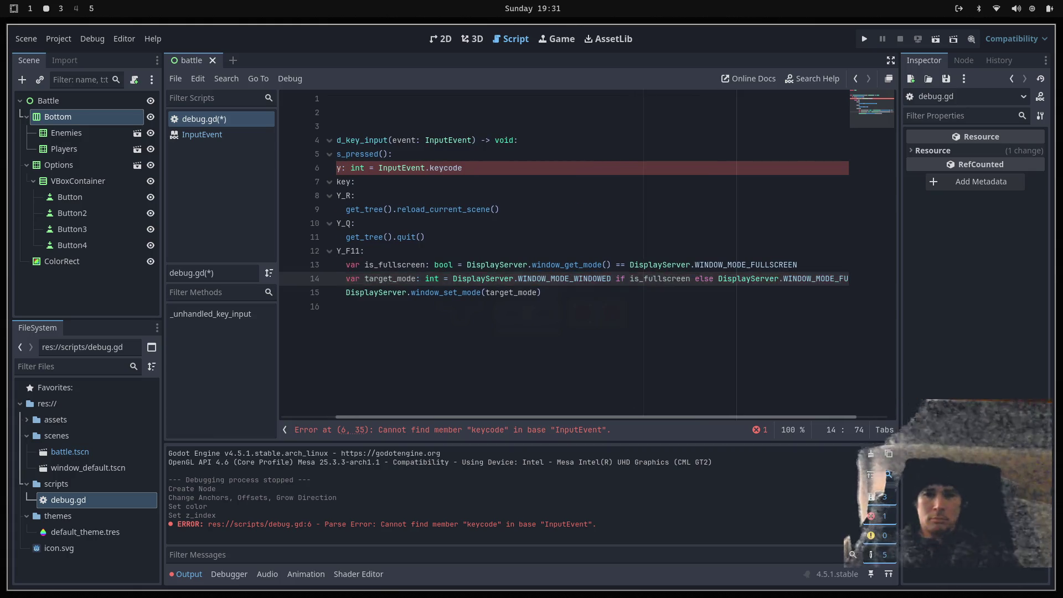
scroll(613, 296, "right", 2)
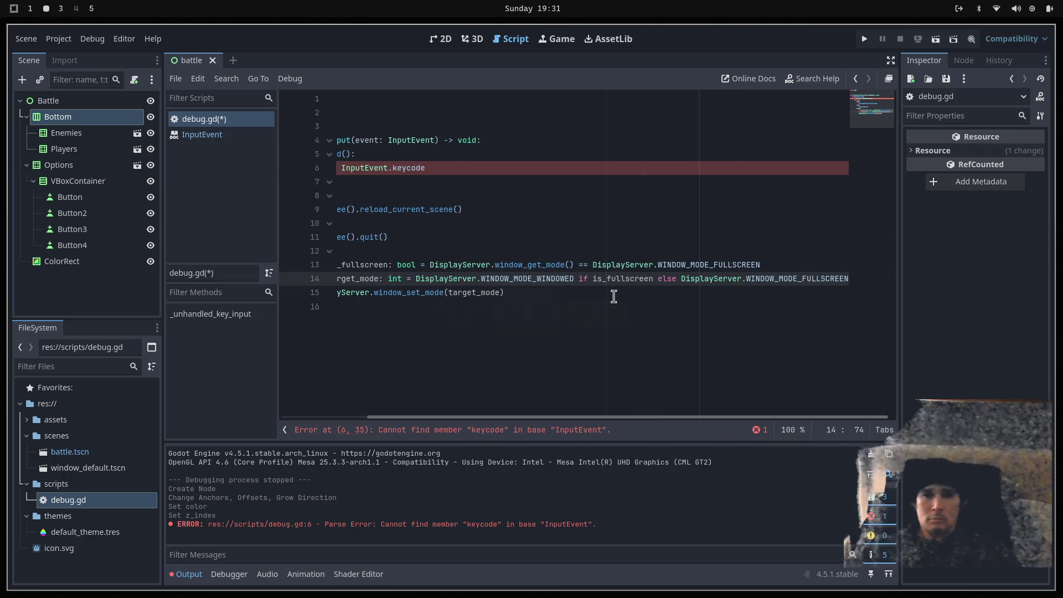
mouse_move(627, 267)
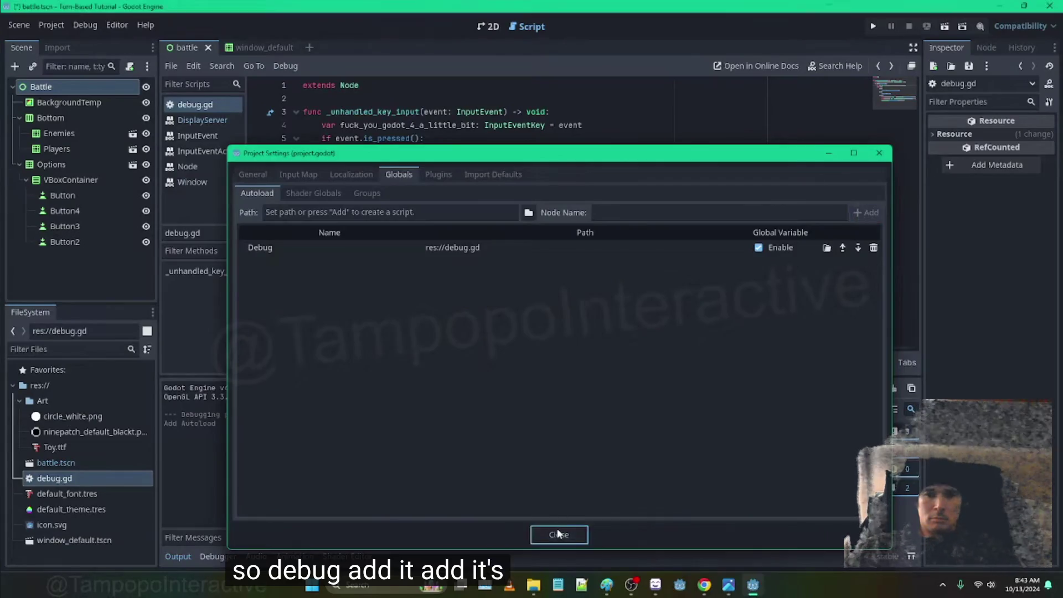
key("space")
key("super+2")
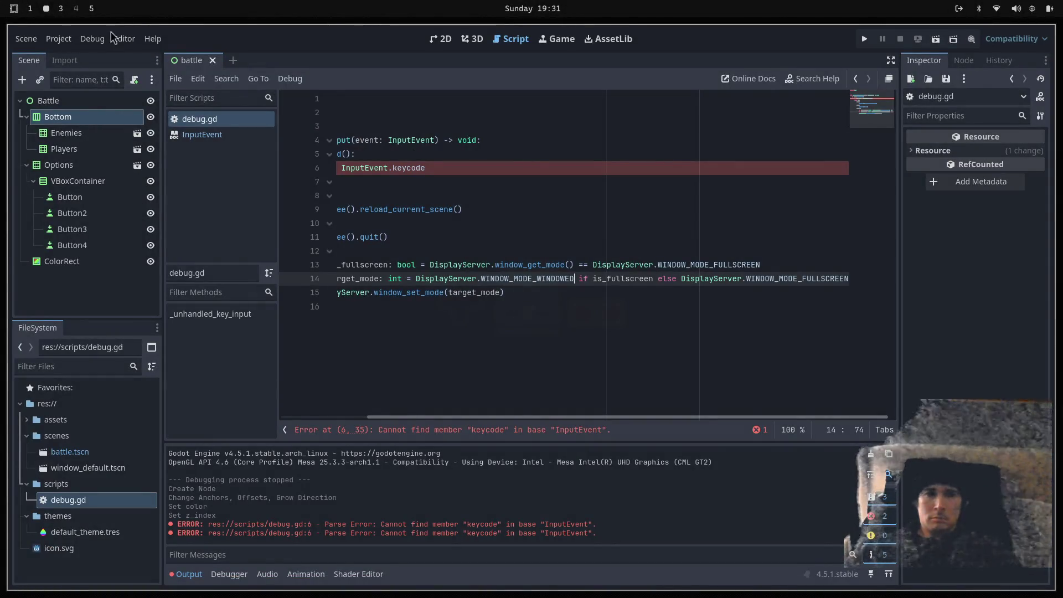
left_click(60, 38)
left_click(77, 56)
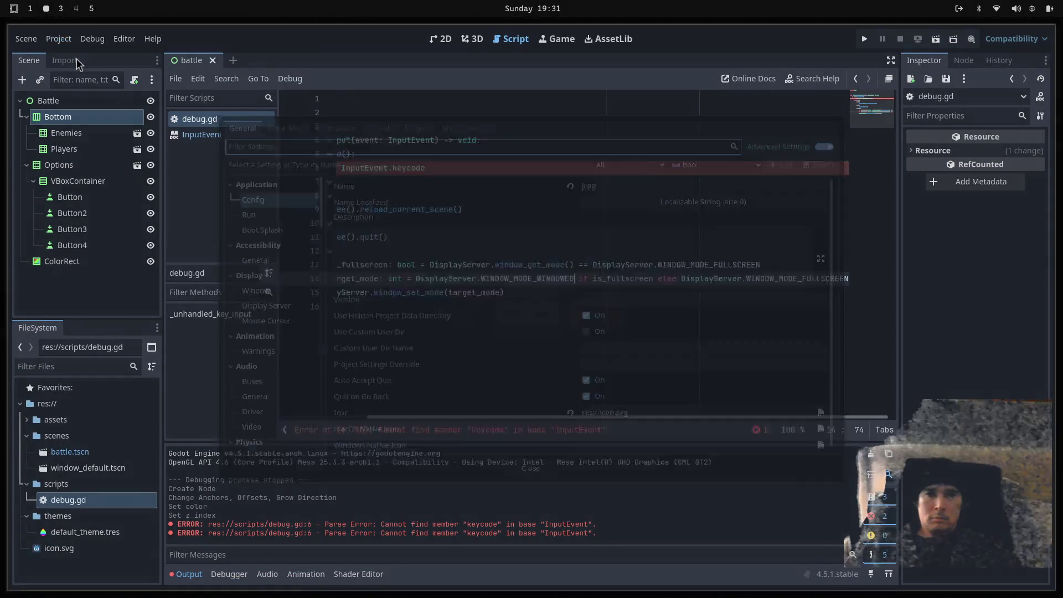
left_click(372, 123)
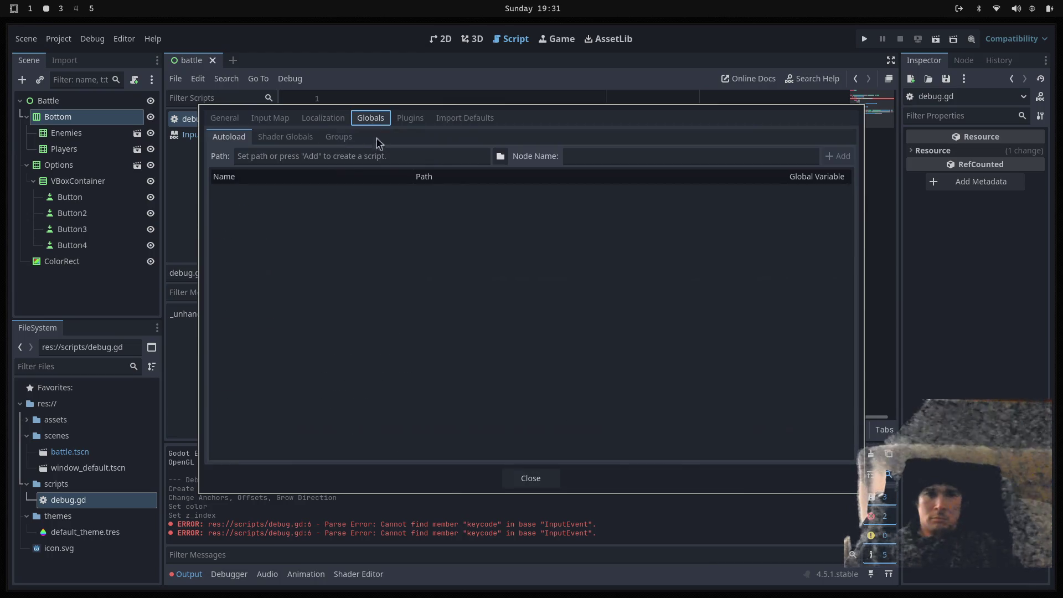
left_click(665, 157)
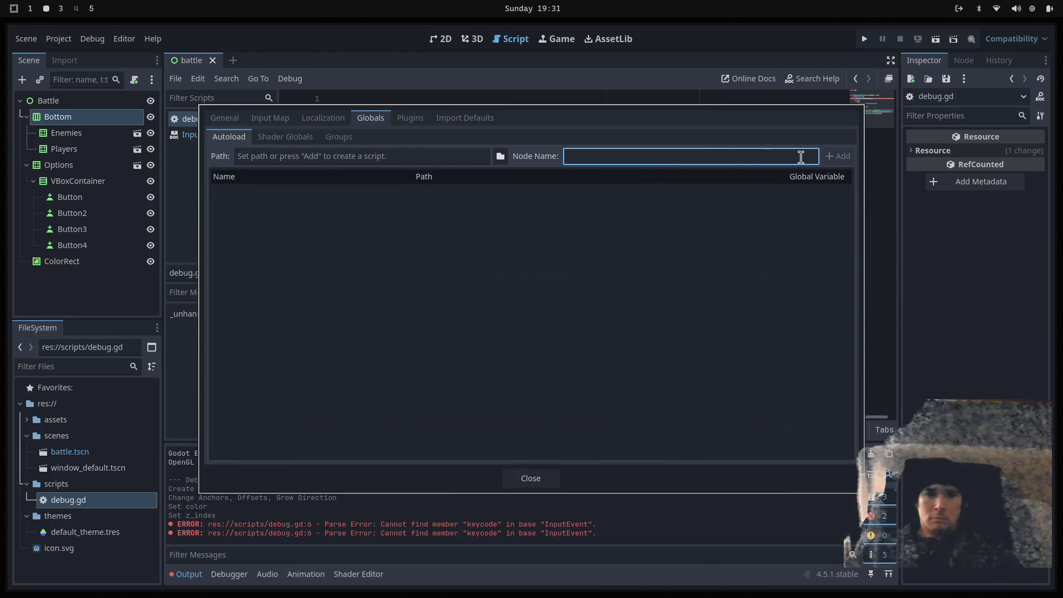
left_click(835, 158)
left_click(574, 160)
type("debug")
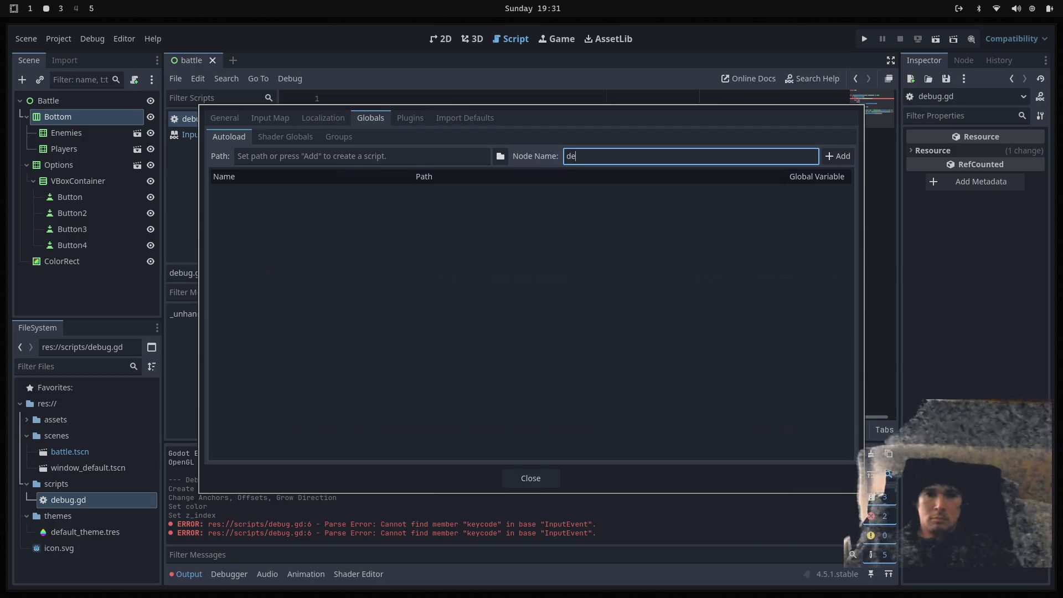
left_click(835, 156)
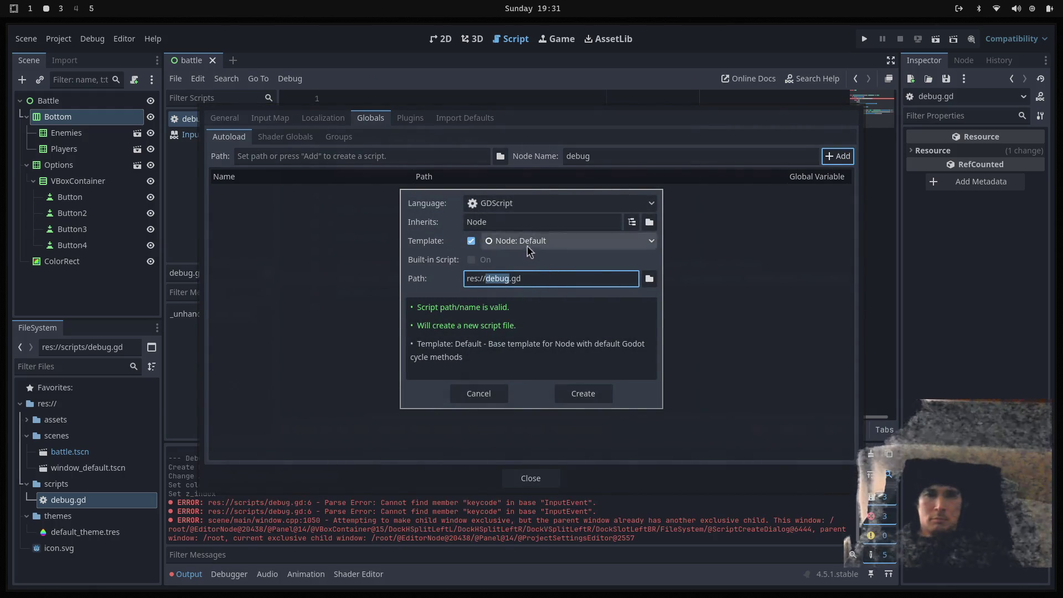
left_click(649, 277)
double_click(474, 189)
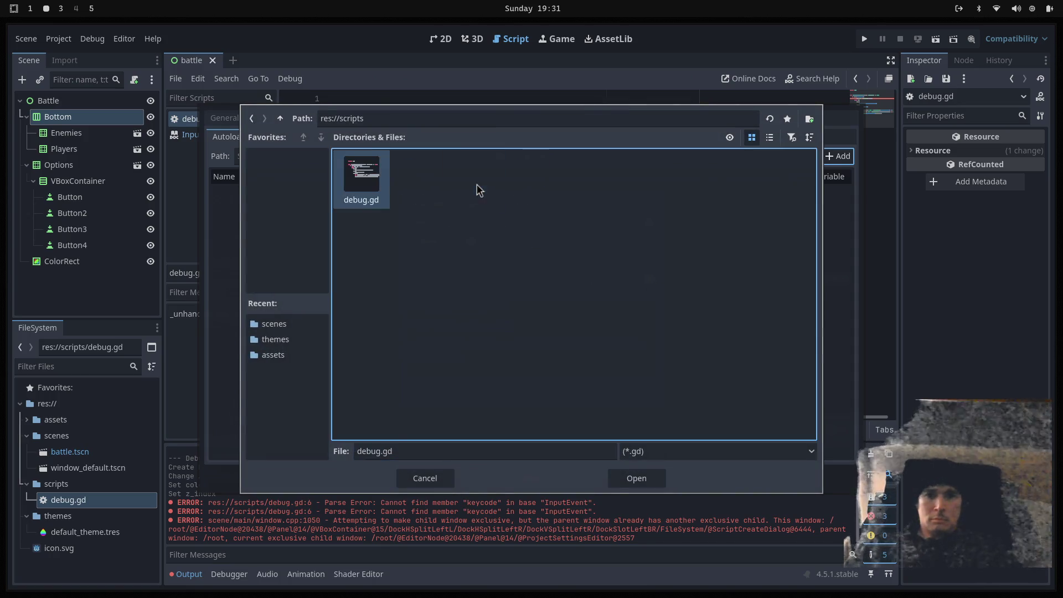
double_click(384, 183)
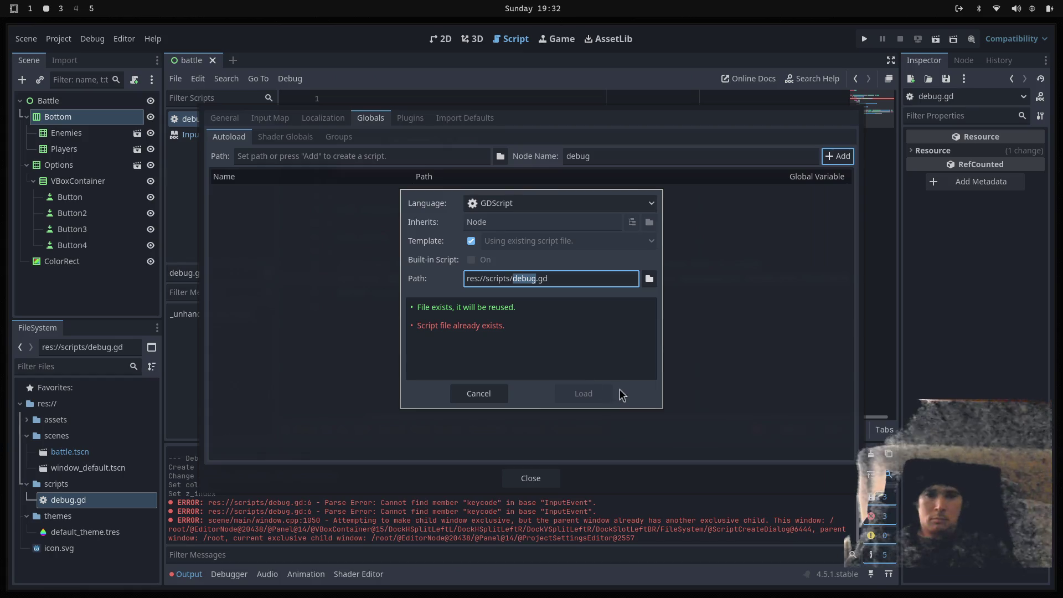
key("Escape")
key("Escape")
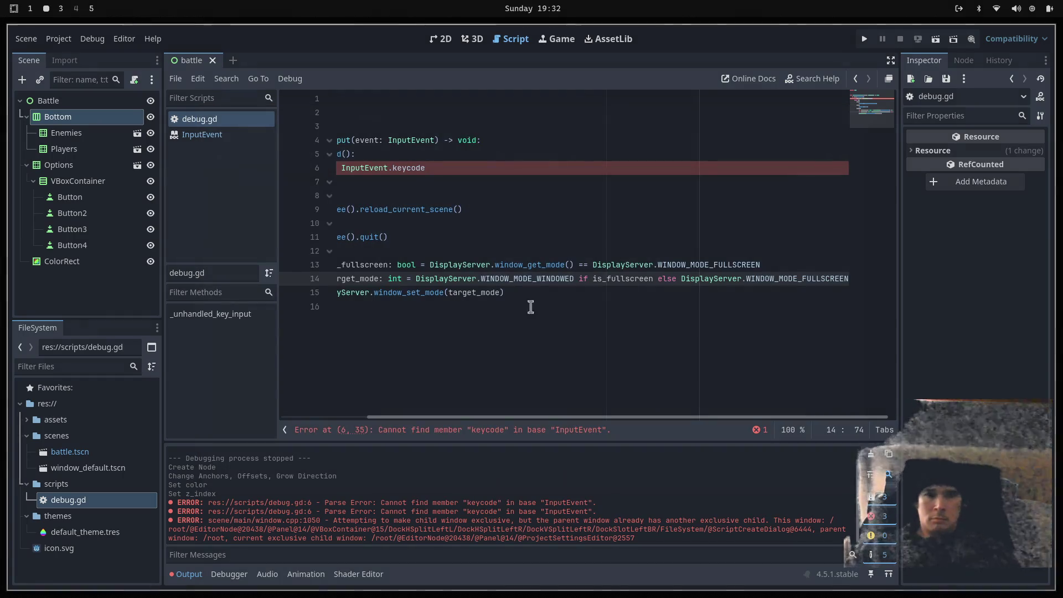
- Add scripts/debug.gd as the Debug autoload in Project Settings, then close the settings
left_click(87, 40)
left_click(62, 57)
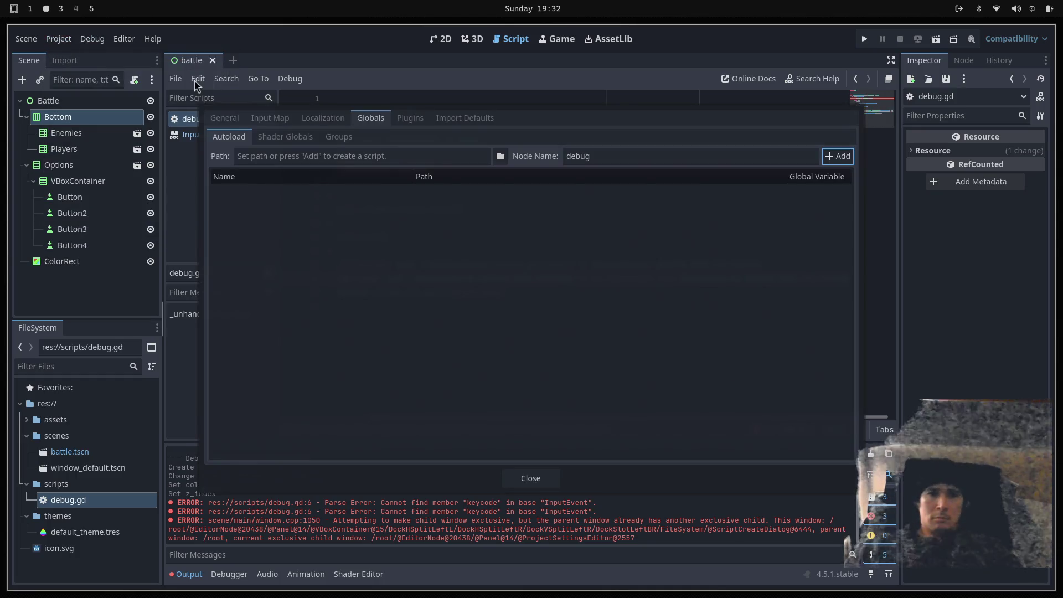
left_click(426, 156)
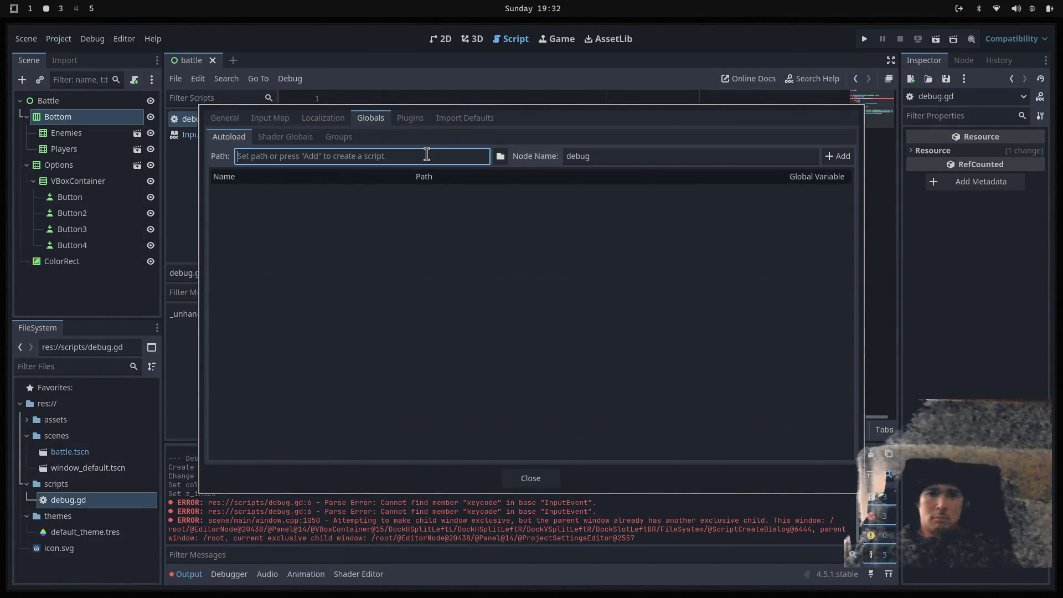
left_click(500, 156)
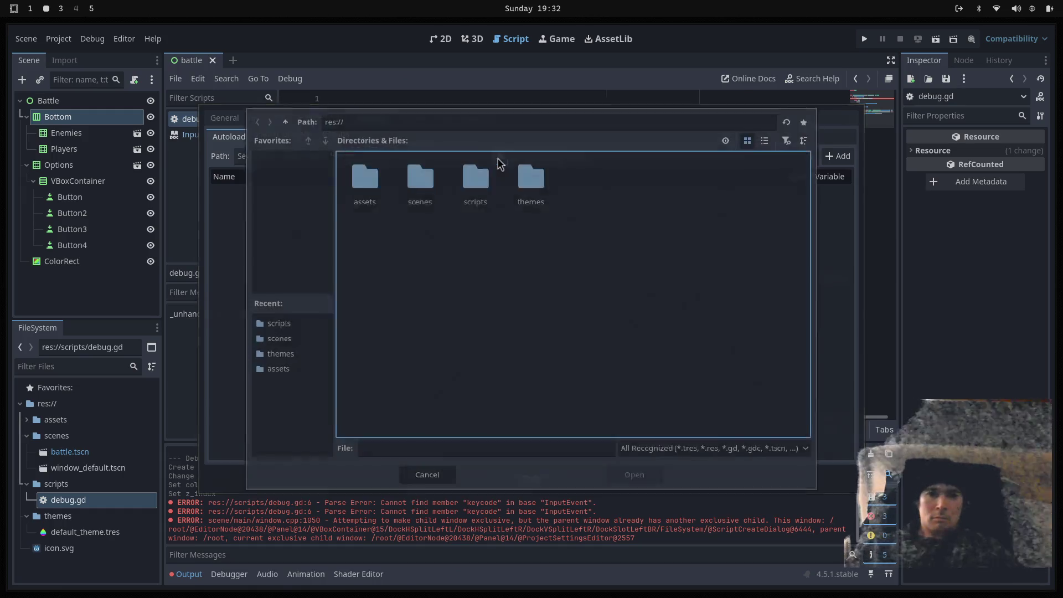
double_click(480, 184)
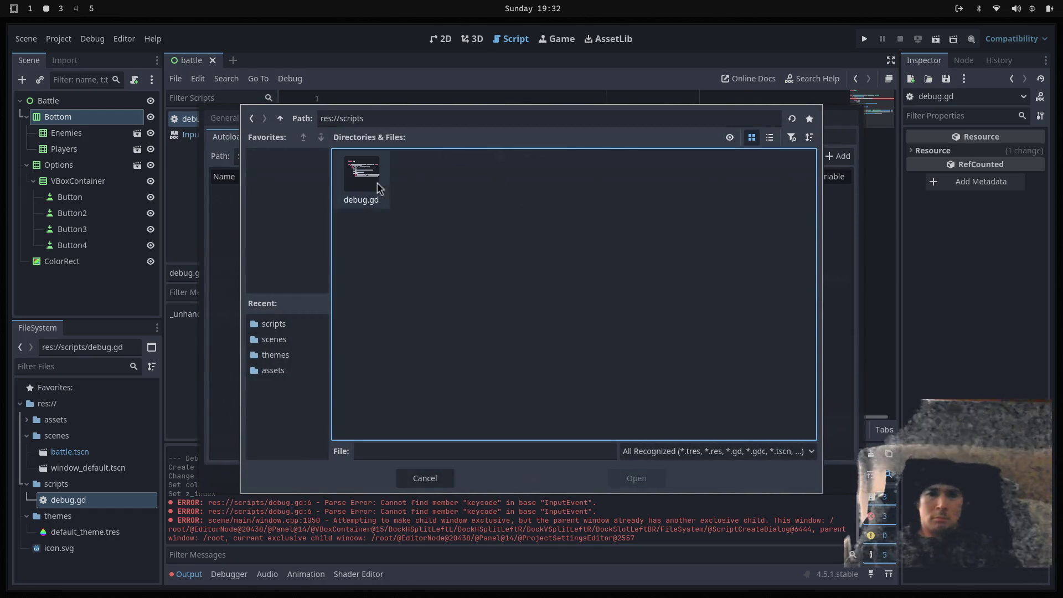
double_click(376, 183)
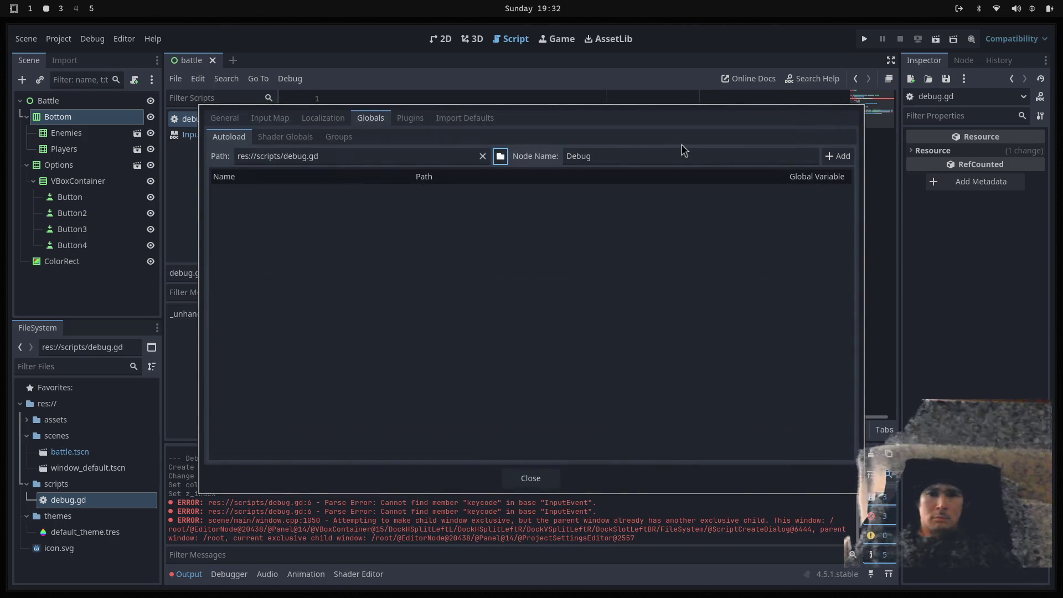
left_click(836, 155)
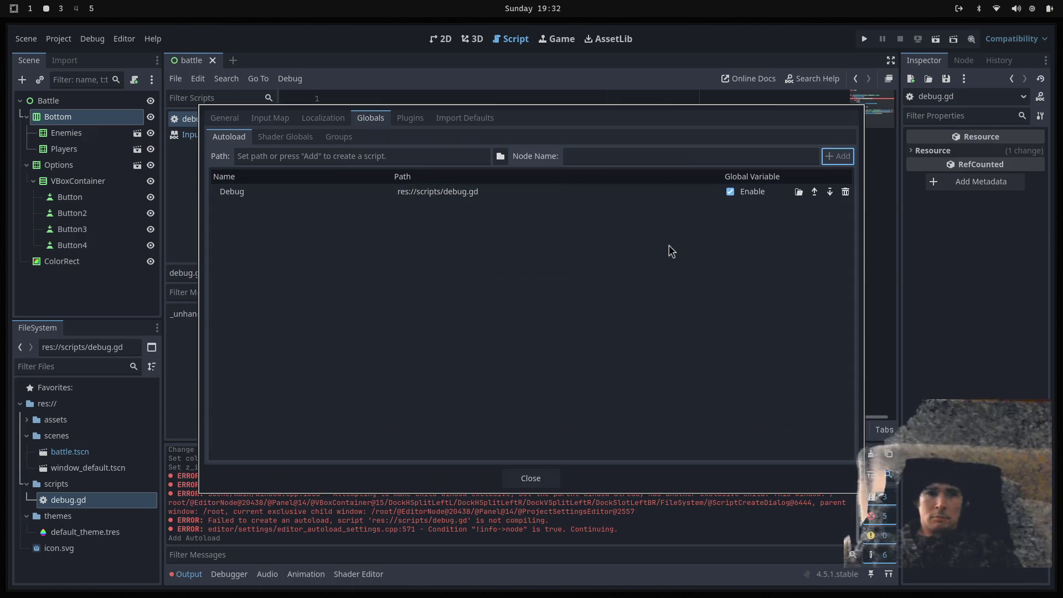
left_click(543, 477)
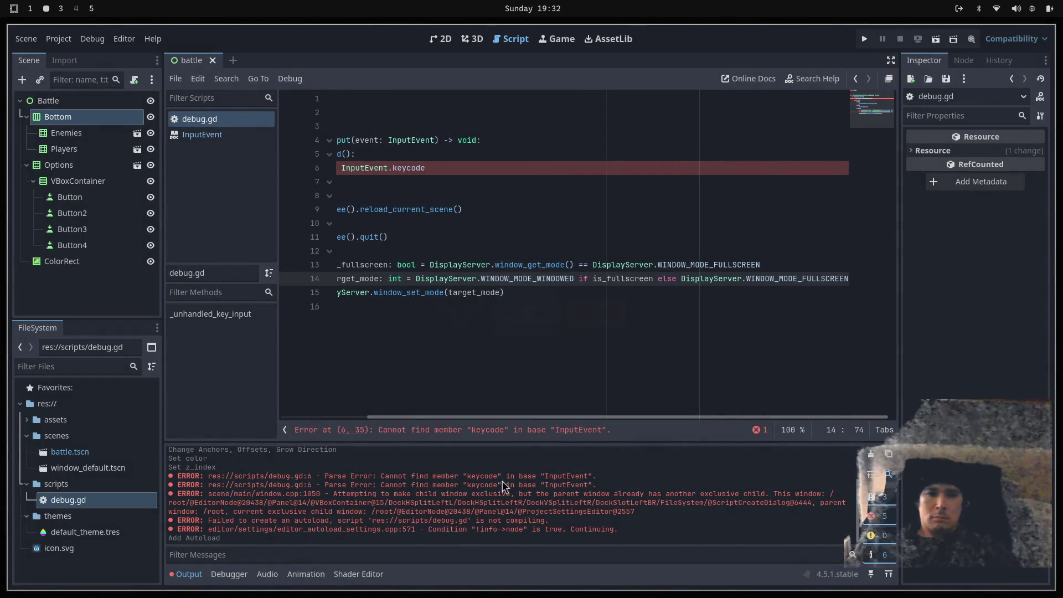
scroll(516, 304, "left", 3)
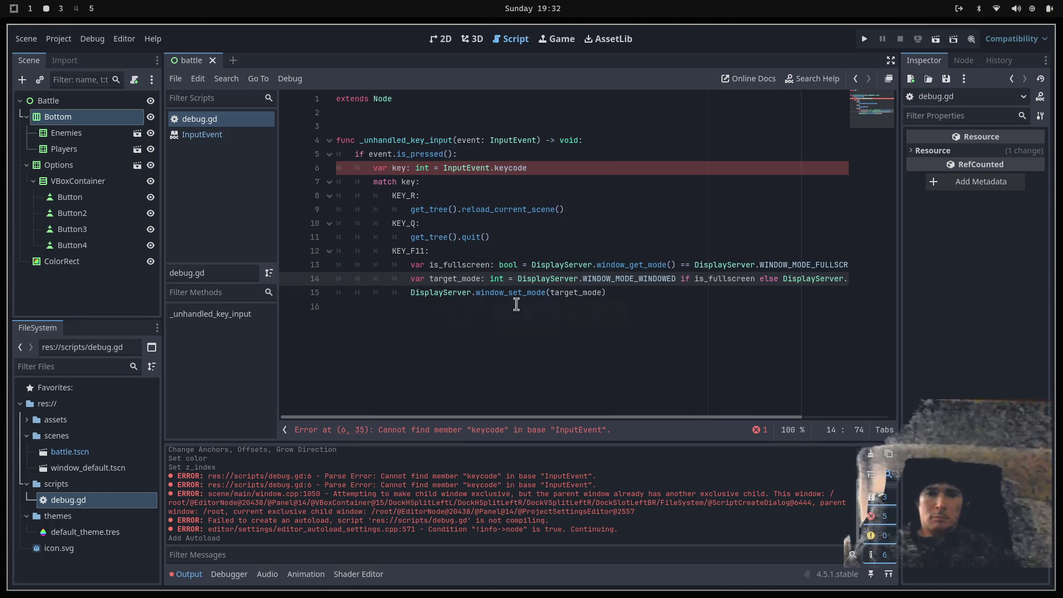
key("alt+Tab")
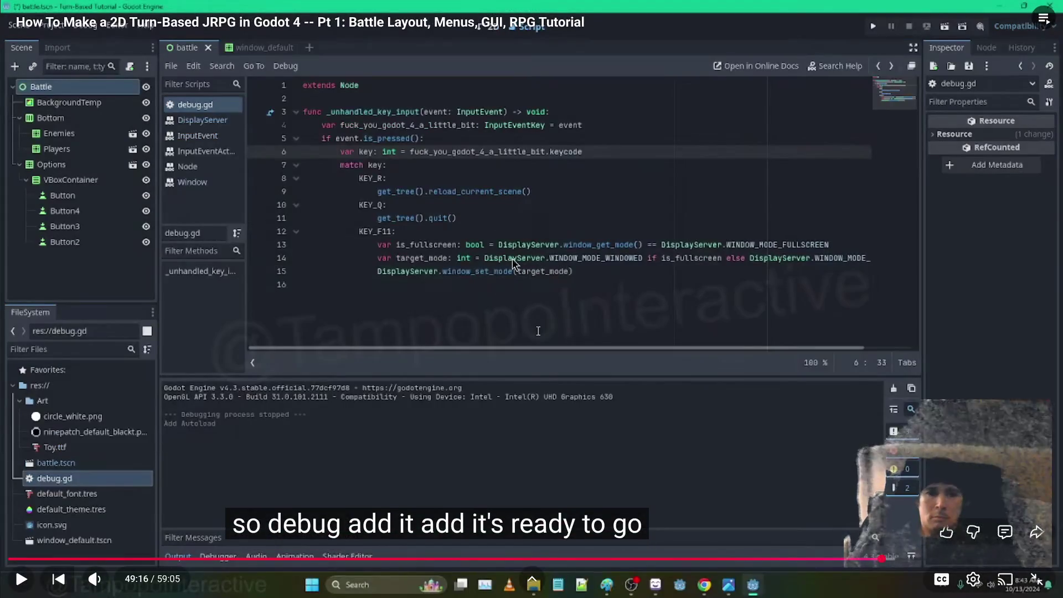
left_click(500, 204)
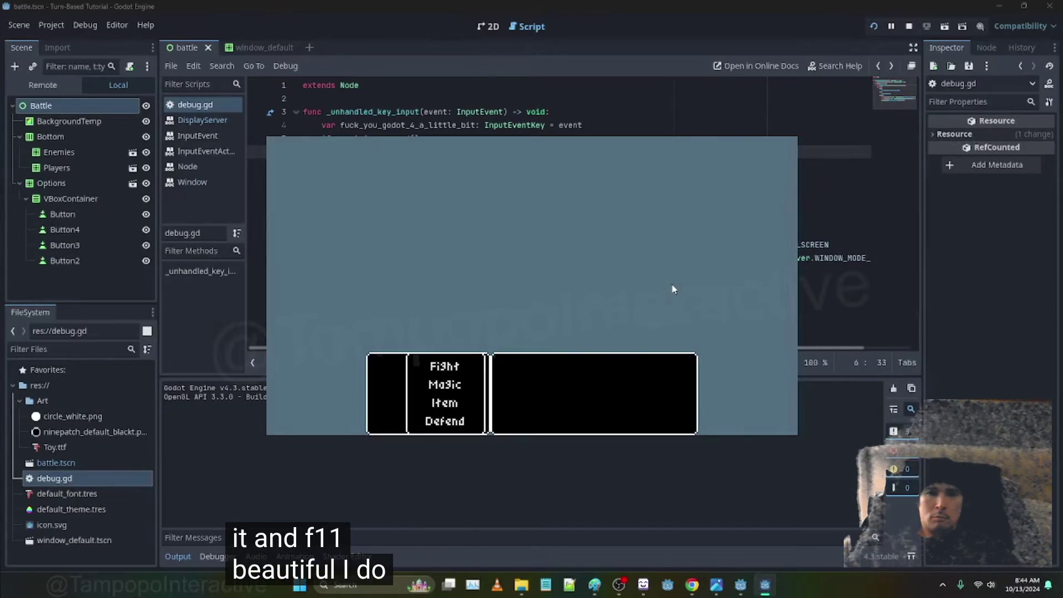
left_click(426, 172)
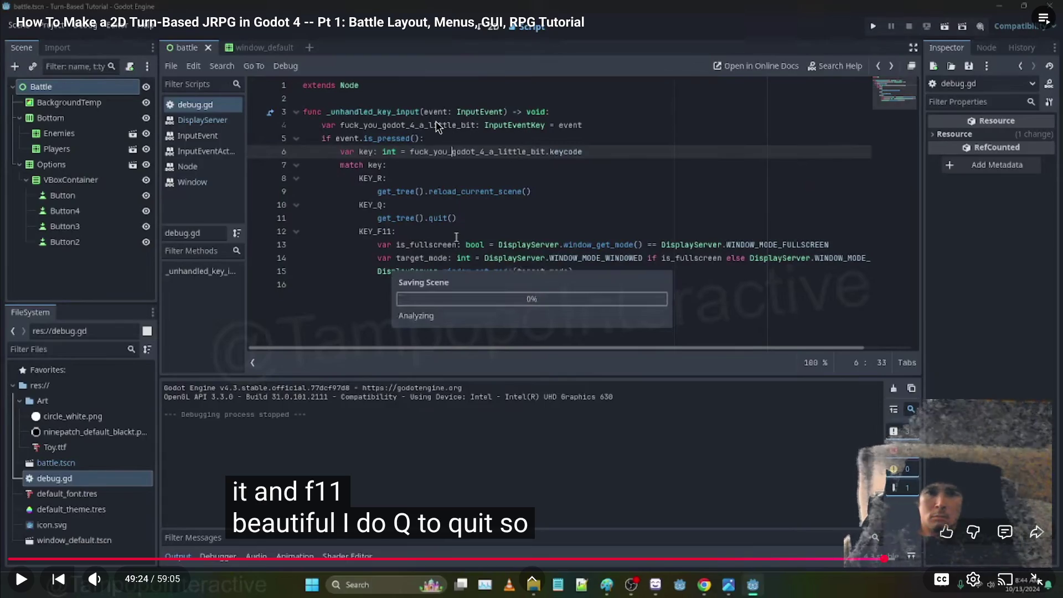
key("super+2")
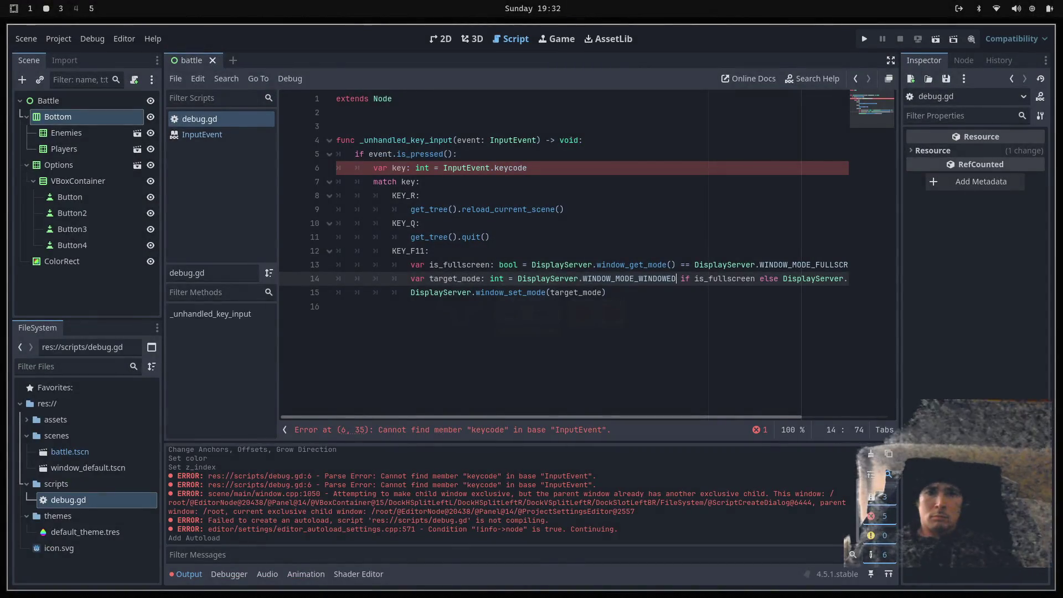
key("super+1")
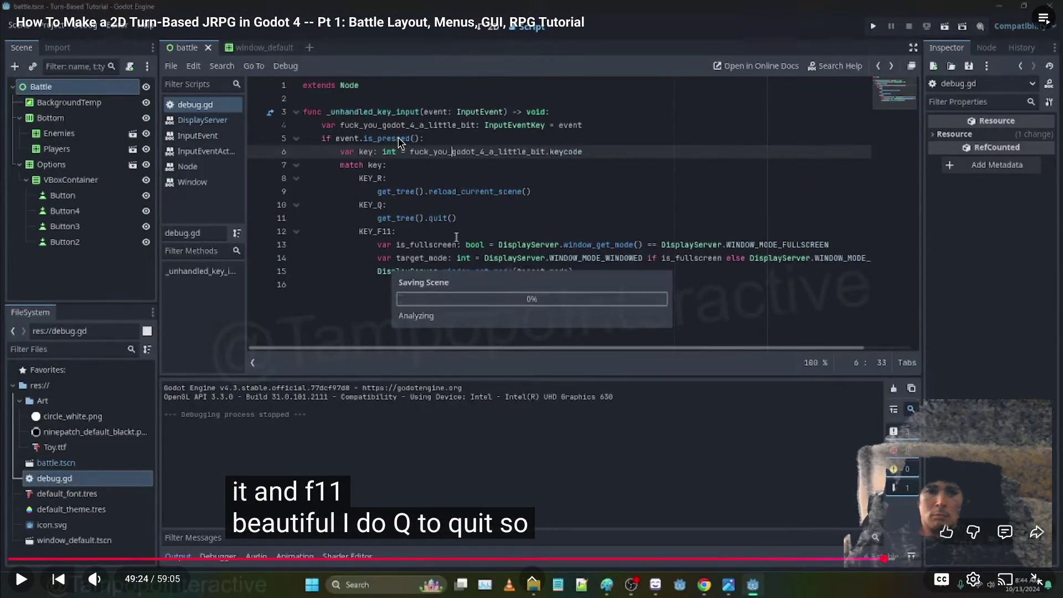
key("super+2")
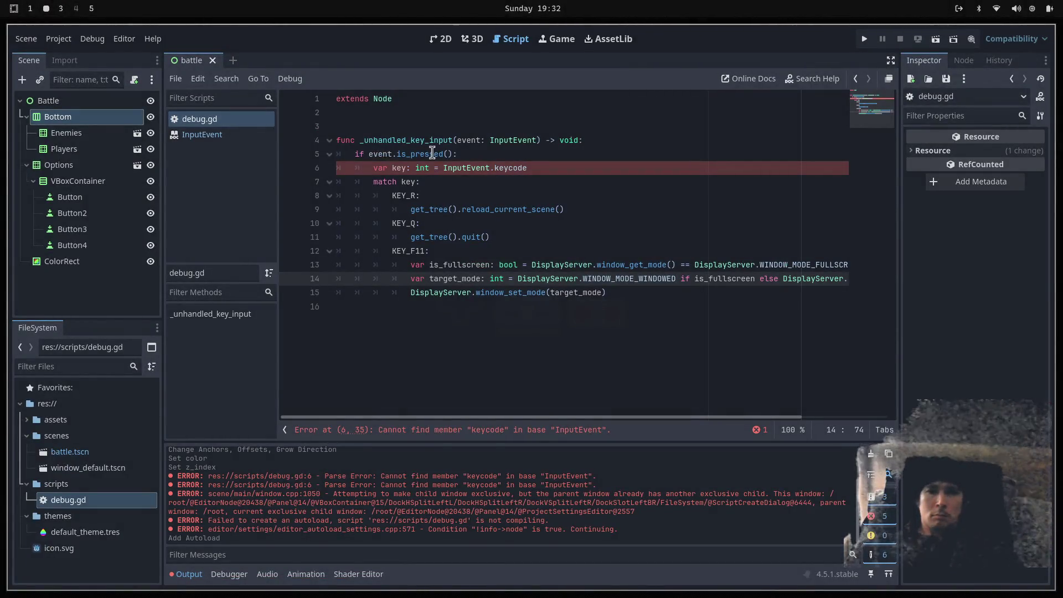
key("super+1")
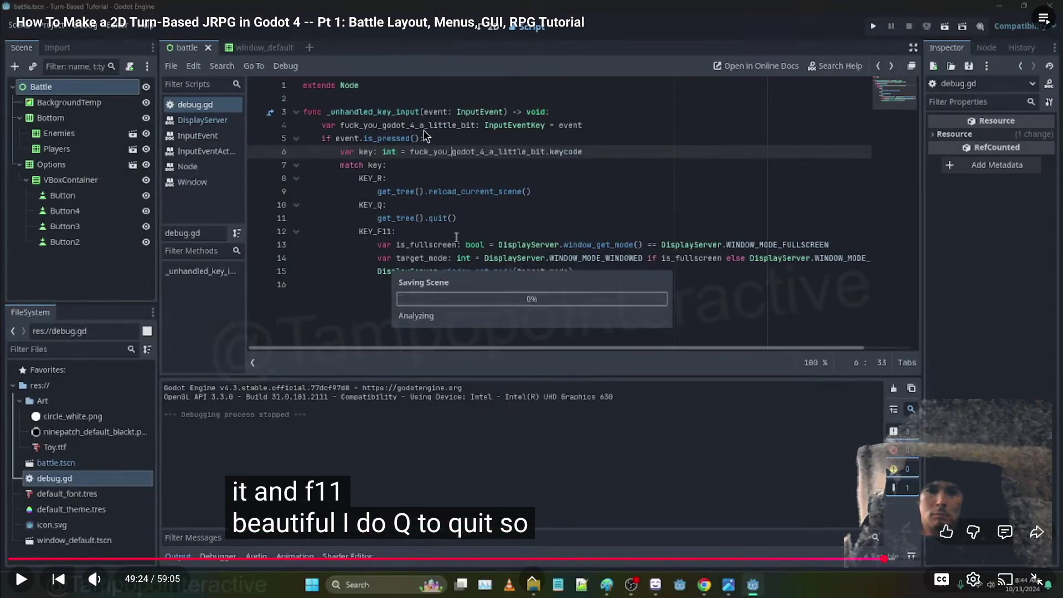
key("super+2")
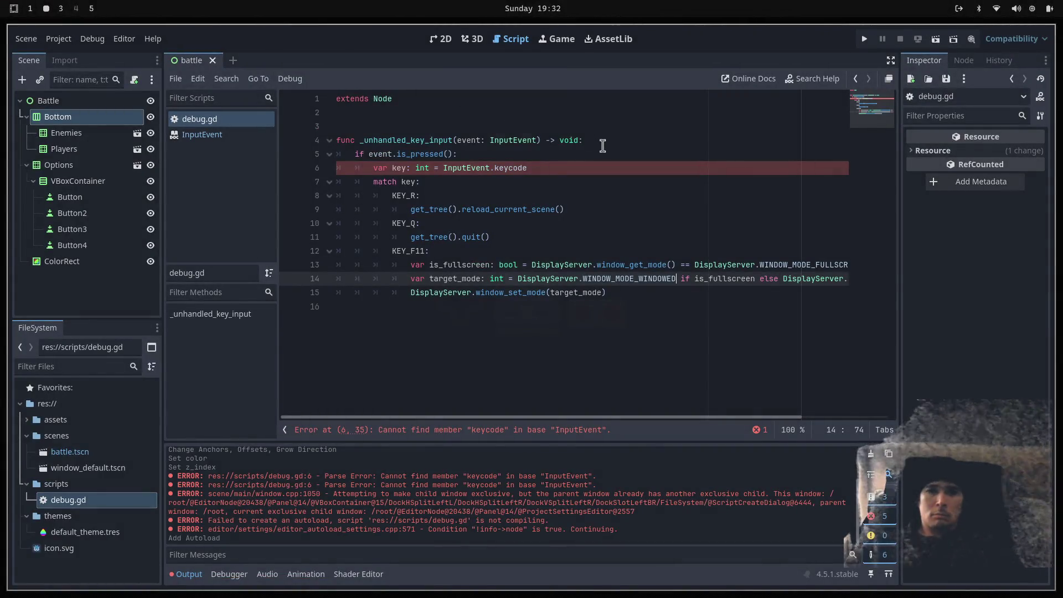
left_click(602, 145)
- Declare 'var e : InputEventKey = event' on a new line 5
key("Return")
type("var")
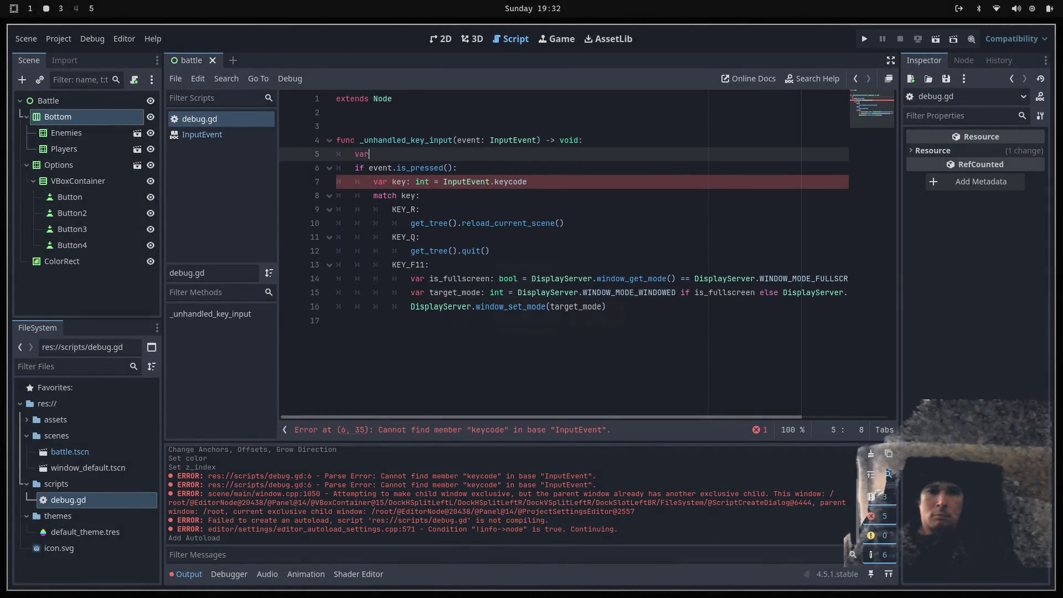
key("super+1")
key("super+2")
type("r")
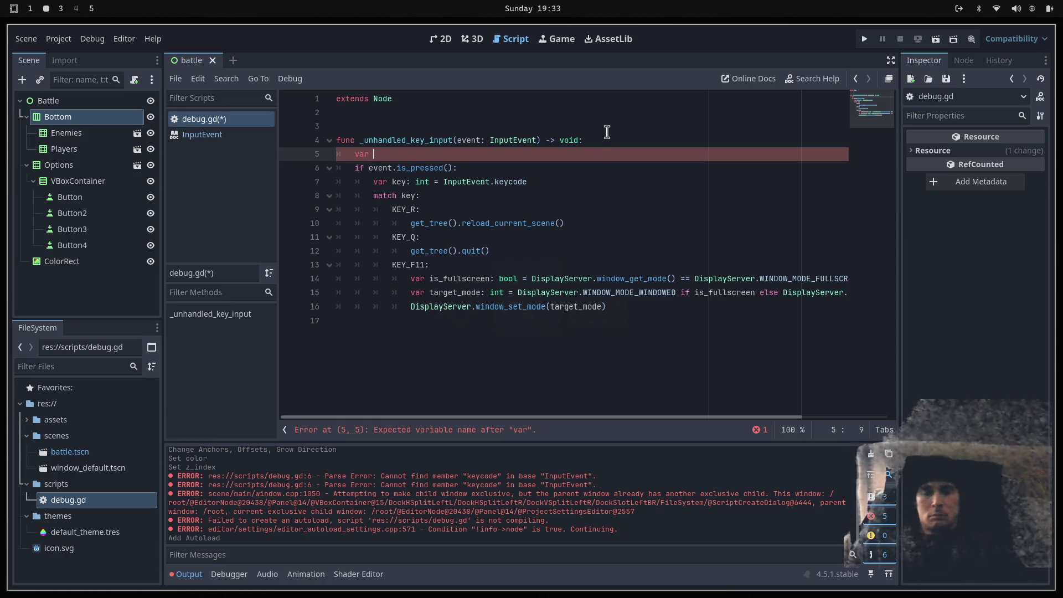
key("super+1")
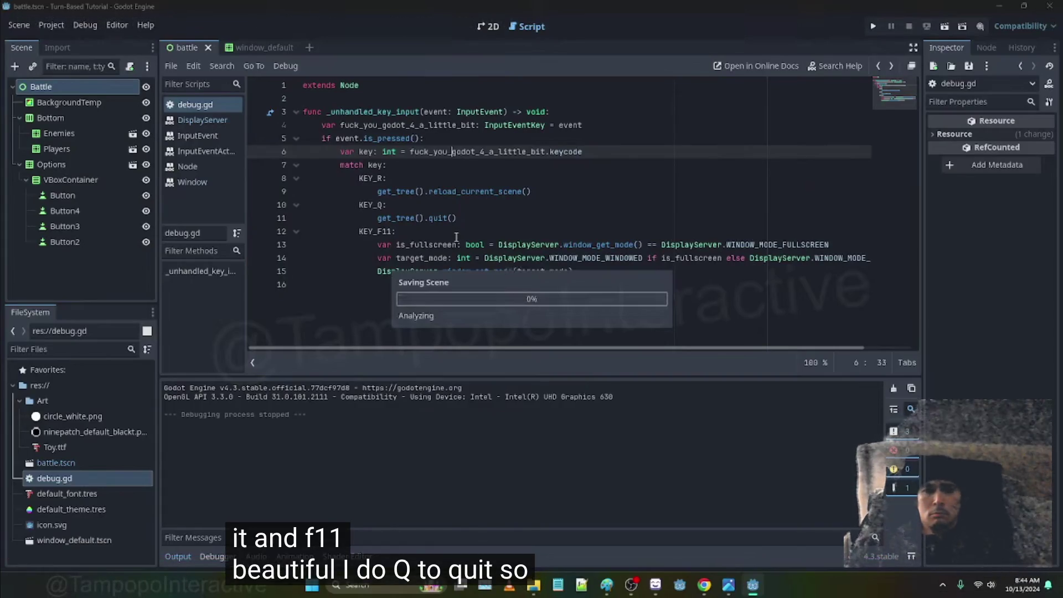
key("super+2")
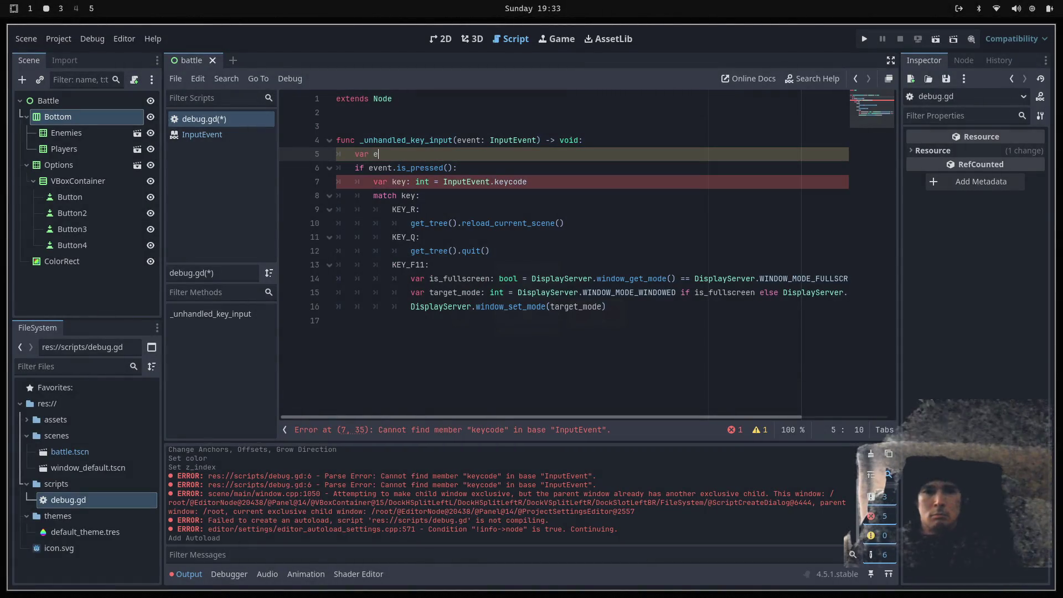
key("BackSpace")
type("Inputke")
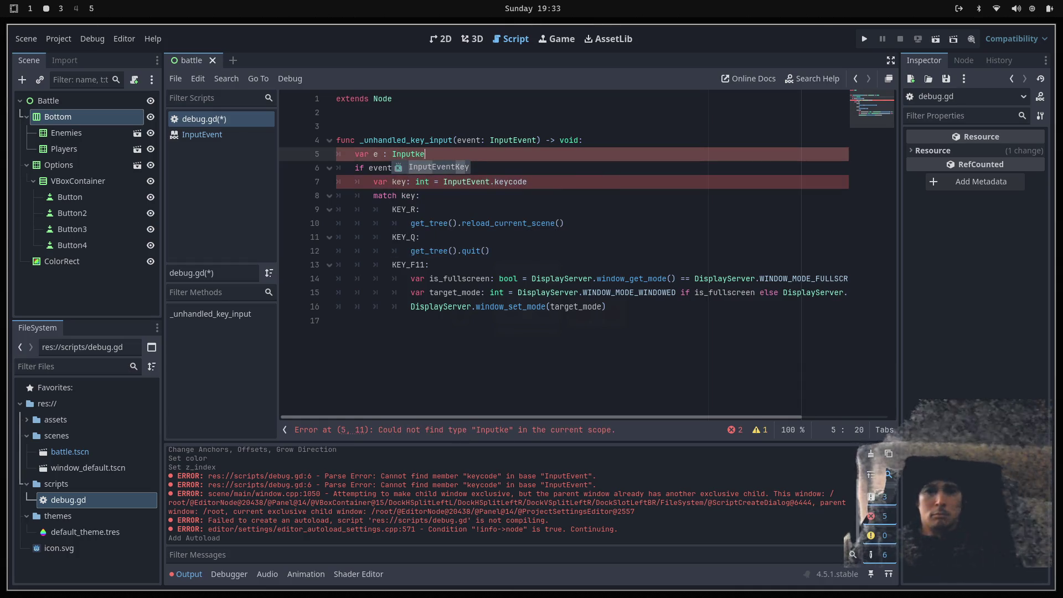
key("Return")
type("event")
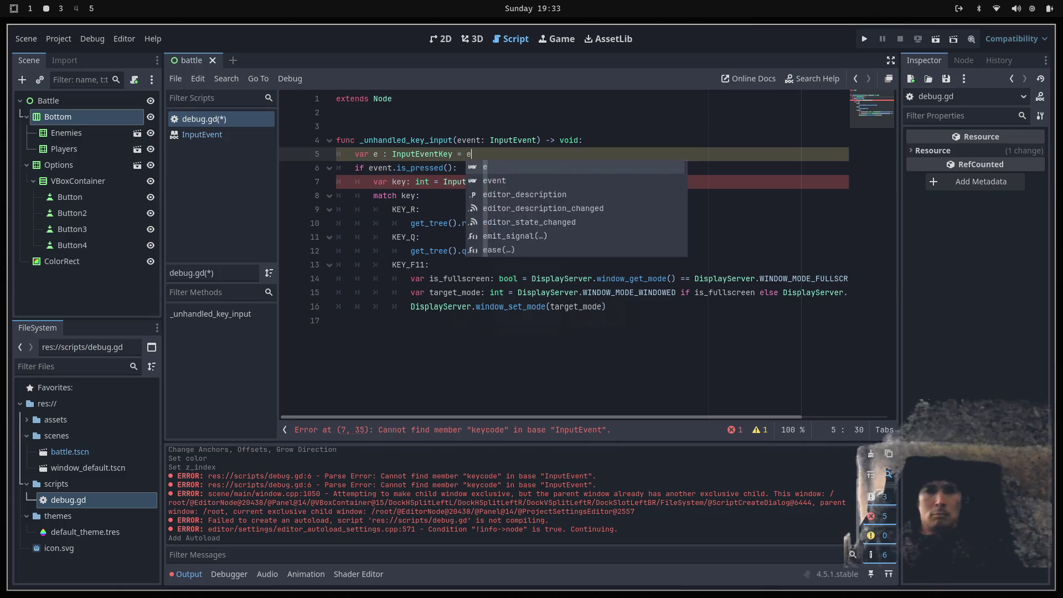
key("Escape")
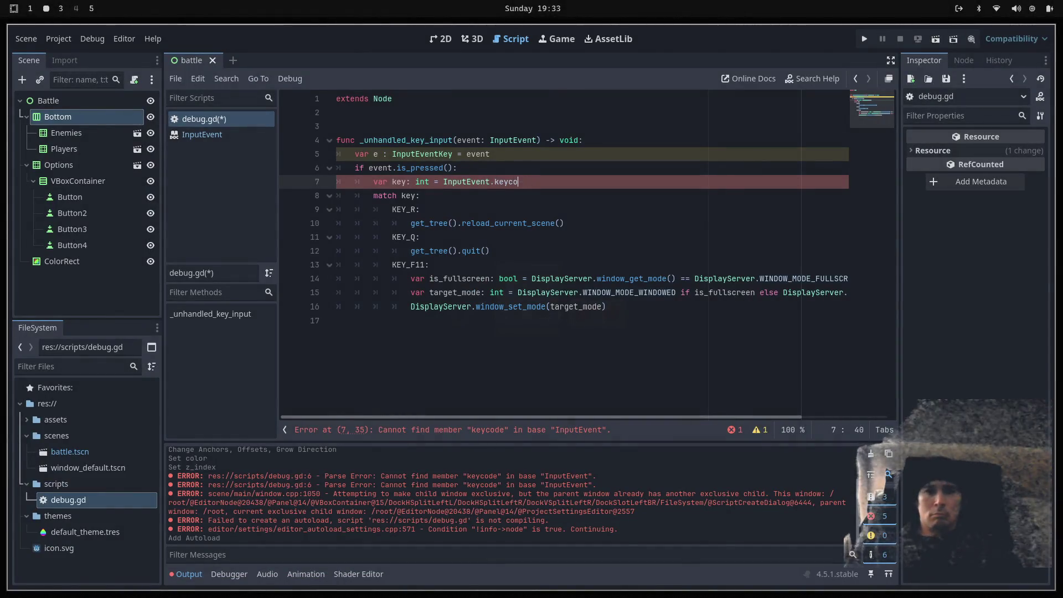
- Change line 7 to read the key from e.keycode instead of InputEvent.keycode
key("BackSpace")
key("BackSpace")
key("BackSpace")
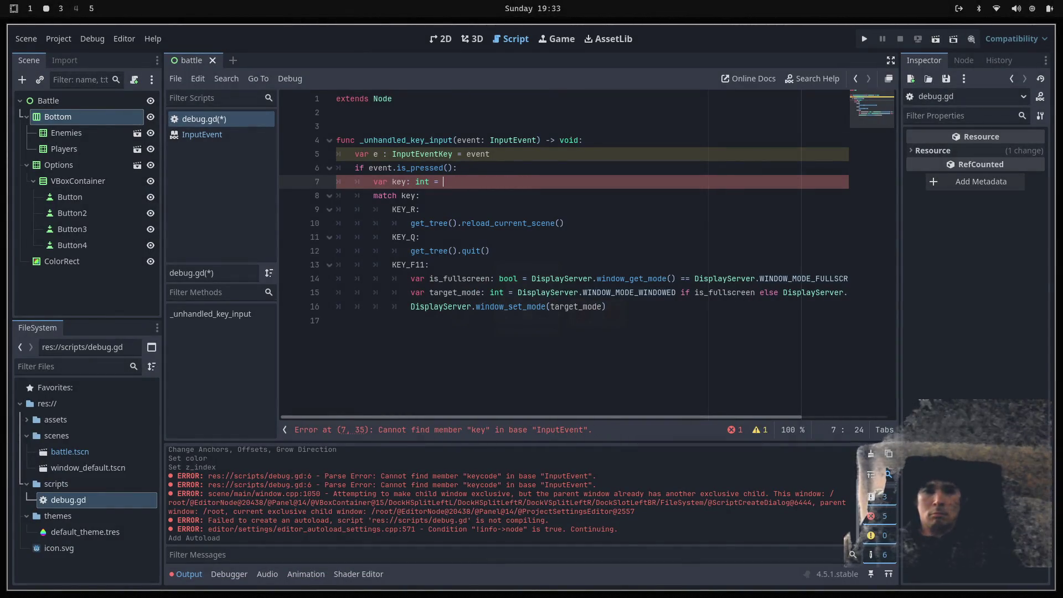
type("e.keyc")
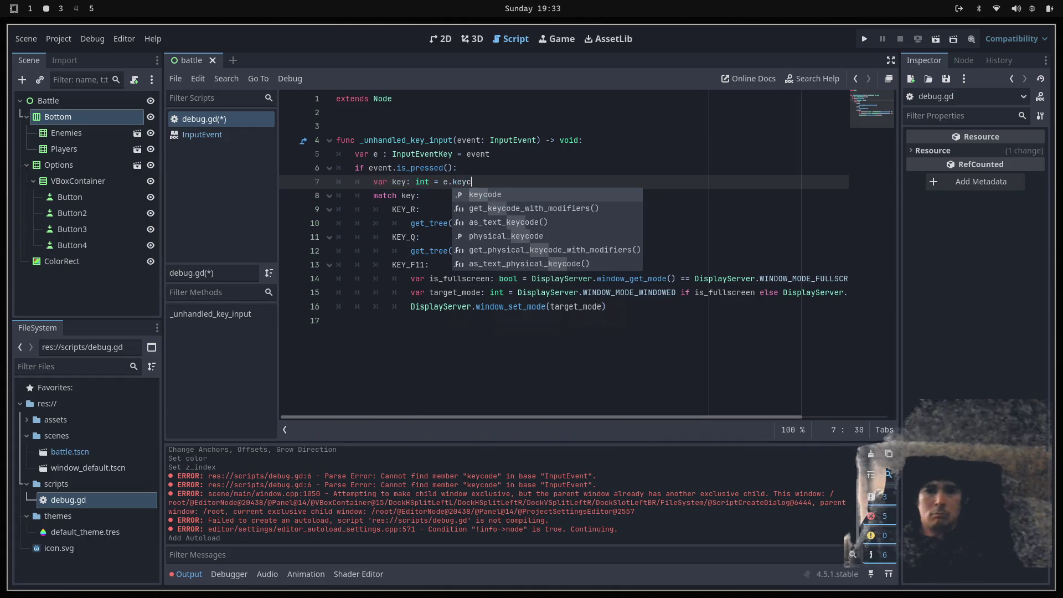
key("Return")
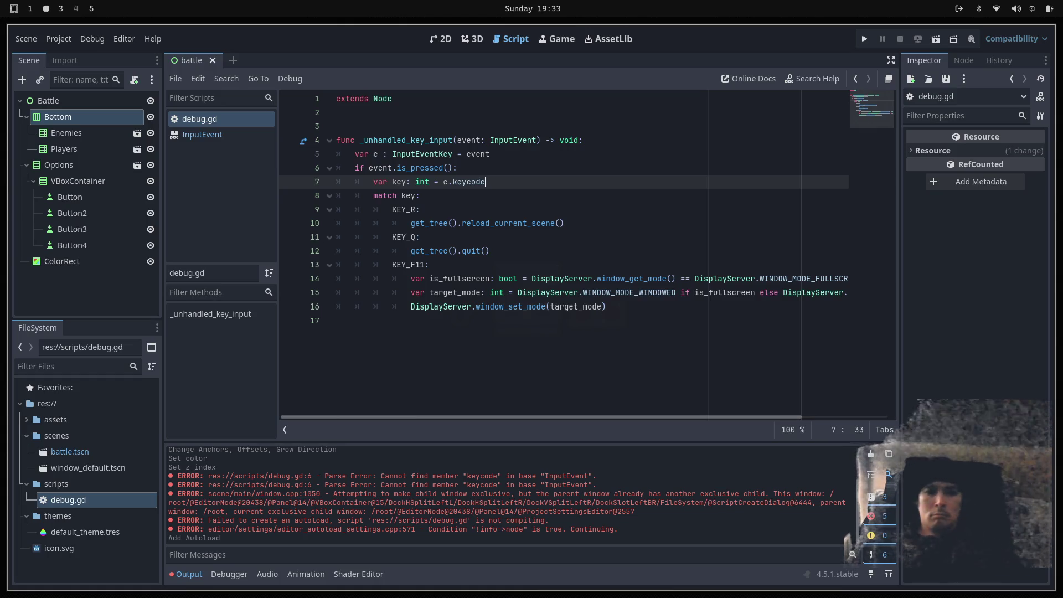
key("super+2")
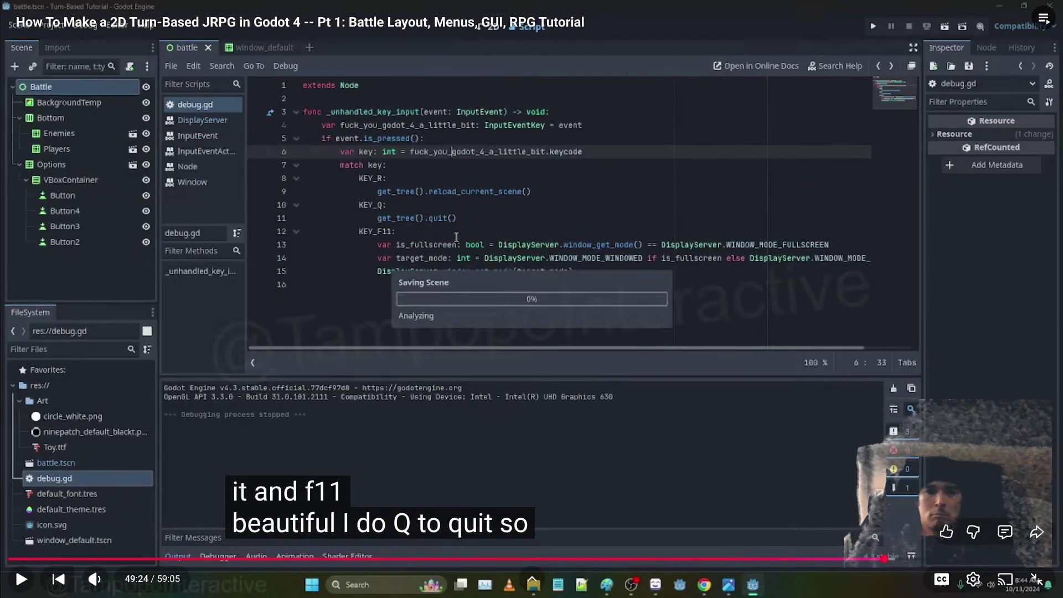
key("super+1")
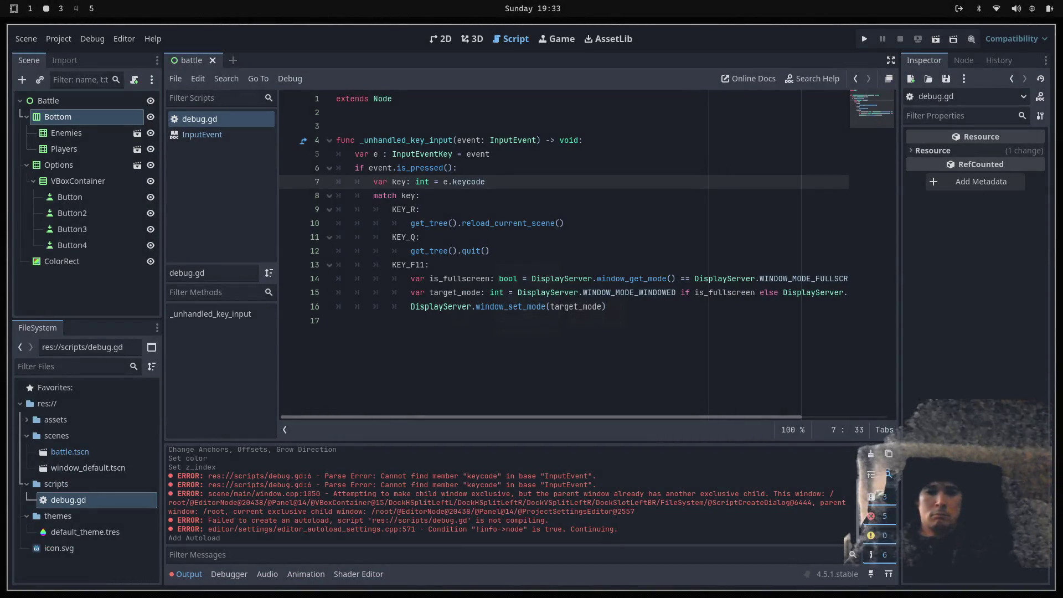
- Run the project with F5, toggle fullscreen with F11, and quit with Q
key("F5")
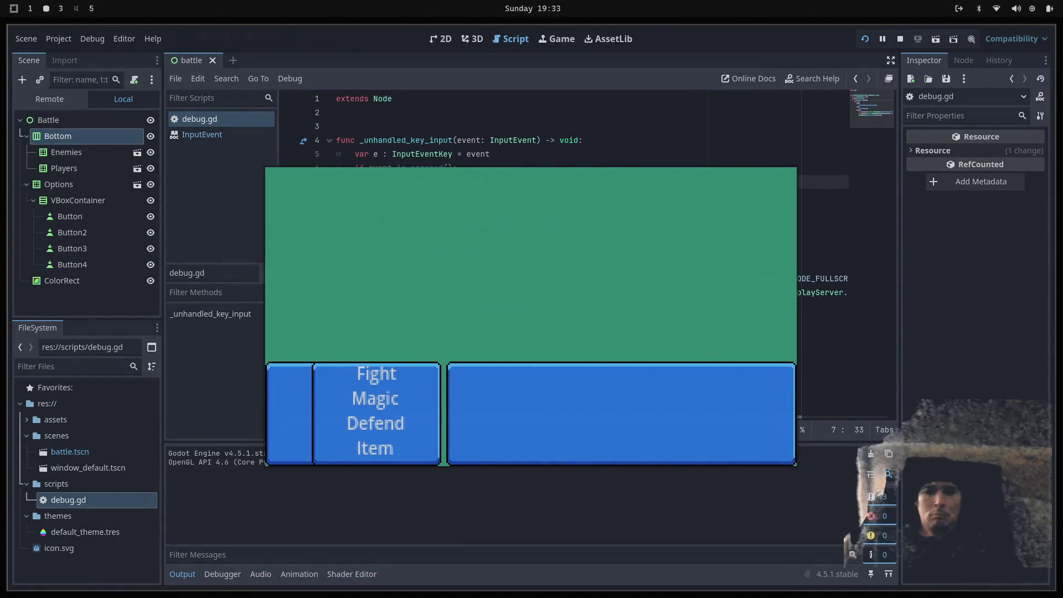
key("F11")
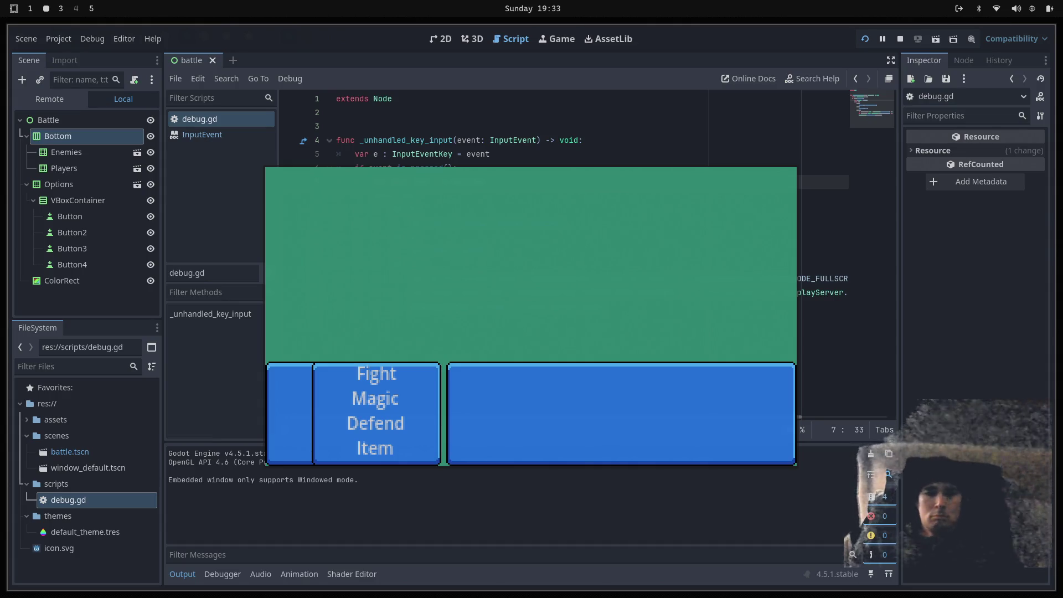
key("F11")
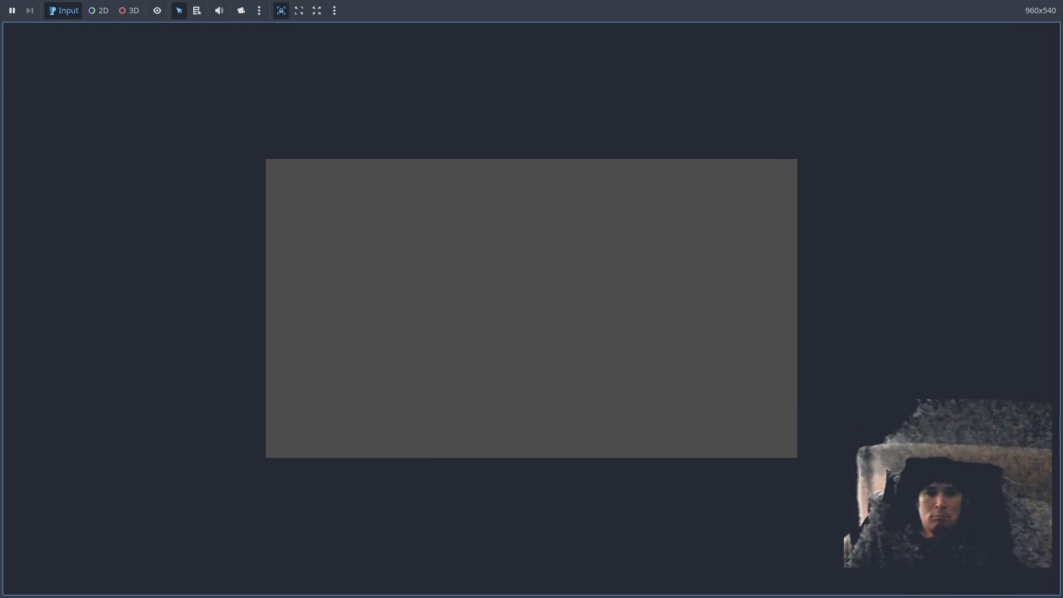
key("F11")
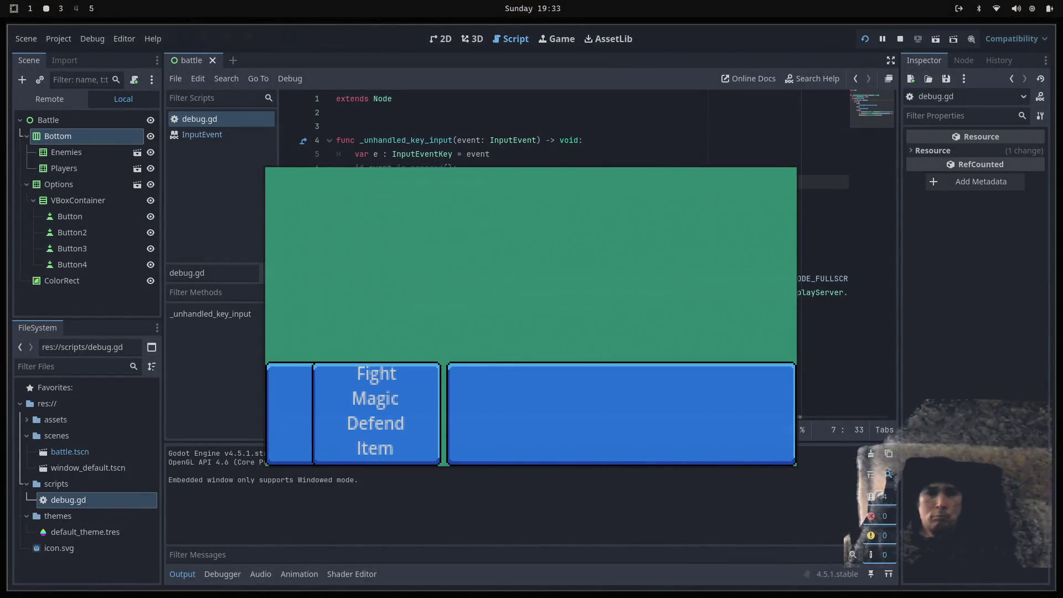
key("q")
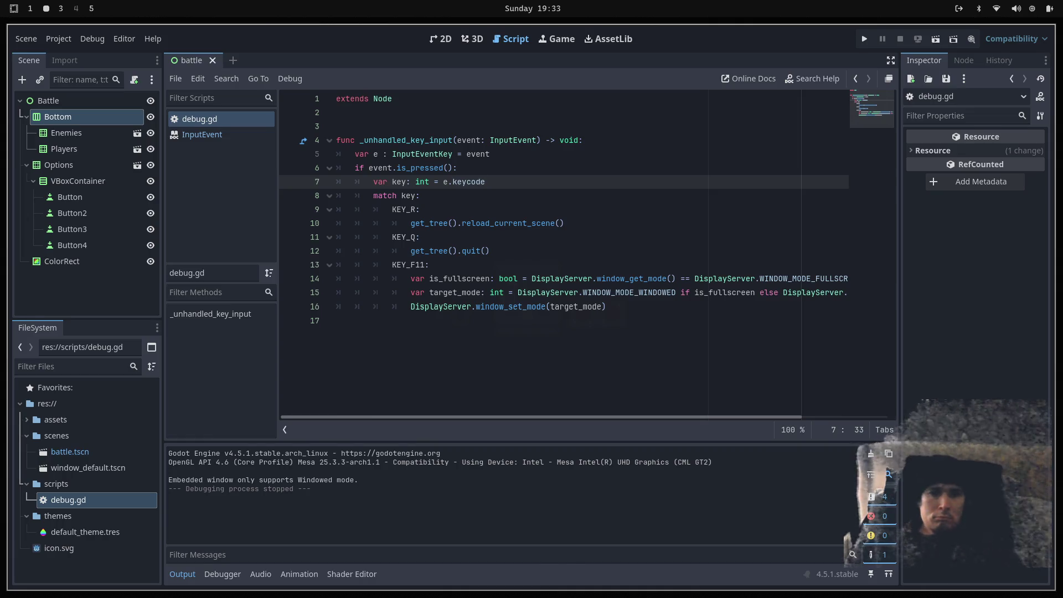
- Run the game again, toggle full screen on and off repeatedly, and close it with Escape
key("super+1")
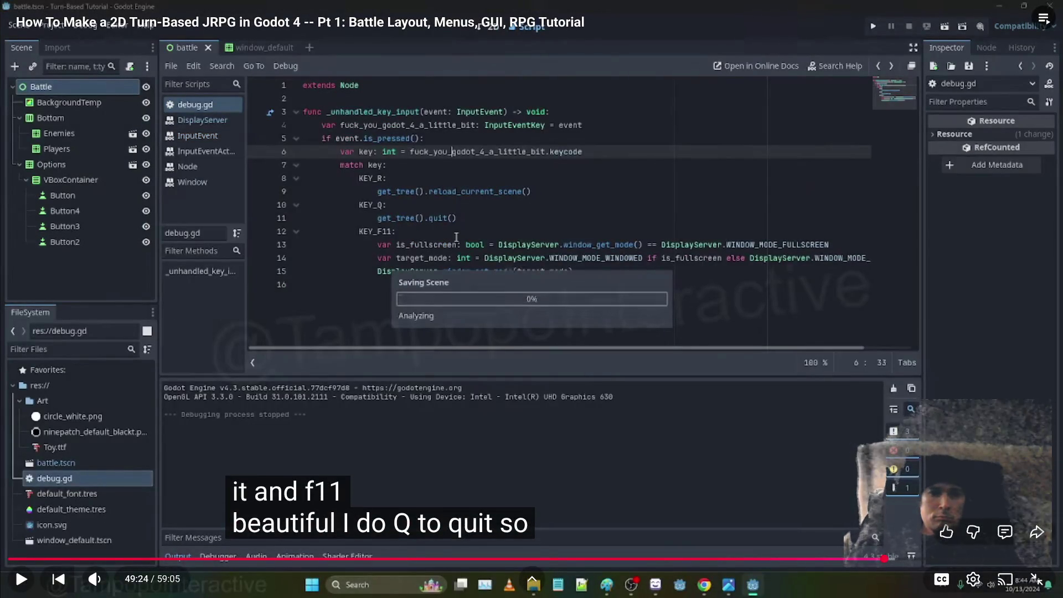
key("space")
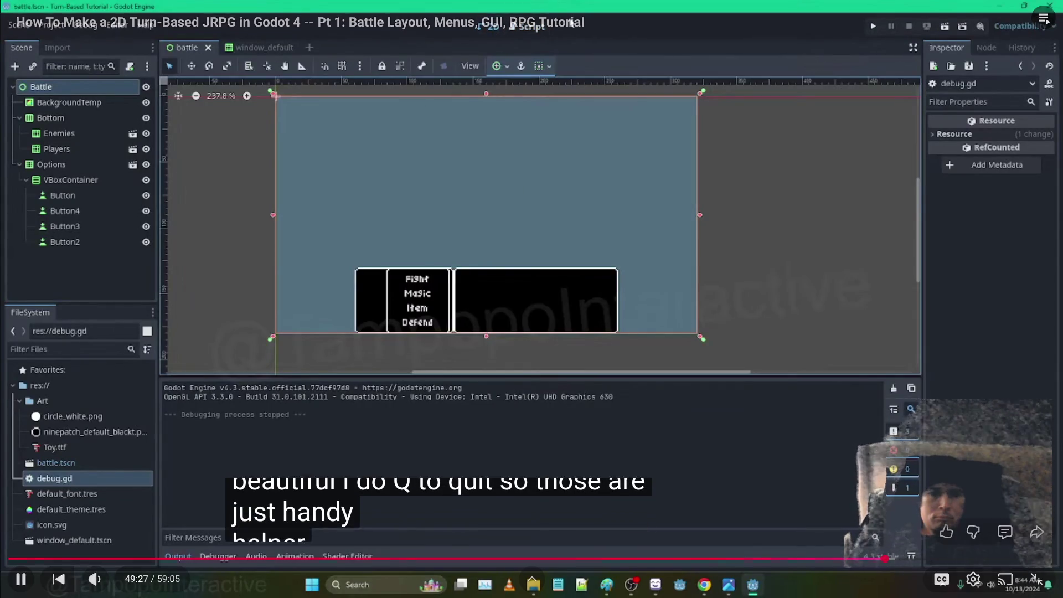
key("super+2")
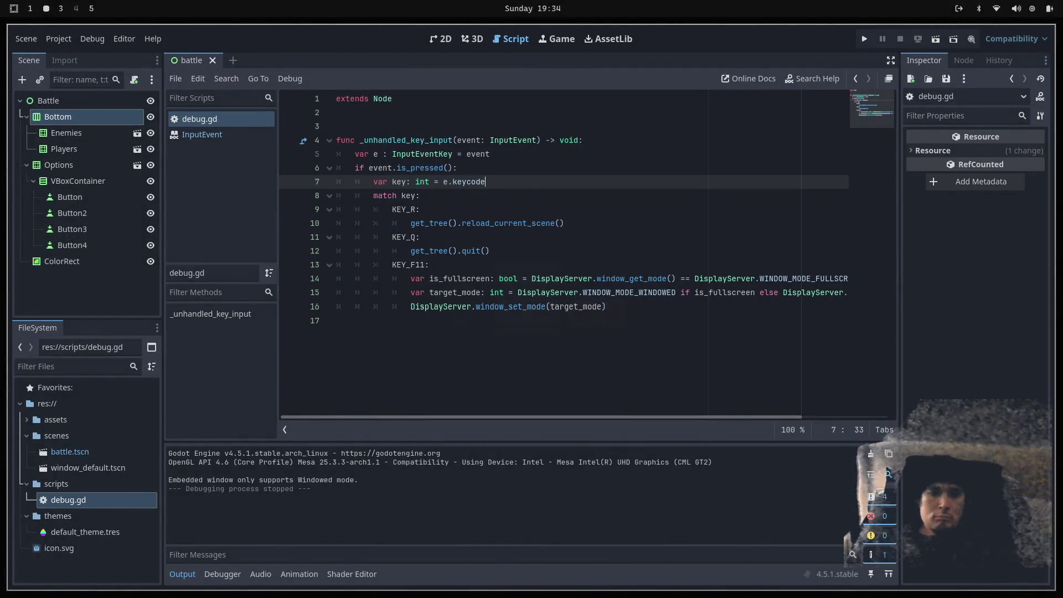
key("F5")
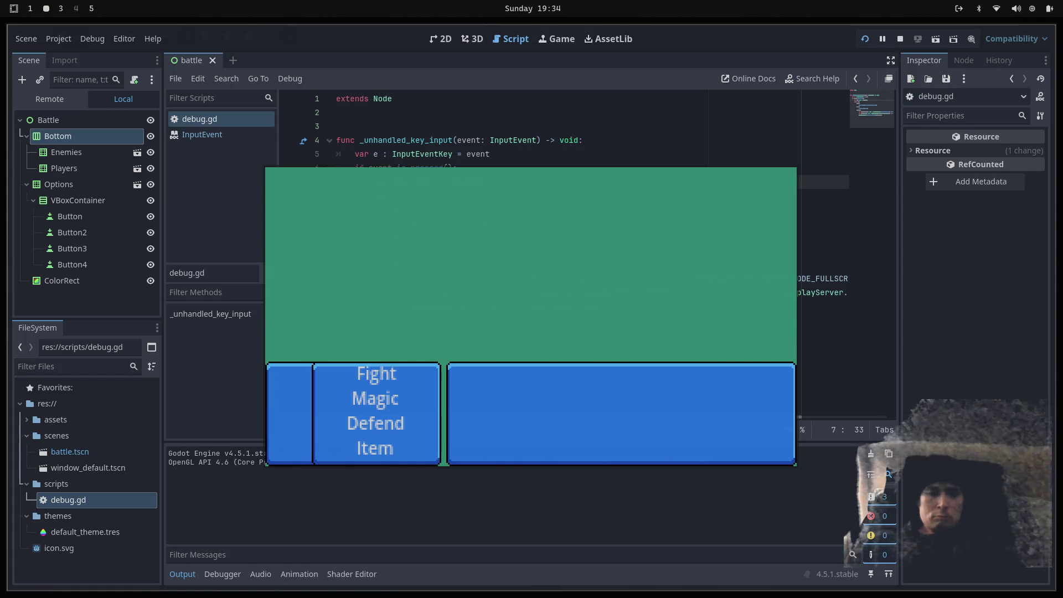
key("F11")
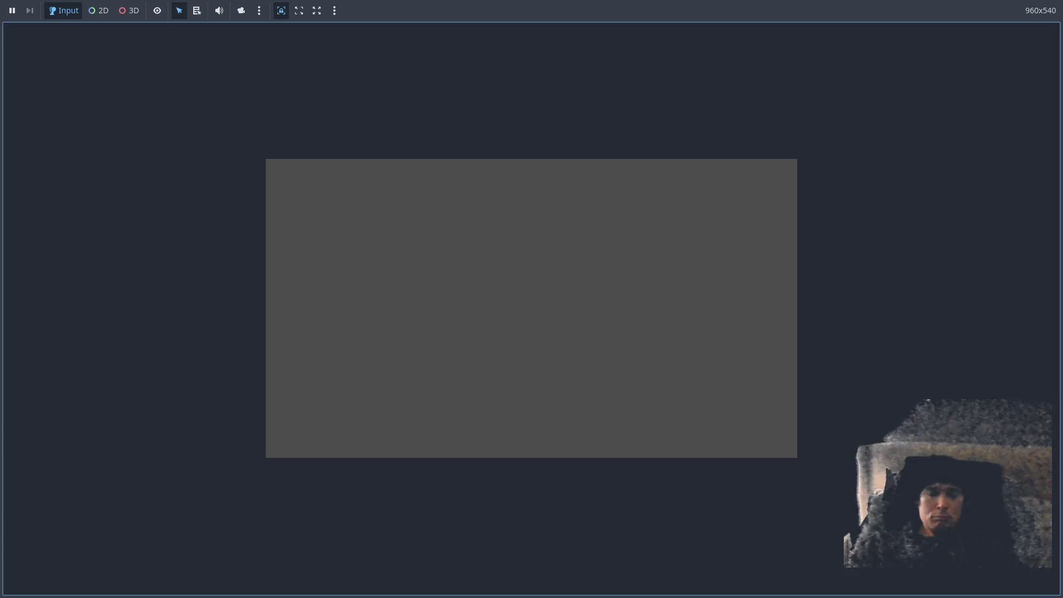
key("F11")
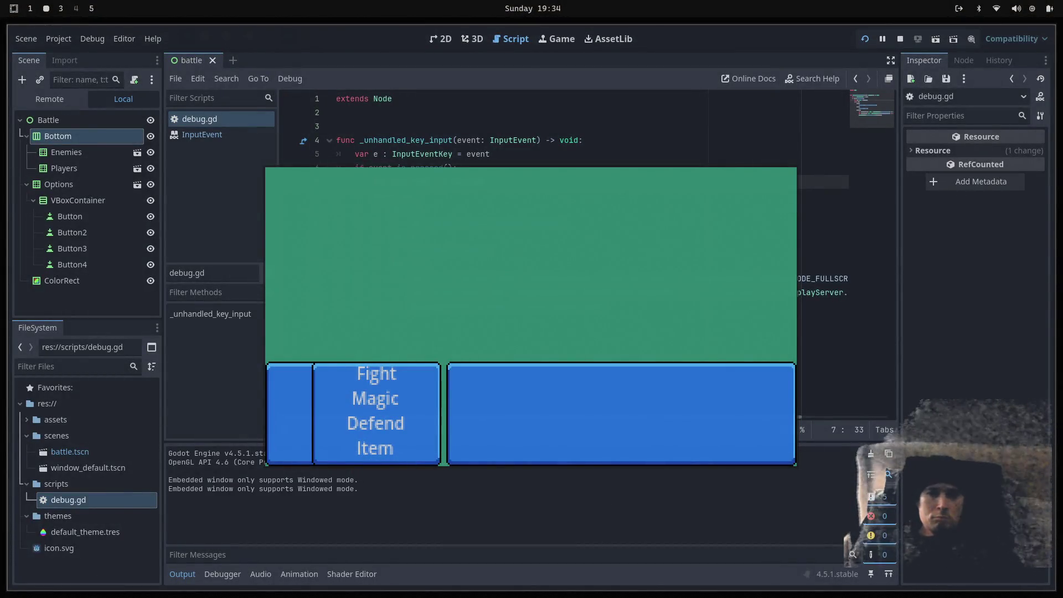
key("F11")
key("F11")
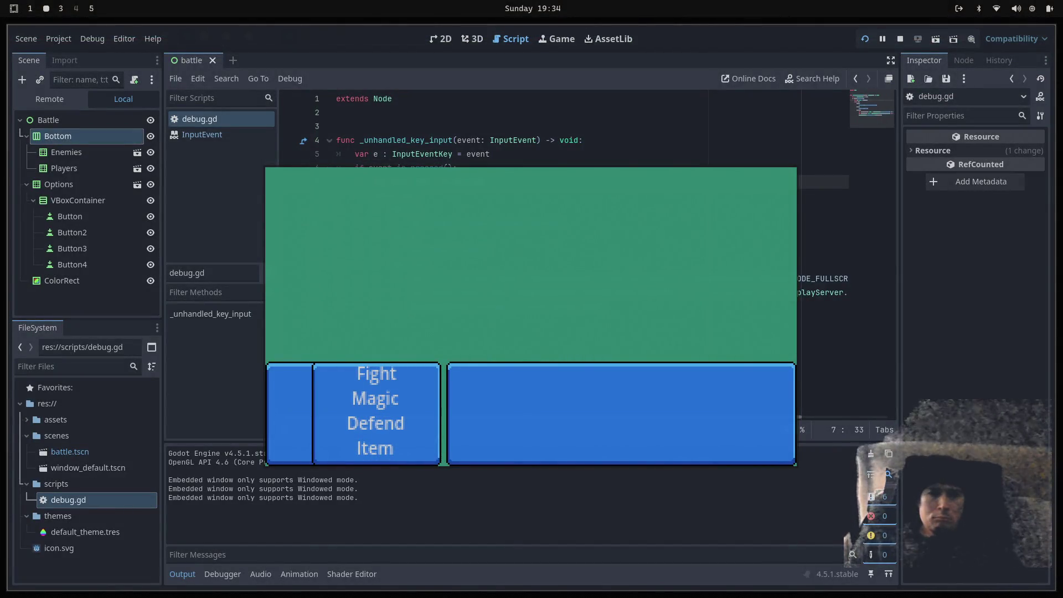
key("F11")
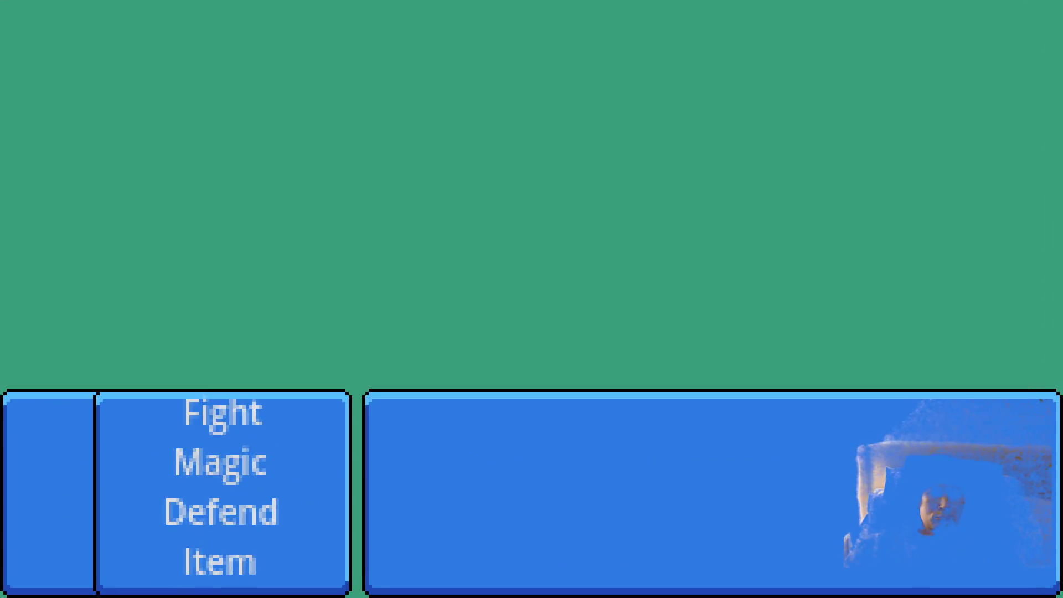
key("F11")
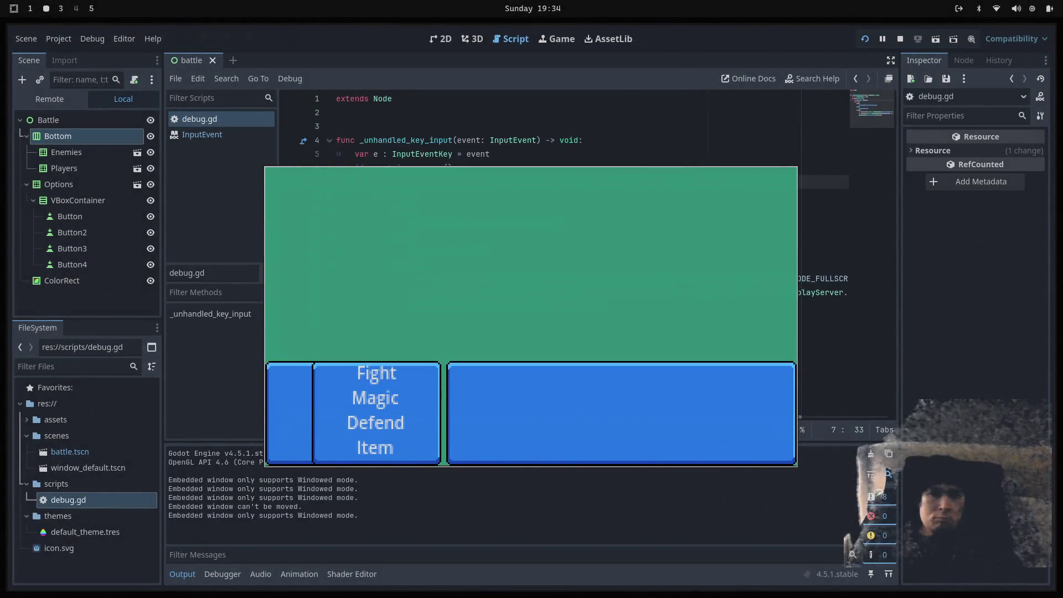
key("F11")
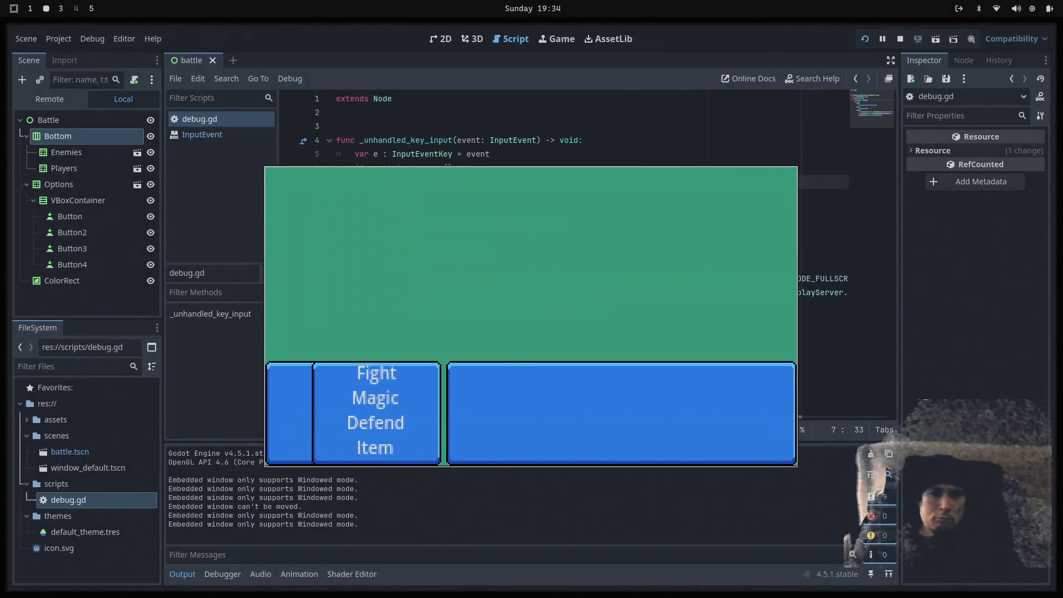
key("F11")
key("F11")
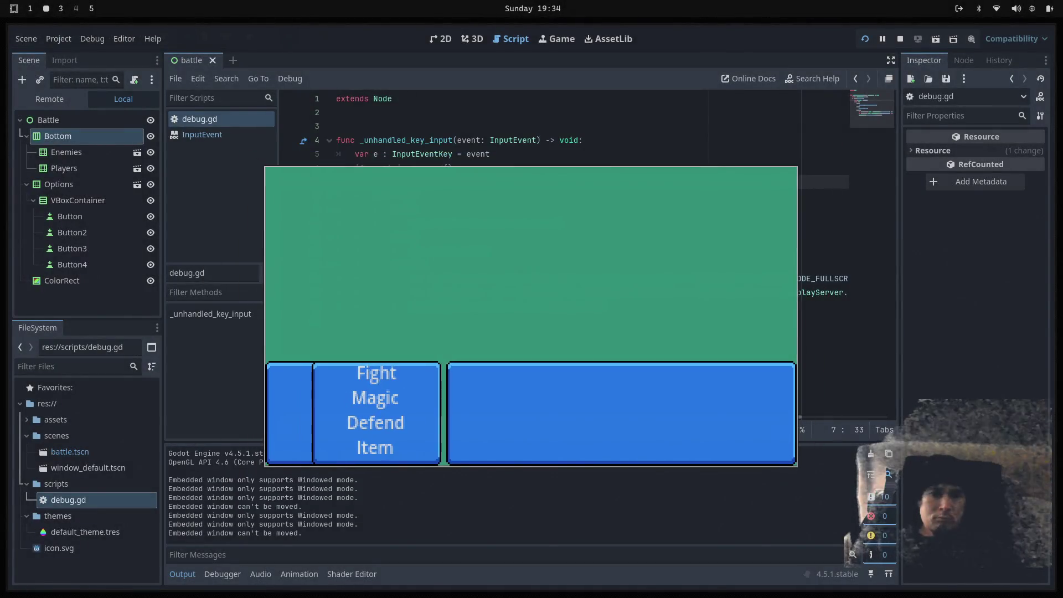
key("F11")
key("F11")
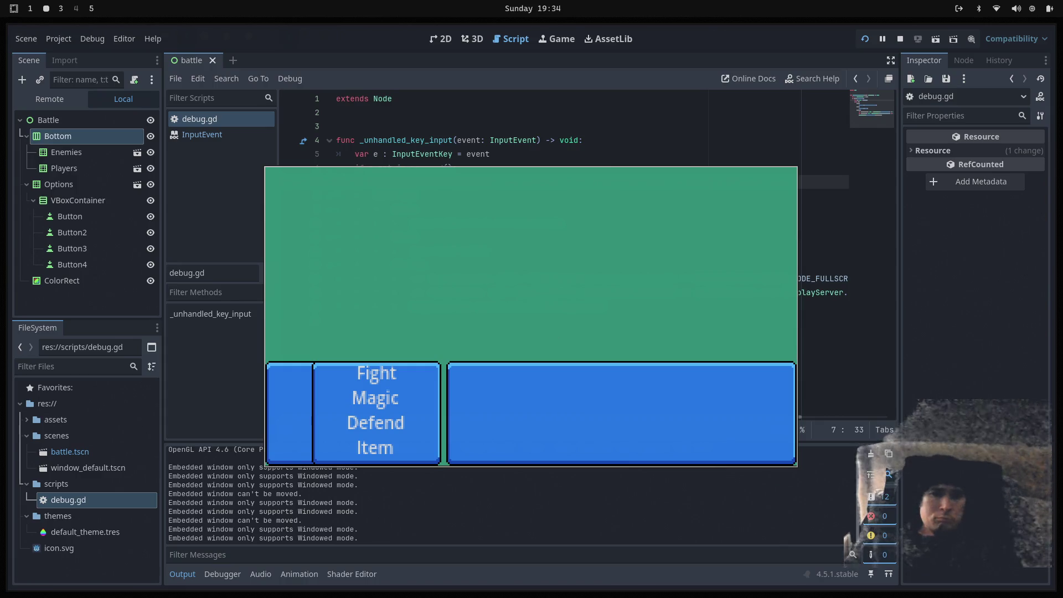
key("Escape")
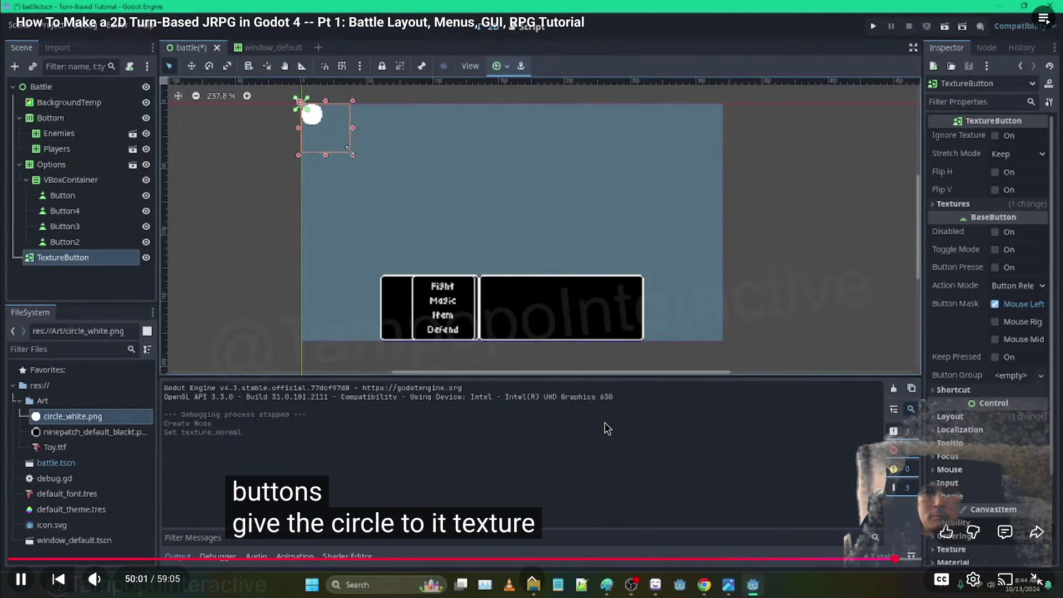
- Seek the tutorial to where the four TextureButtons are added
key("Left")
key("Left")
key("Left")
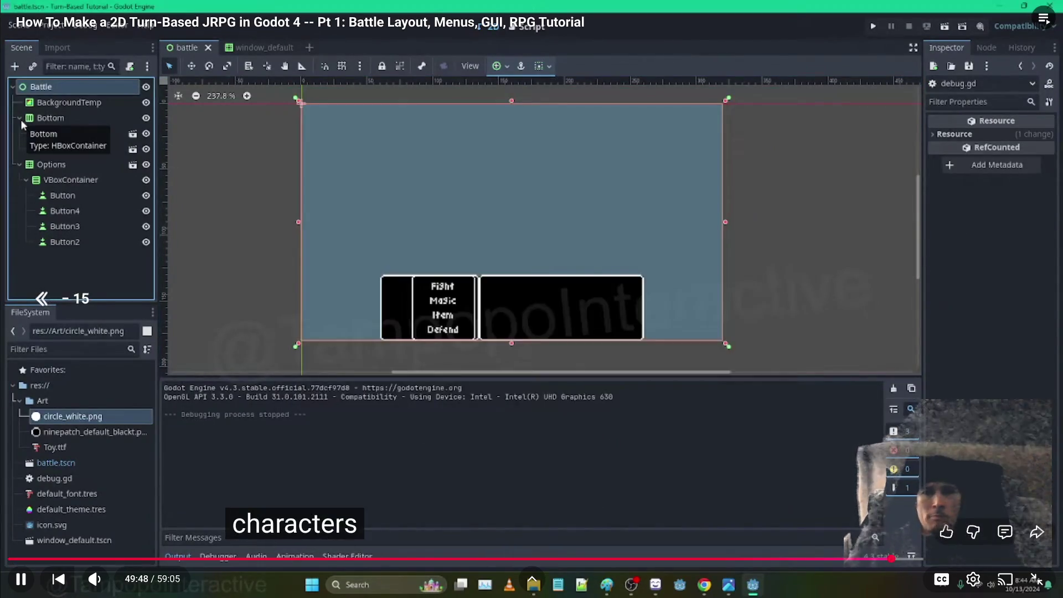
key("Left")
key("Left")
key("Left")
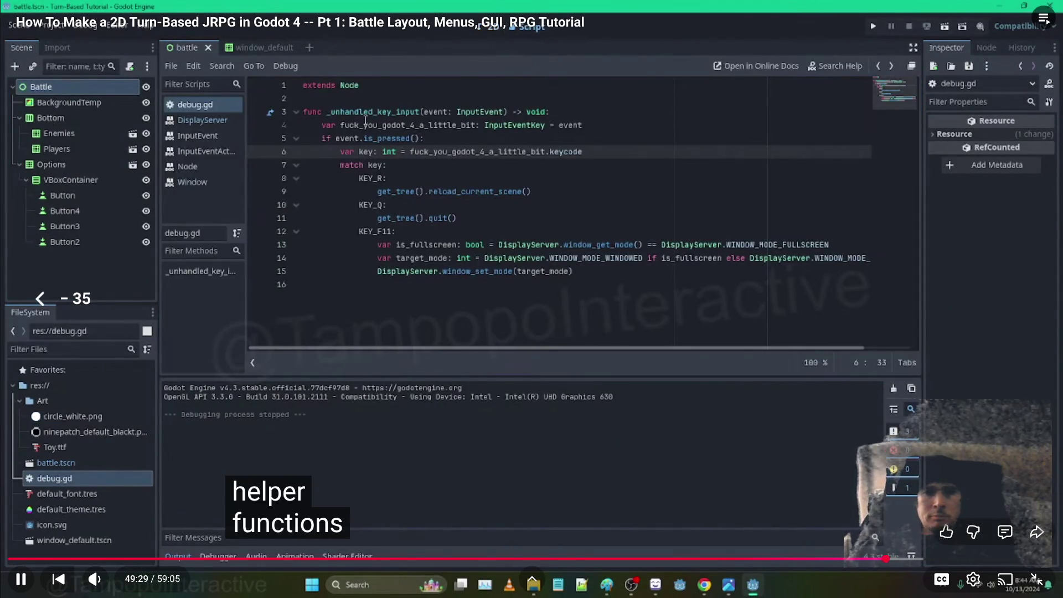
key("Right")
key("Left")
key("Right")
key("Right")
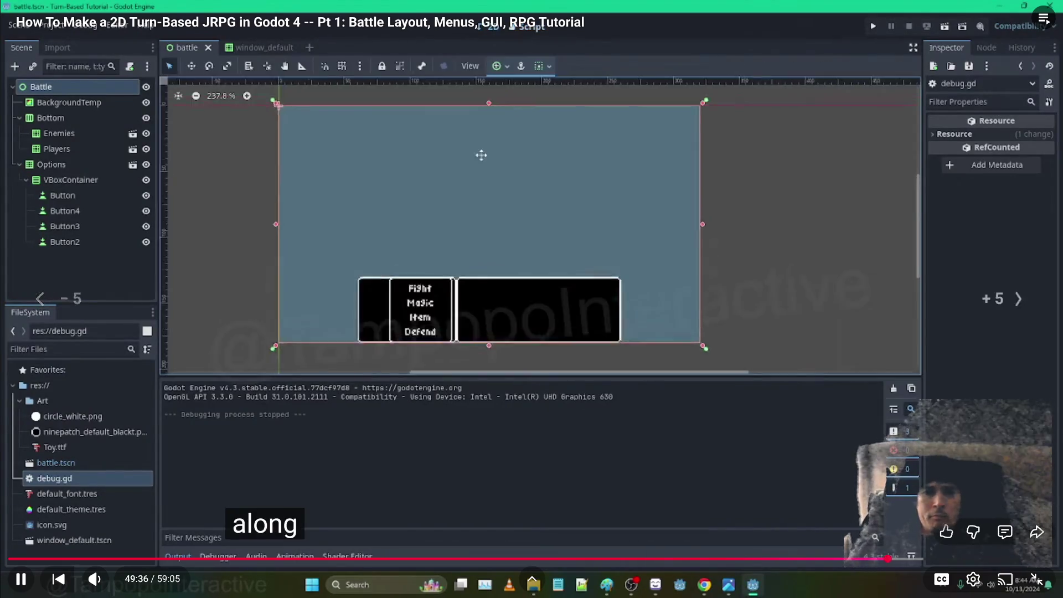
key("Right")
key("Right")
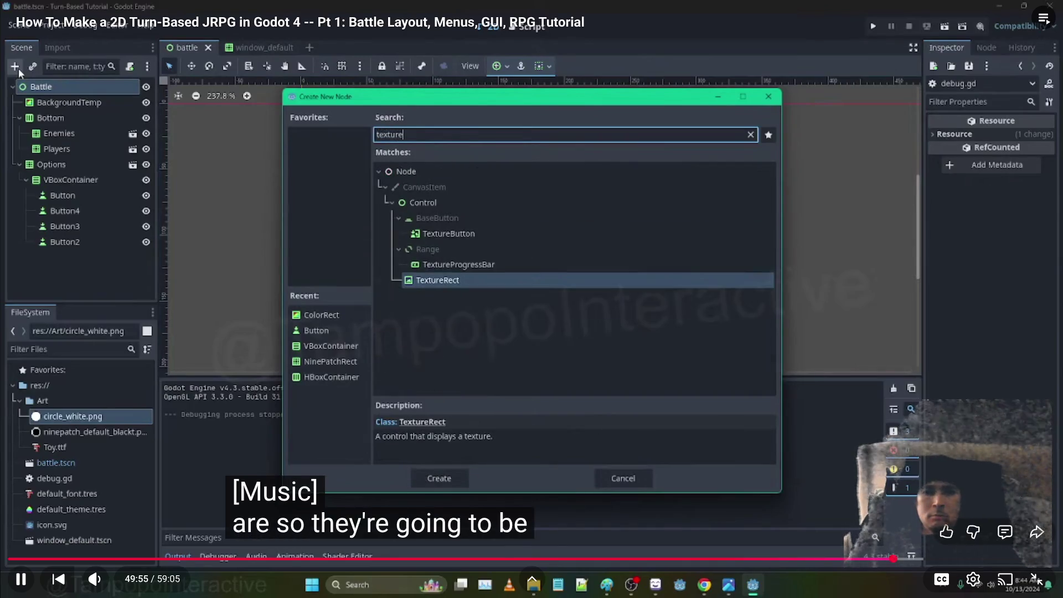
key("Right")
key("Right")
key("Right")
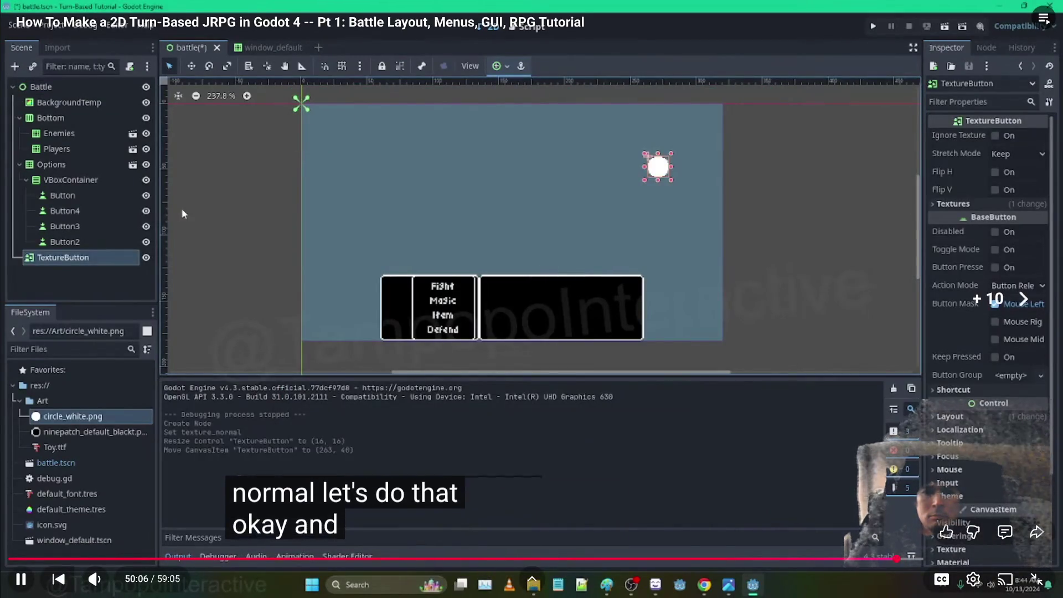
key("Right")
key("Right")
key("Right")
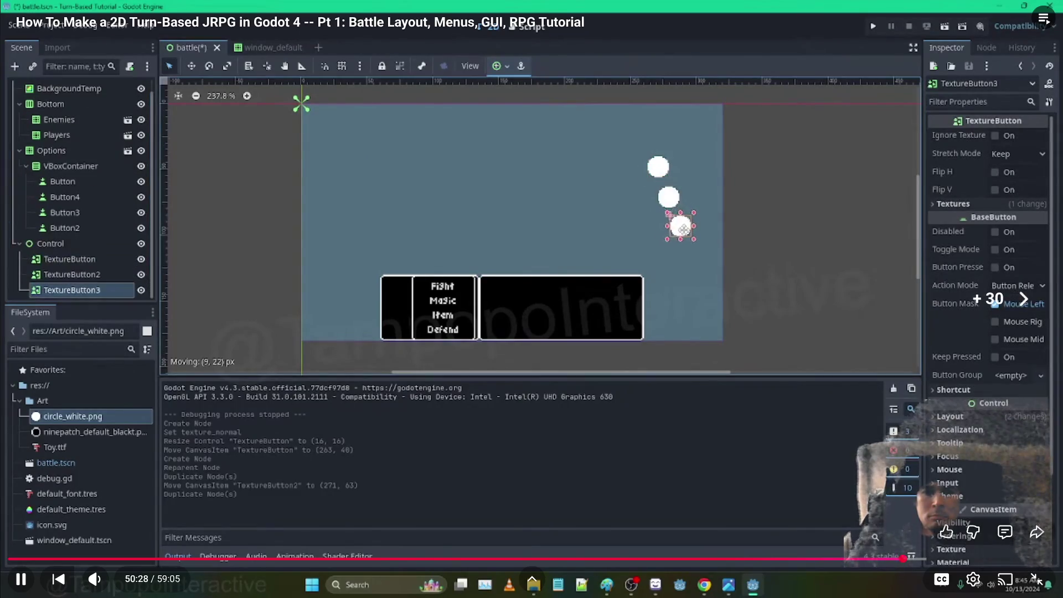
key("Right")
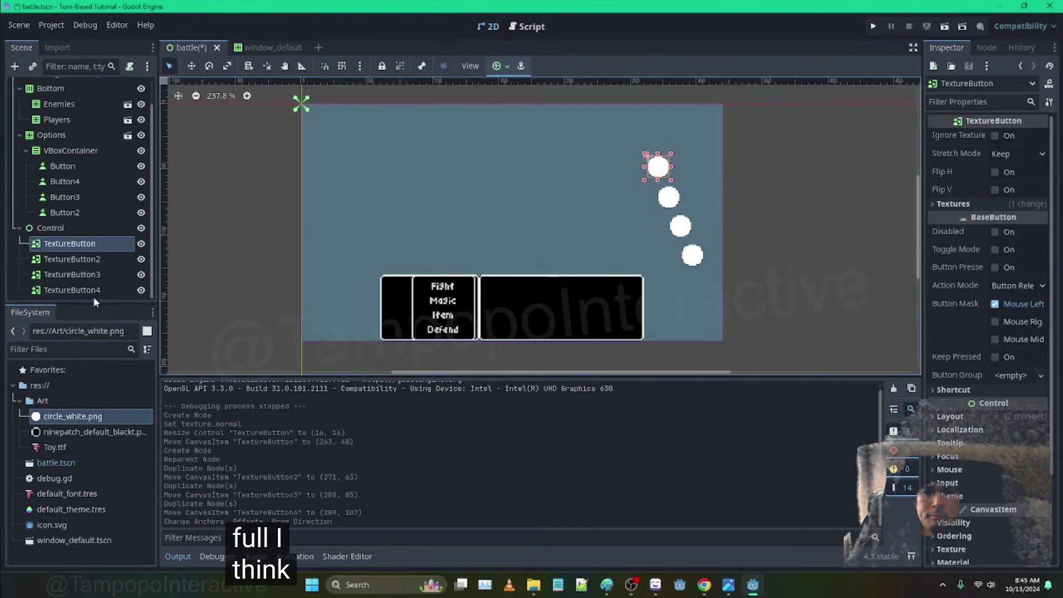
- Jump ahead to 50:55 and pause at 51:12, where the button is renamed BattlePlayer
key("l")
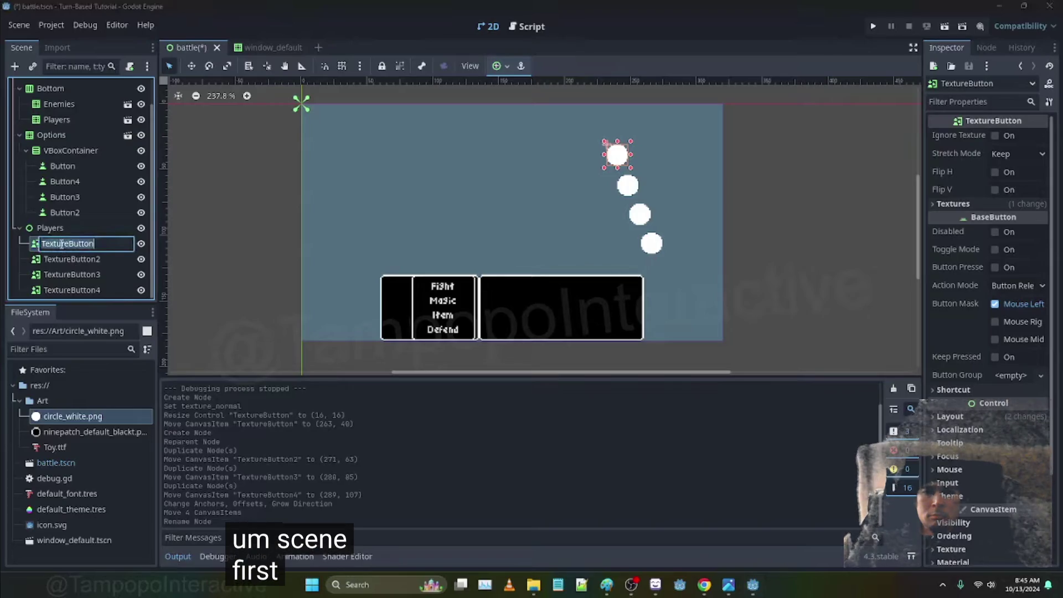
mouse_move(636, 423)
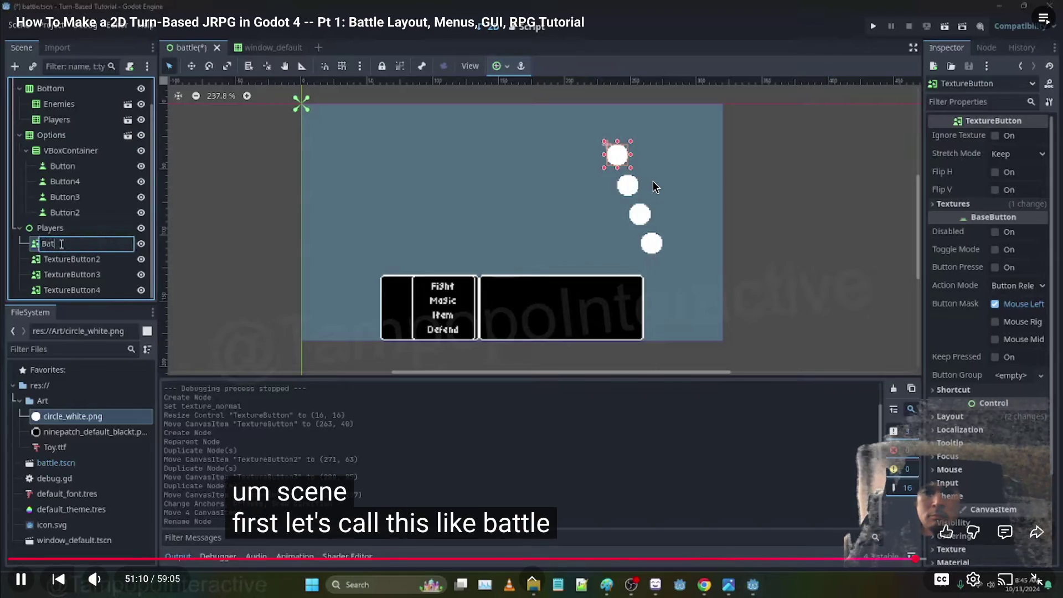
left_click(672, 187)
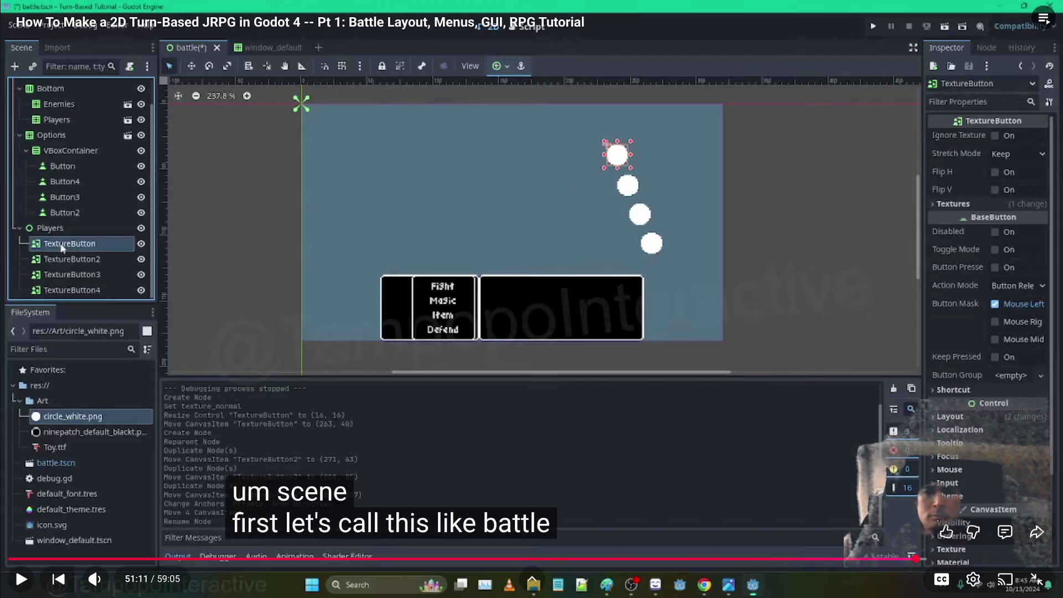
left_click(63, 247)
left_click(77, 260)
key("super+2")
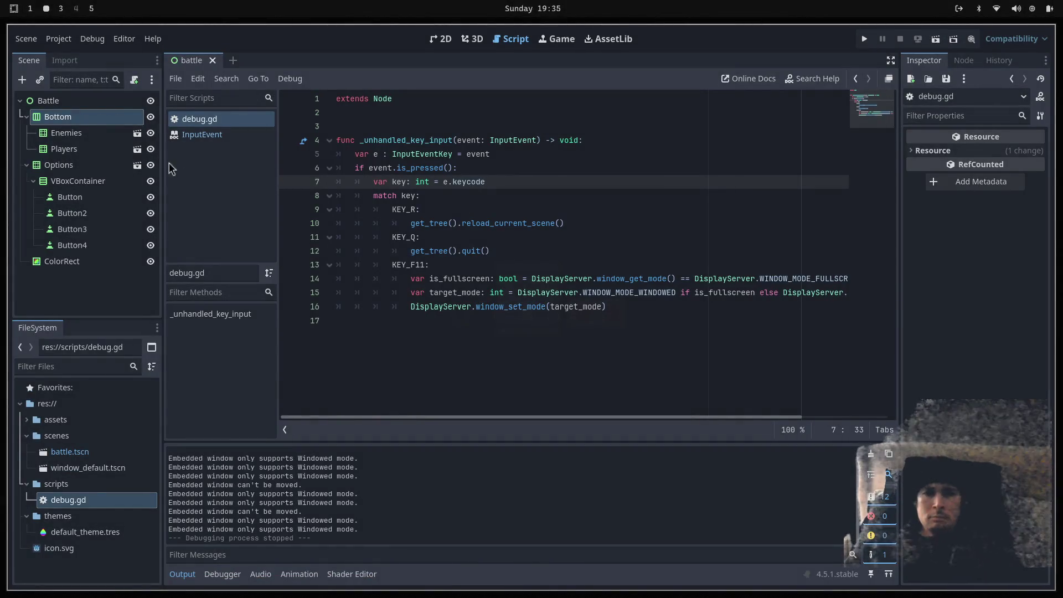
- Add a Control node as a child of the Battle root node
left_click(61, 102)
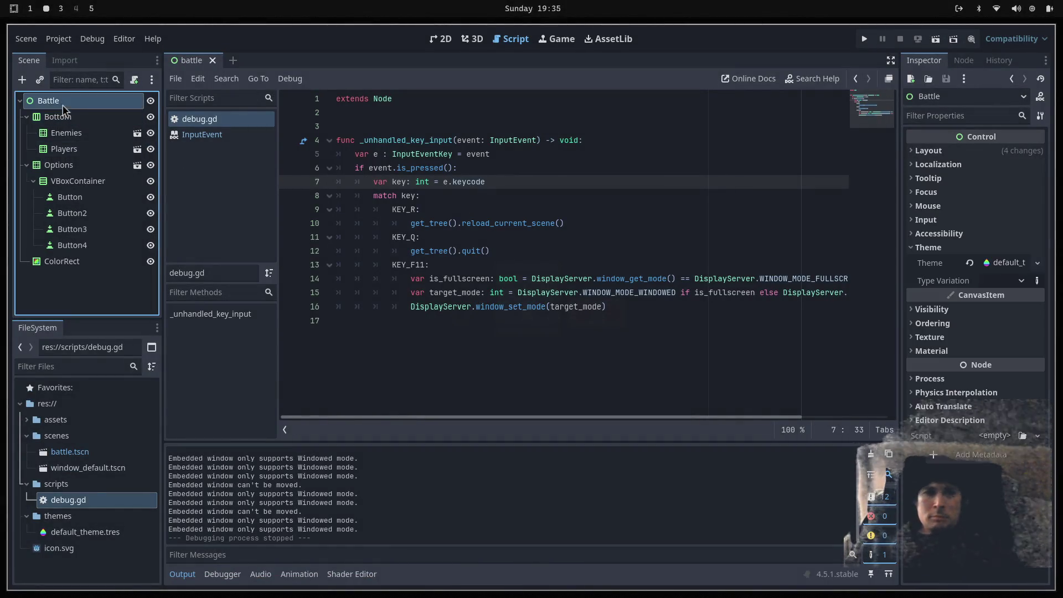
left_click(22, 79)
type("contro")
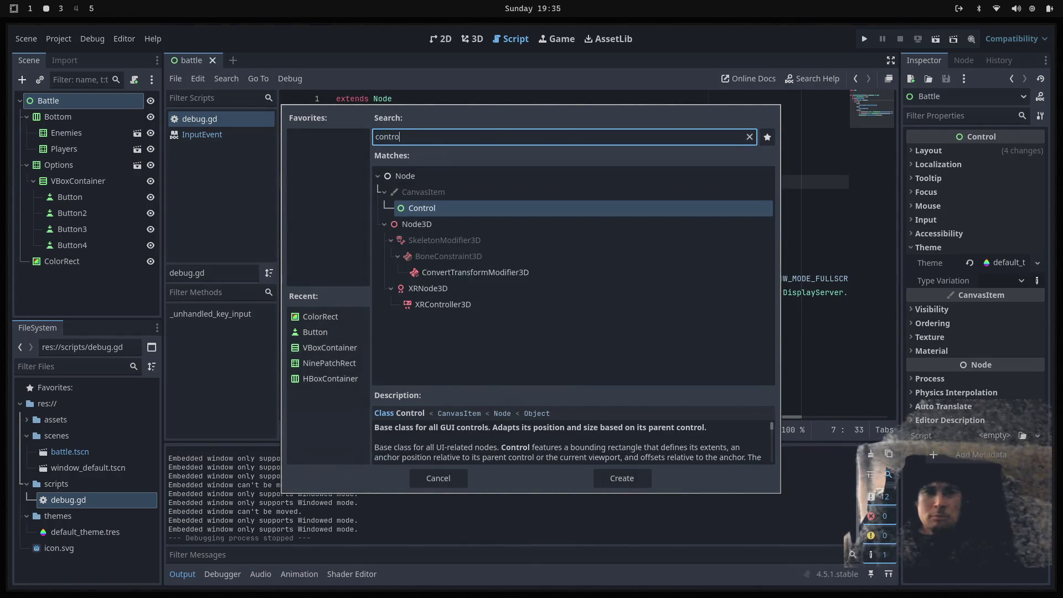
key("Return")
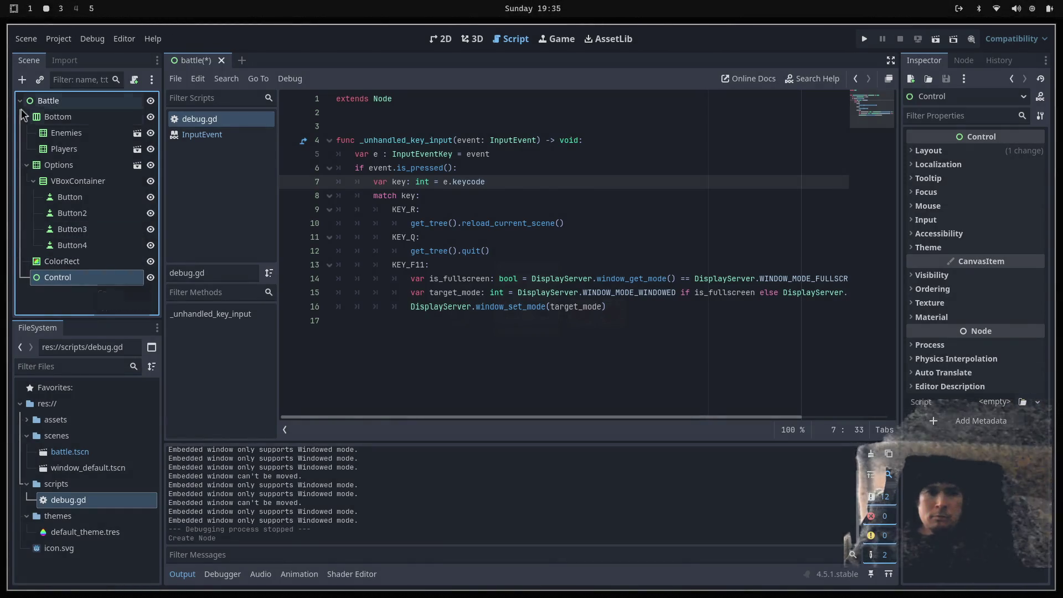
- Create a TextureButton under Control and duplicate it
left_click(22, 79)
type("texturebu")
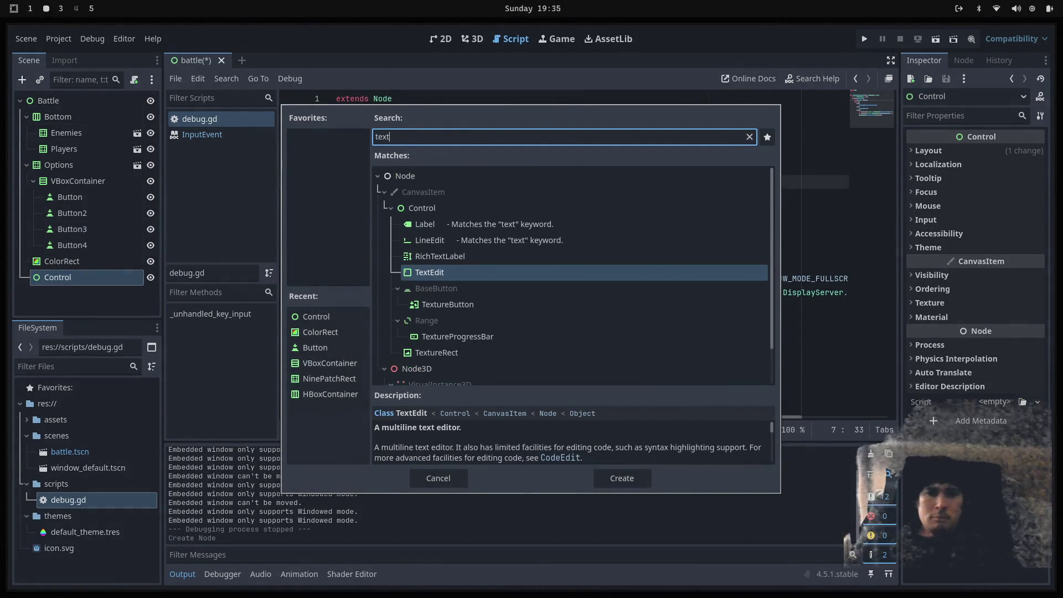
key("Return")
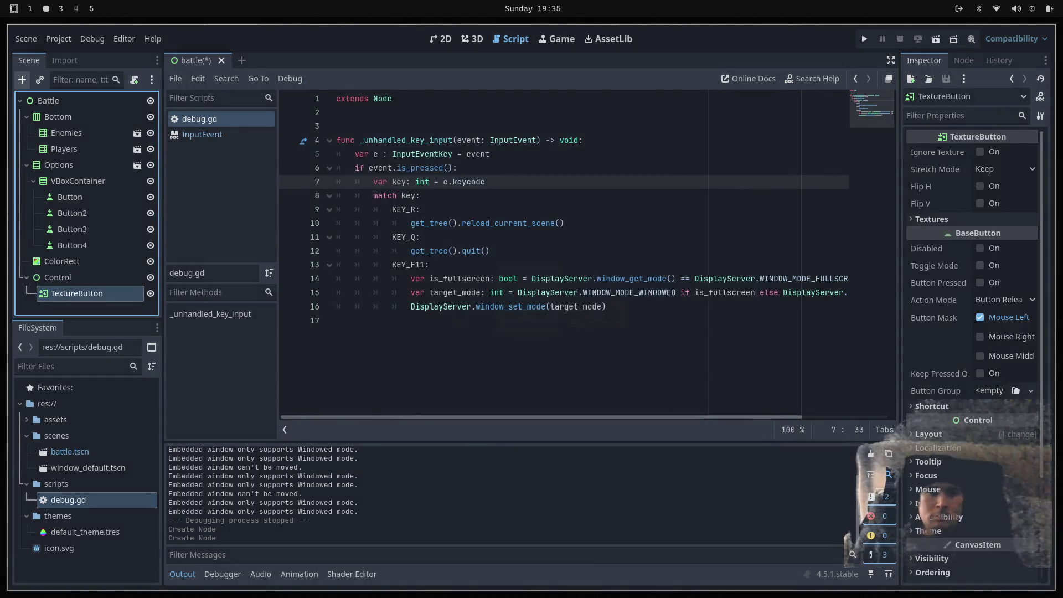
key("ctrl+d")
key("ctrl+d")
key("ctrl+d")
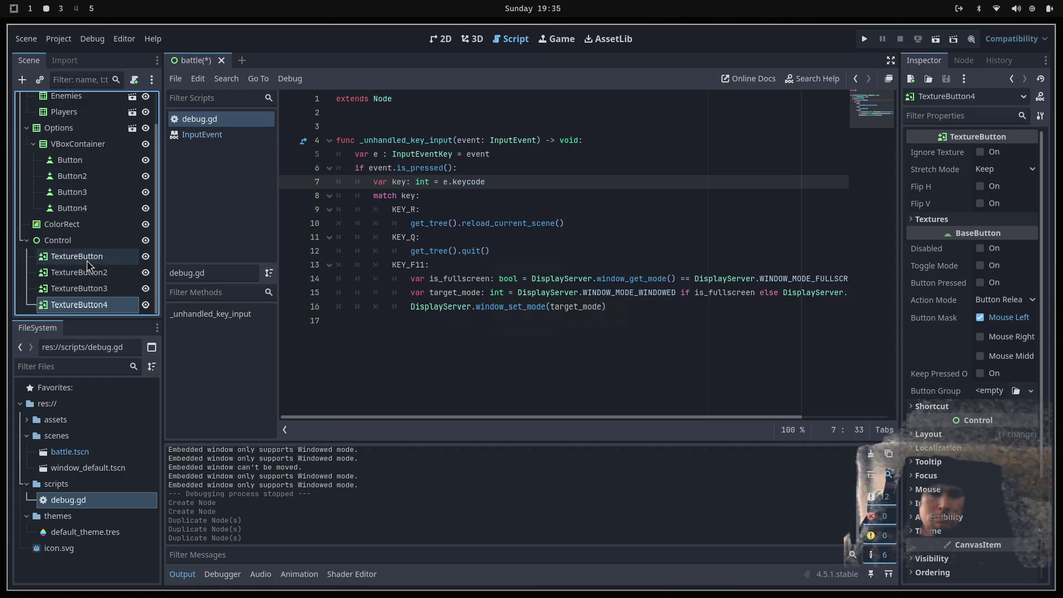
- Rename the first TextureButton to BattlePlayer and select its name for reuse
double_click(88, 258)
type("BattleP")
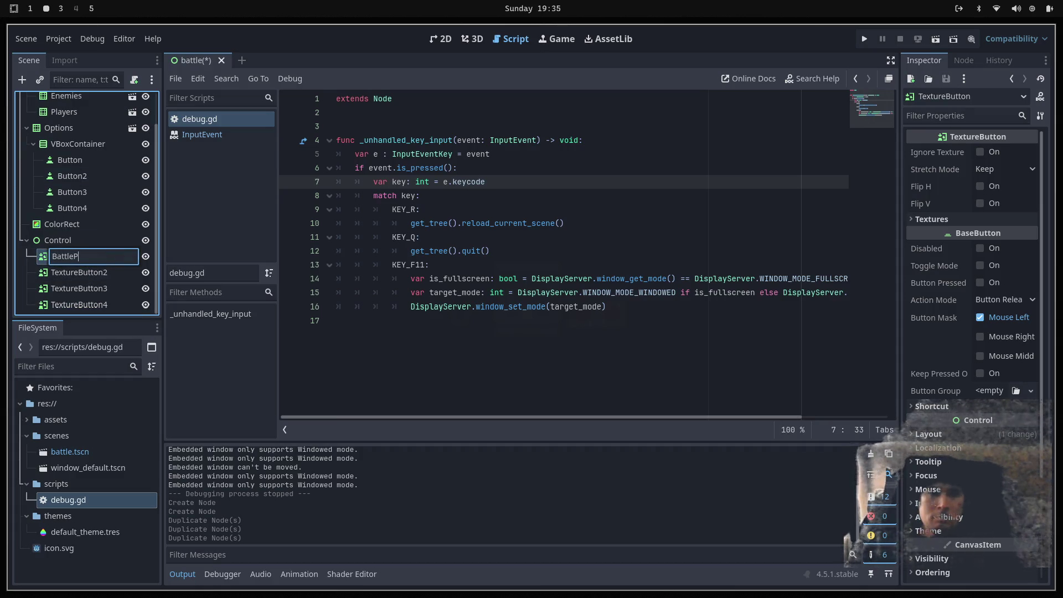
type("er")
key("Return")
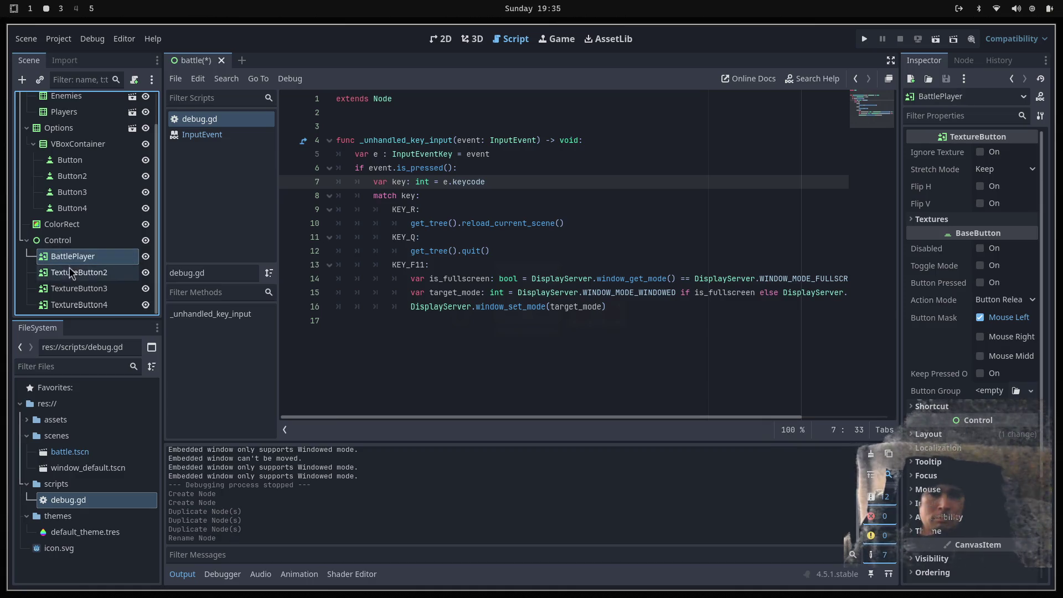
double_click(69, 257)
key("ctrl+a")
key("ctrl+c")
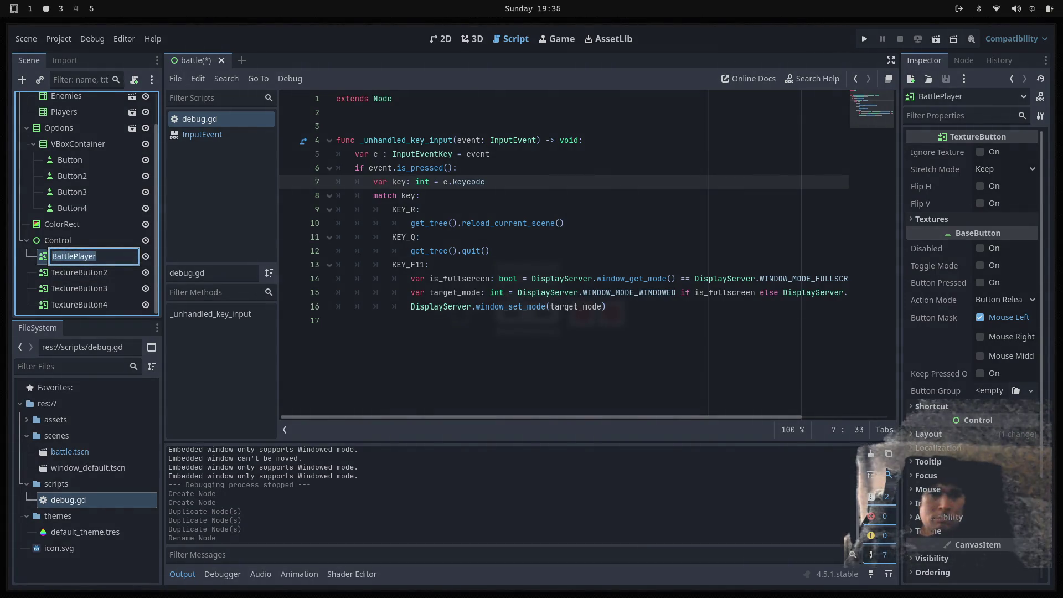
- Paste BattlePlayer into TextureButton2, 3 and 4 to name them BattlePlayer2, BattlePlayer3, BattlePlayer4
left_click(68, 272)
double_click(76, 274)
key("ctrl+a")
key("ctrl+v")
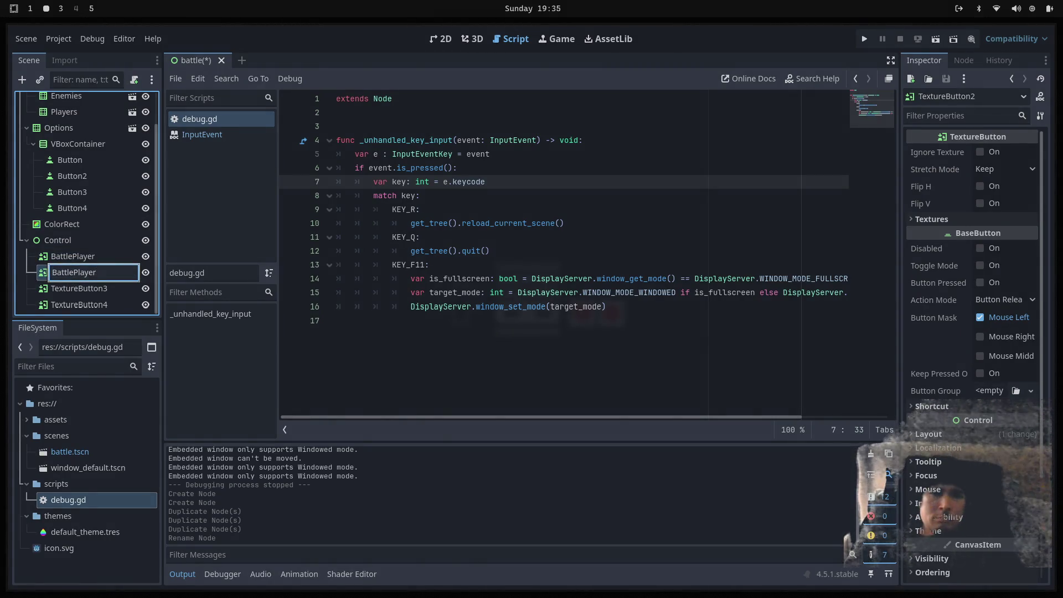
key("Return")
double_click(79, 289)
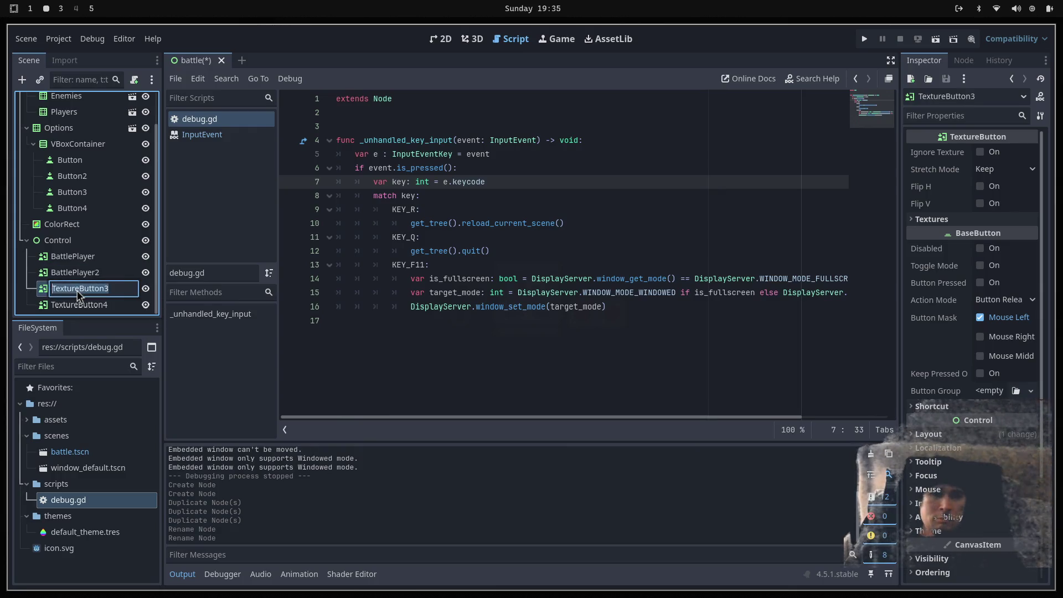
key("ctrl+v")
key("Return")
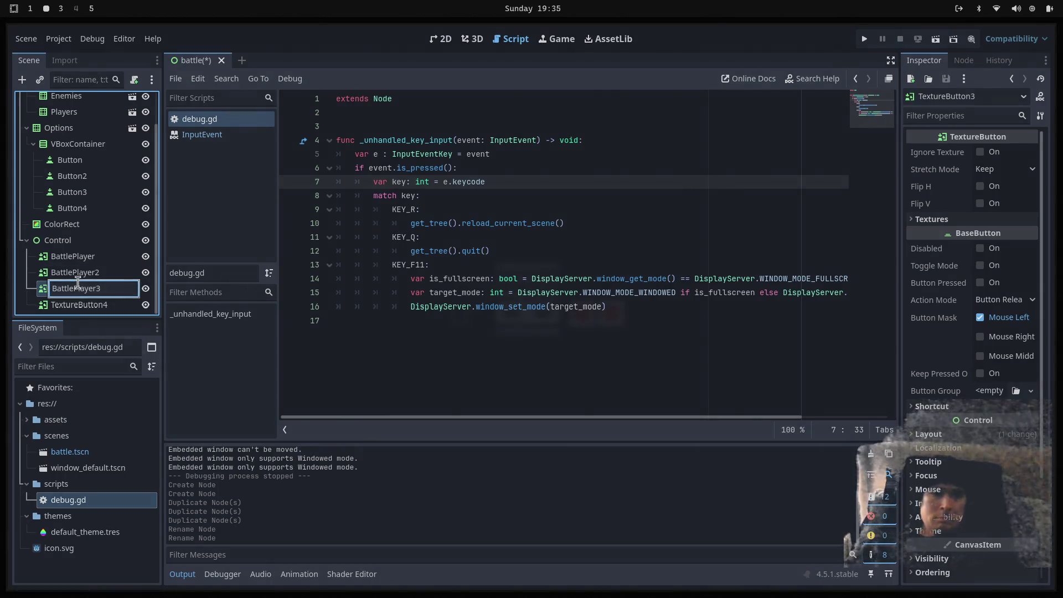
left_click(87, 305)
double_click(87, 305)
key("ctrl+v")
key("Return")
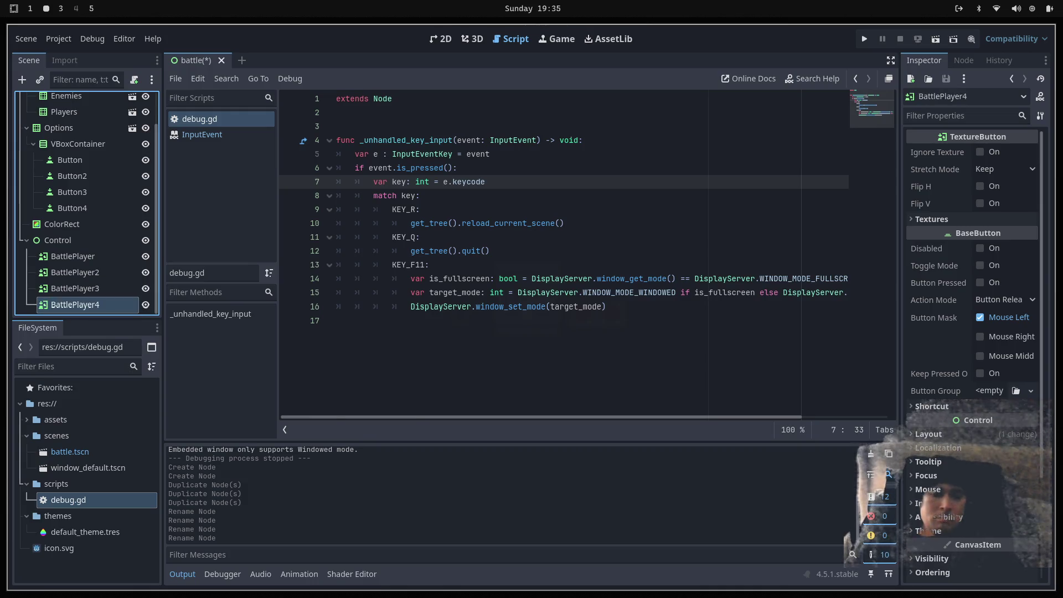
key("alt+Tab")
key("alt+Tab")
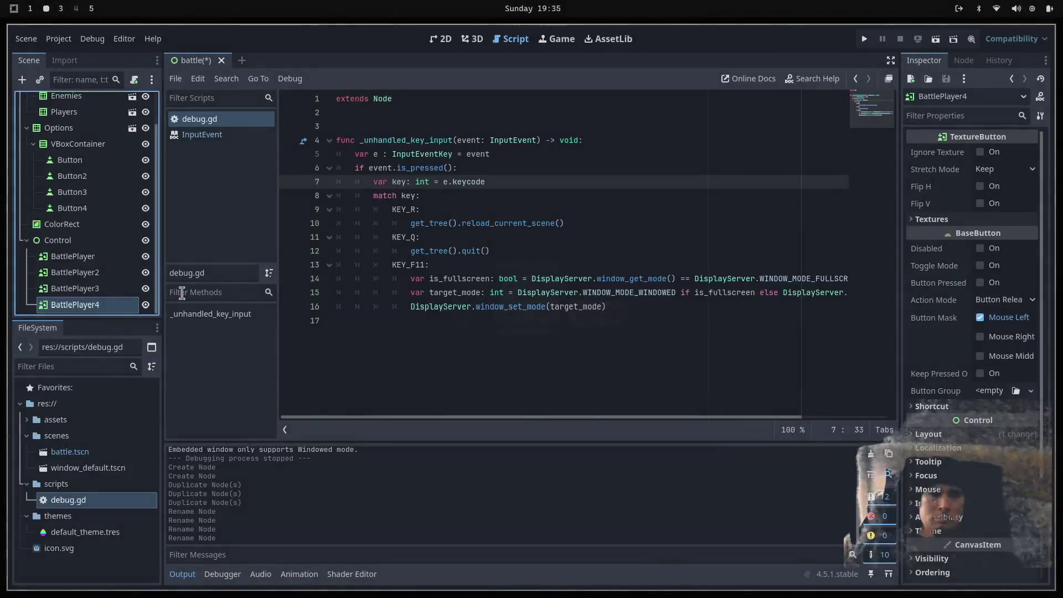
- In the 2D view, drag BattlePlayer4 to (68, 23) and BattlePlayer3 to (41, 24)
left_click(441, 38)
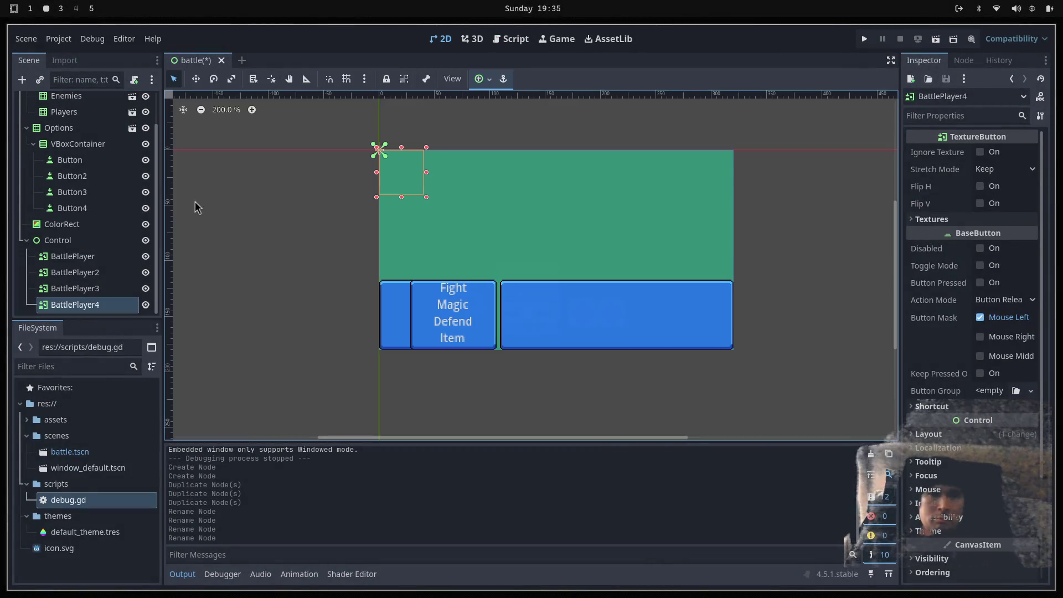
left_click(86, 257)
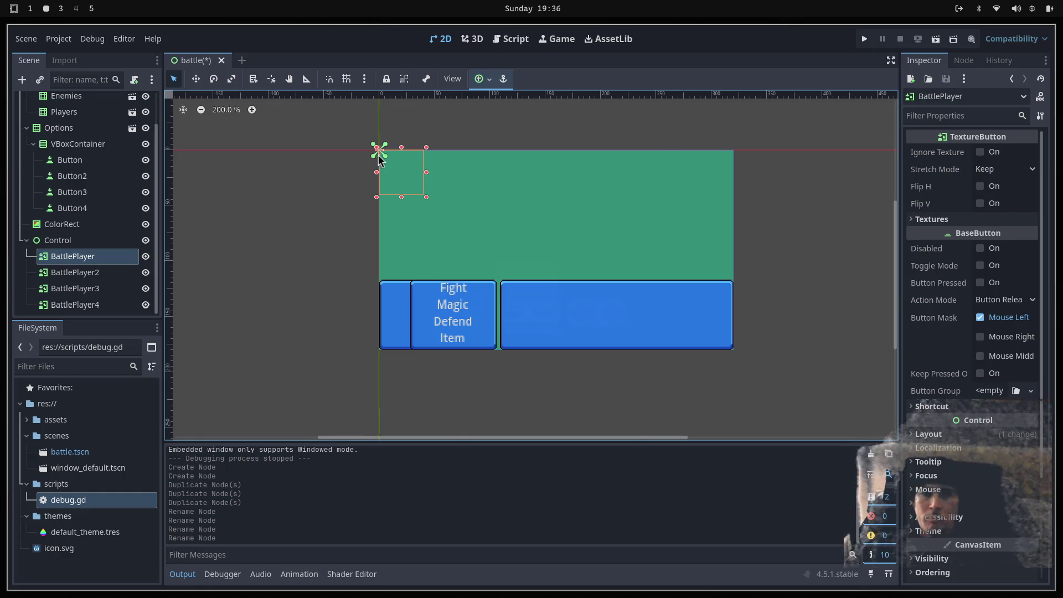
left_click_drag(397, 181, 473, 207)
left_click(73, 255)
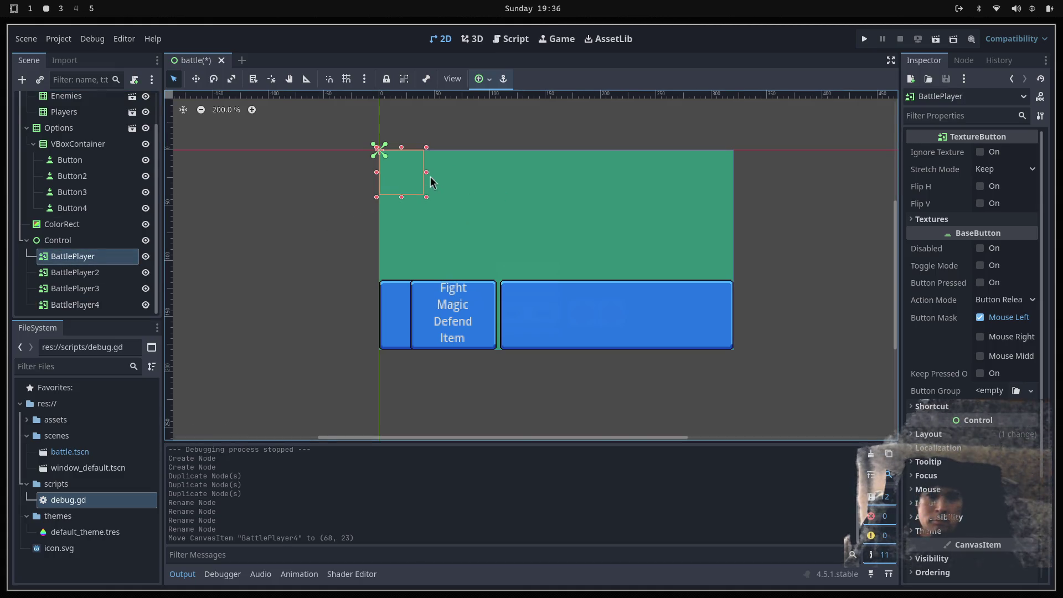
left_click_drag(395, 180, 435, 206)
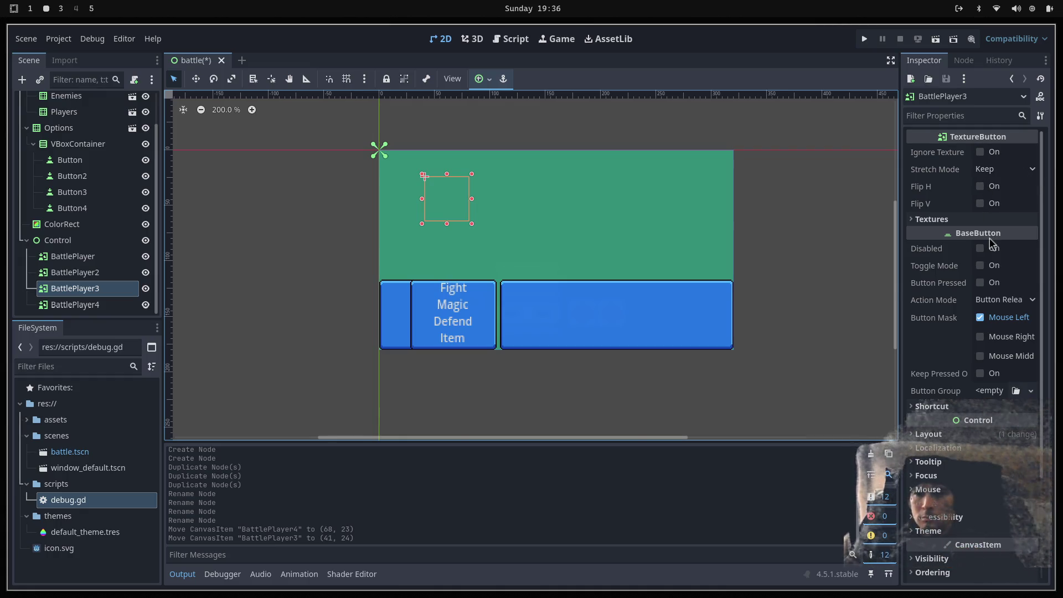
- Seek the JRPG tutorial back to the circle-texture part, pause at 49:57, then bring up Files
key("alt+Tab")
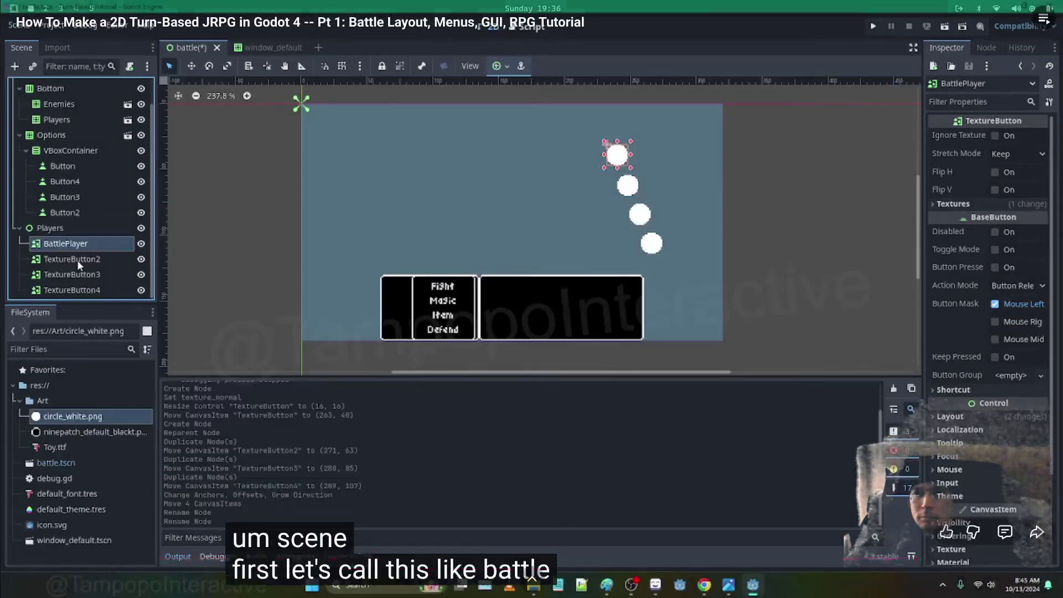
mouse_move(926, 183)
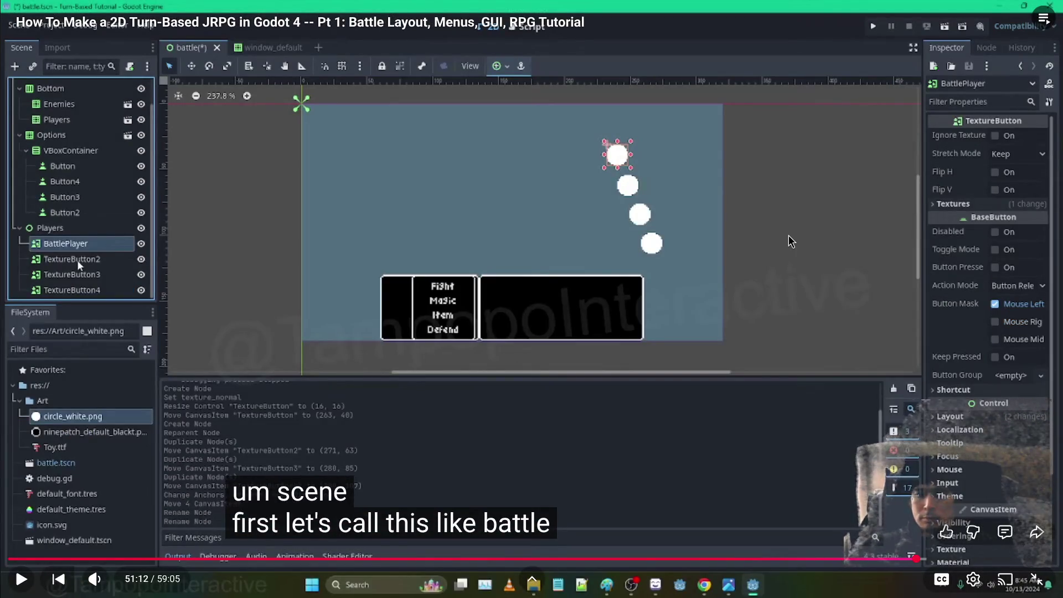
key("Left")
key("Left")
key("Left")
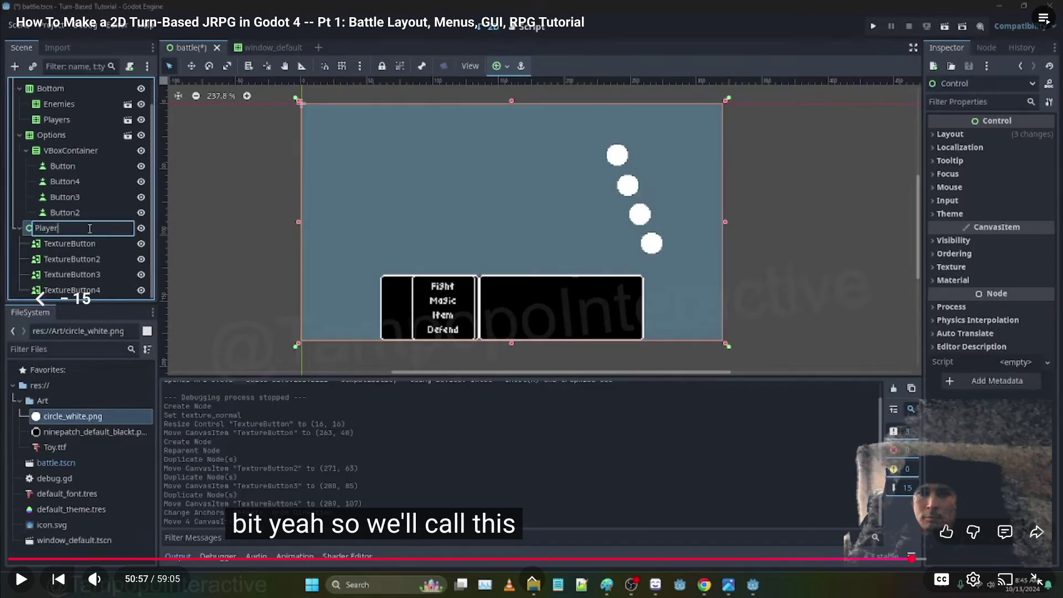
key("Left")
key("Left")
key("Left")
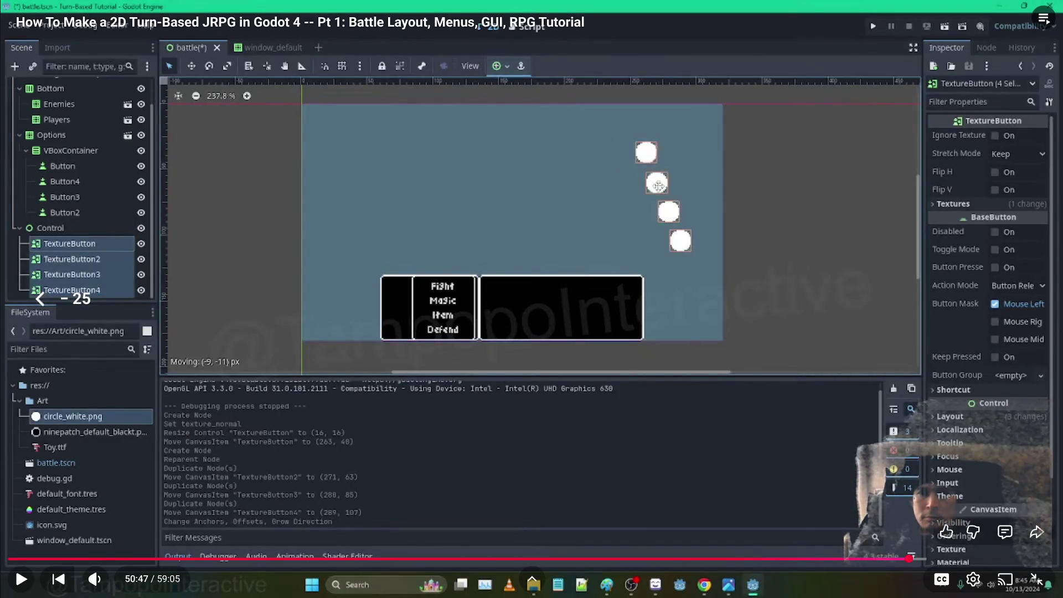
key("Left")
key("Left")
key("Left")
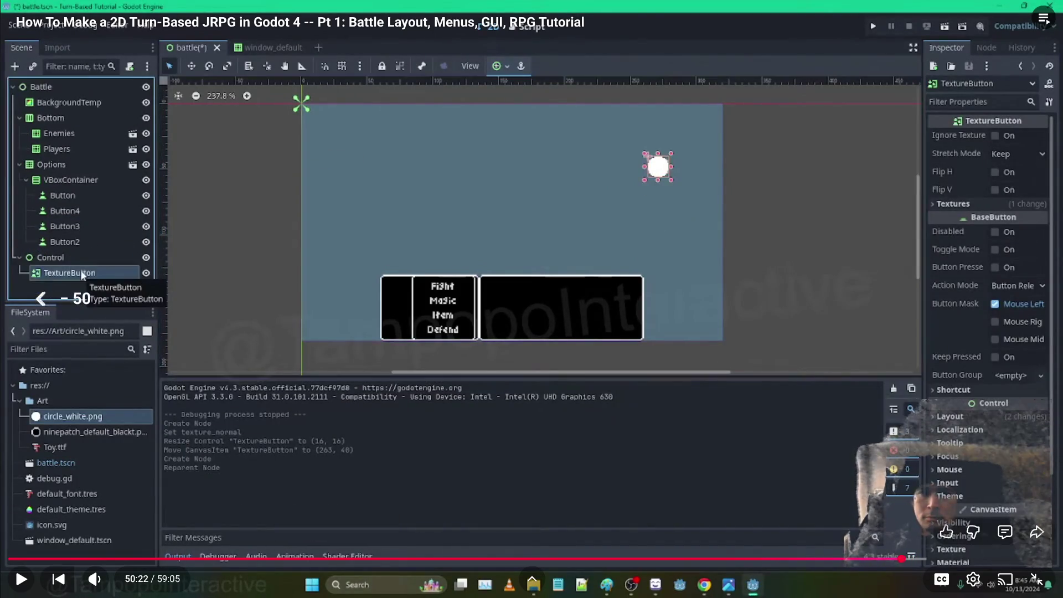
key("Left")
key("Left")
key("Left")
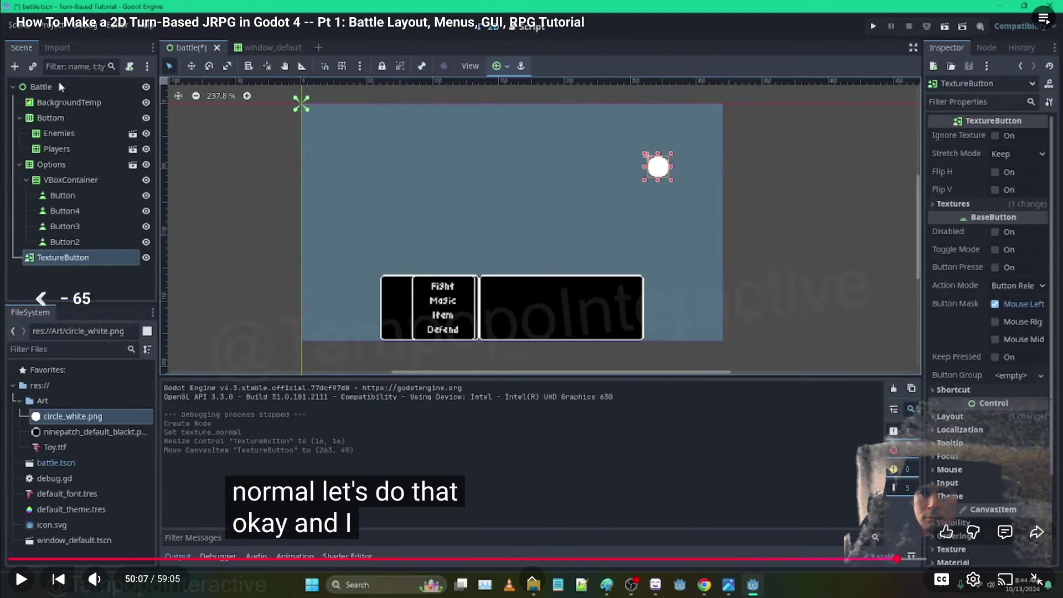
key("Left")
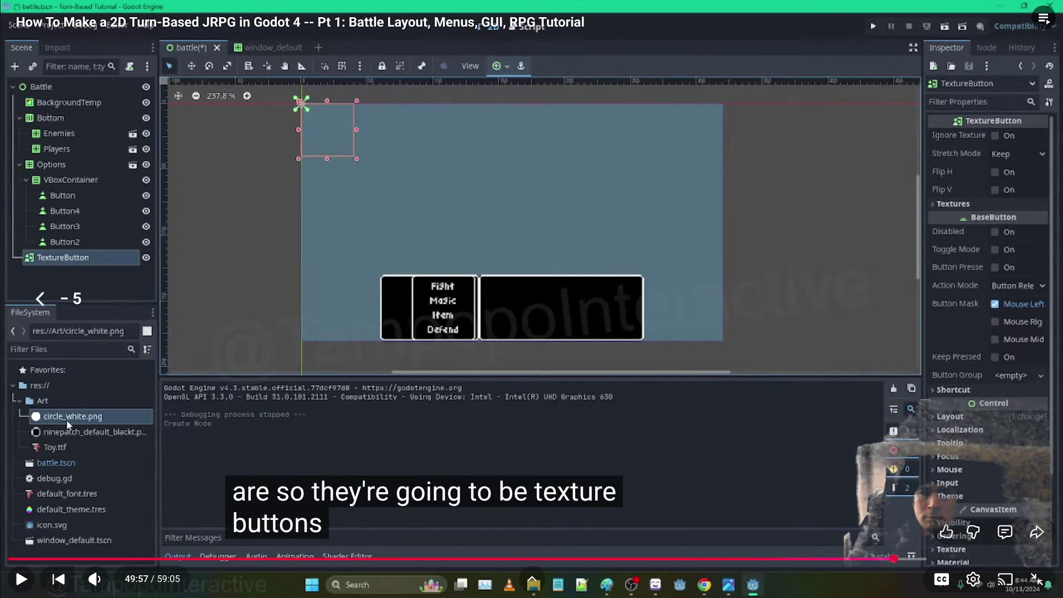
key("k")
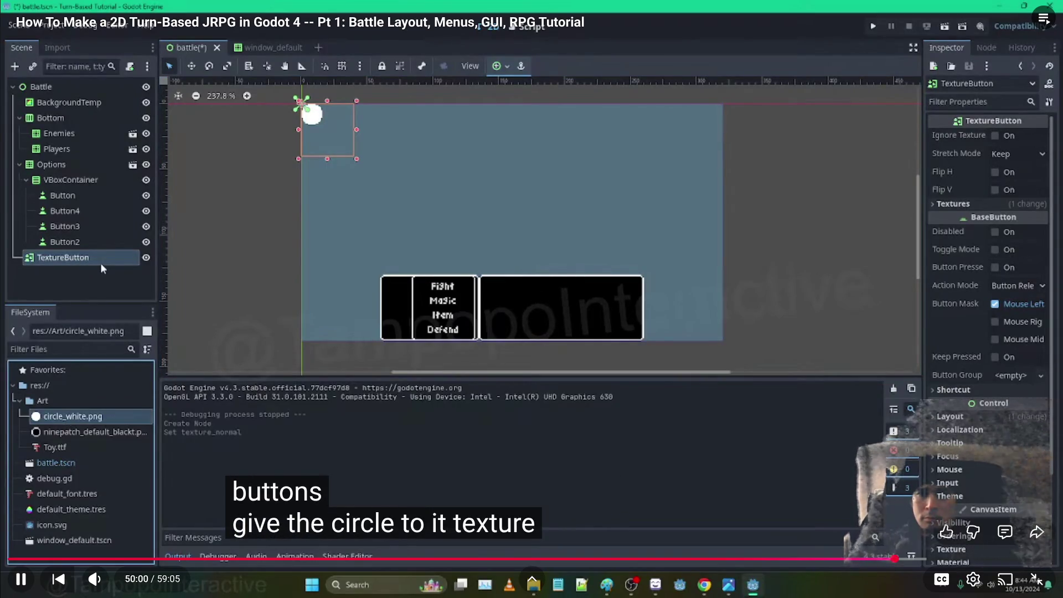
key("Left")
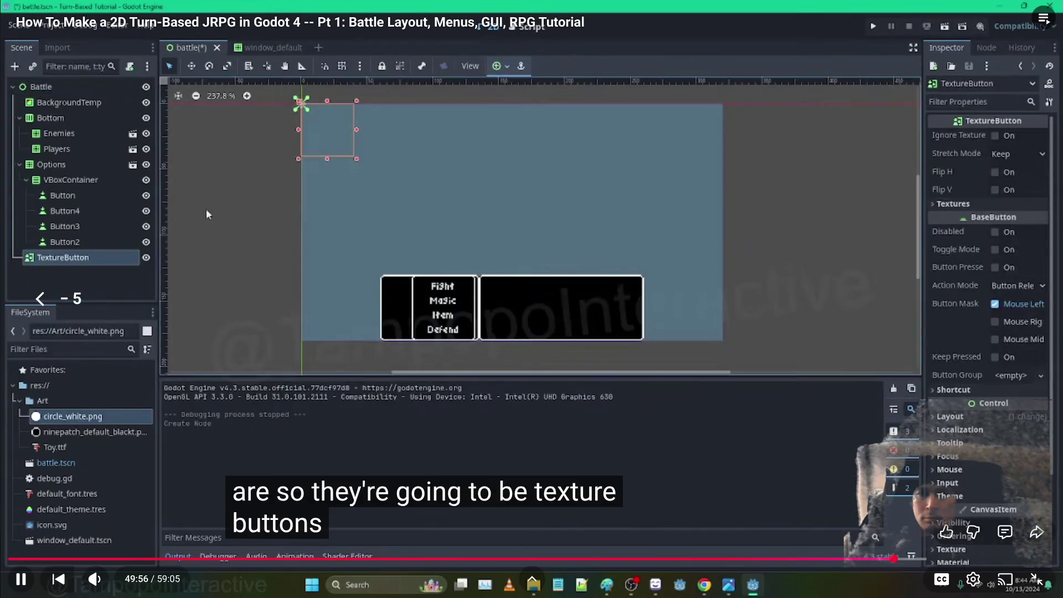
left_click(64, 438)
key("alt+Tab")
key("alt+Tab")
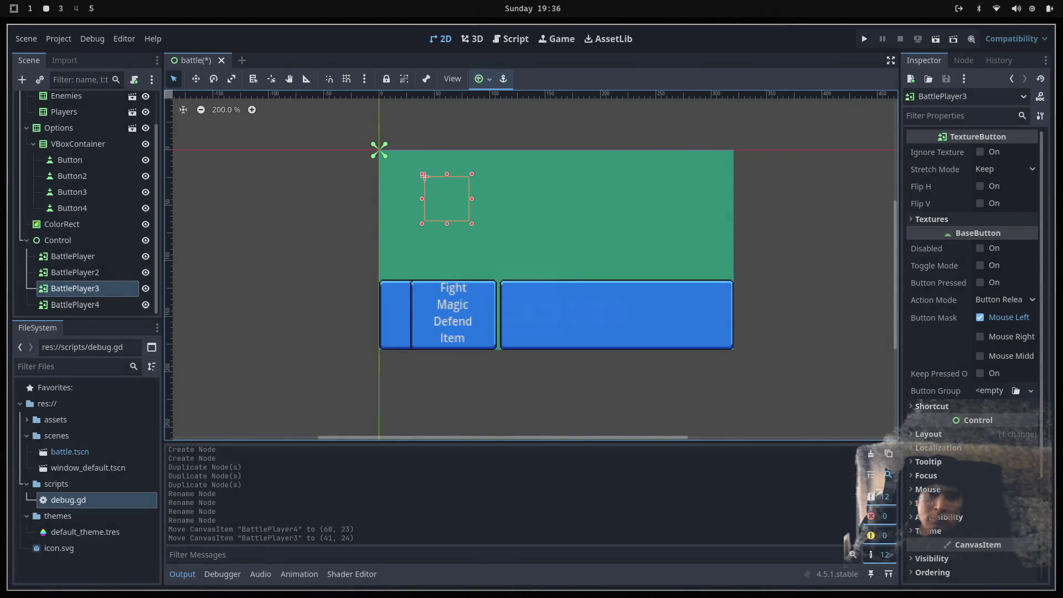
key("super+3")
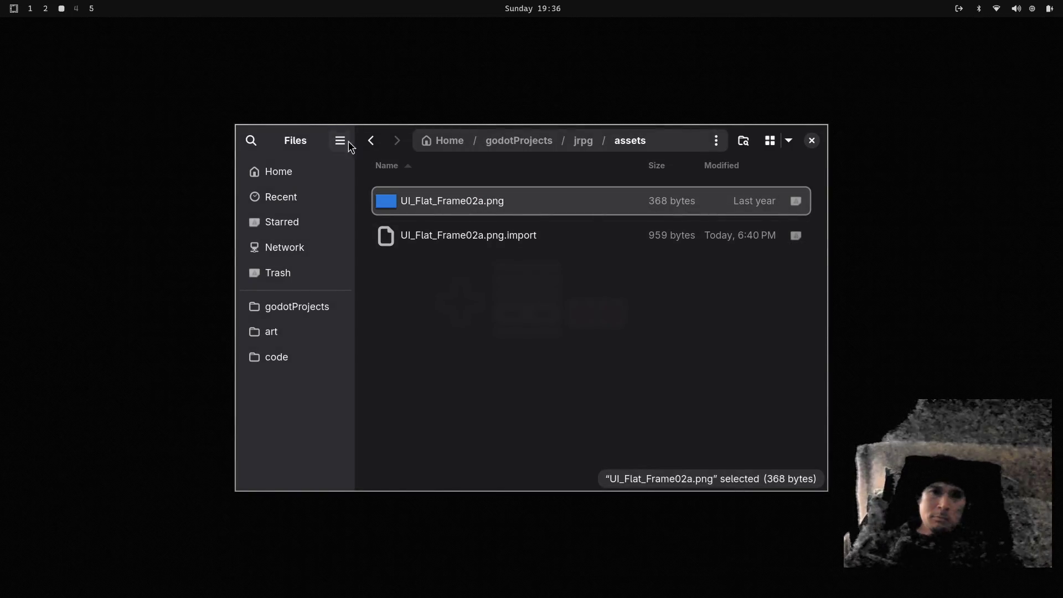
- Locate and select dude.aseprite in the art folder
left_click(371, 142)
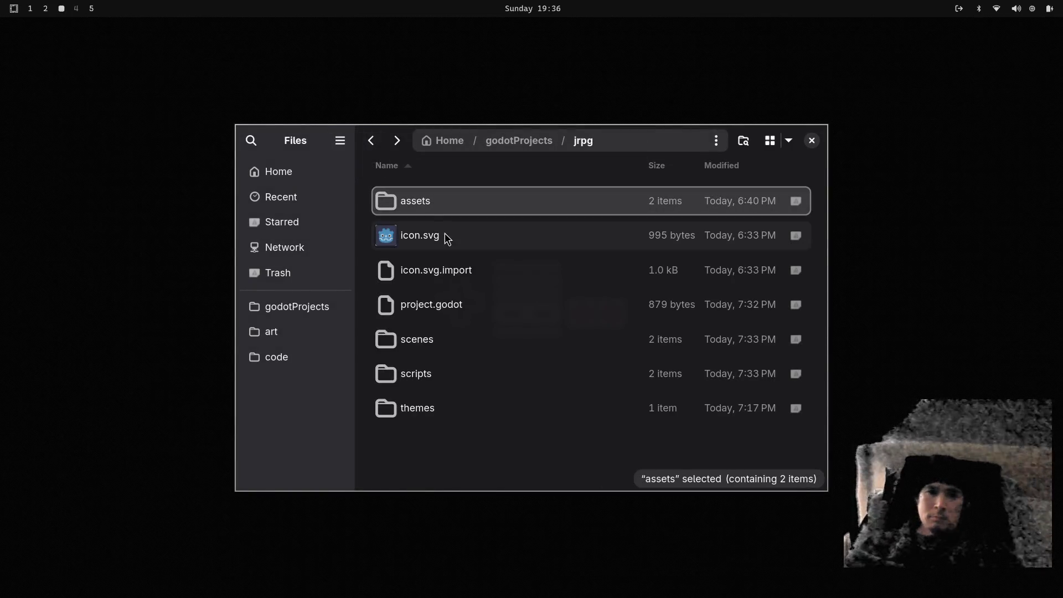
double_click(448, 339)
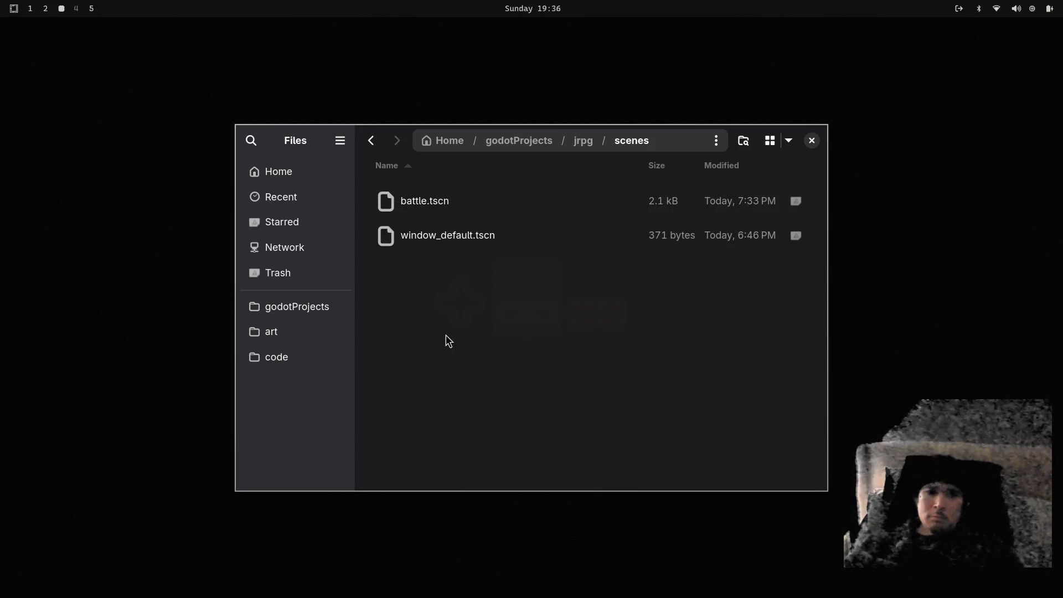
left_click(371, 140)
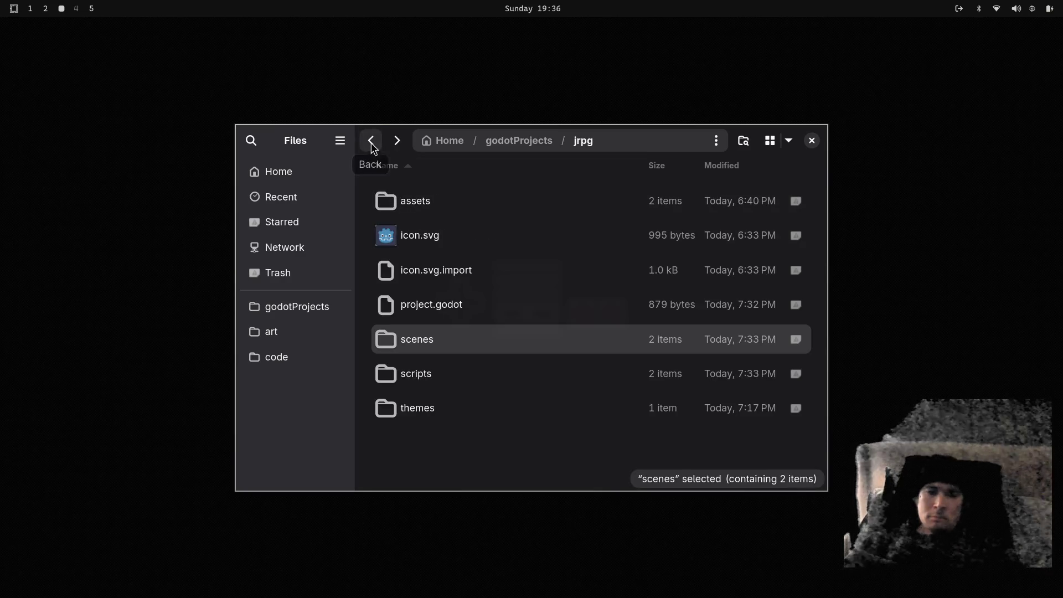
left_click(298, 328)
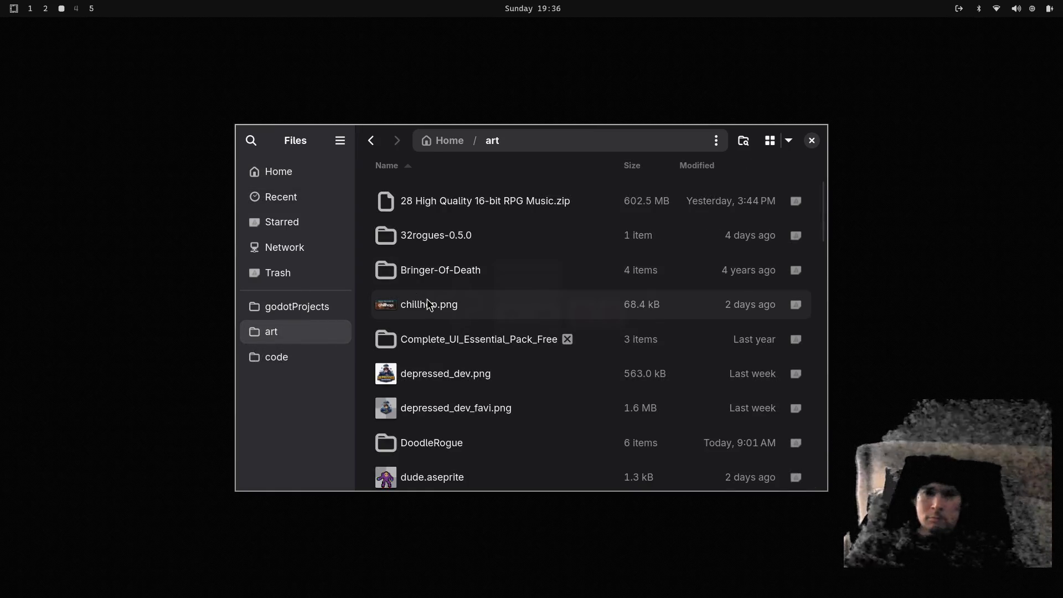
scroll(429, 304, "down", 1)
scroll(429, 304, "down", 1)
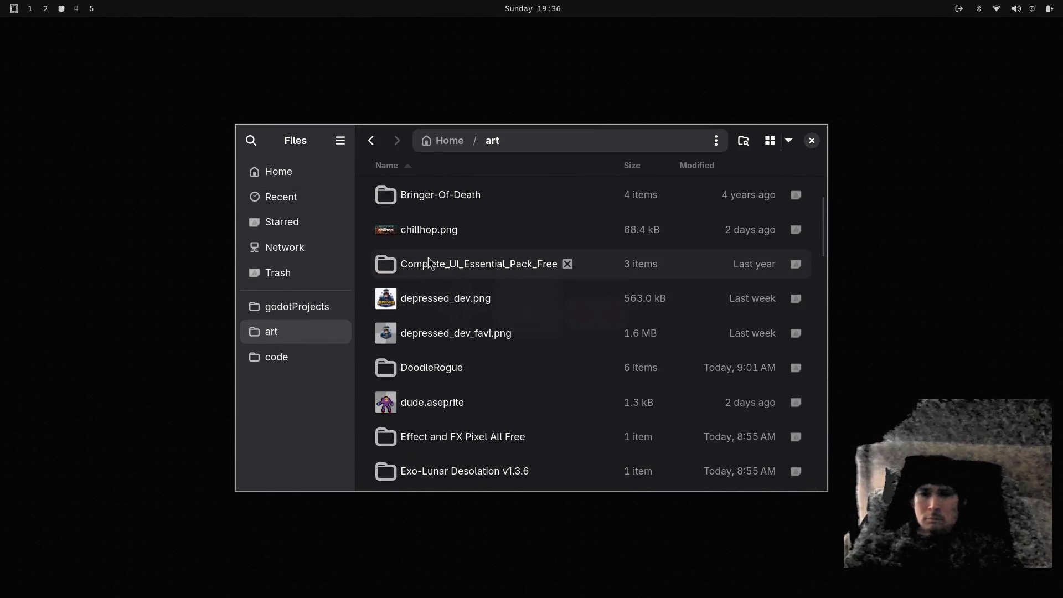
scroll(429, 229, "down", 1)
double_click(427, 225)
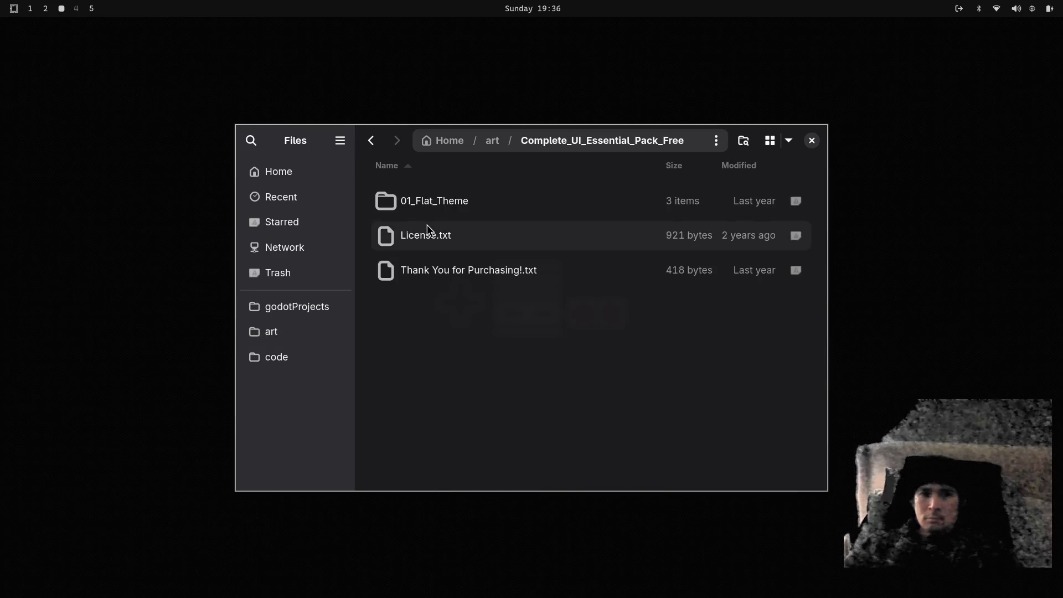
key("alt+Left")
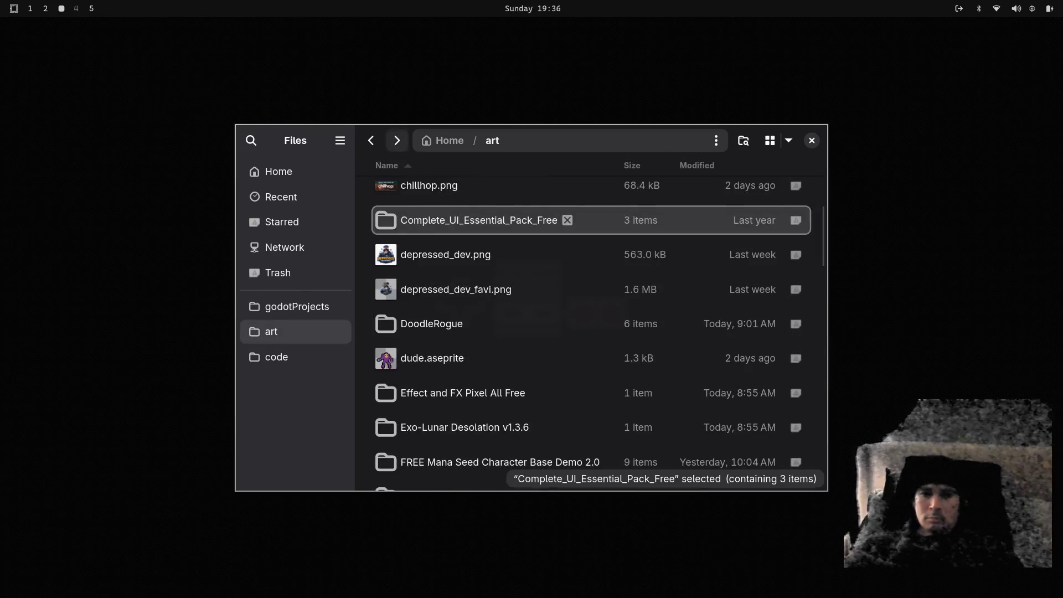
scroll(448, 271, "down", 1)
left_click(442, 319)
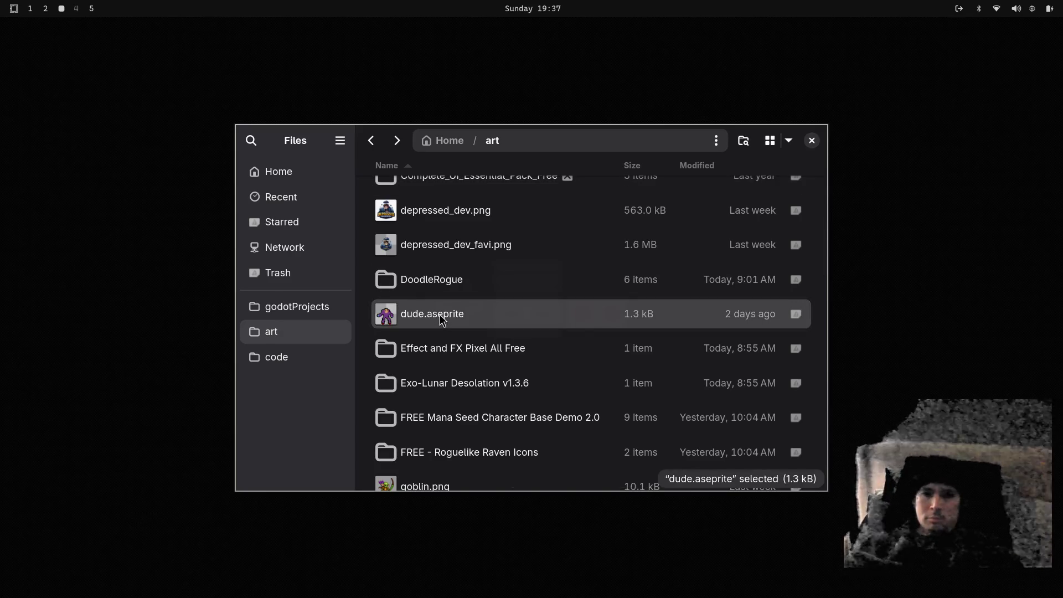
- Paste dude.aseprite into godotProjects > jrpg > assets
scroll(441, 319, "down", 1)
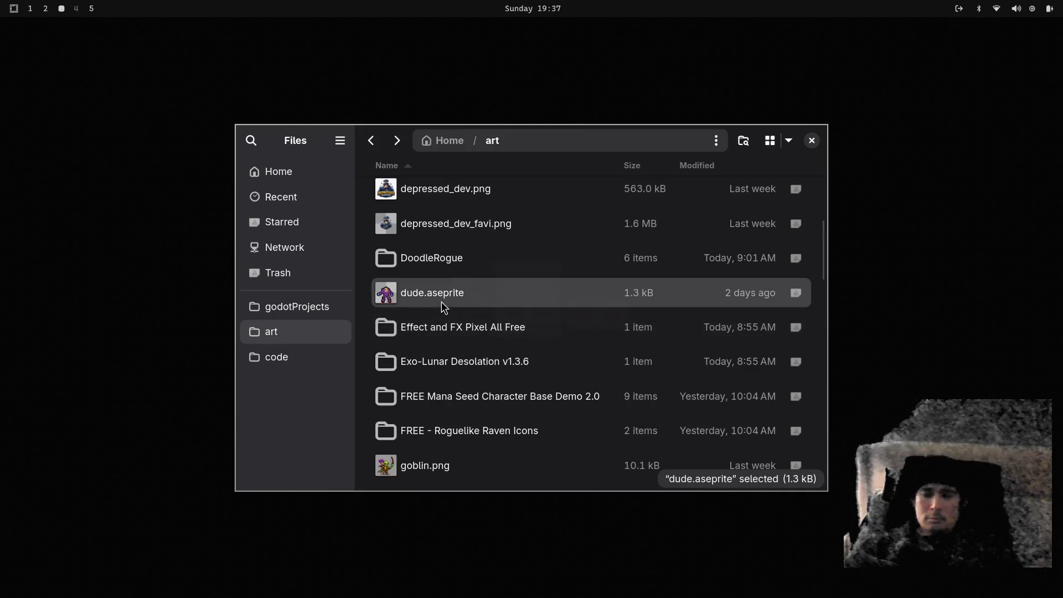
left_click(316, 309)
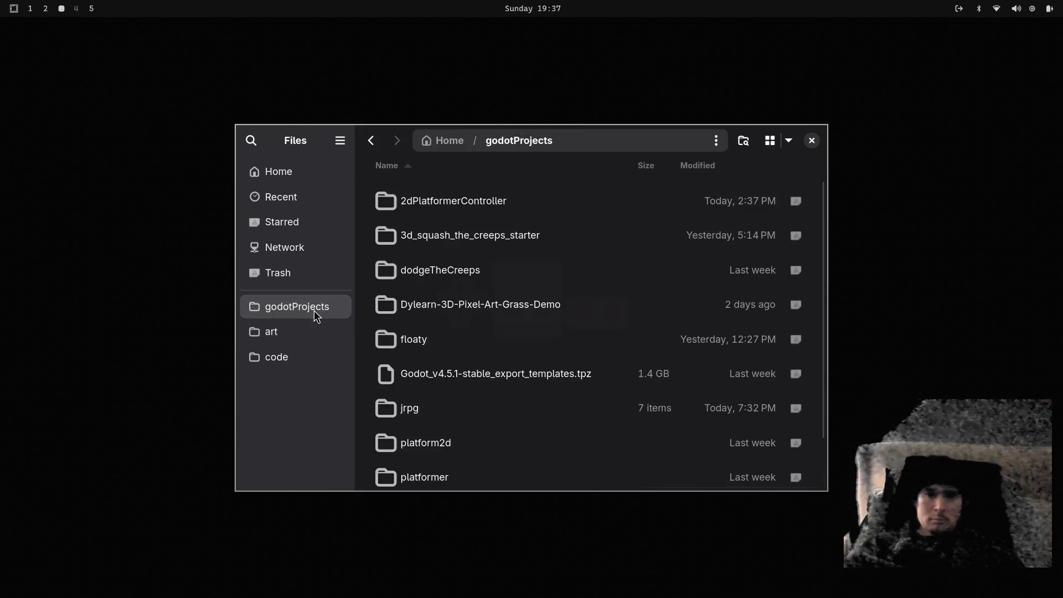
scroll(474, 301, "down", 2)
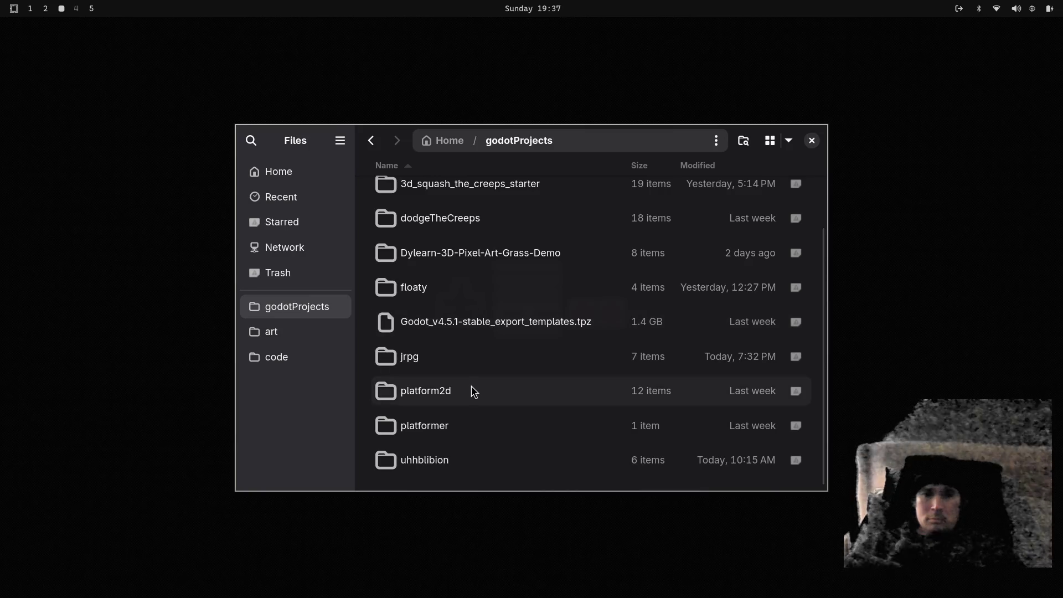
double_click(444, 364)
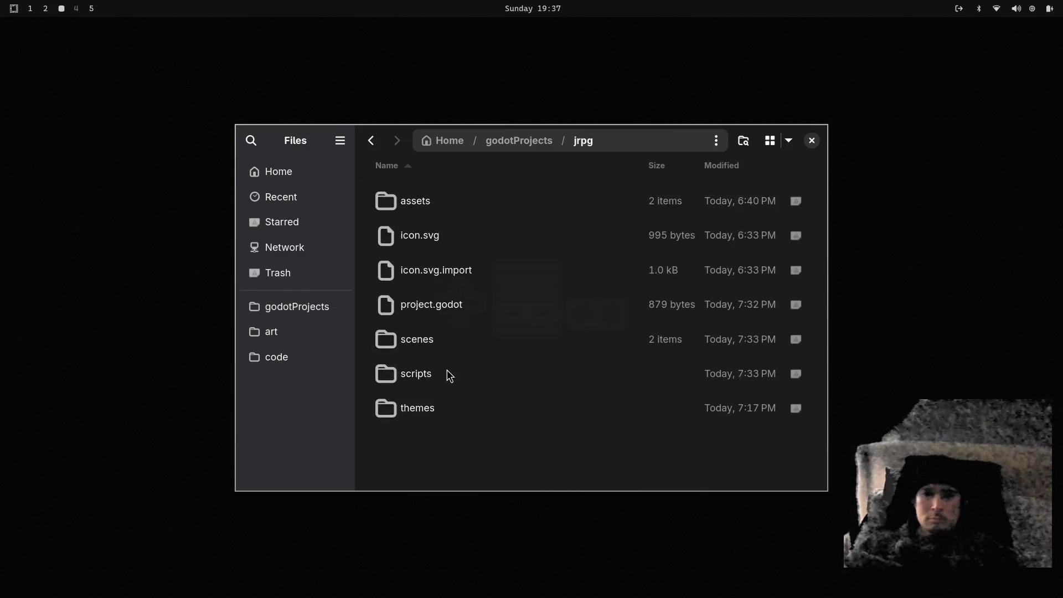
double_click(429, 201)
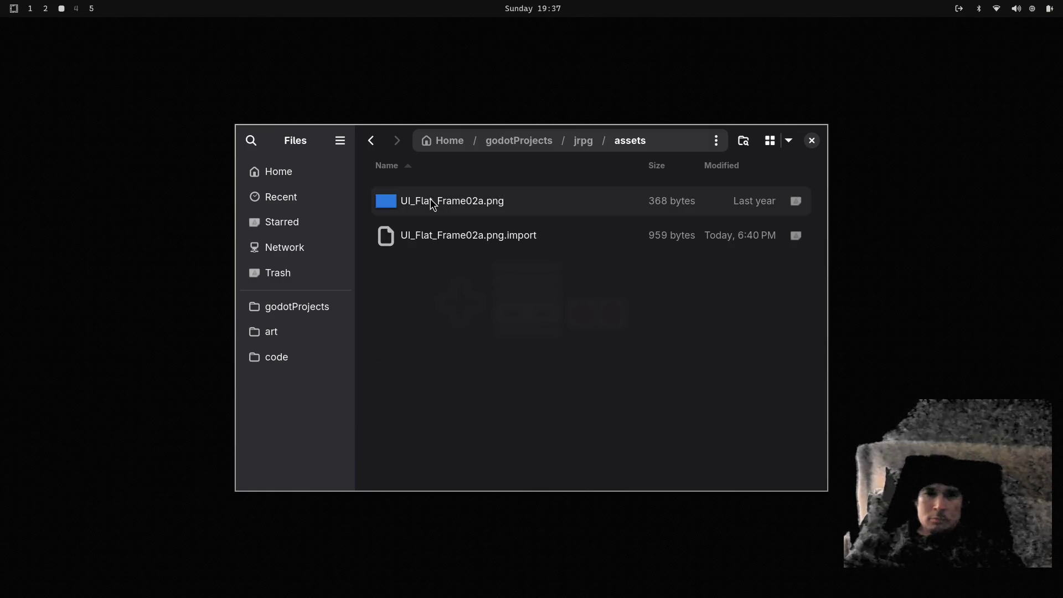
key("ctrl+v")
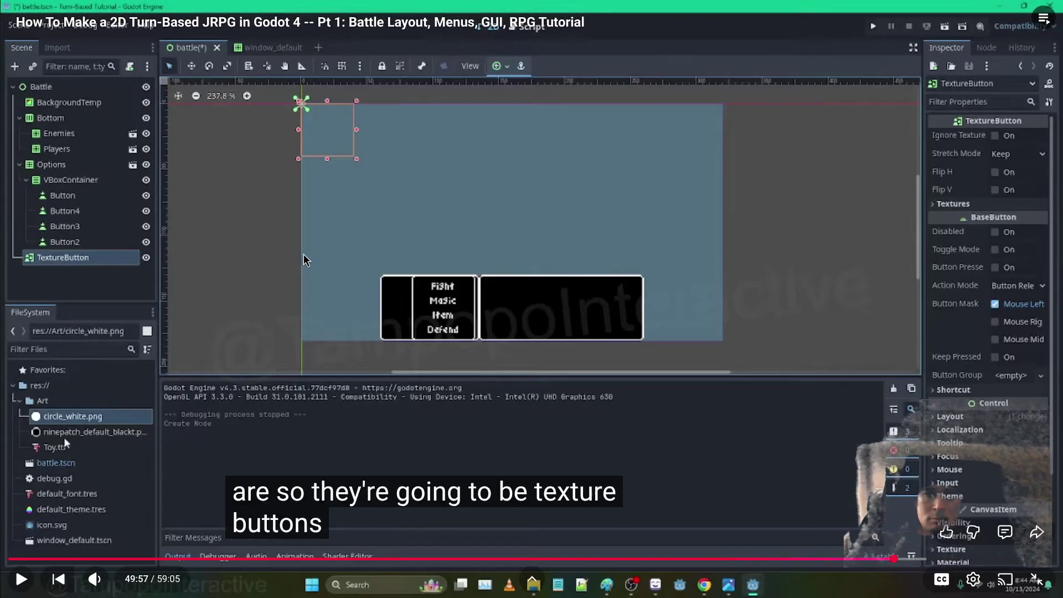
- Expand assets in Godot's FileSystem dock so UI_Flat_Frame02a.png is listed
key("super+2")
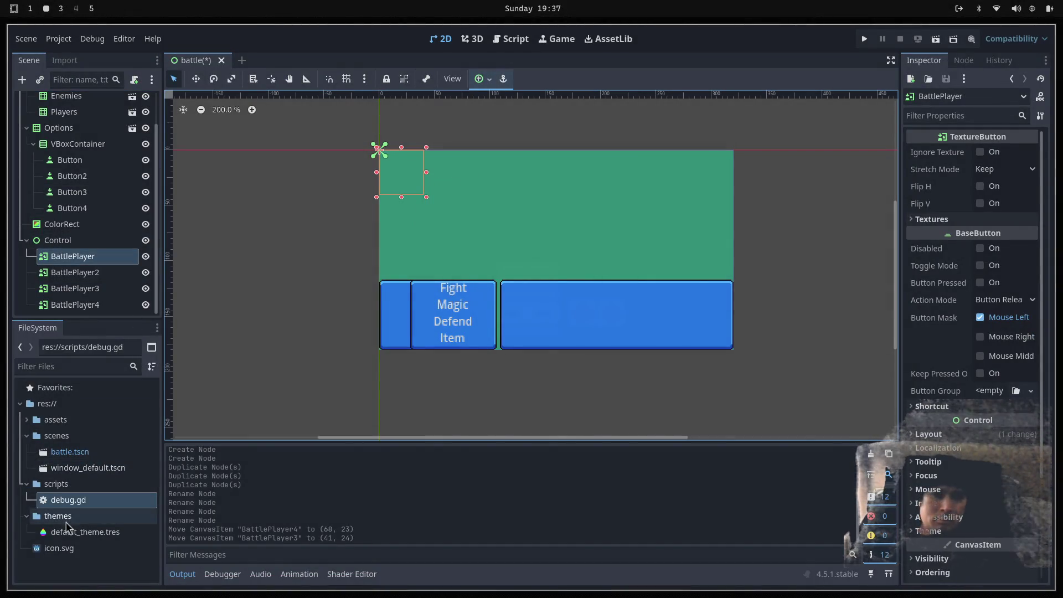
left_click(56, 422)
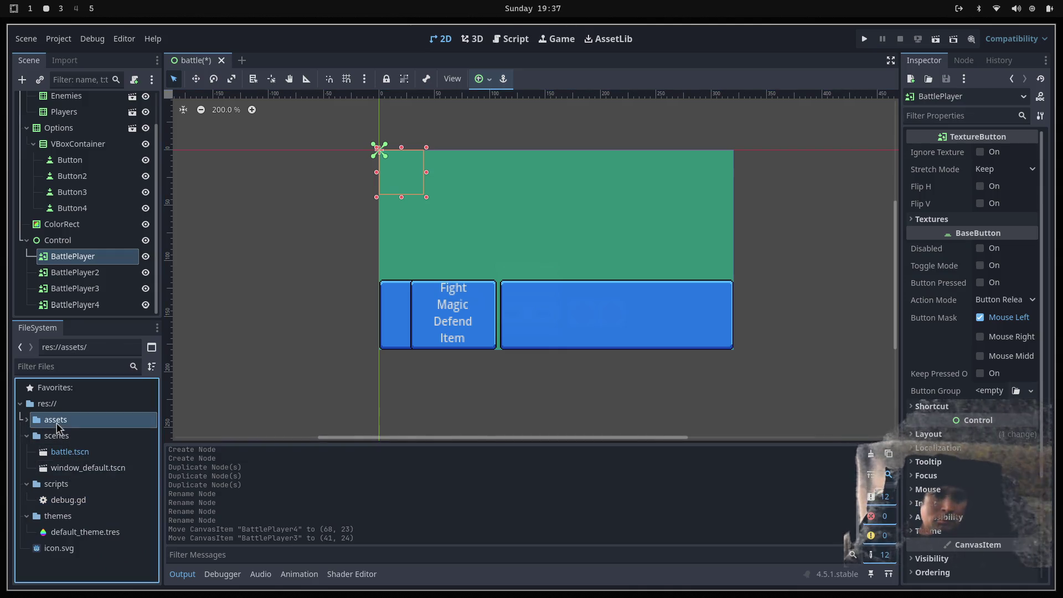
double_click(56, 423)
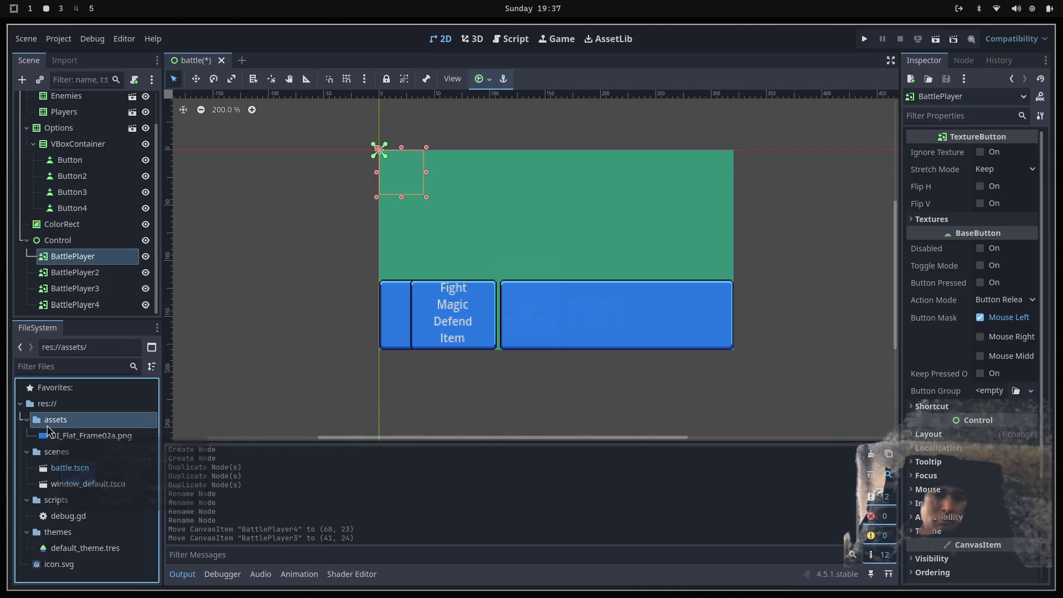
left_click_drag(49, 427, 56, 437)
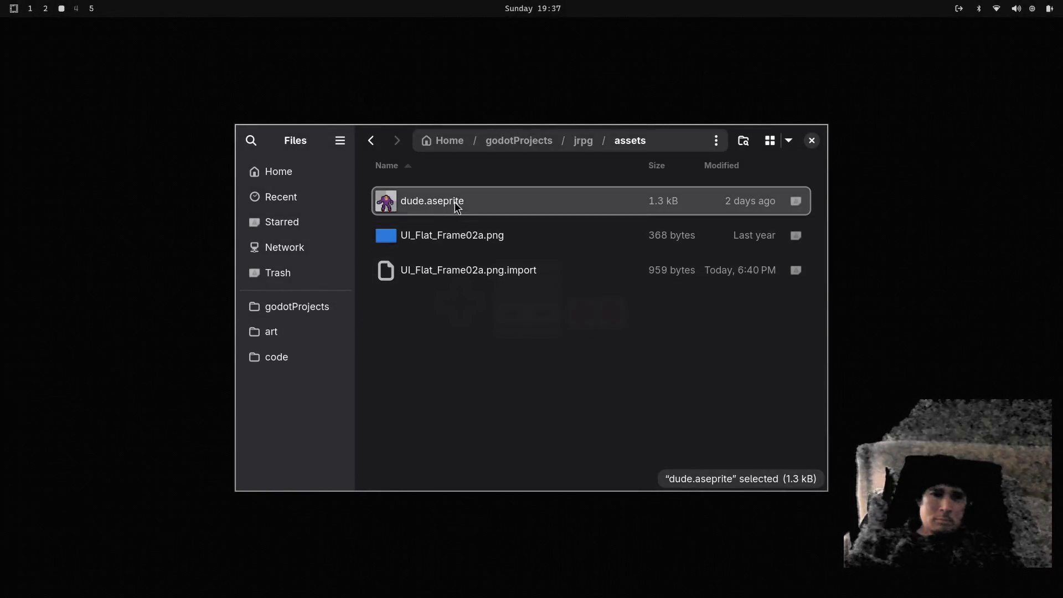
- Permanently delete dude.aseprite from the jrpg assets folder
key("shift+Delete")
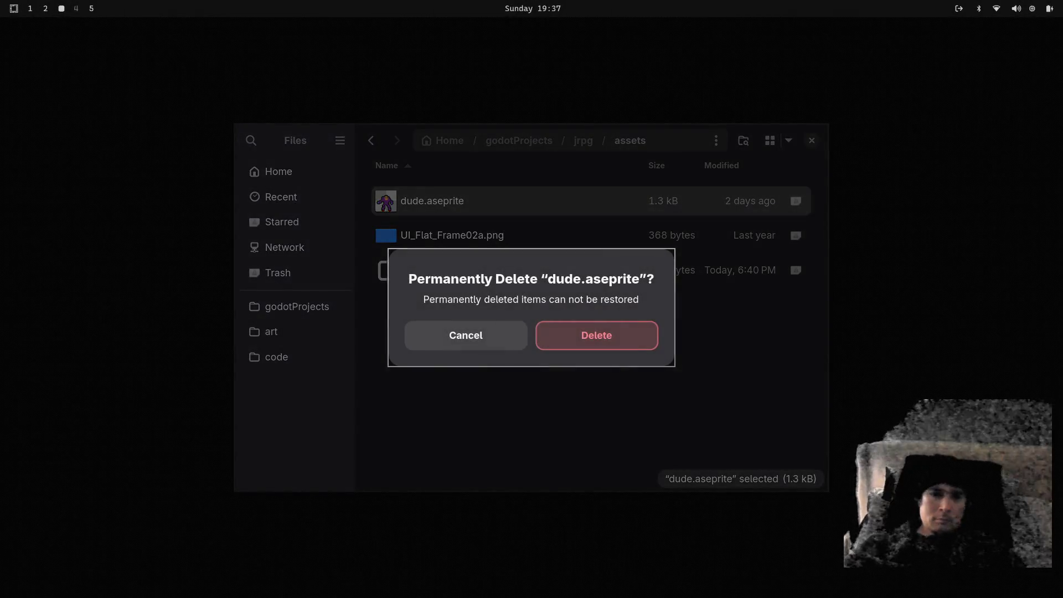
left_click(568, 335)
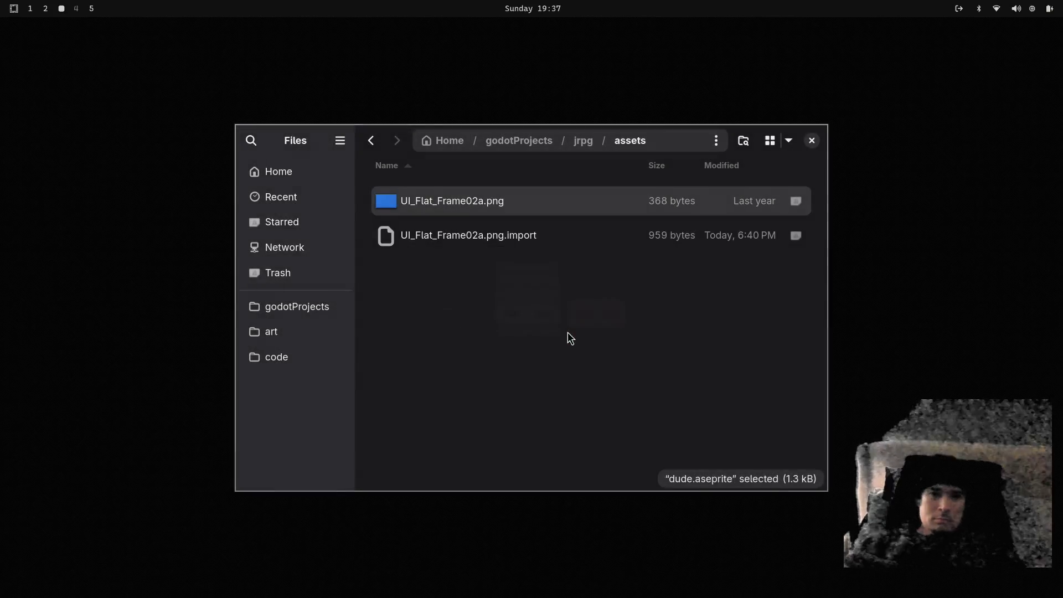
left_click(290, 330)
scroll(474, 355, "down", 3)
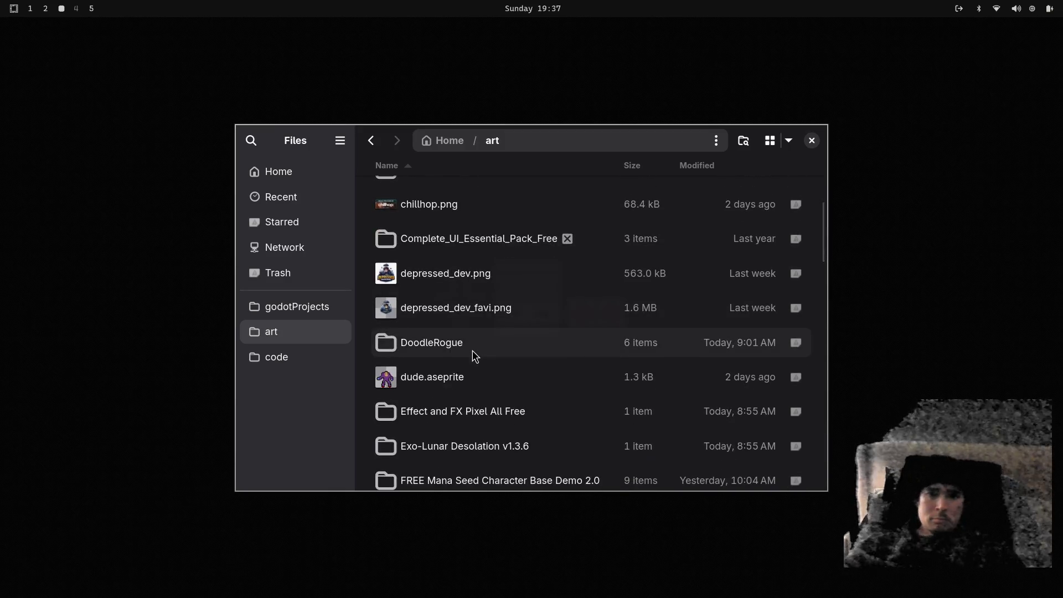
- Copy depressed_dev.png from the art folder into jrpg's assets folder
left_click(458, 287)
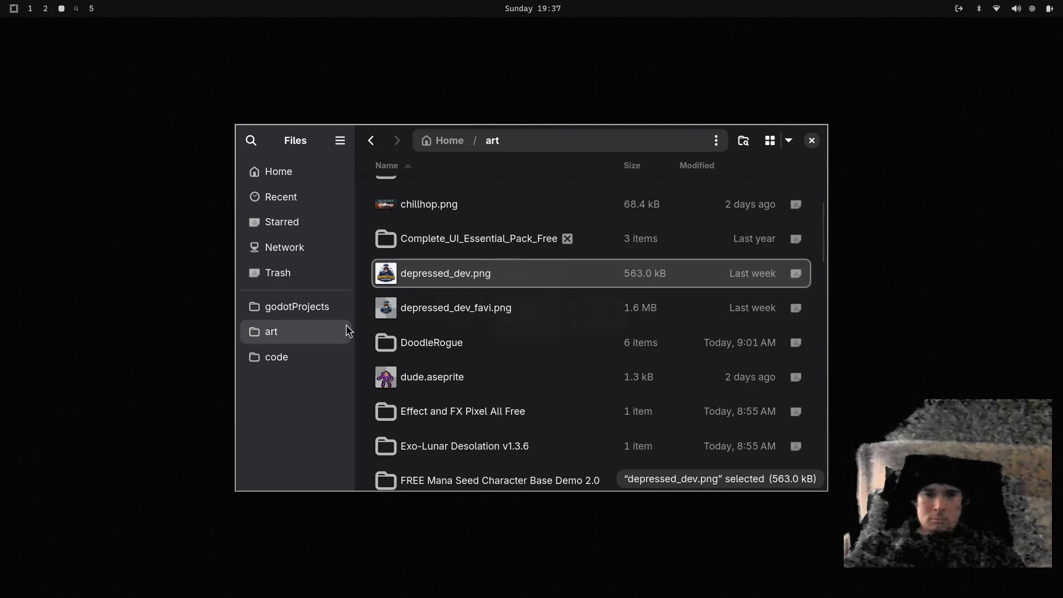
left_click(316, 307)
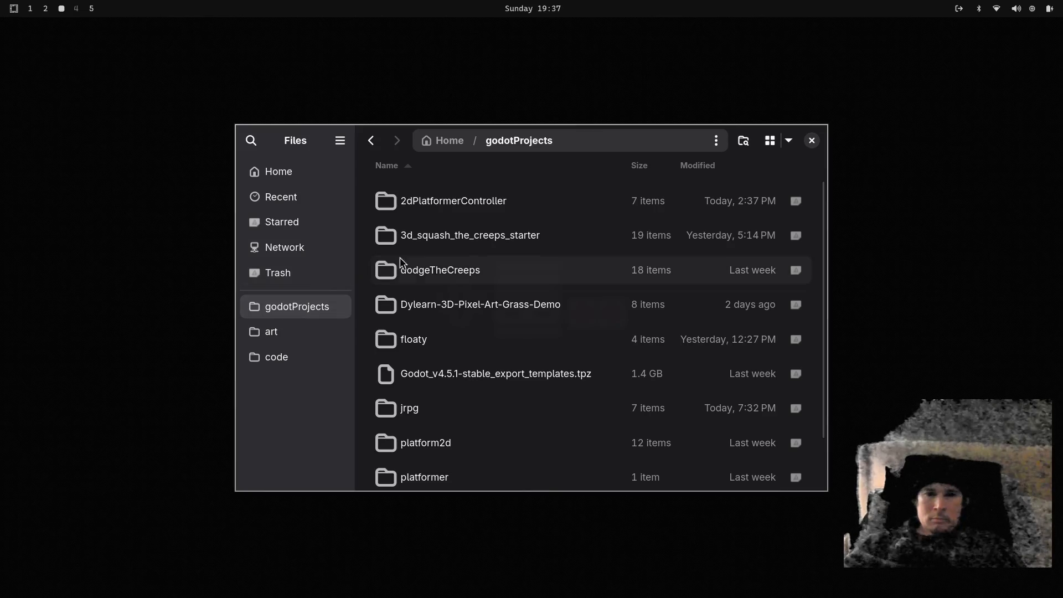
left_click(408, 346)
left_click(411, 381)
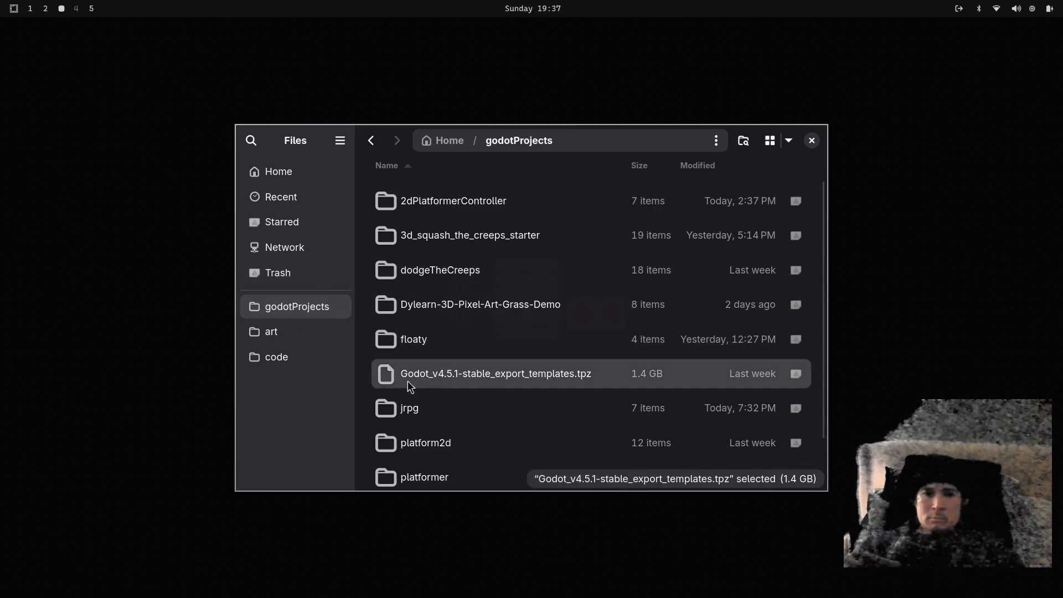
double_click(404, 408)
double_click(422, 212)
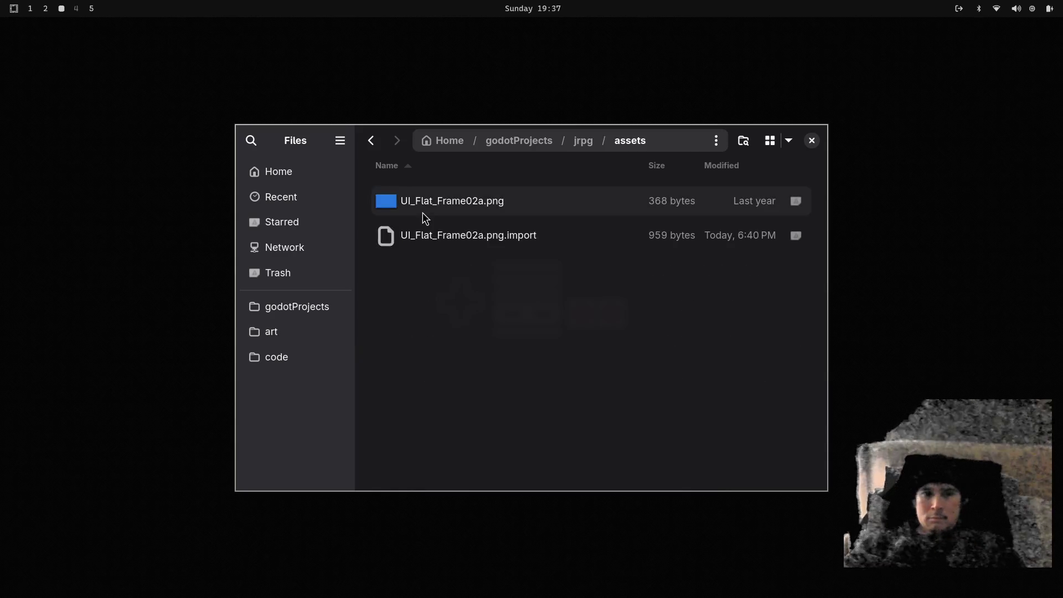
key("ctrl+v")
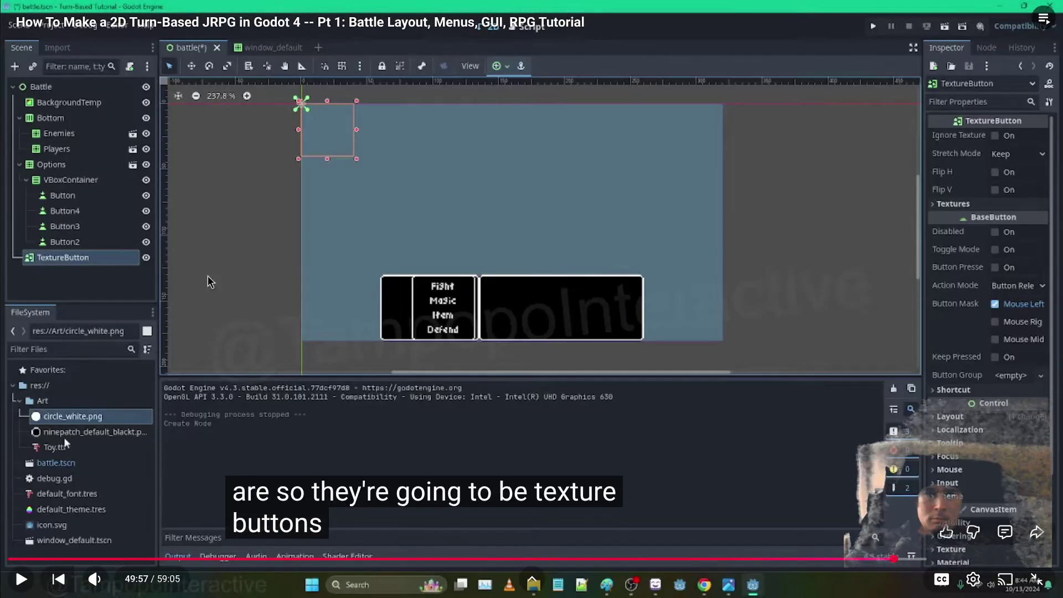
- Drop depressed_dev.png onto BattlePlayer and assign it as Texture Normal
key("super+2")
left_click_drag(65, 434, 96, 250)
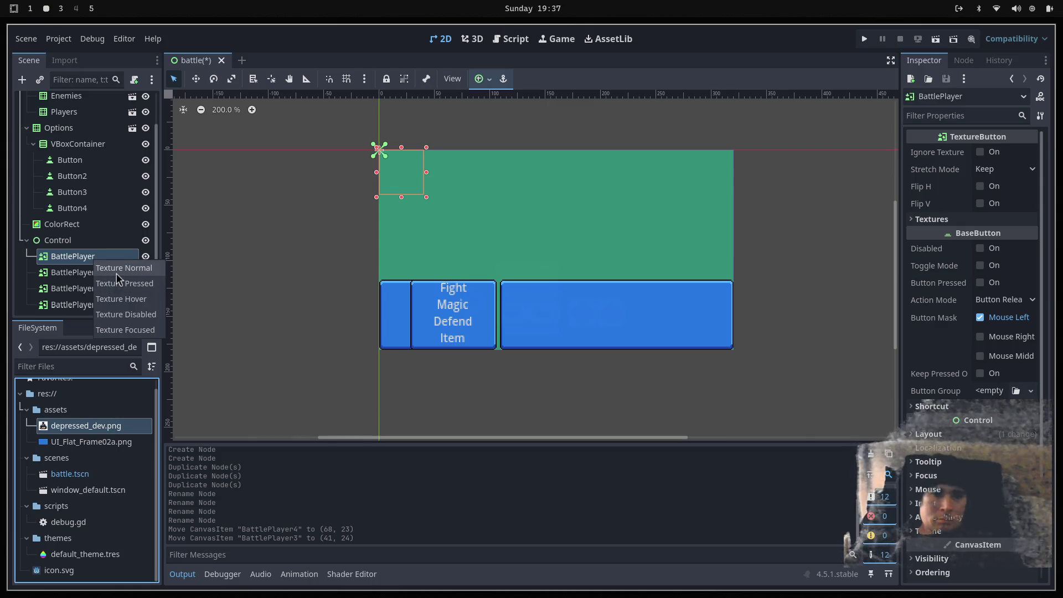
left_click(116, 271)
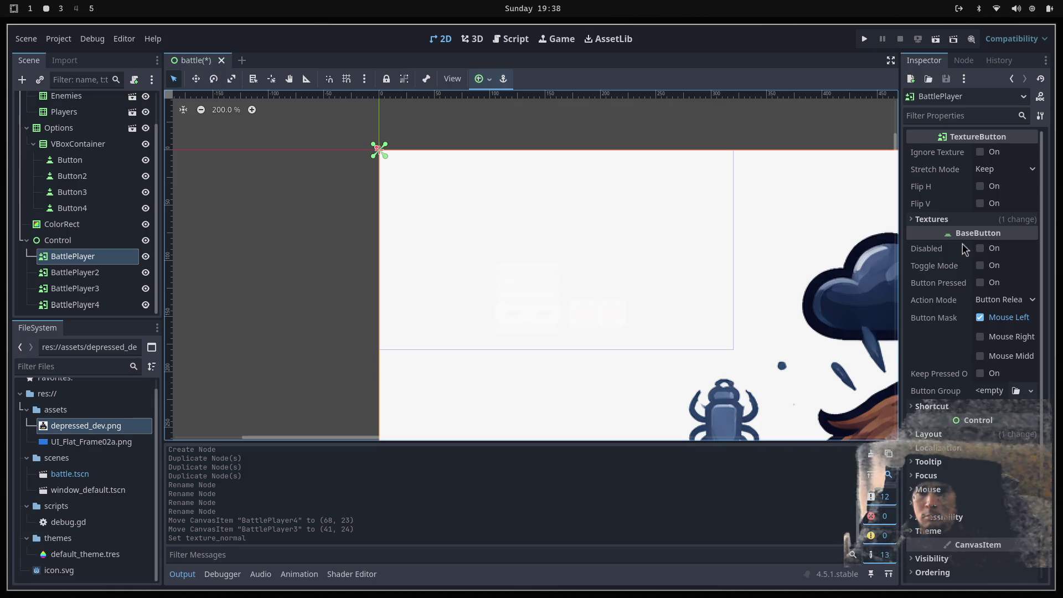
scroll(958, 388, "down", 2)
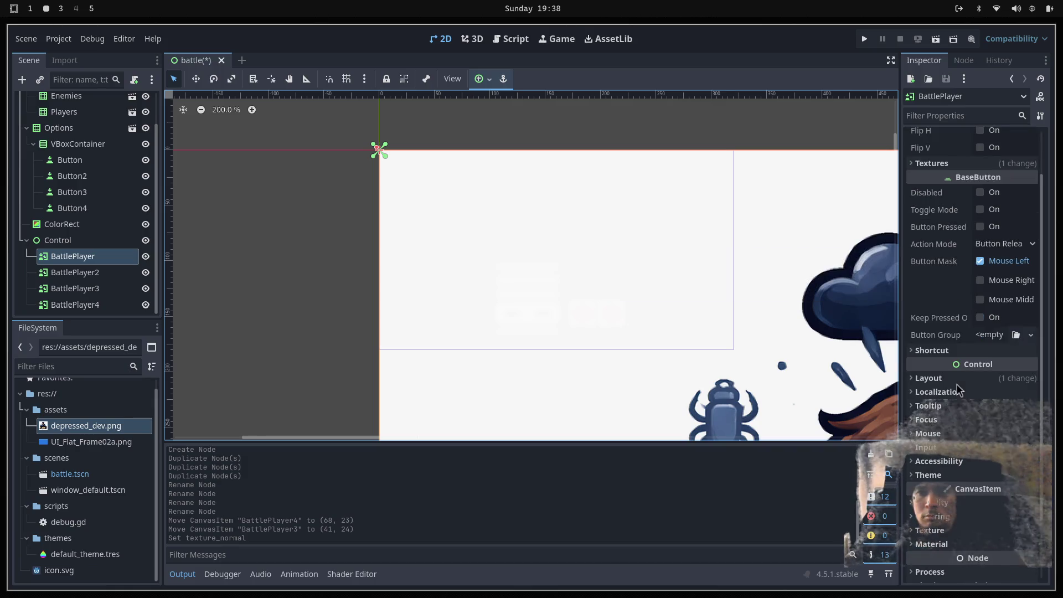
left_click(956, 380)
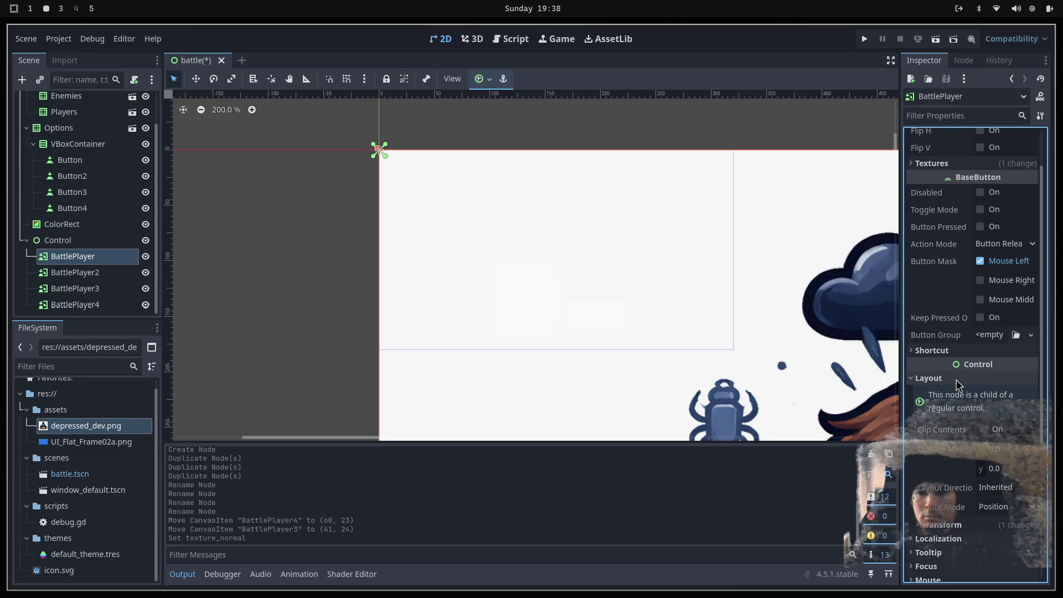
left_click(957, 377)
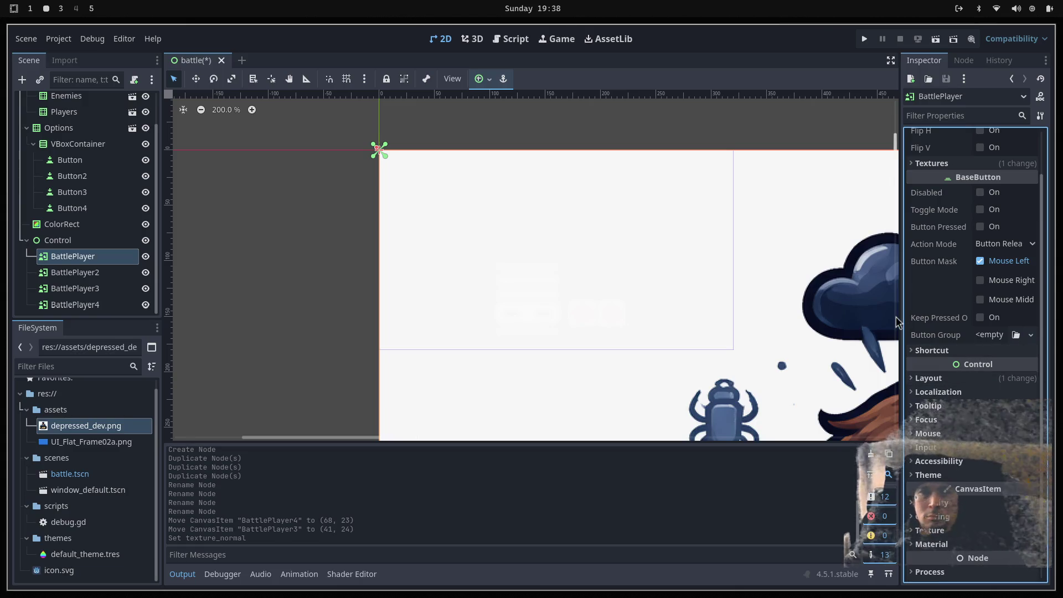
scroll(941, 258, "up", 2)
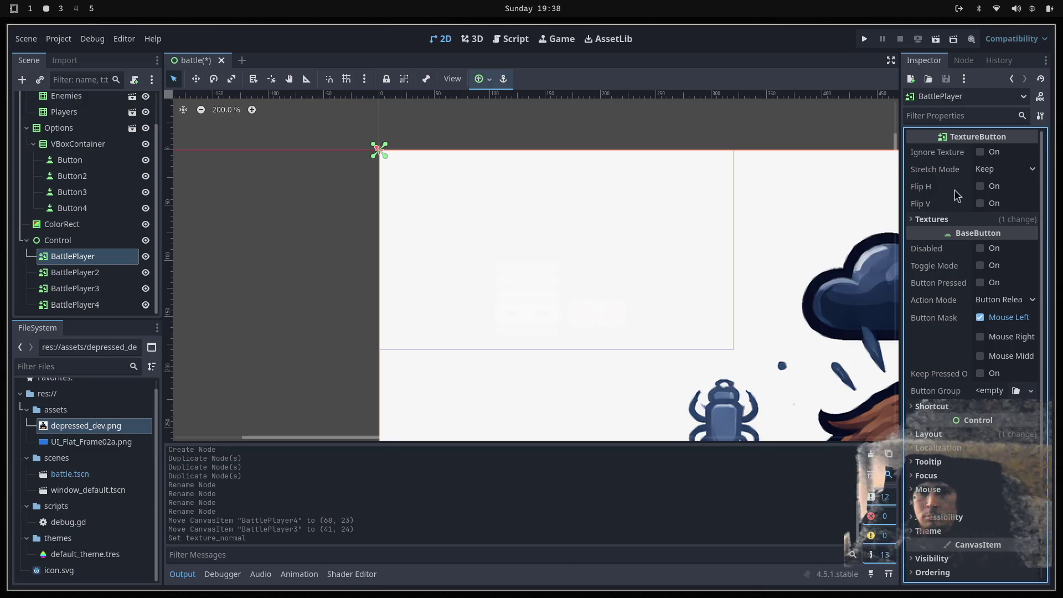
left_click(1010, 170)
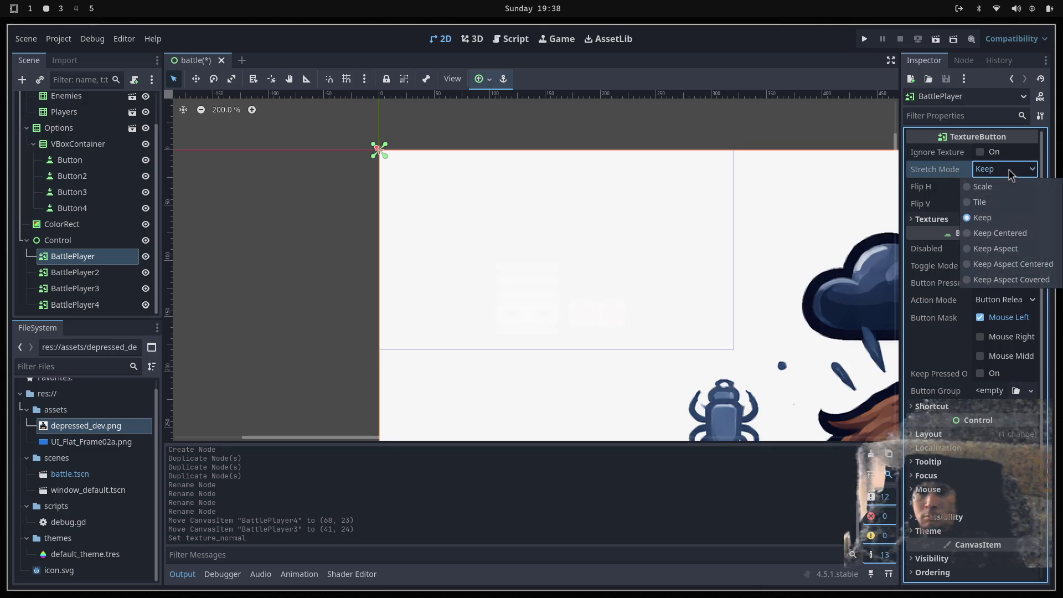
- Set BattlePlayer's Stretch Mode to Scale
left_click(1020, 186)
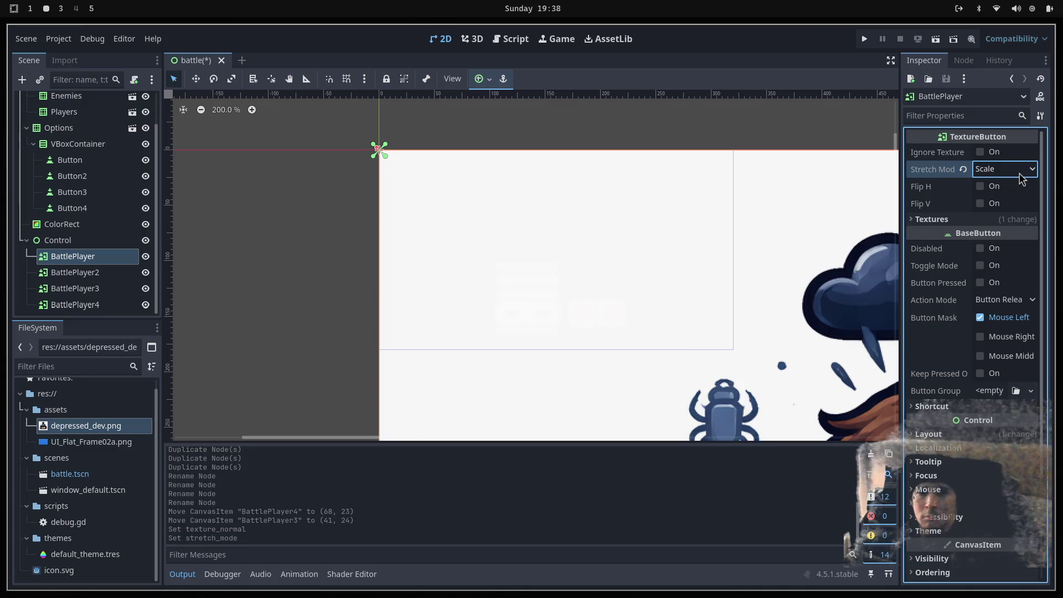
left_click(1021, 173)
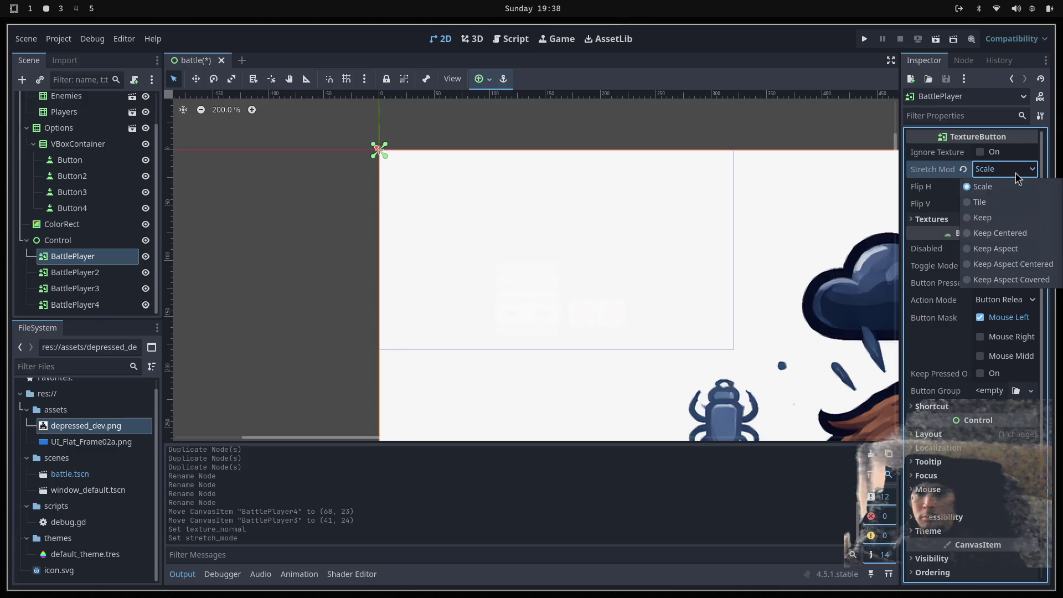
left_click(1018, 172)
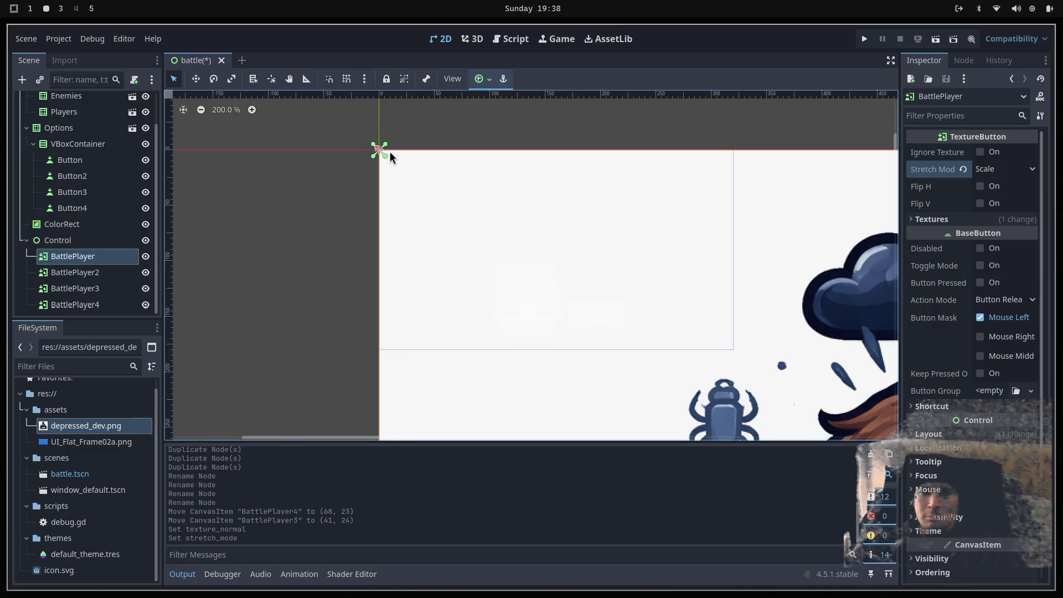
- Drag BattlePlayer on the canvas to position (-123, 7)
mouse_move(618, 242)
left_mouse_down()
mouse_move(486, 251)
mouse_move(420, 238)
left_mouse_up()
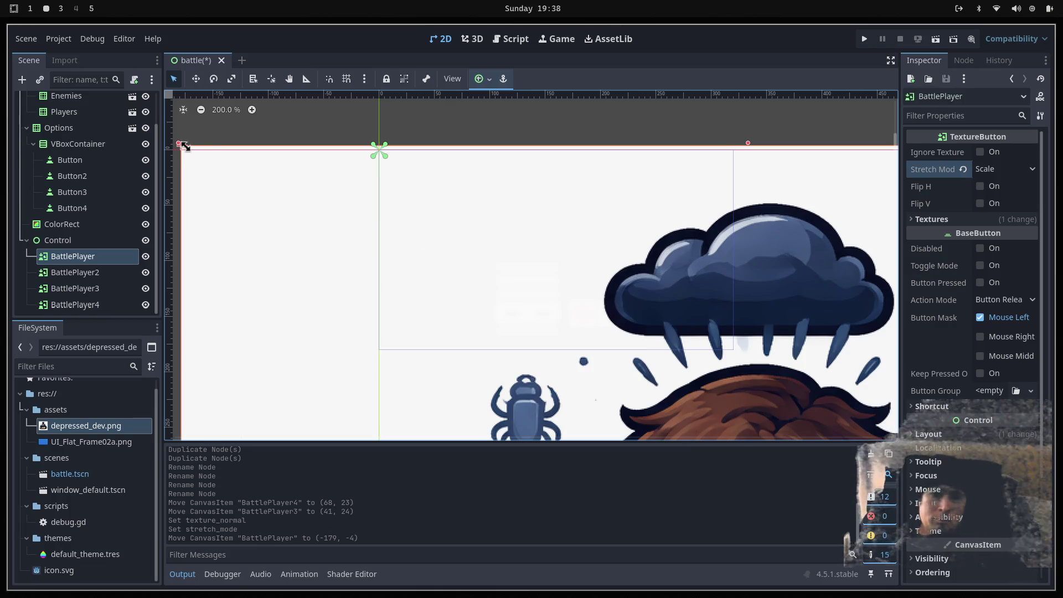
left_click_drag(235, 217, 296, 228)
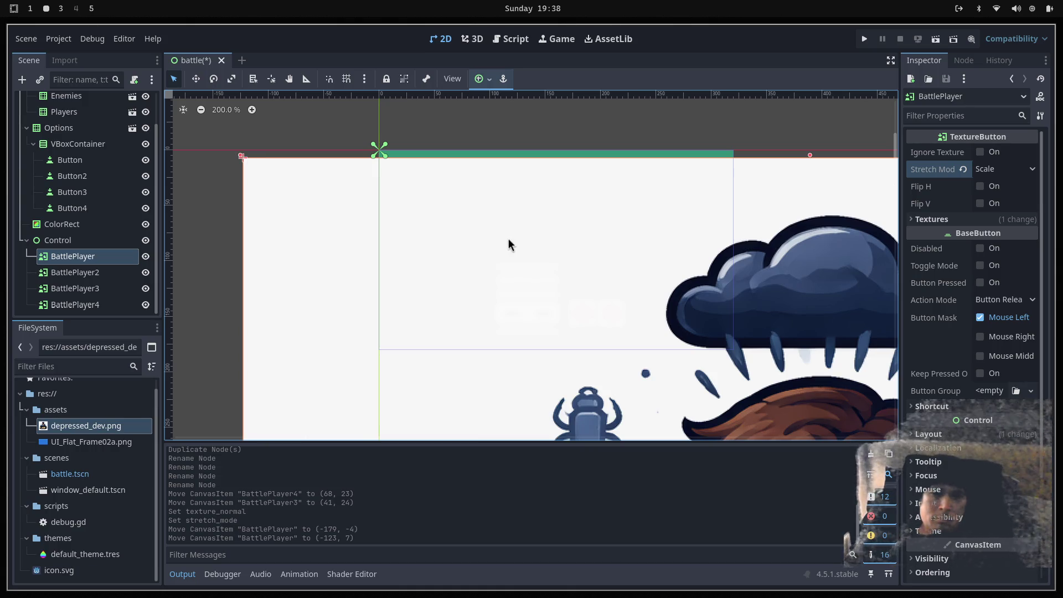
scroll(509, 243, "down", 3)
scroll(601, 305, "up", 3)
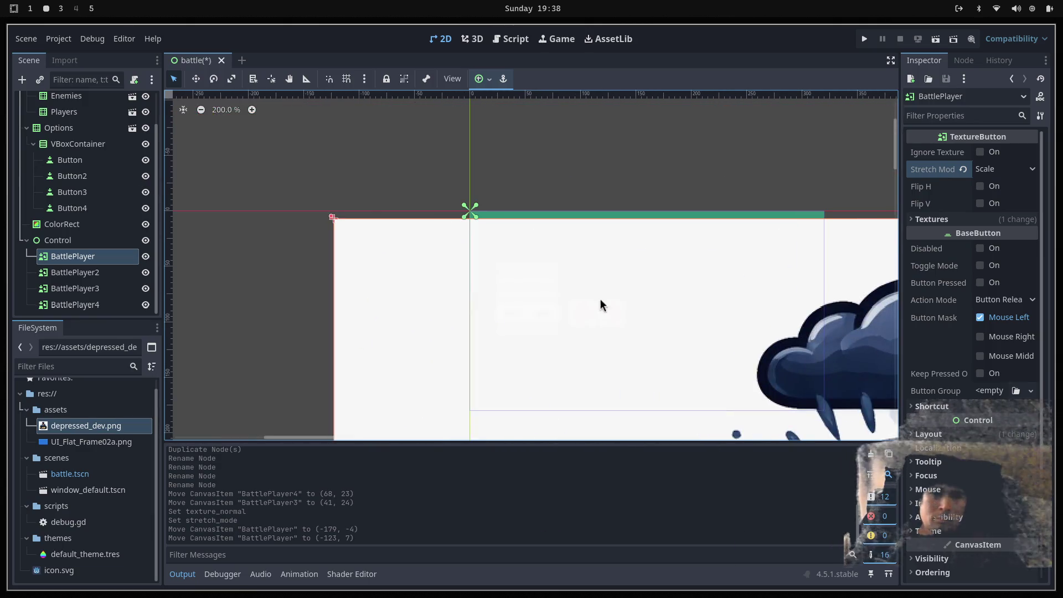
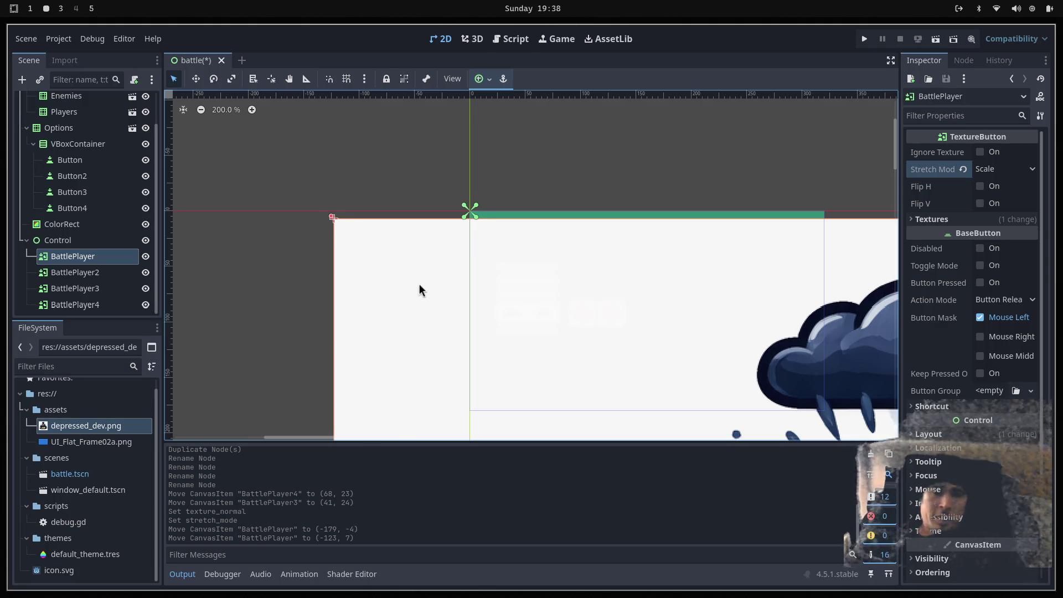
- Delete depressed_dev.png from the project
right_click(62, 435)
left_click(98, 494)
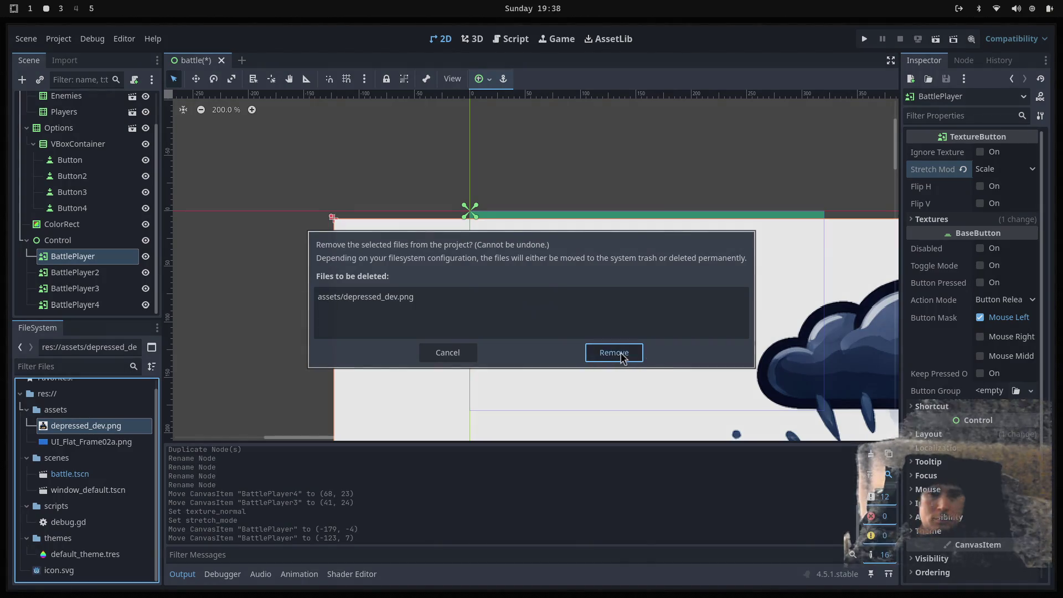
left_click(635, 356)
- Undo BattlePlayer's texture and position changes and enable Ignore Texture Size
key("ctrl+z")
key("ctrl+z")
key("ctrl+z")
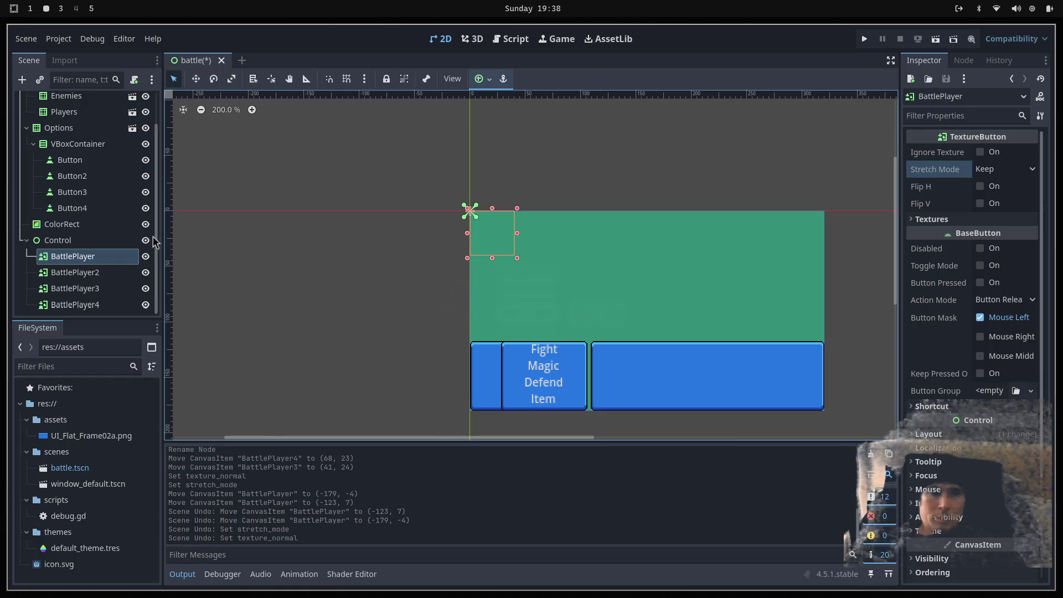
right_click(102, 258)
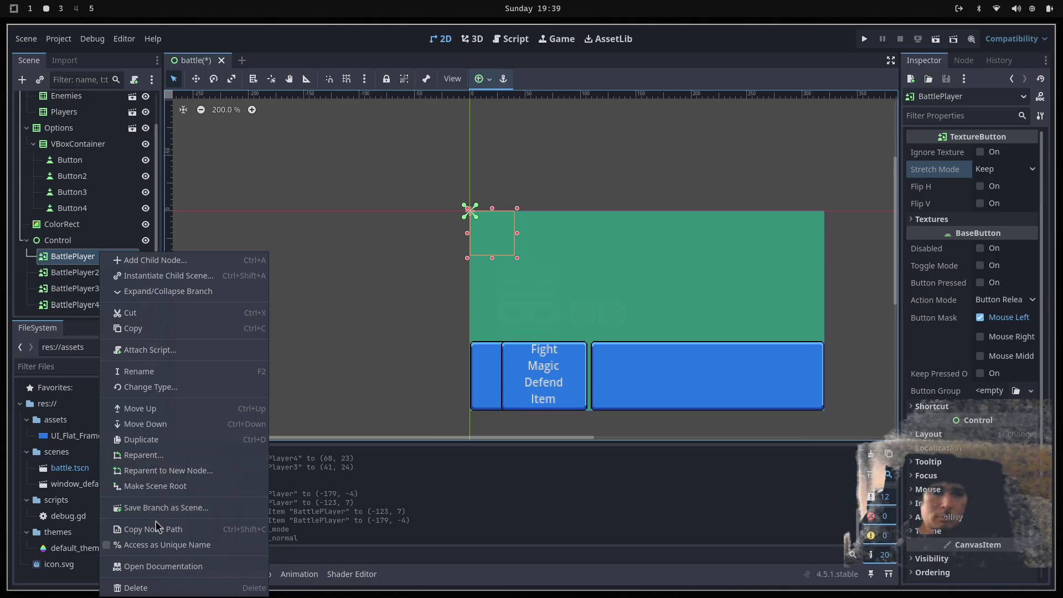
left_click(416, 327)
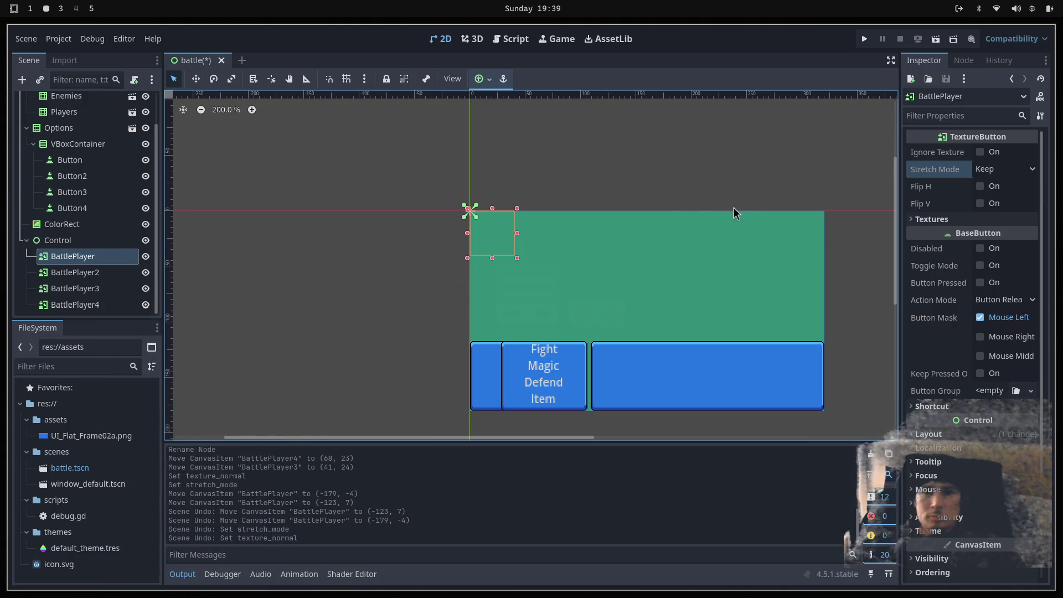
left_click(957, 156)
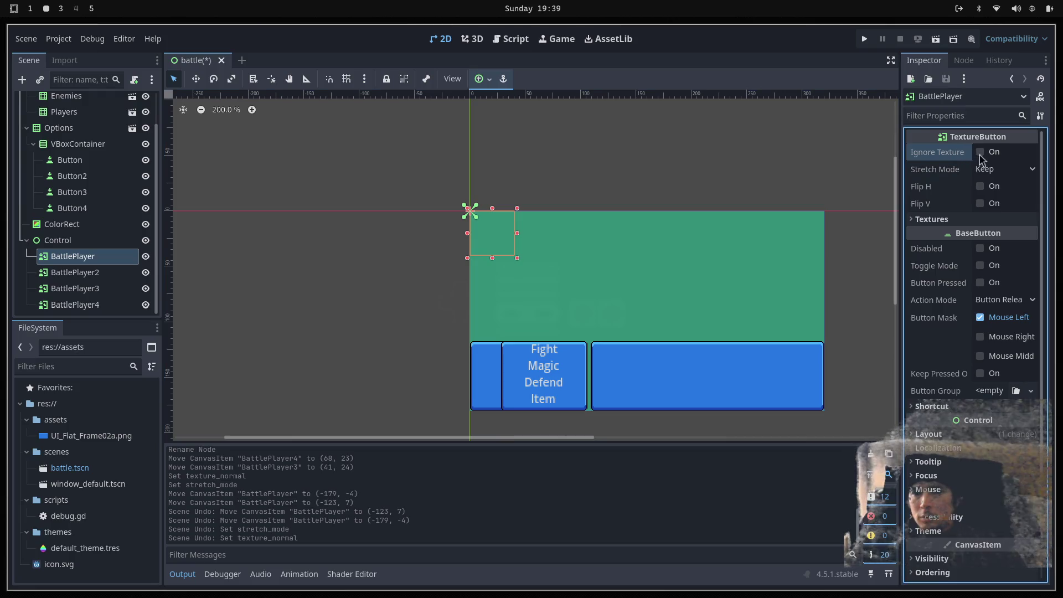
left_click(981, 152)
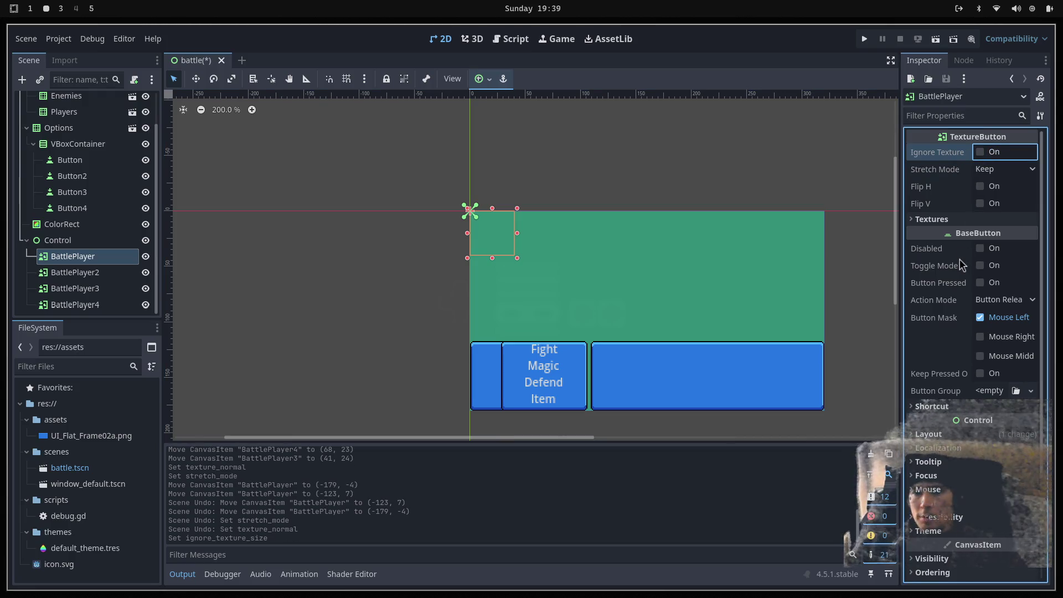
scroll(961, 265, "down", 5)
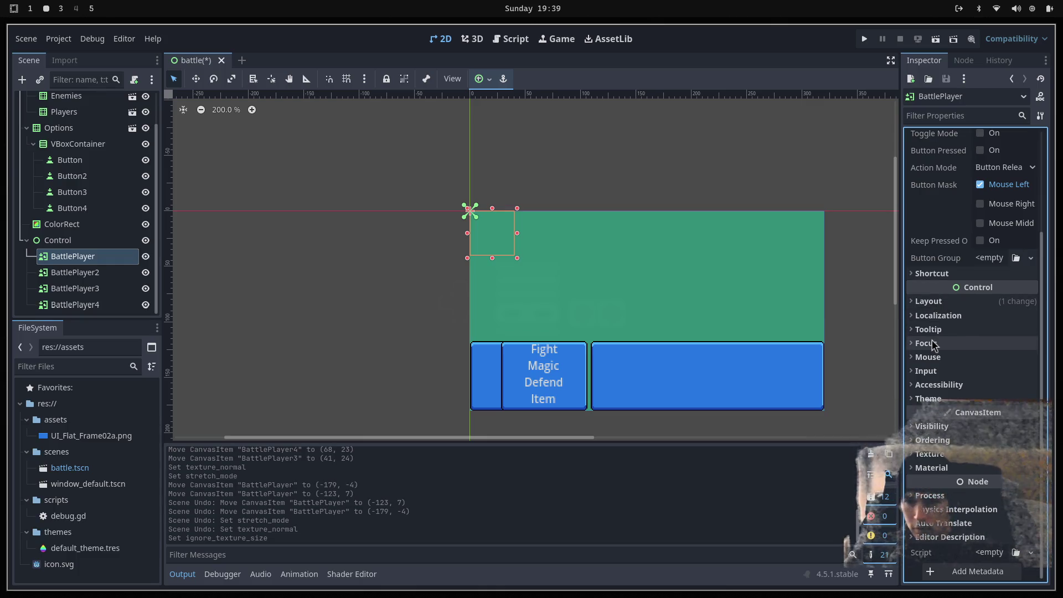
key("super+3")
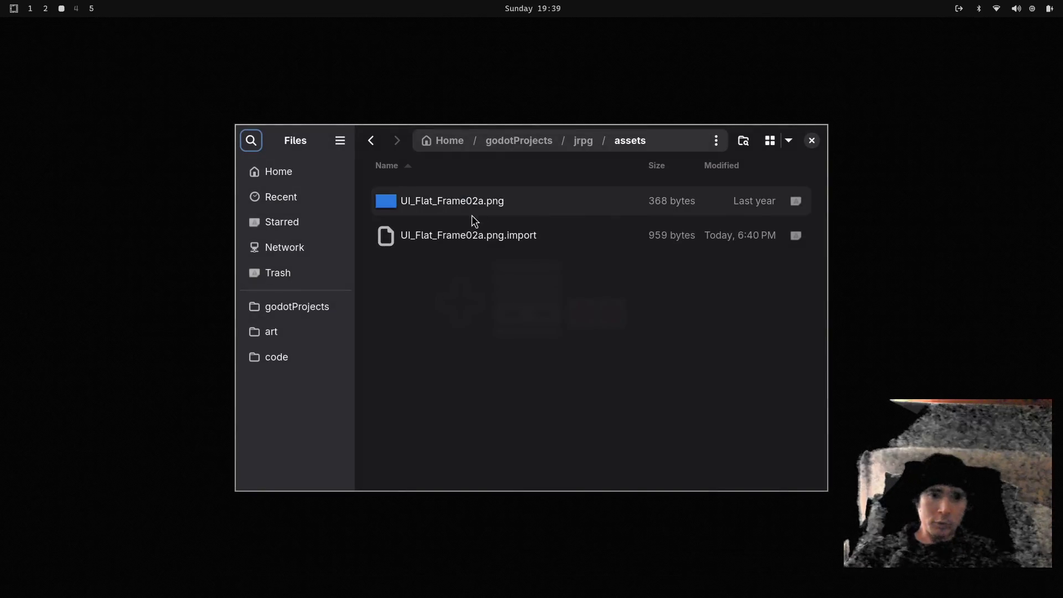
- Browse to art > Exo-Lunar Desolation > Remnants and preview the Moonrocks1-Crater1x1-A crater image
left_click(374, 141)
left_click(373, 140)
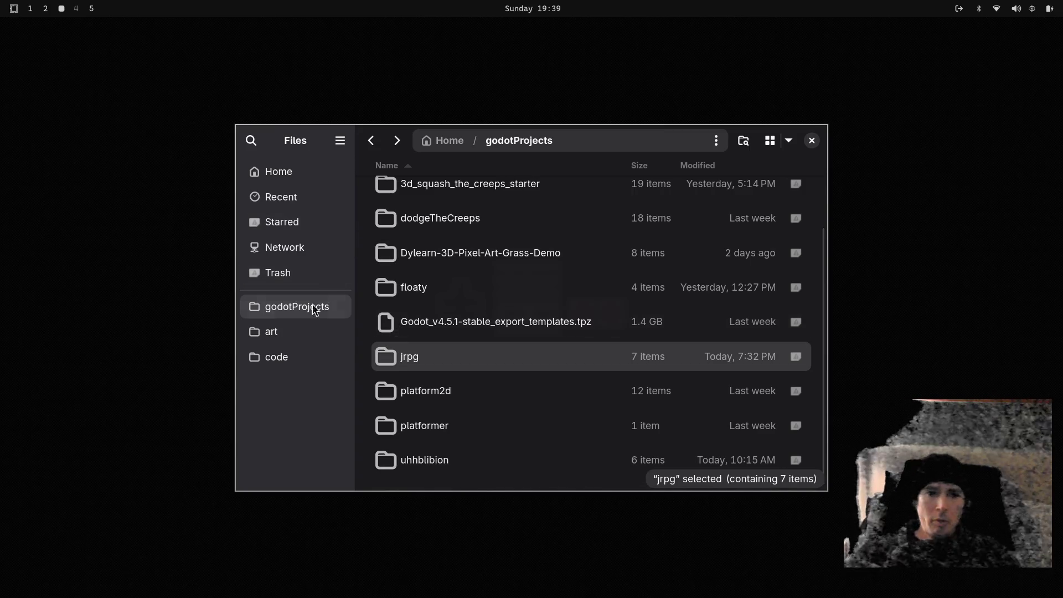
left_click(292, 331)
scroll(500, 342, "down", 3)
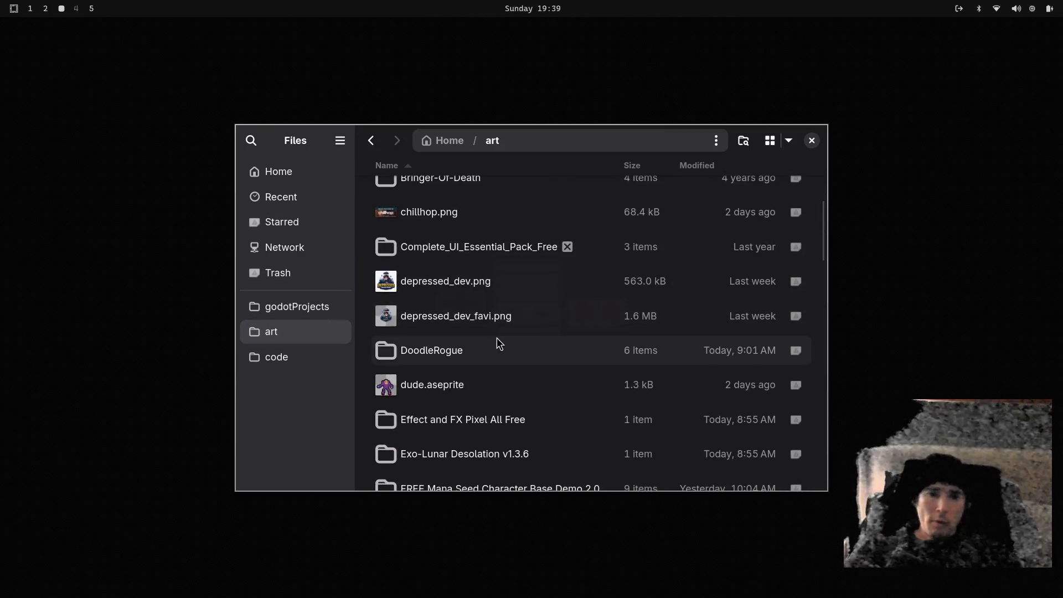
scroll(474, 412, "down", 2)
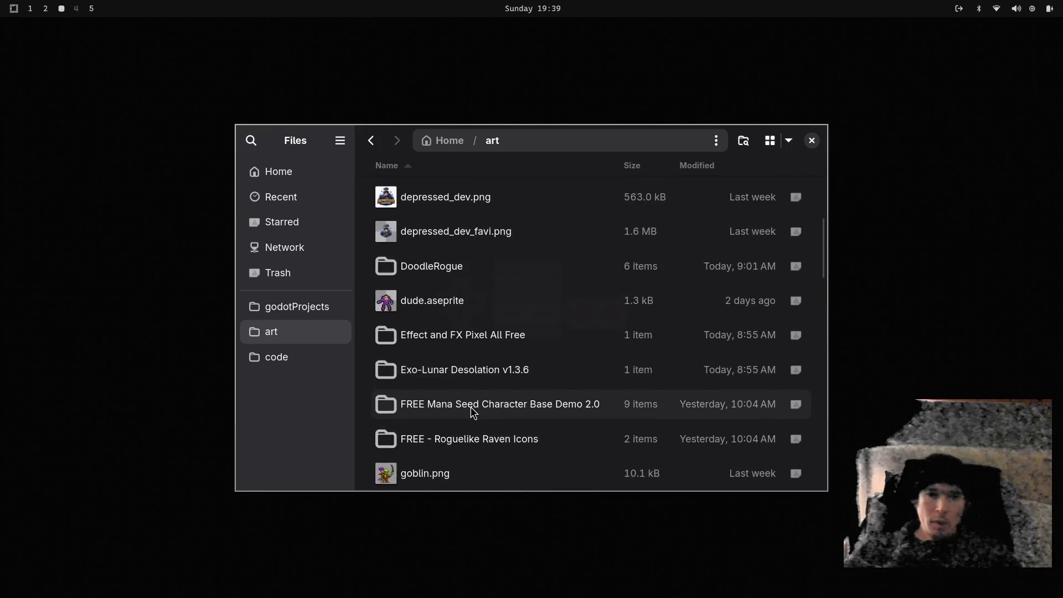
double_click(473, 371)
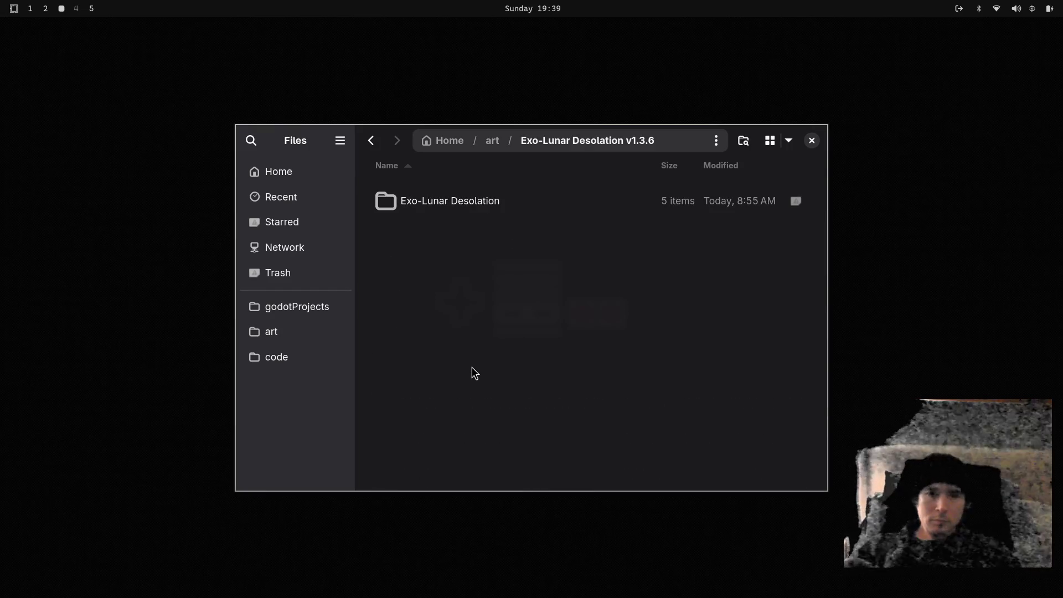
double_click(434, 201)
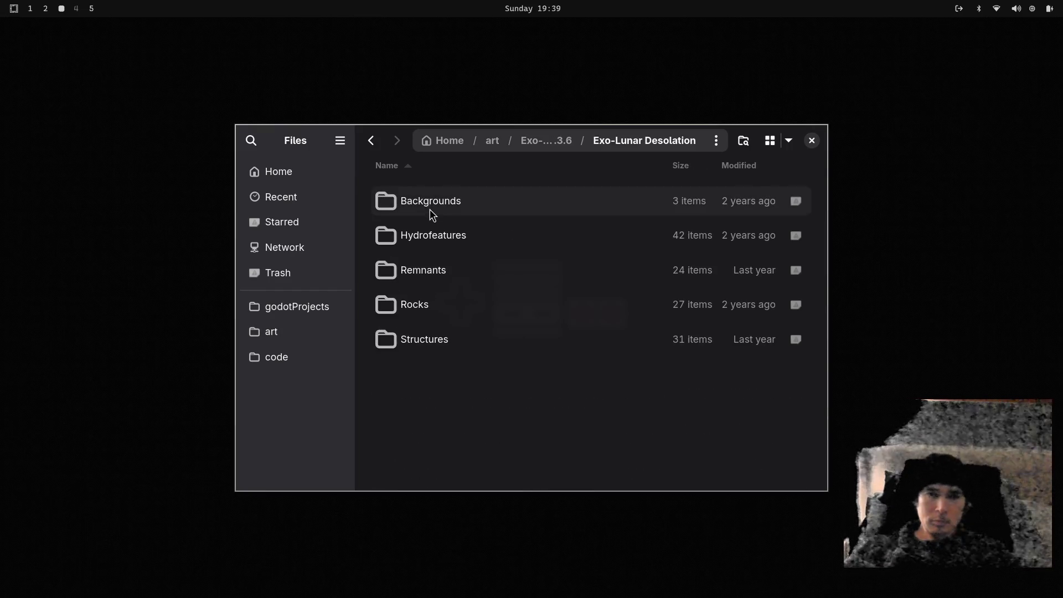
double_click(425, 278)
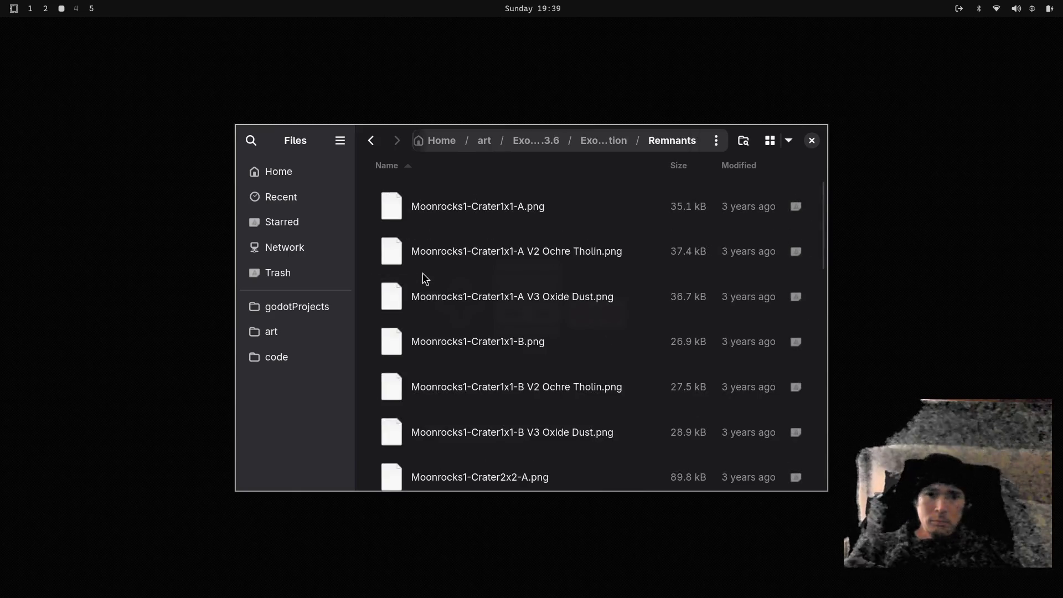
double_click(432, 203)
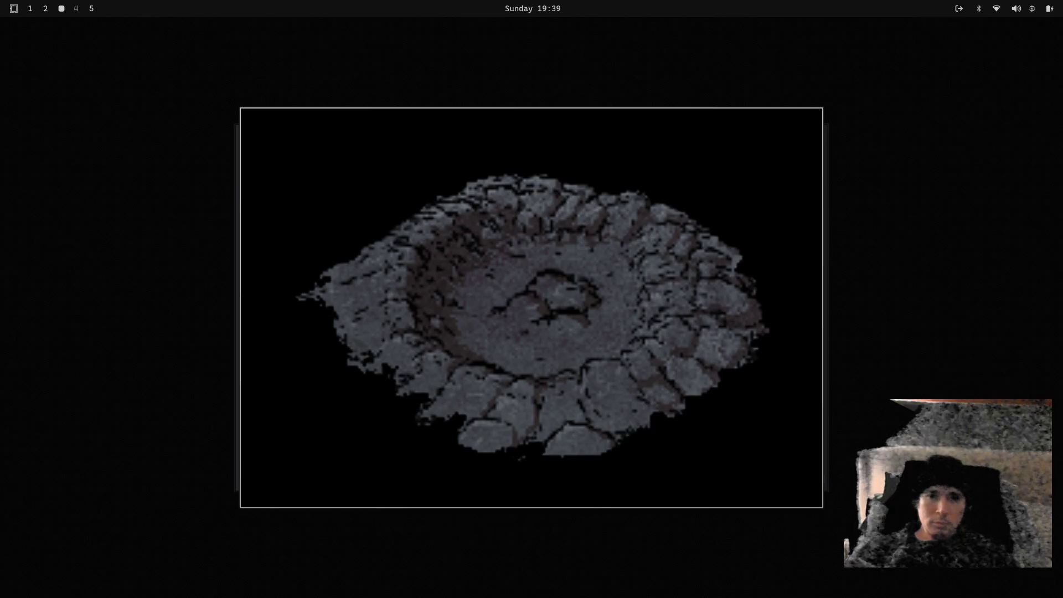
key("Escape")
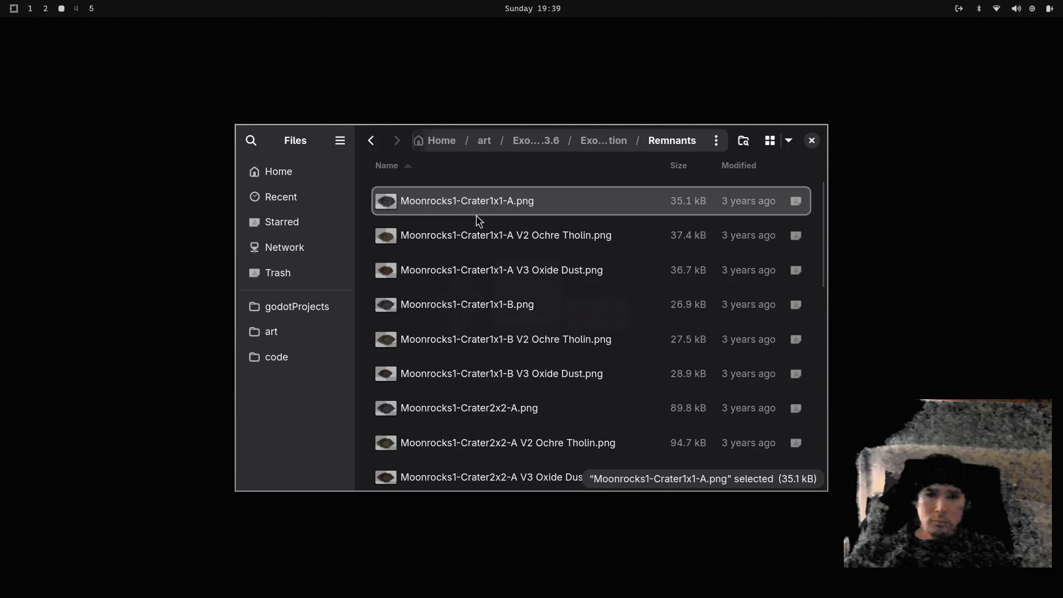
- Copy the V3 Oxide Dust crater variant into godotProjects/jrpg/assets
left_click(465, 275)
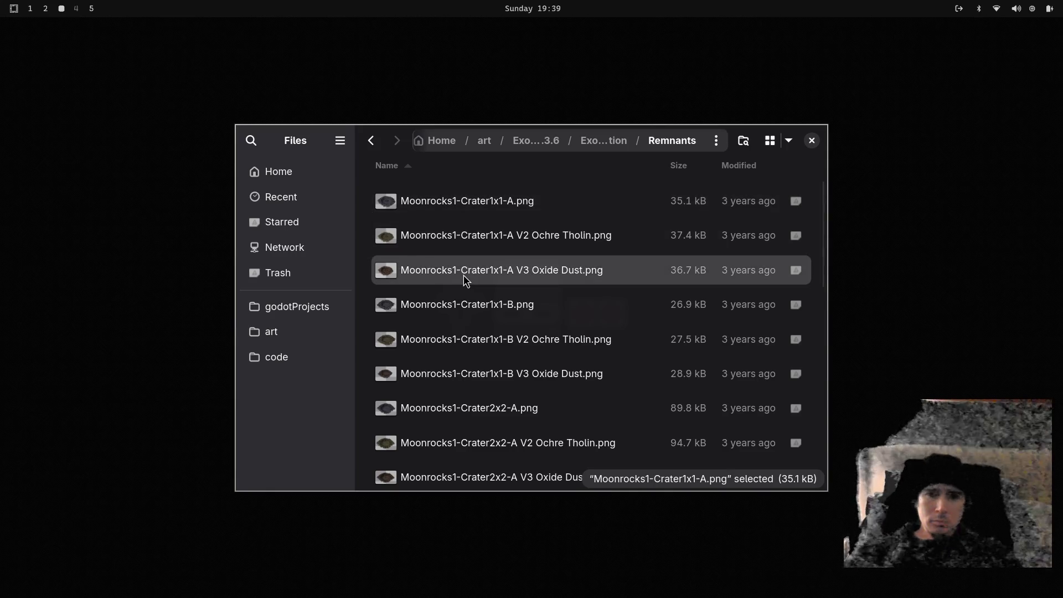
key("space")
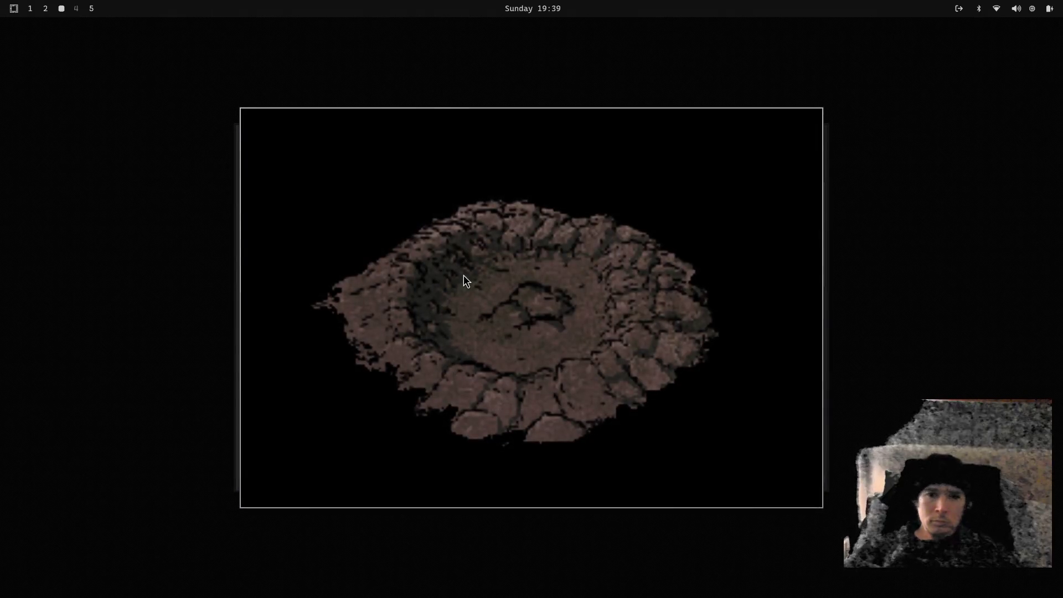
key("space")
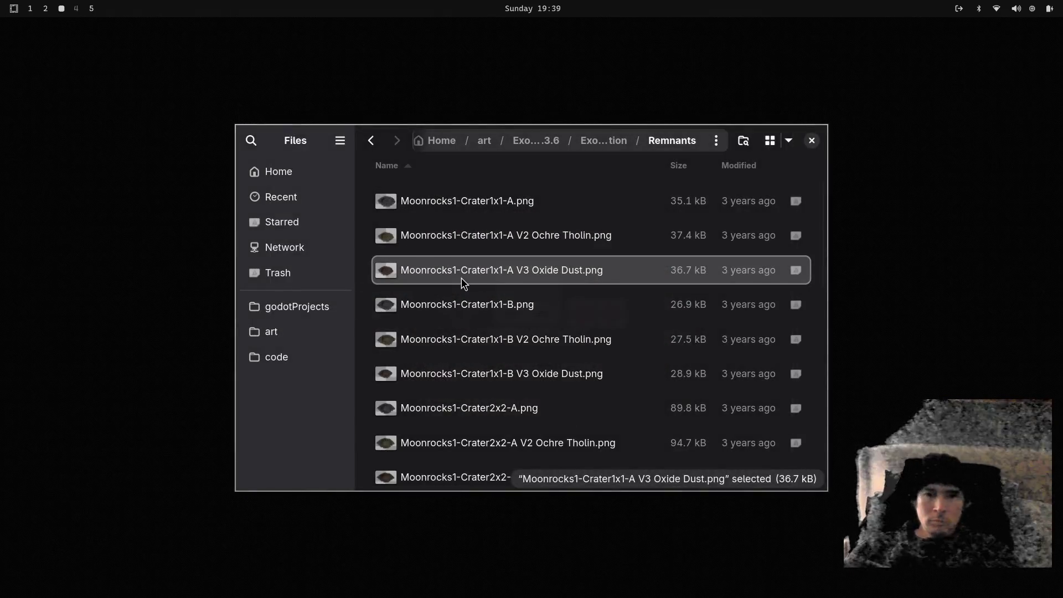
left_click(313, 314)
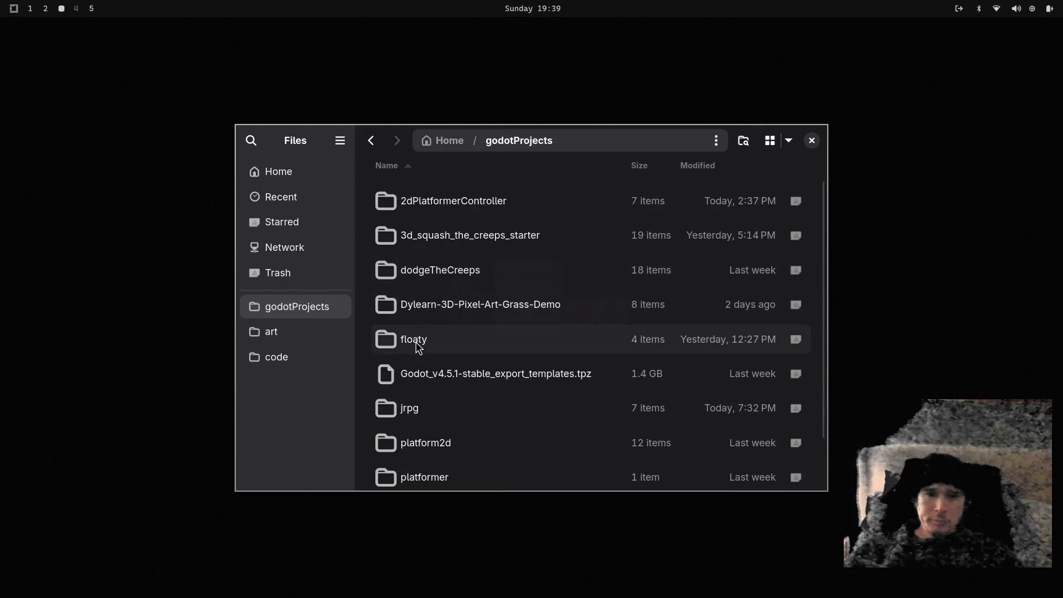
double_click(412, 408)
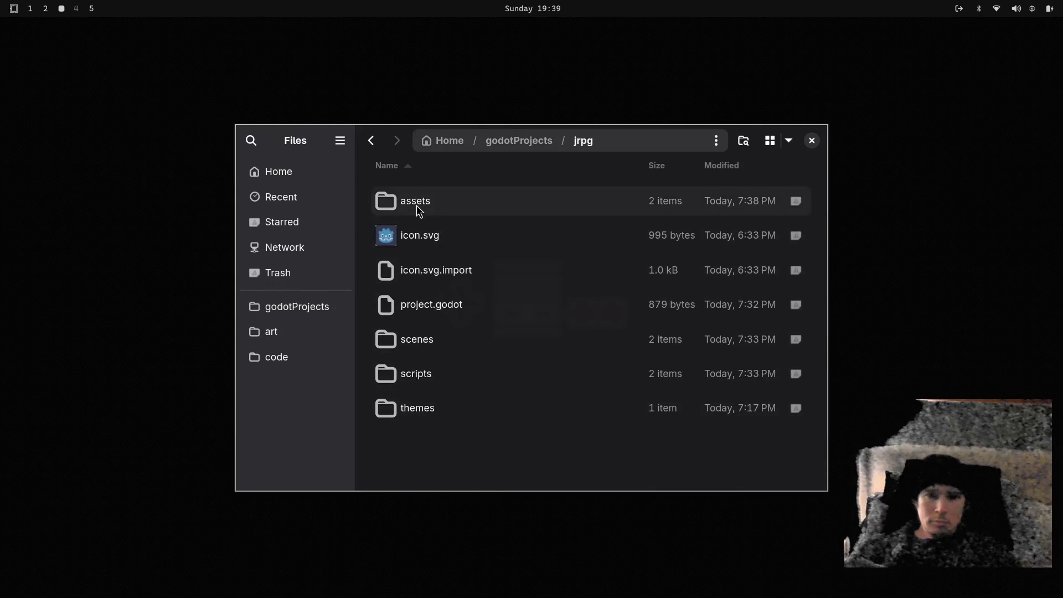
double_click(415, 202)
key("ctrl+v")
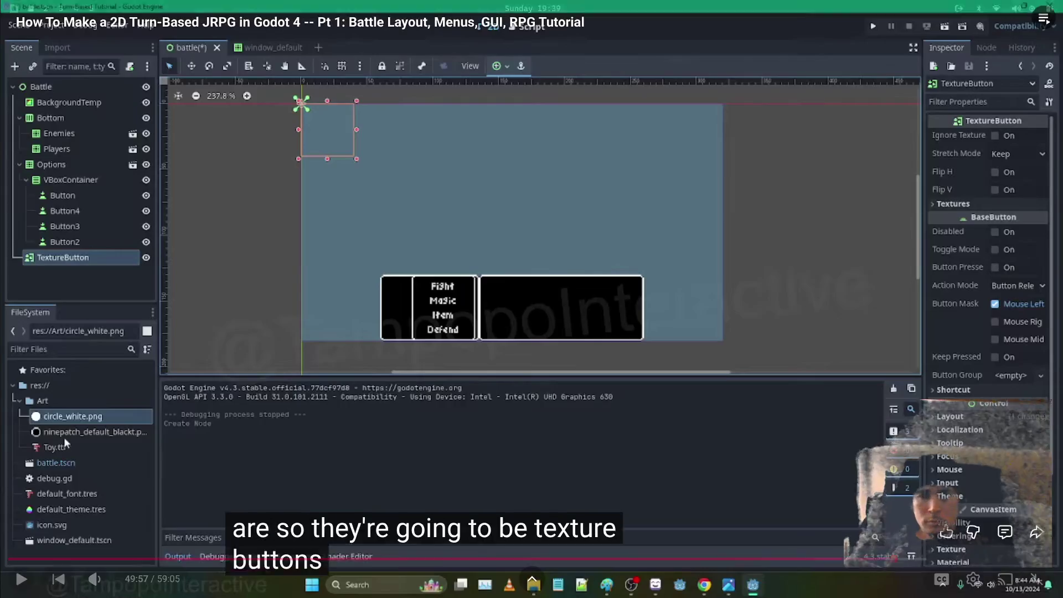
- Apply the Moonrocks crater image as BattlePlayer's Texture Normal and resize it to 235 × 171
key("super+2")
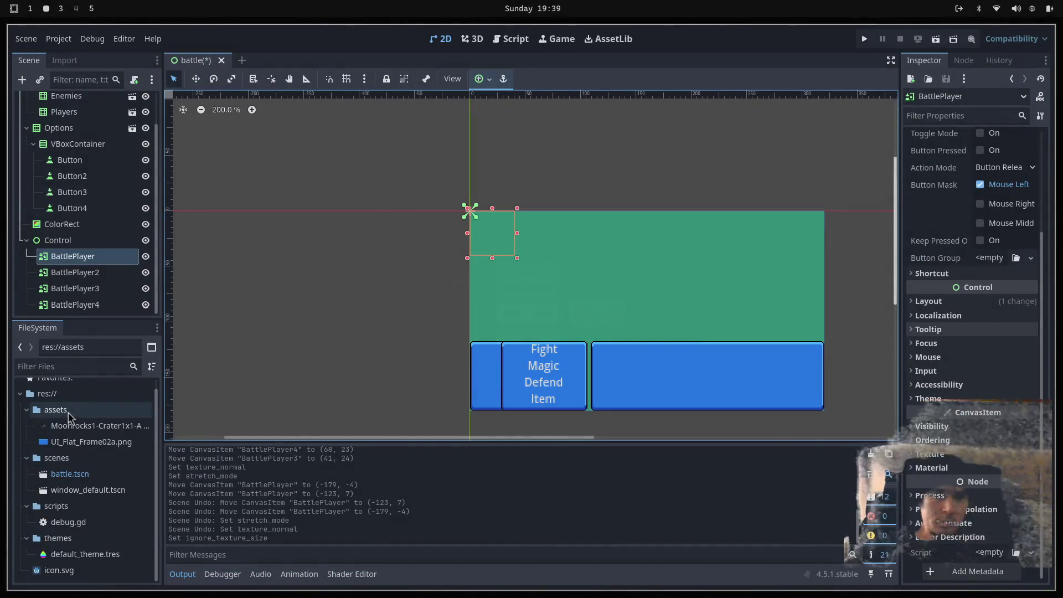
mouse_move(84, 425)
left_mouse_down()
mouse_move(135, 261)
mouse_move(93, 258)
left_mouse_up()
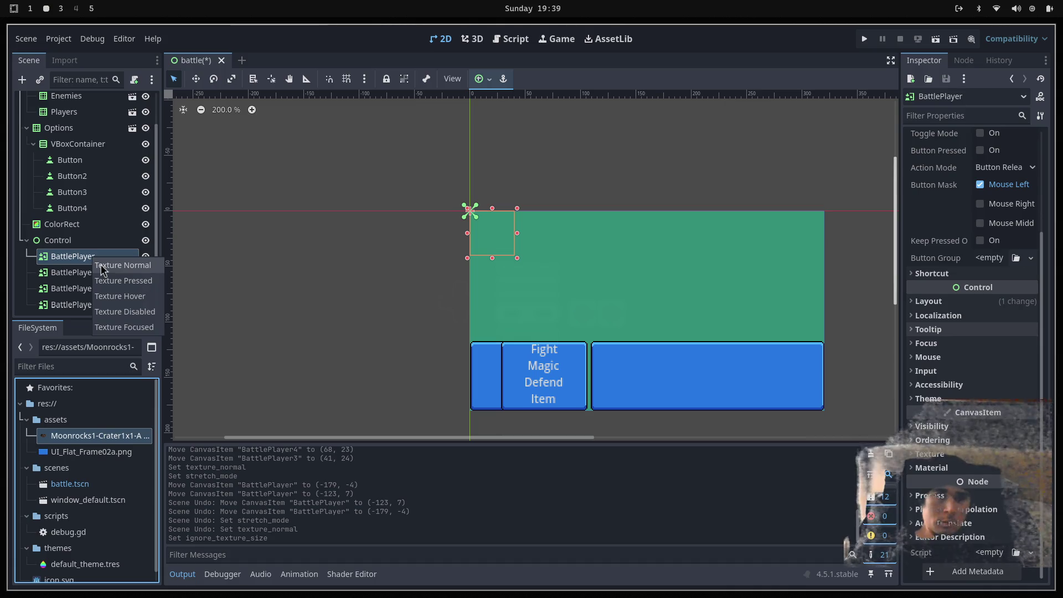
left_click(102, 266)
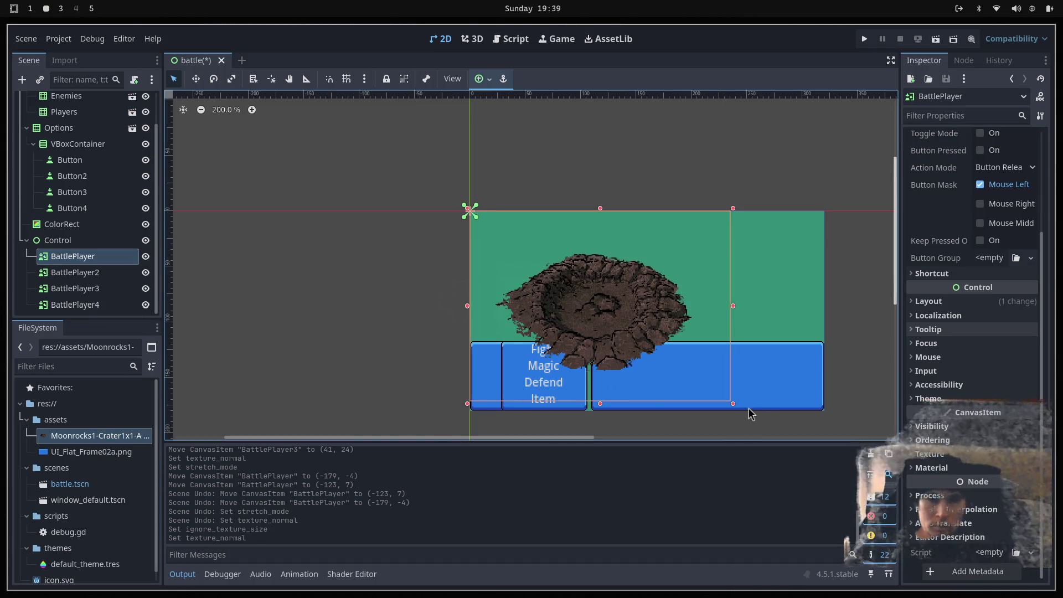
left_click_drag(719, 394, 719, 394)
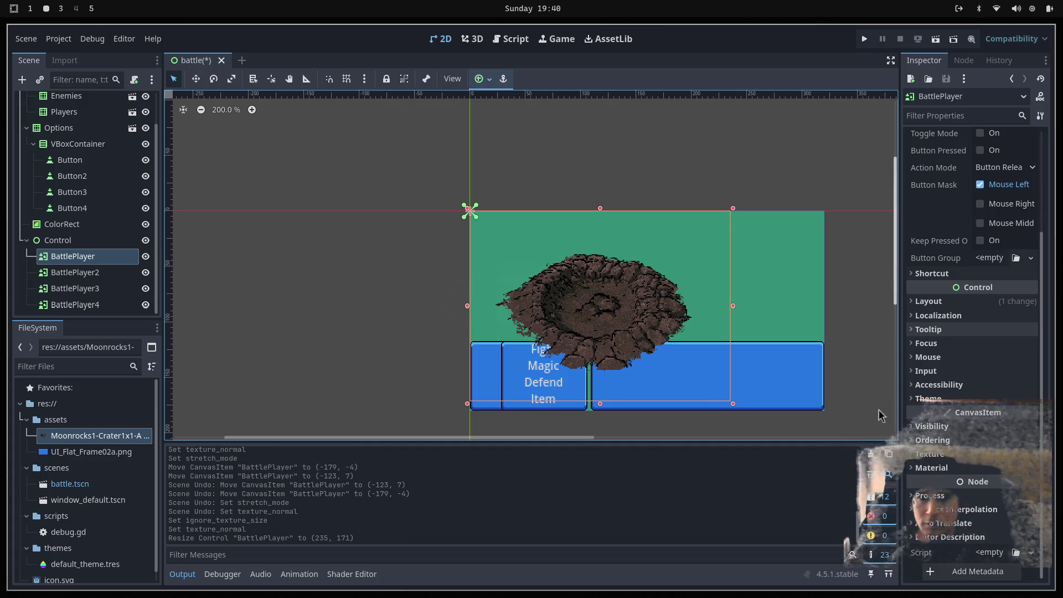
right_click(680, 340)
key("Escape")
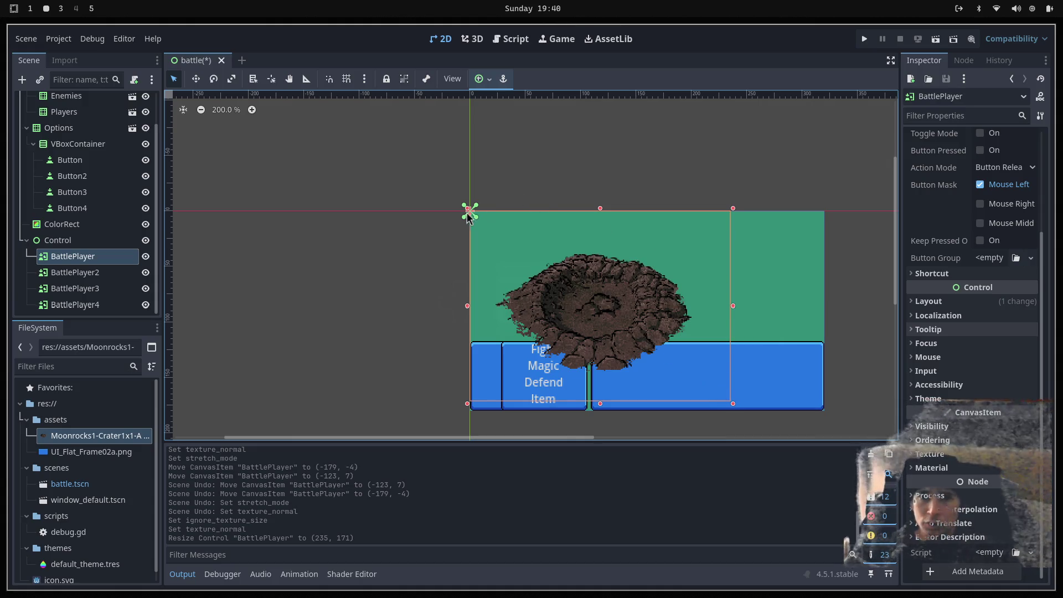
scroll(947, 250, "up", 3)
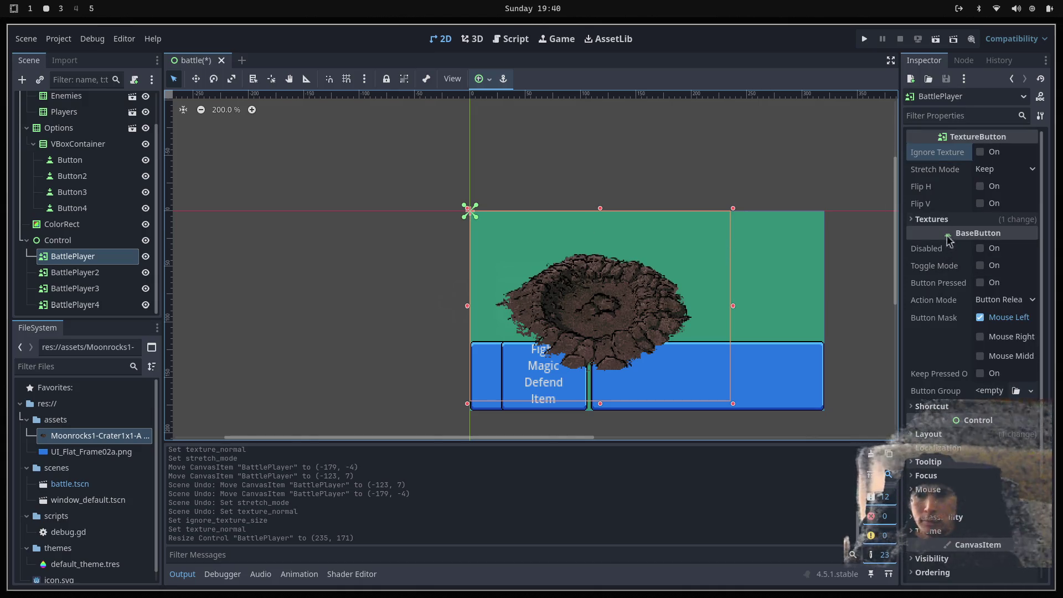
- Inspect BattlePlayer's Normal texture resource and its path without changing anything
left_click(948, 221)
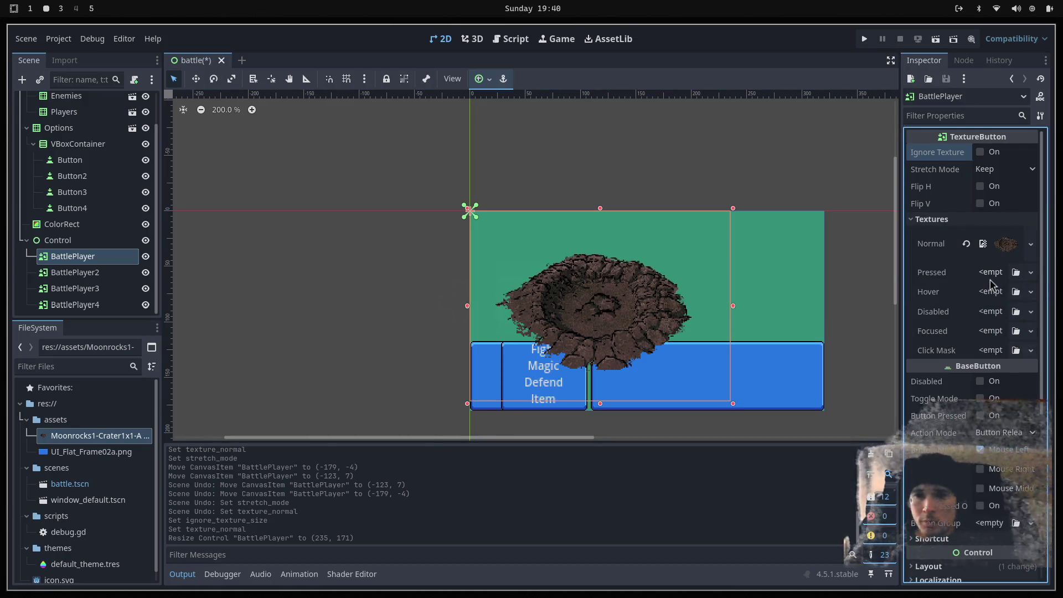
left_click(1020, 249)
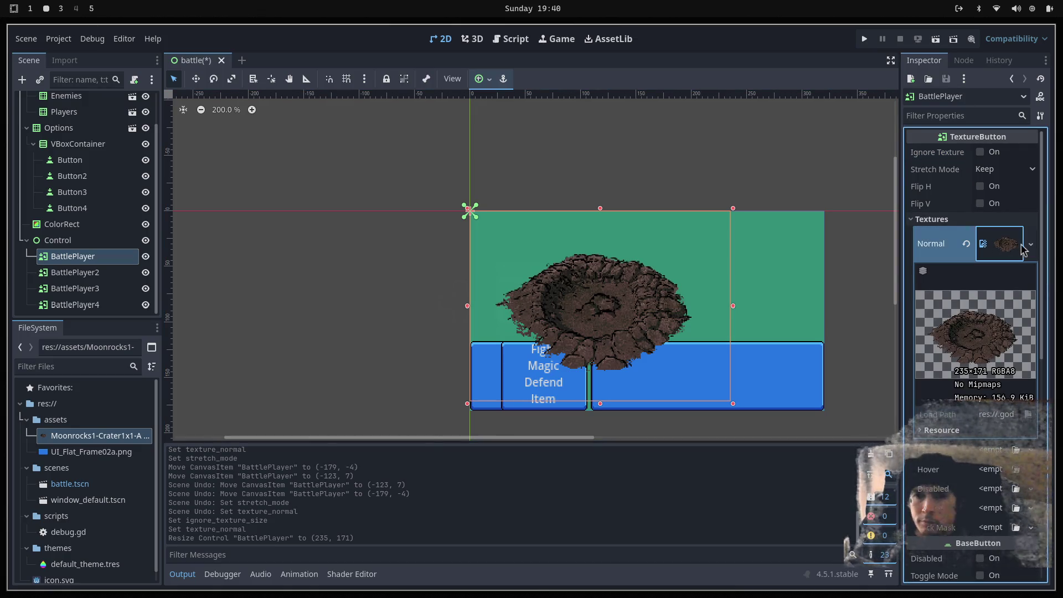
left_click(1029, 245)
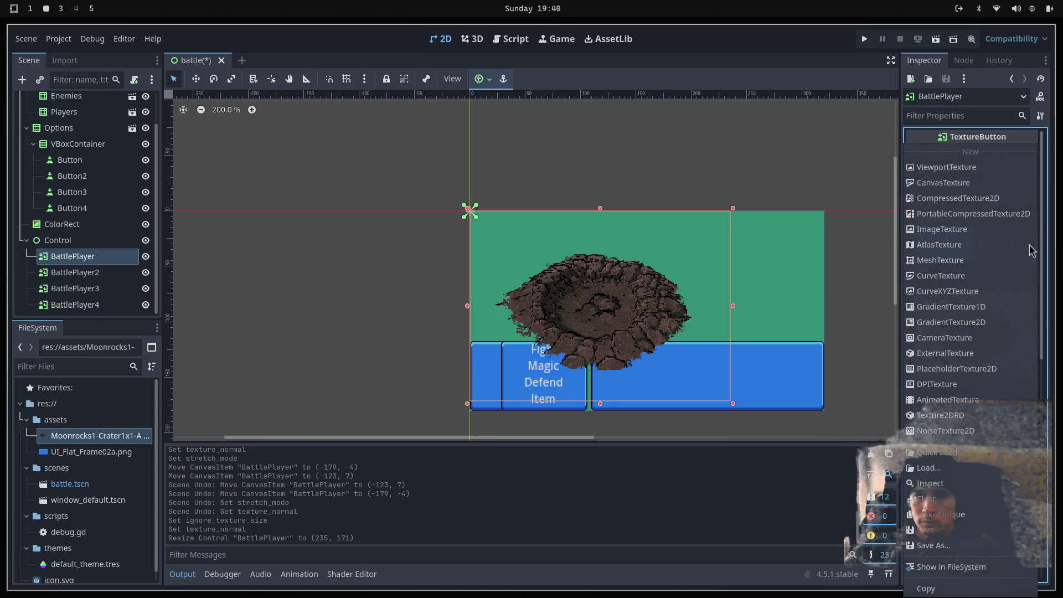
key("Escape")
left_click(941, 430)
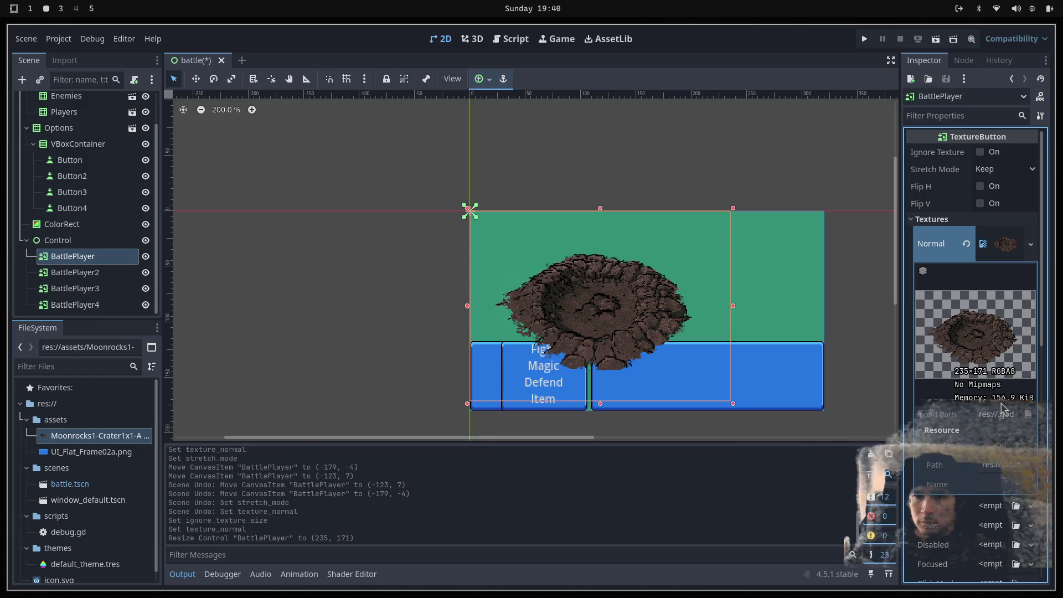
scroll(1000, 419, "down", 1)
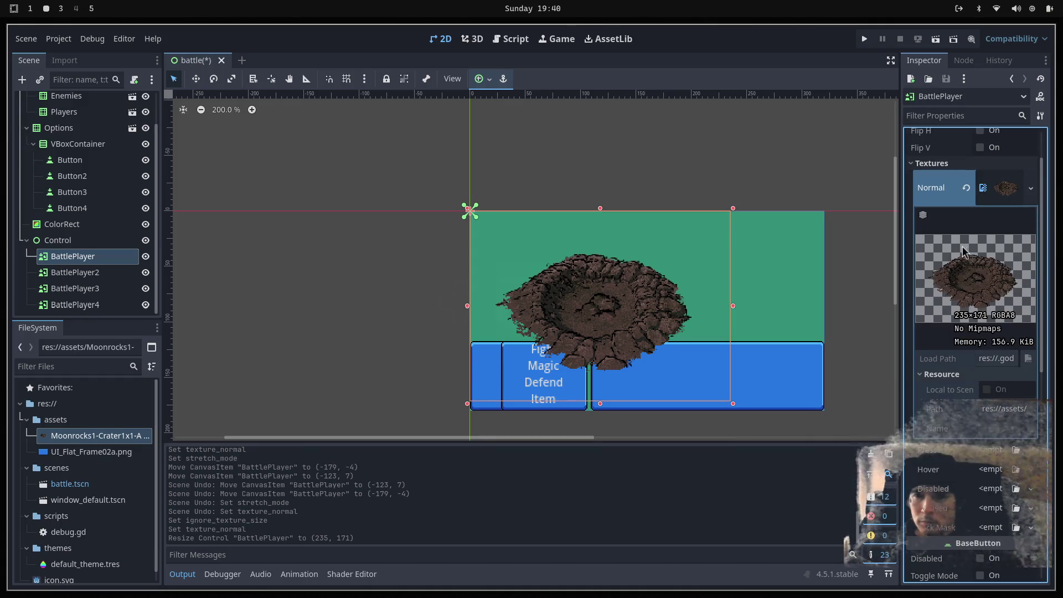
mouse_move(927, 222)
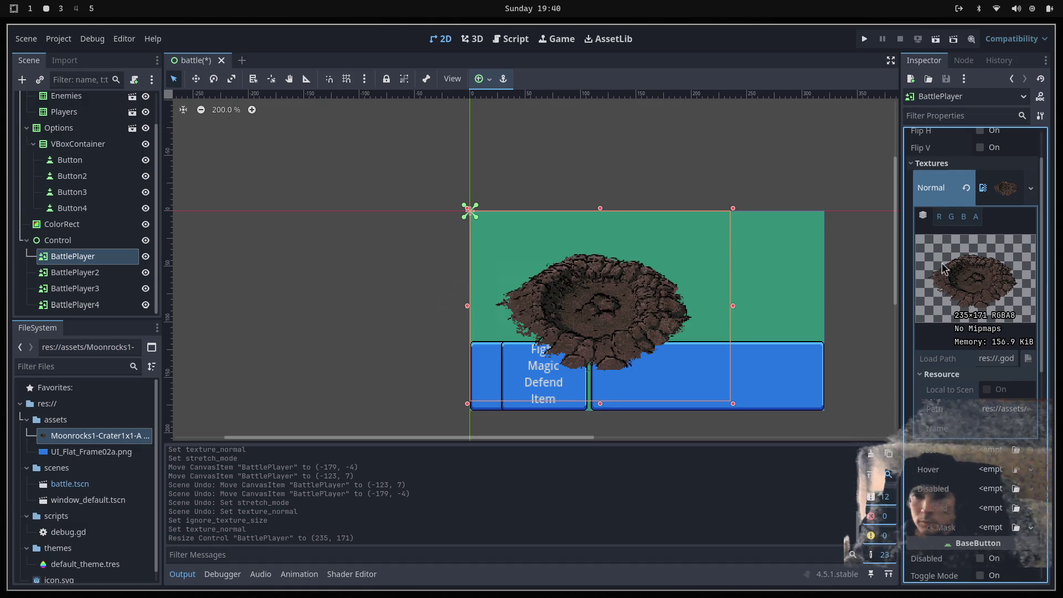
left_click(1031, 195)
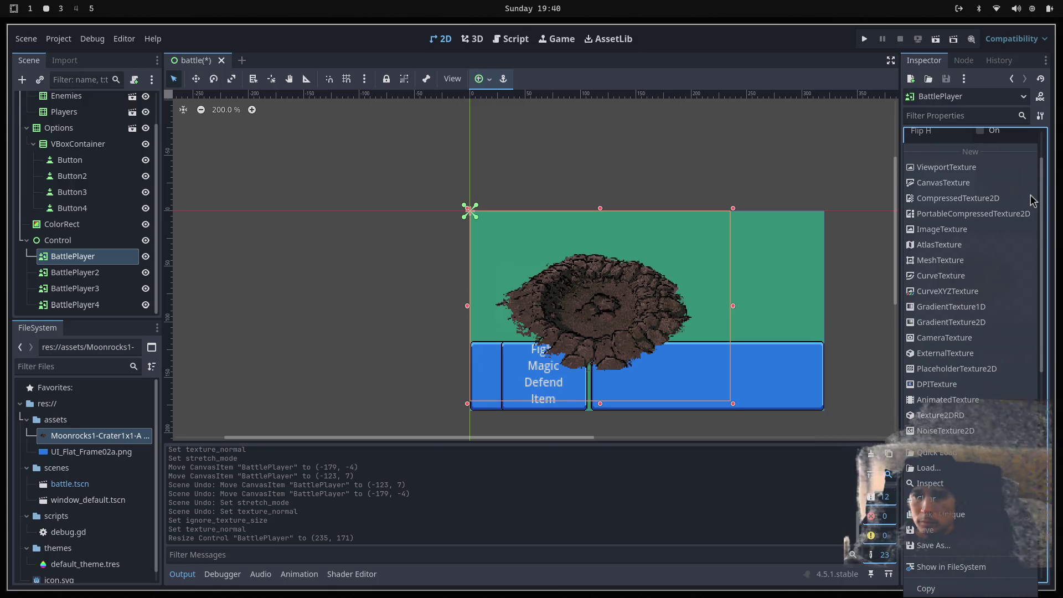
key("Escape")
scroll(972, 346, "down", 2)
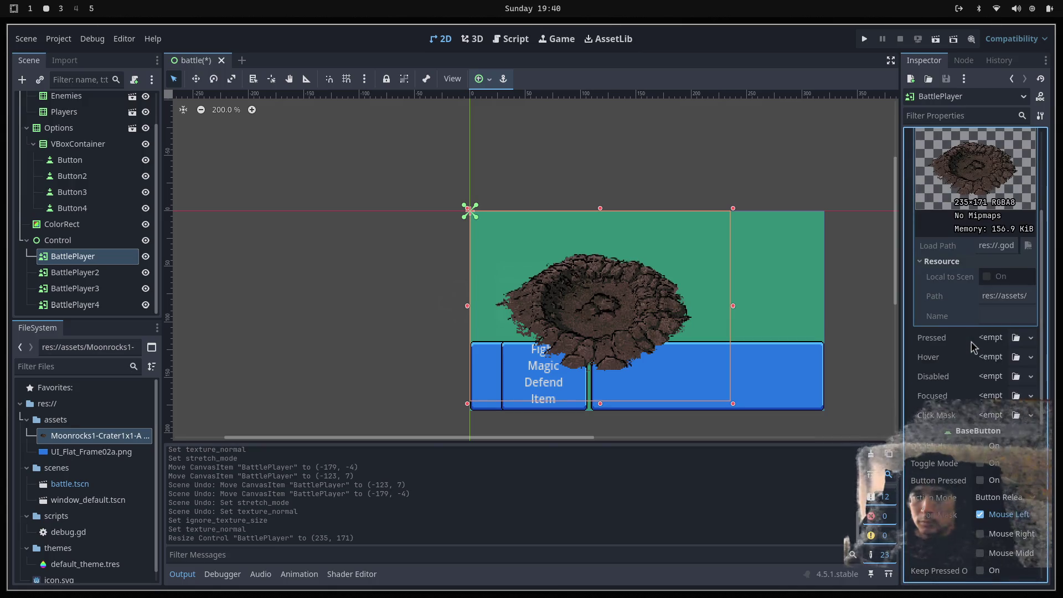
scroll(972, 346, "down", 3)
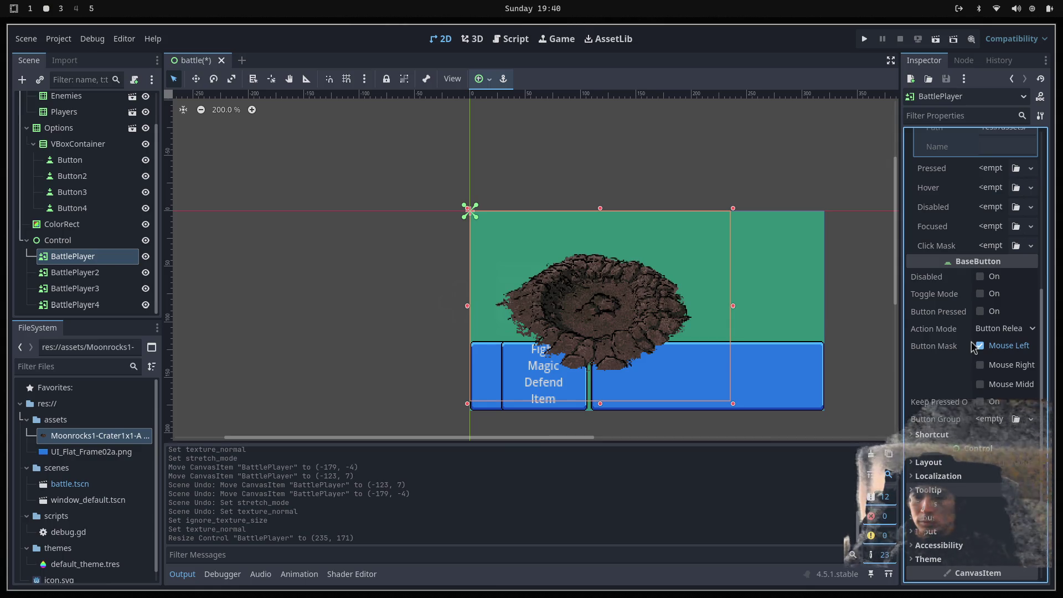
scroll(972, 346, "down", 3)
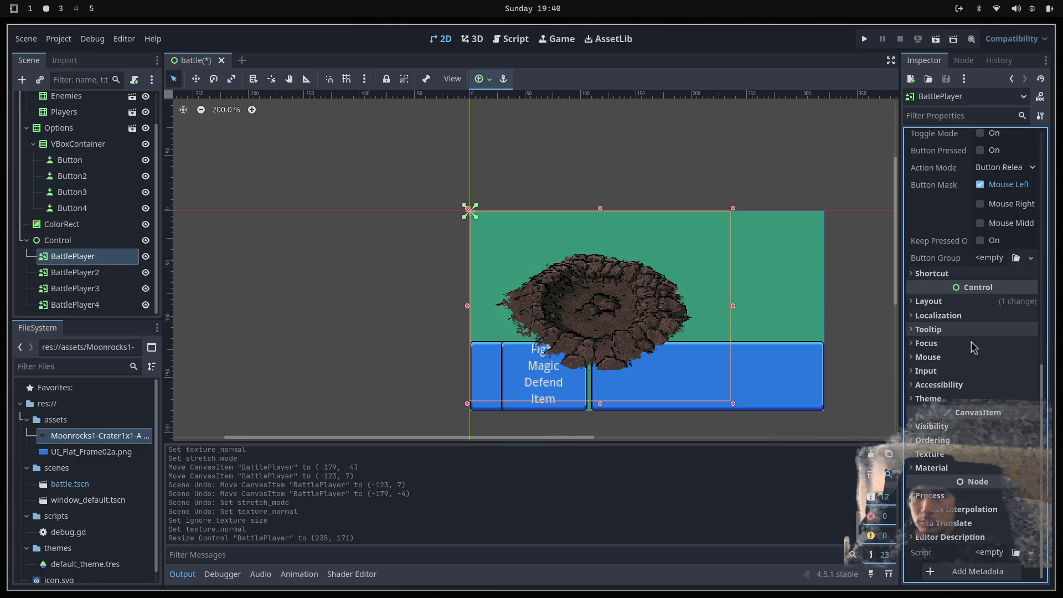
- Scale BattlePlayer down to 0.1 and move it to the top middle of the field (122, 19)
left_click(957, 303)
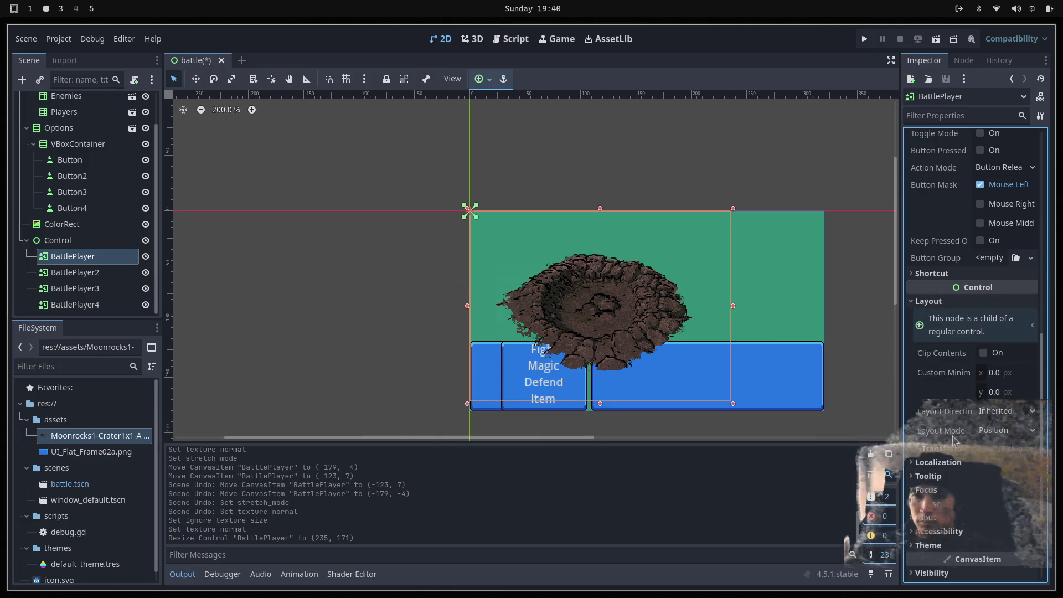
scroll(963, 454, "down", 3)
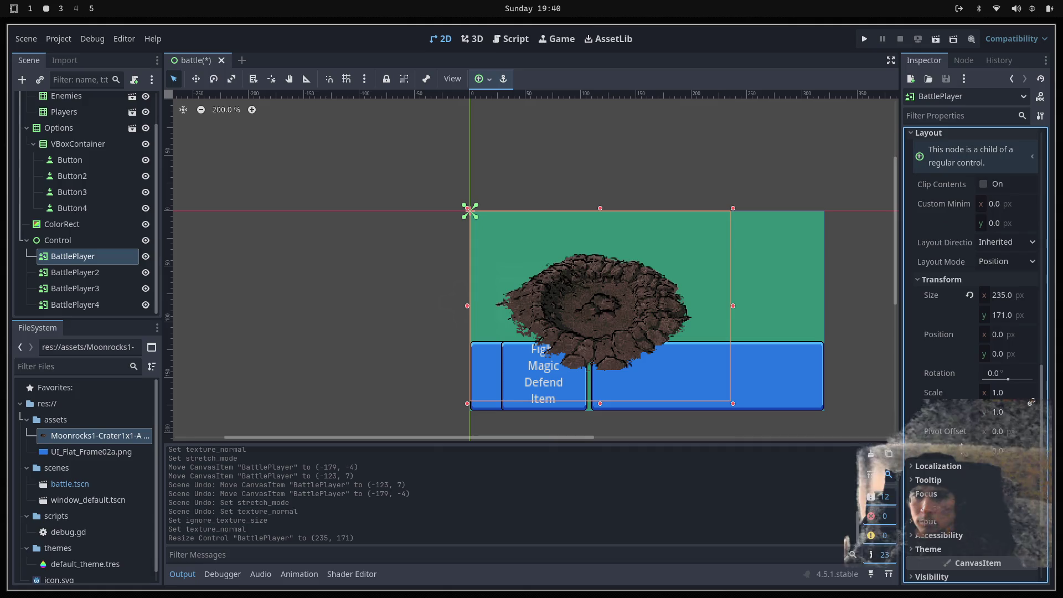
left_click(1001, 299)
type("2")
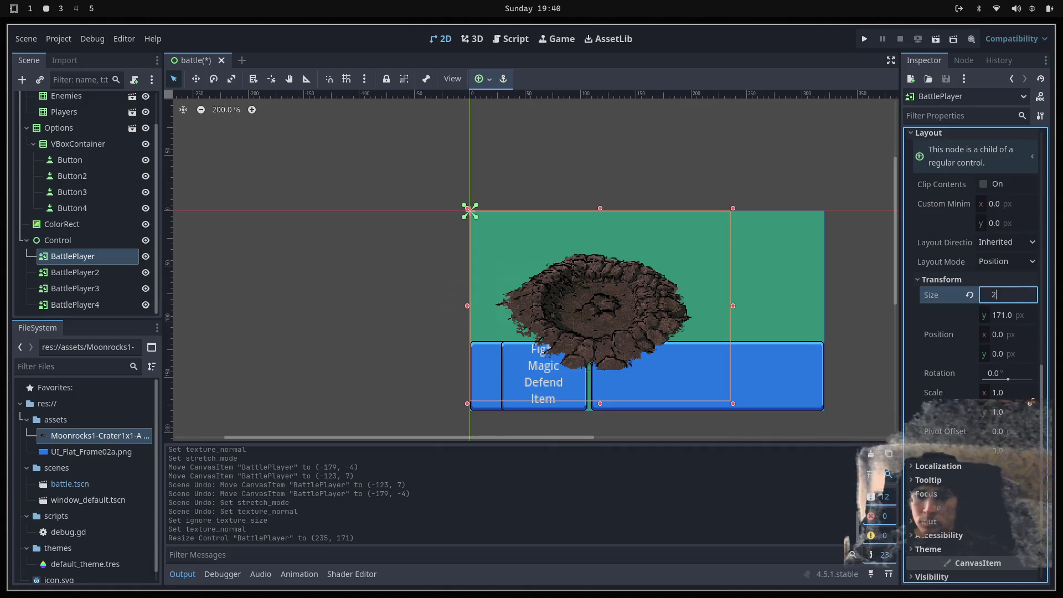
key("Return")
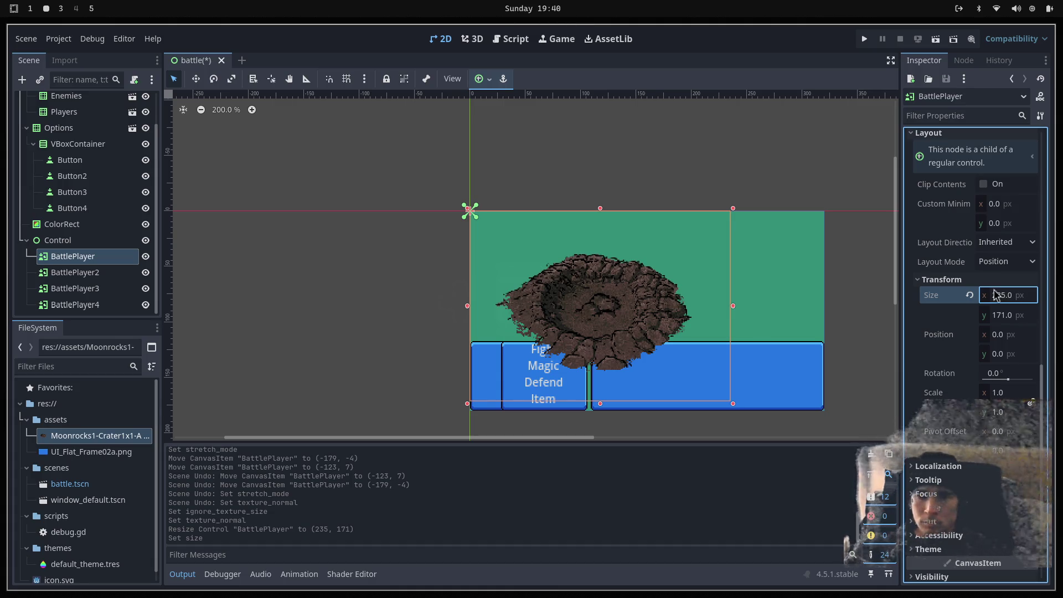
left_click(1003, 392)
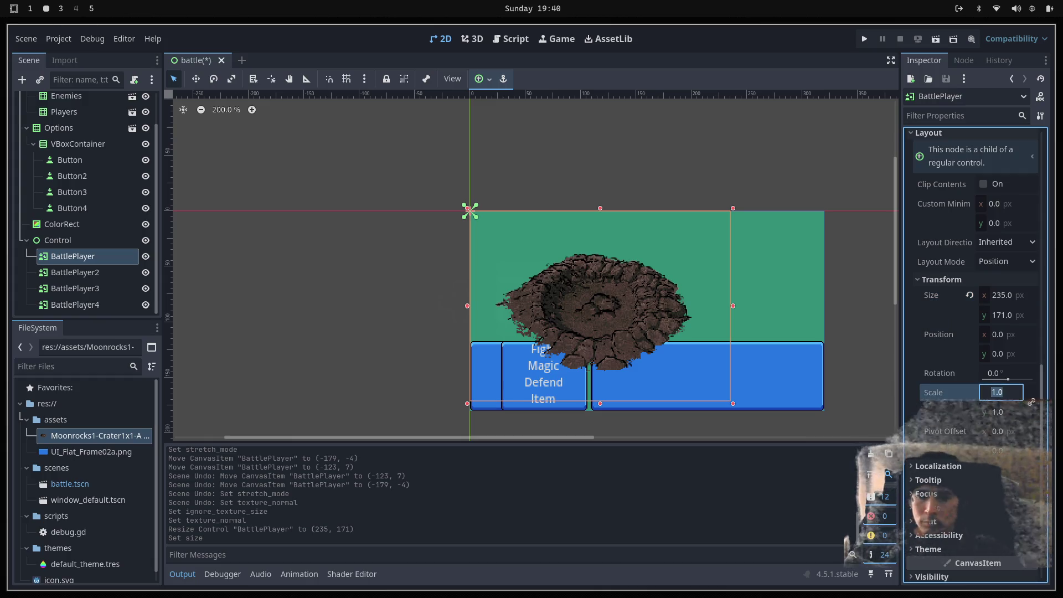
type("0.3")
key("Return")
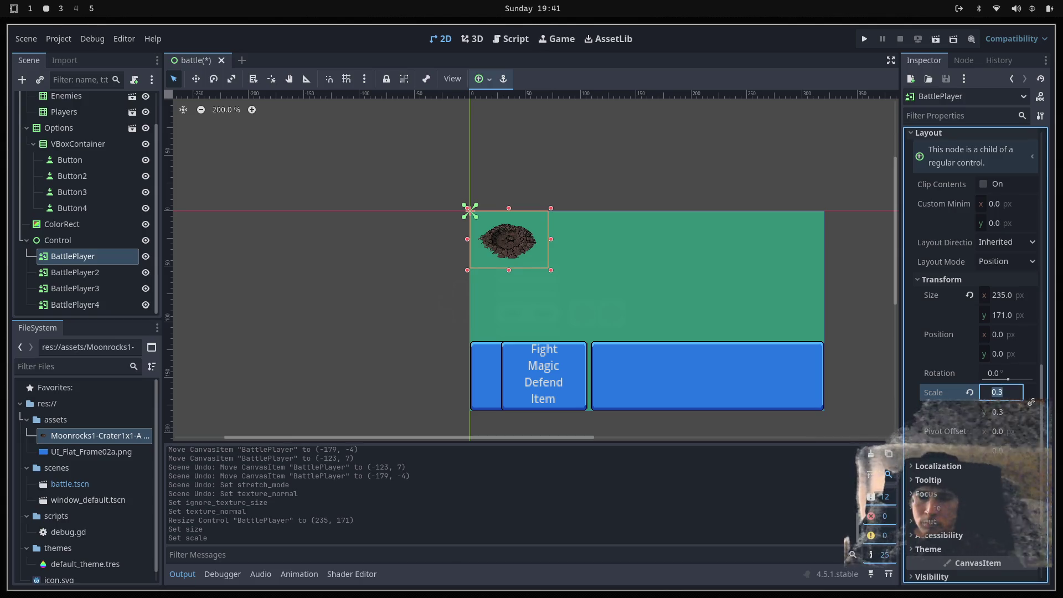
key("Return")
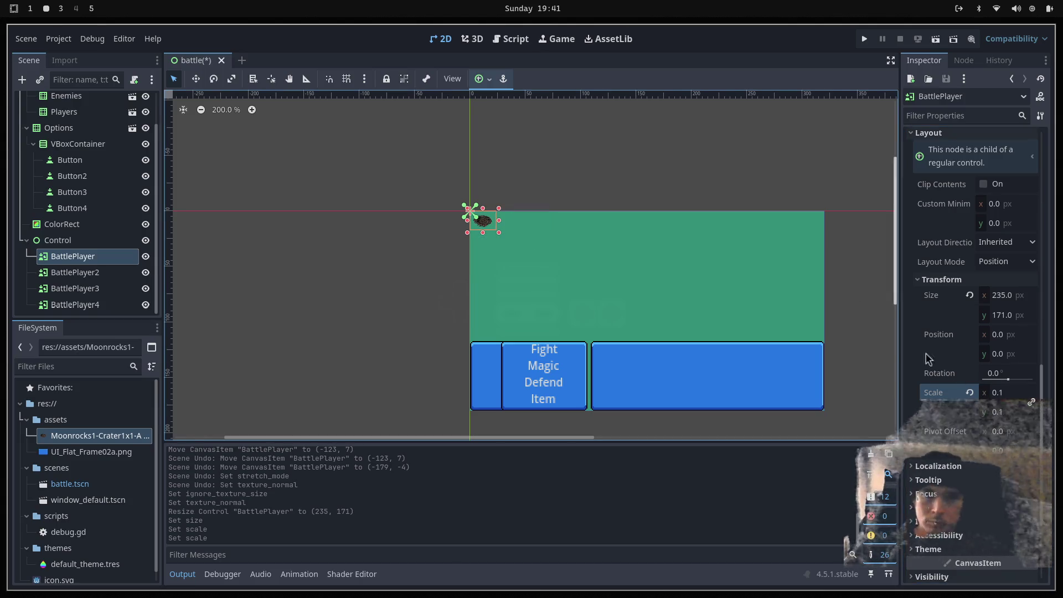
mouse_move(488, 222)
left_mouse_down()
mouse_move(512, 245)
mouse_move(489, 228)
mouse_move(622, 247)
left_mouse_up()
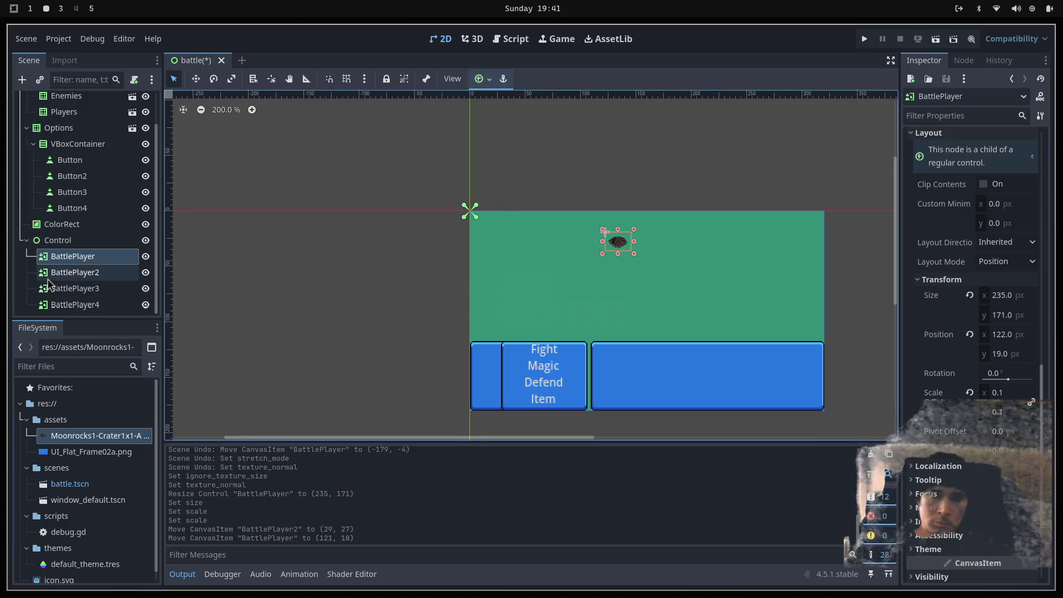
- Delete the old BattlePlayer2, BattlePlayer3 and BattlePlayer4 nodes
left_click(74, 272)
left_click(60, 305, "shift")
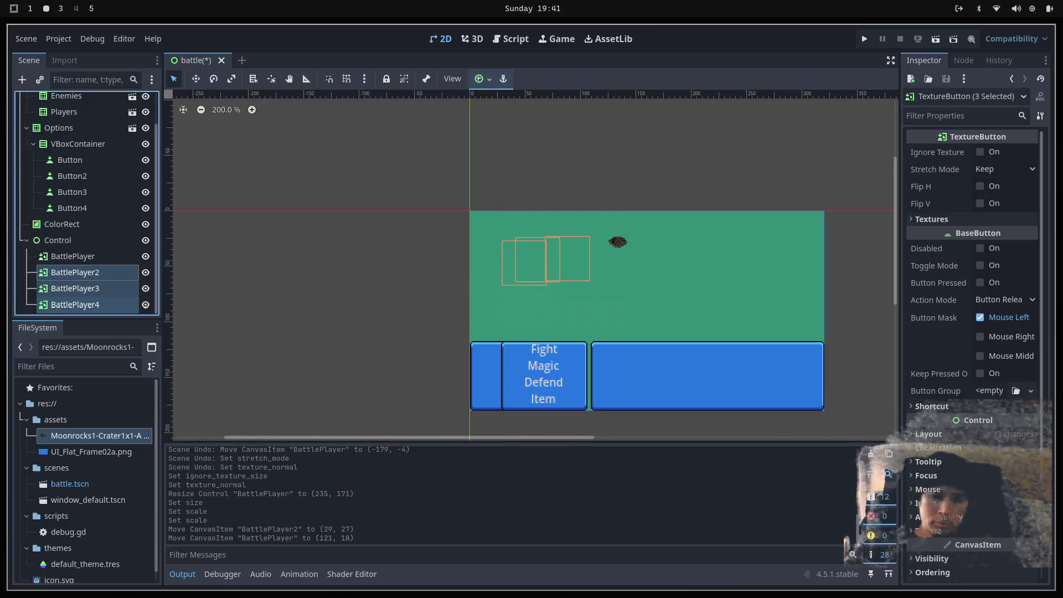
key("Delete")
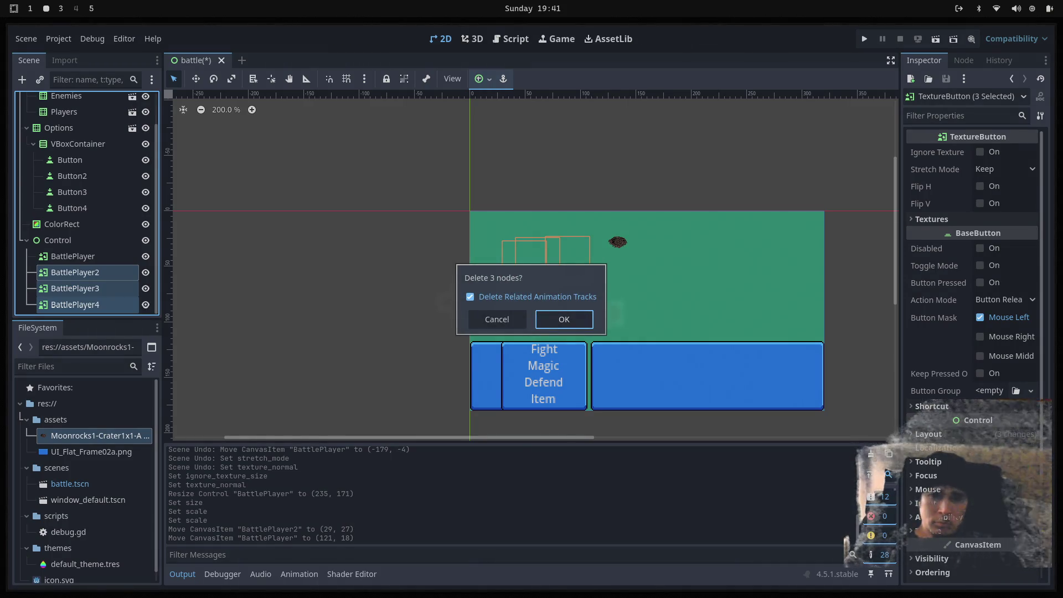
key("Return")
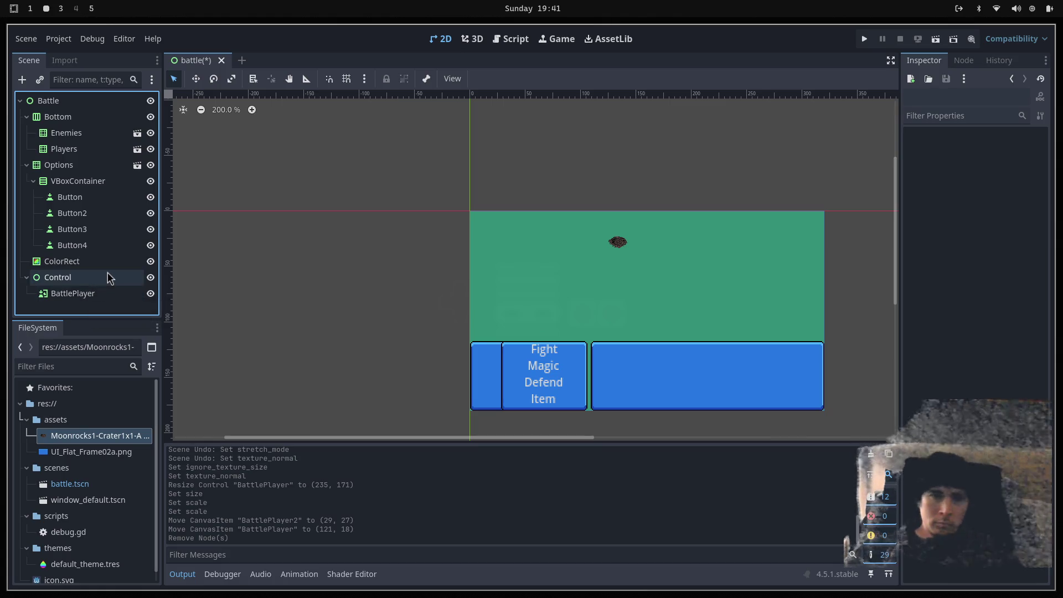
- Duplicate BattlePlayer three times and arrange all four in a diagonal line on the right
left_click(624, 245)
key("ctrl+d")
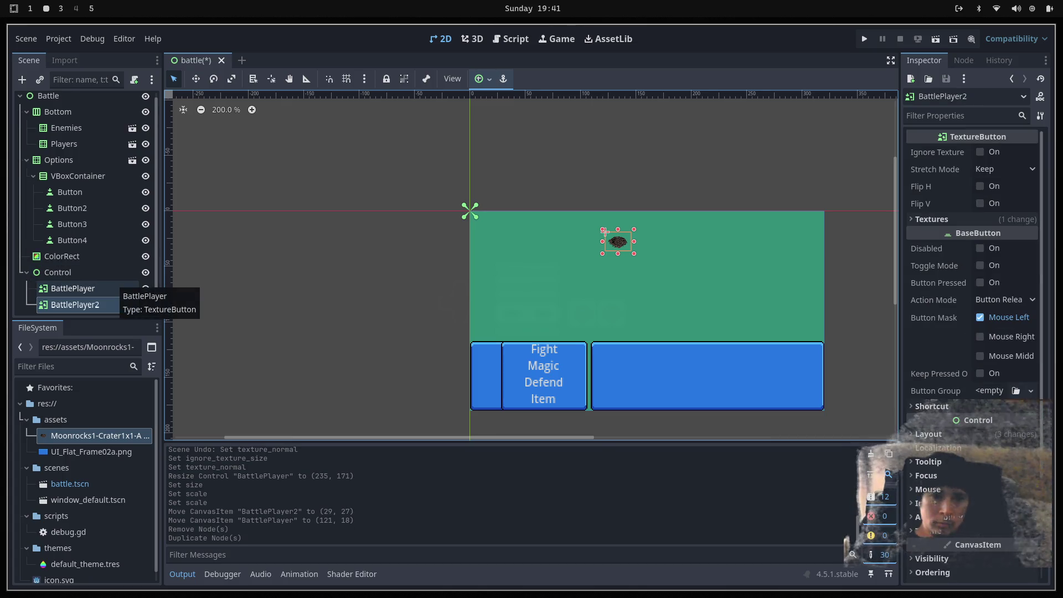
key("ctrl+d")
key("ctrl+d")
mouse_move(617, 248)
left_mouse_down()
mouse_move(663, 272)
mouse_move(732, 247)
mouse_move(722, 250)
mouse_move(732, 288)
mouse_move(770, 330)
left_mouse_up()
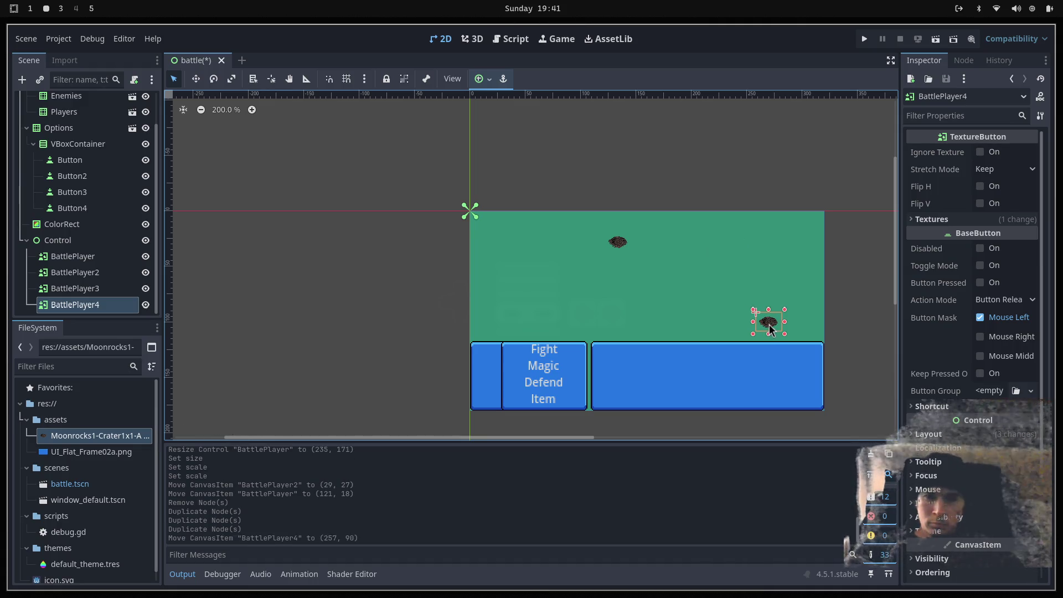
left_click_drag(623, 247, 758, 302)
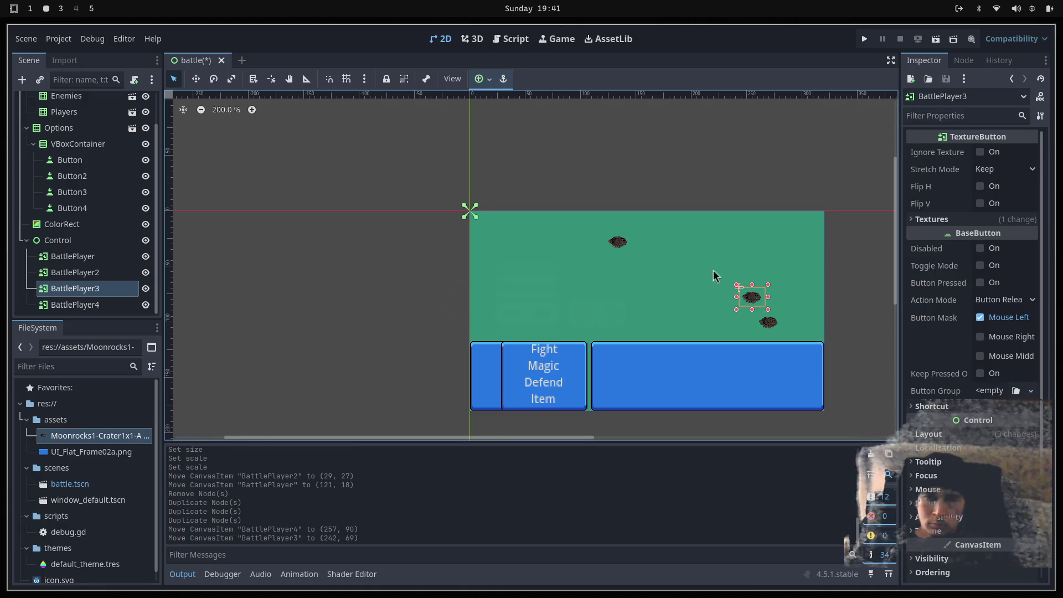
mouse_move(620, 241)
left_mouse_down()
mouse_move(715, 252)
mouse_move(745, 279)
left_mouse_up()
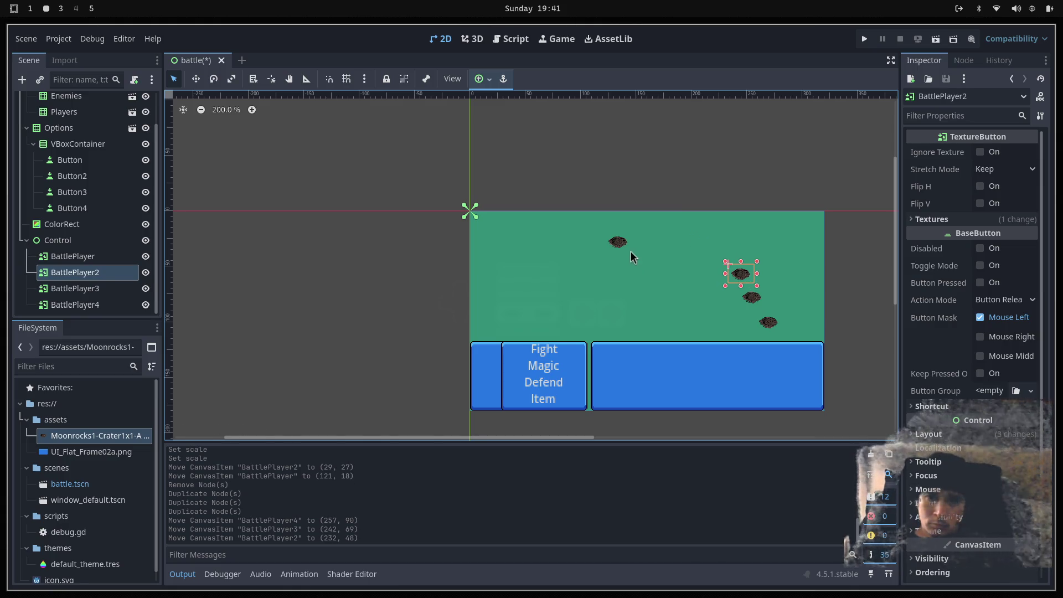
mouse_move(620, 247)
left_mouse_down()
mouse_move(714, 244)
mouse_move(722, 253)
left_mouse_up()
- Save the battle scene and resume the tutorial video
key("ctrl+s")
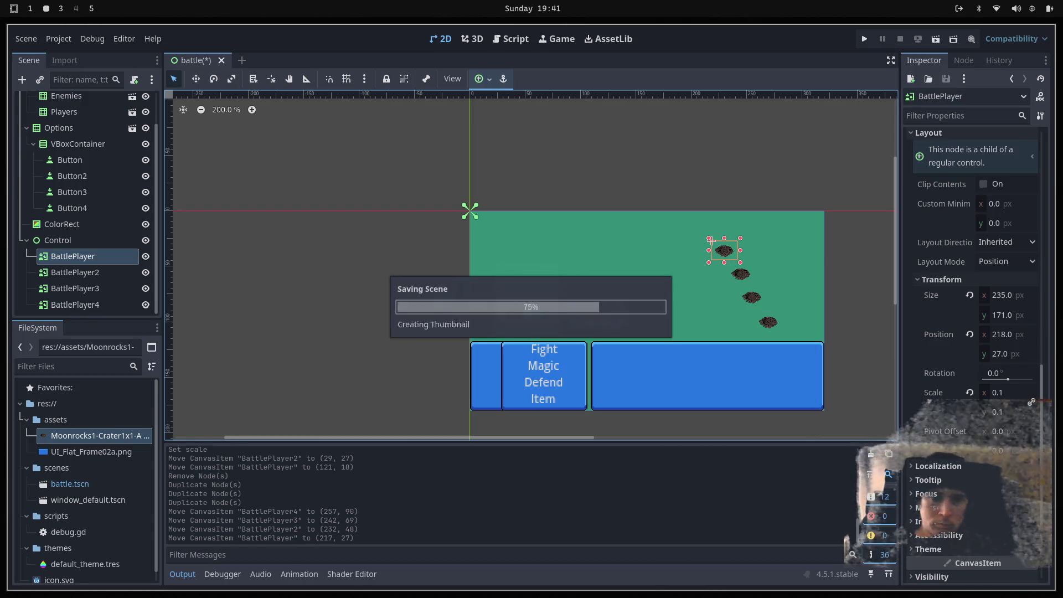
key("super+1")
left_click(528, 308)
left_click(528, 307)
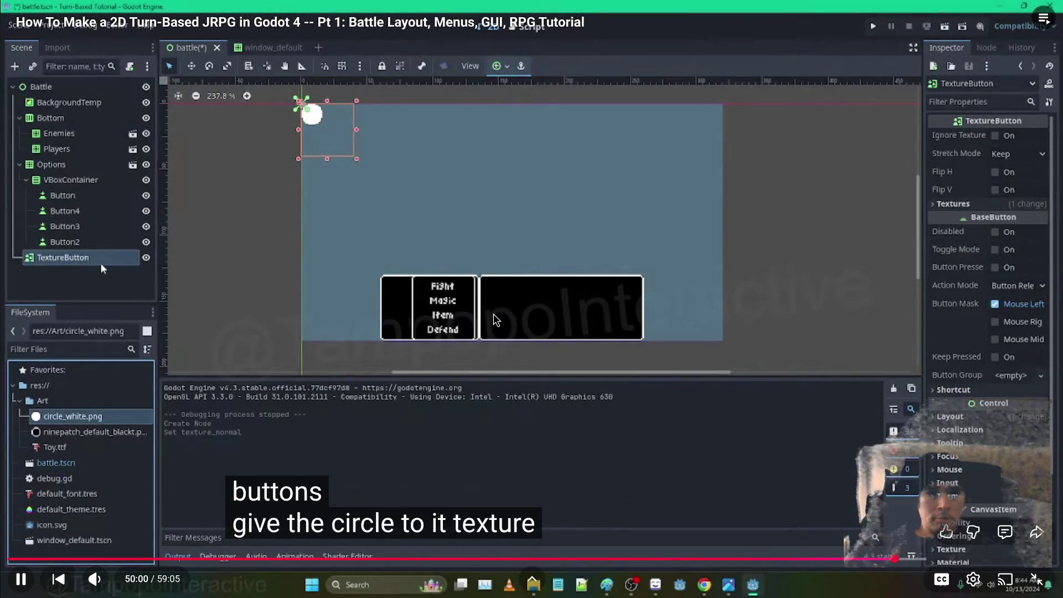
- Skip the tutorial forward to about 51:14, where the Players and Enemies groups are set up
key("Right")
key("Right")
key("Right")
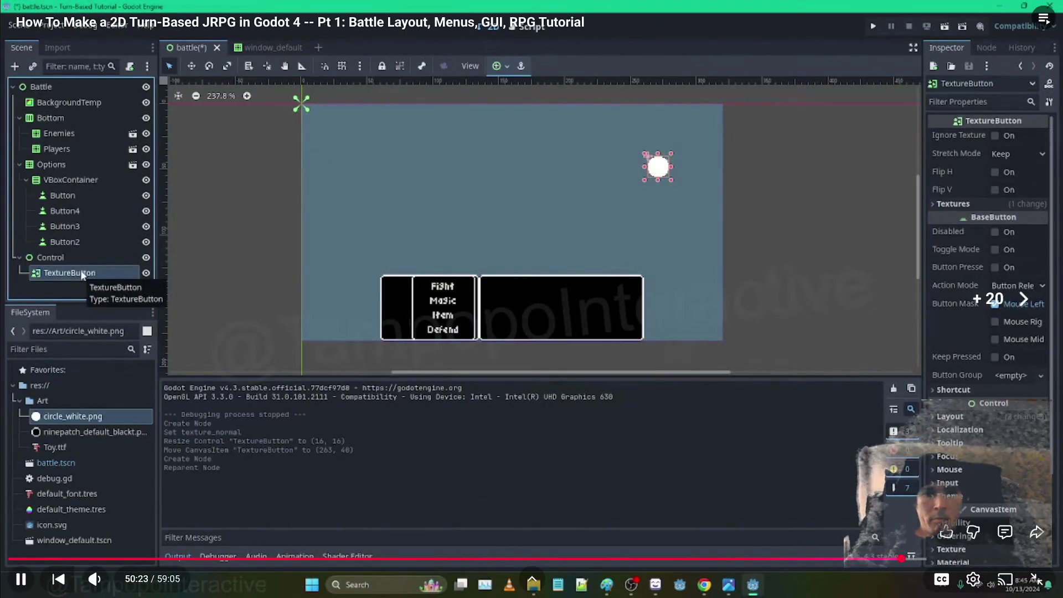
key("Right")
key("Right")
key("Right")
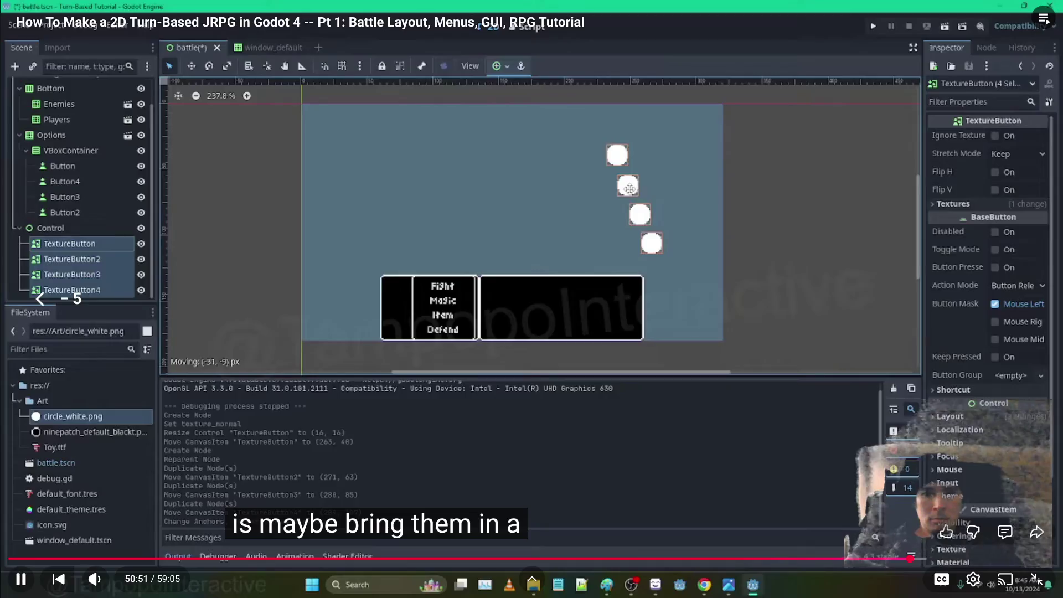
key("Left")
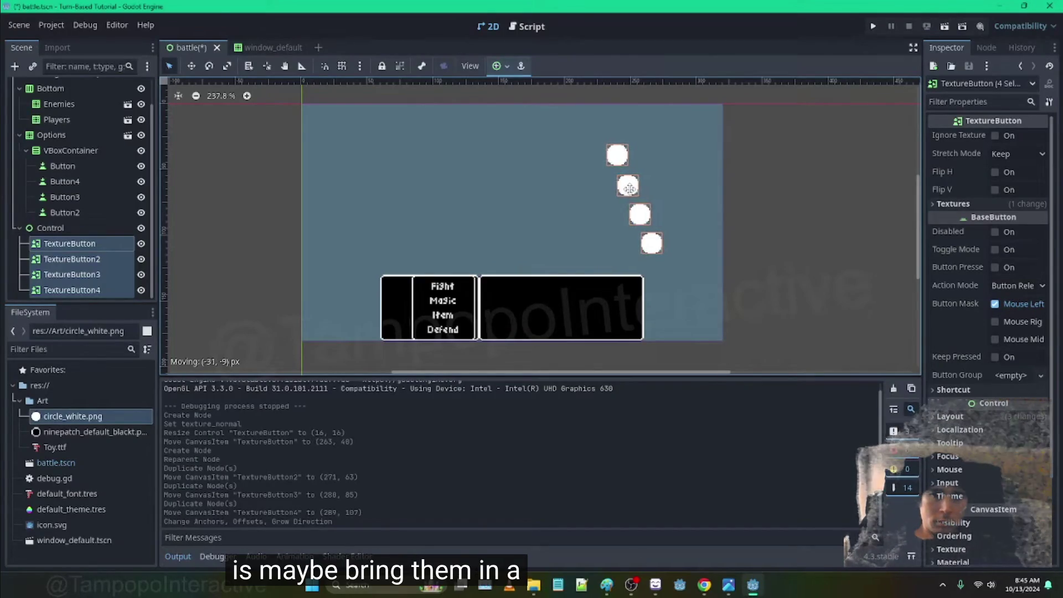
key("Right")
key("Right")
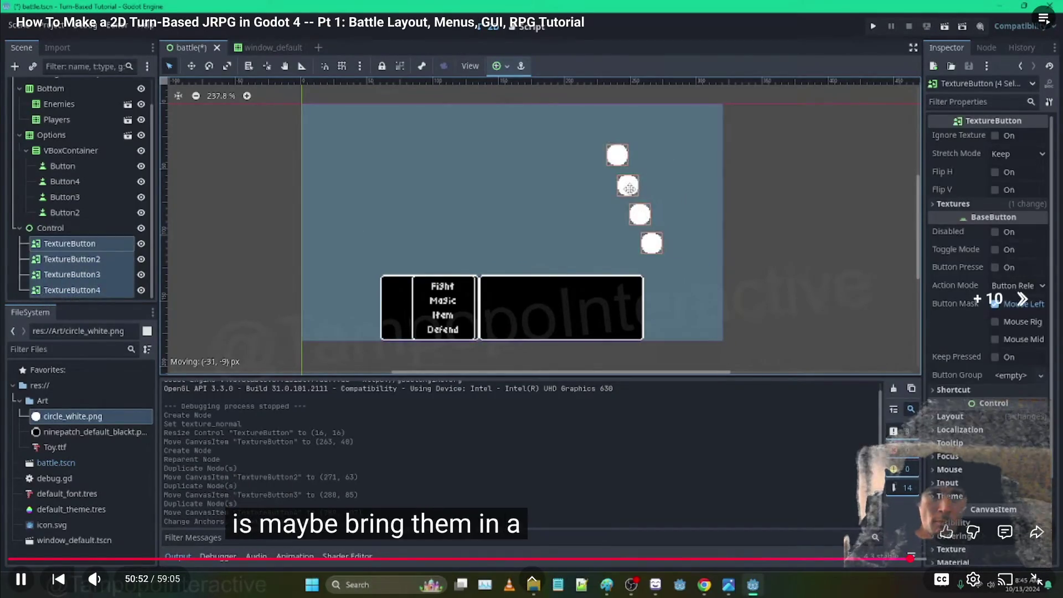
key("Right")
key("Right")
key("Right")
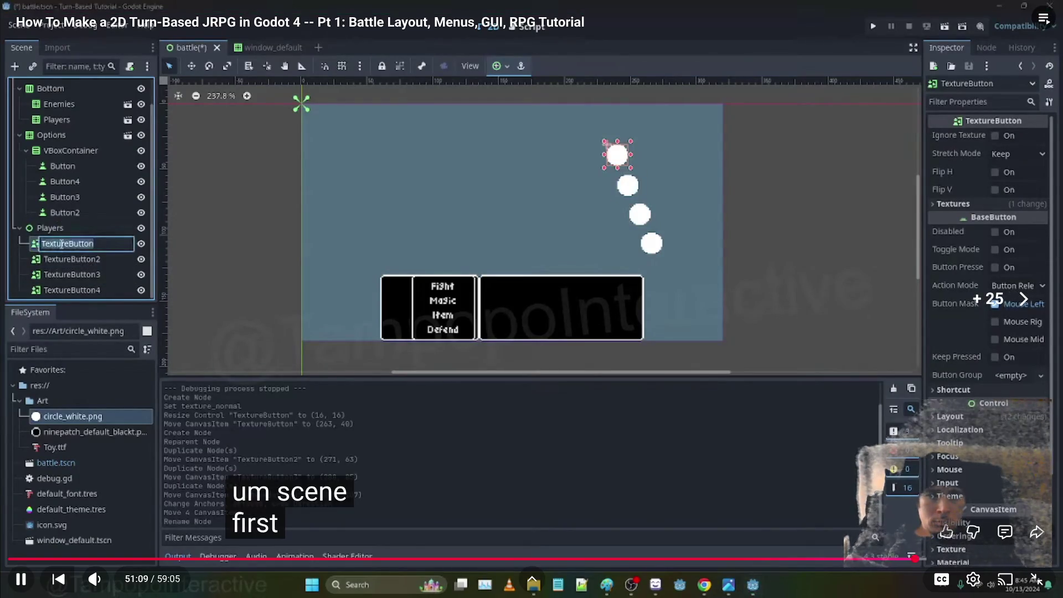
key("Right")
key("Right")
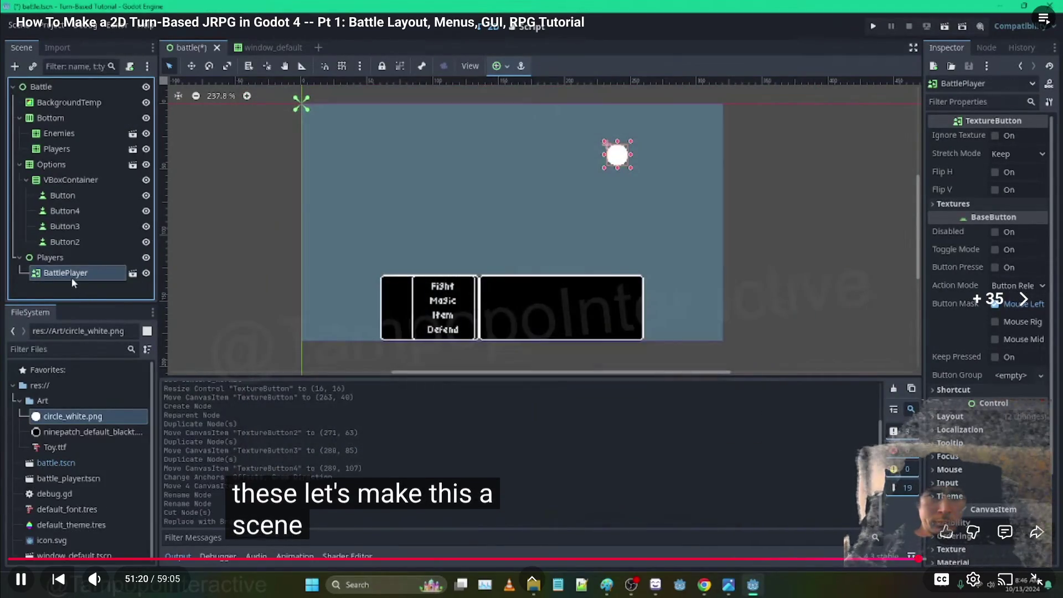
key("Right")
key("Right")
key("Right")
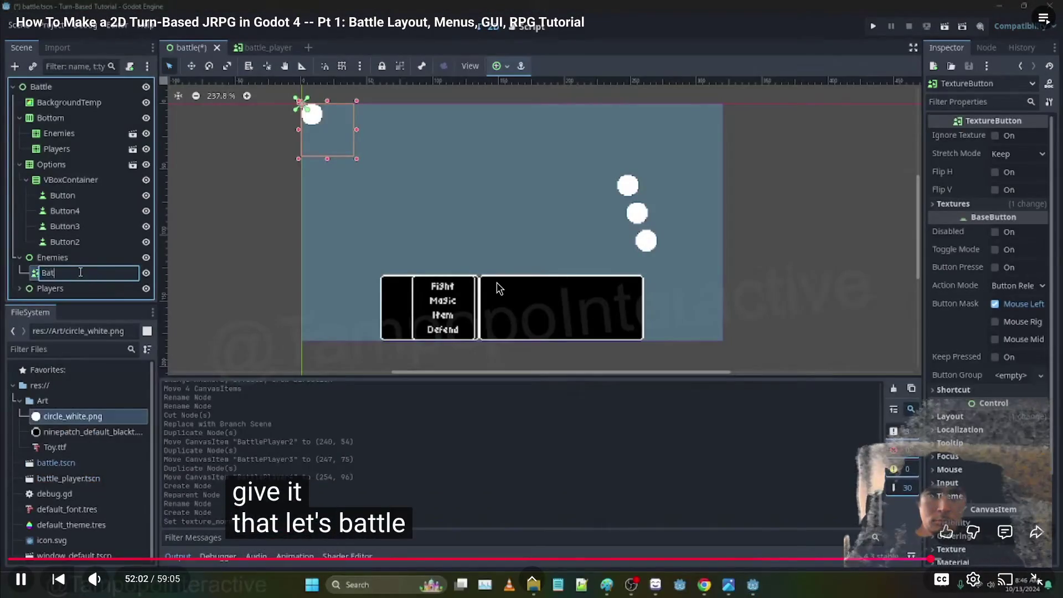
- Pause the video and browse the DoodleRogue extras folder in art before returning to art
left_click(437, 275)
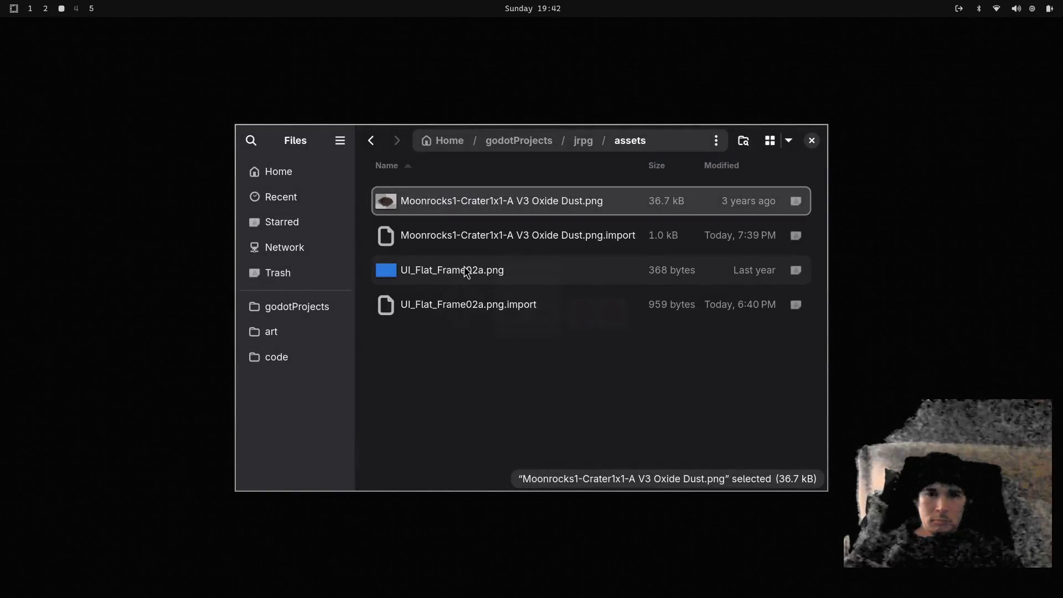
left_click(290, 332)
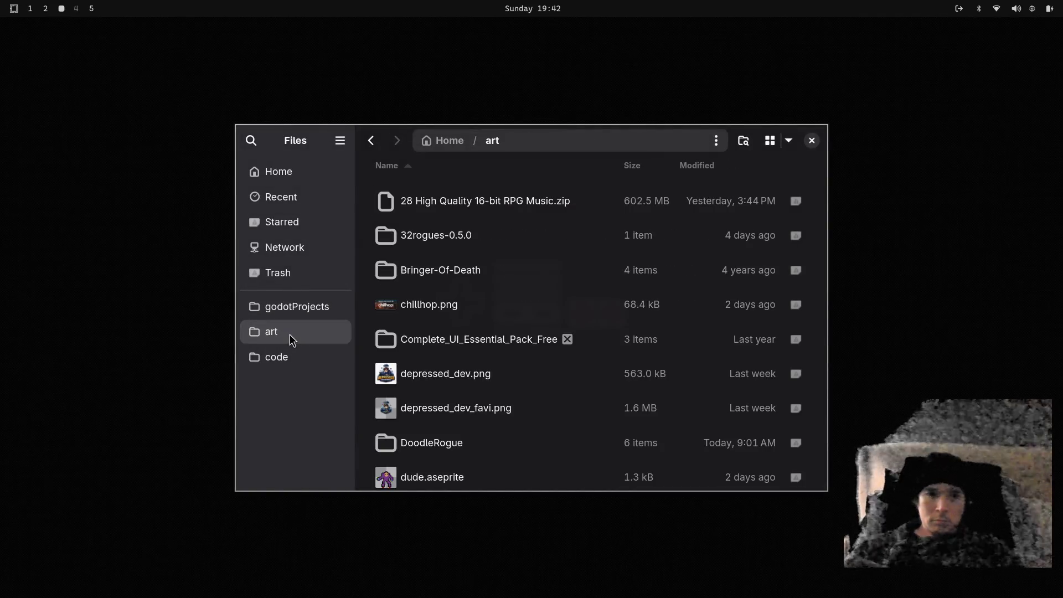
left_click(452, 352)
scroll(453, 351, "down", 3)
double_click(453, 351)
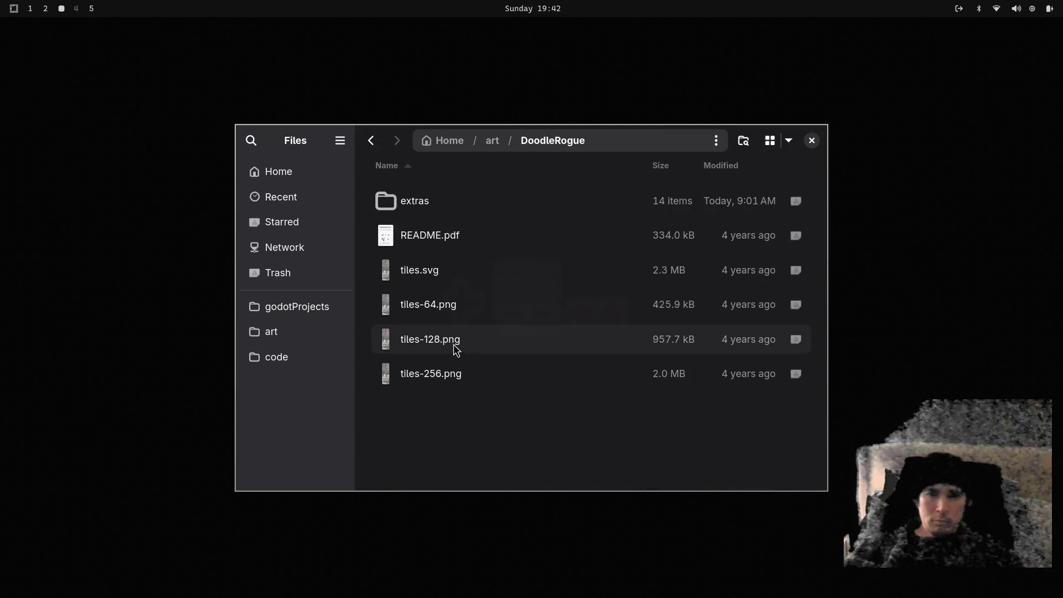
double_click(413, 194)
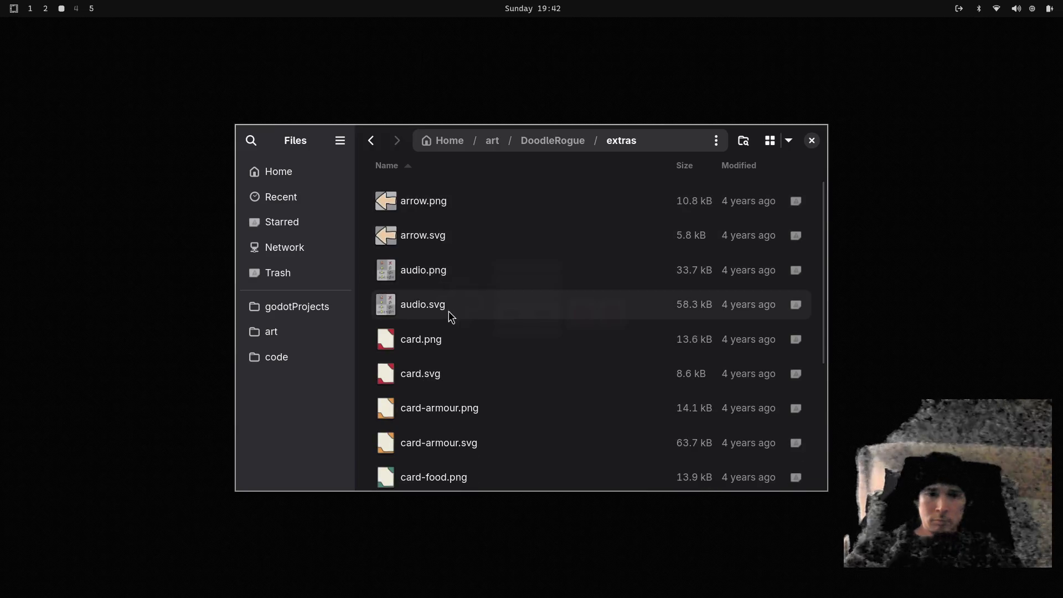
scroll(448, 315, "down", 5)
scroll(450, 316, "up", 4)
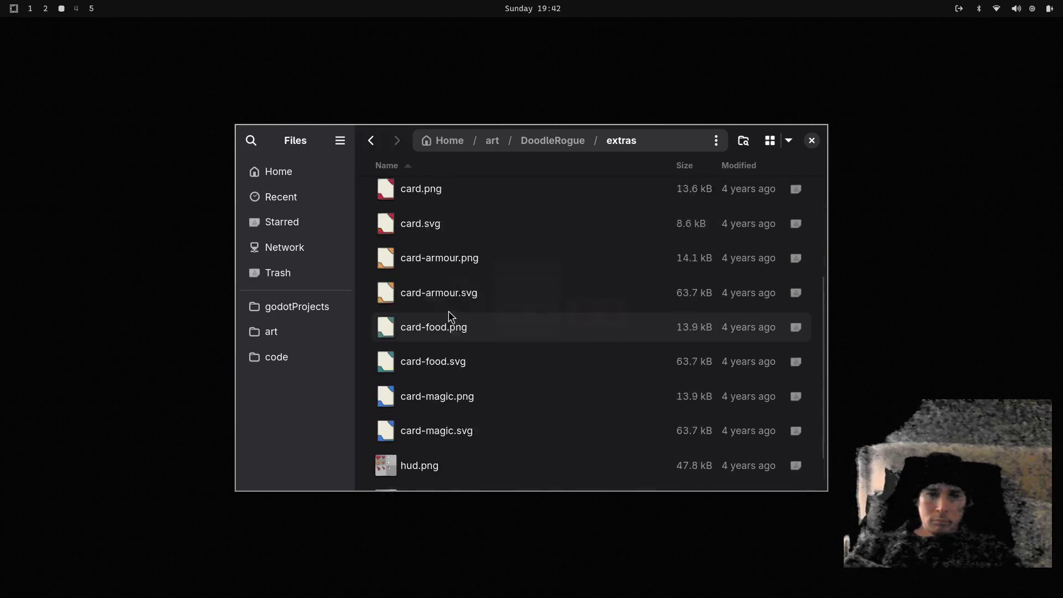
left_click(379, 143)
left_click(379, 143)
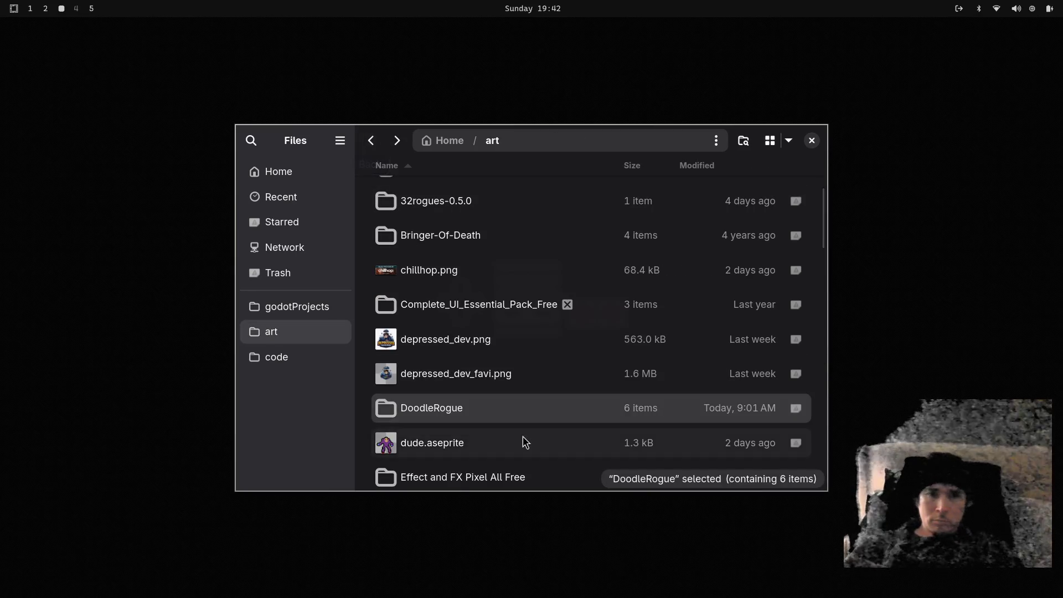
scroll(525, 441, "down", 3)
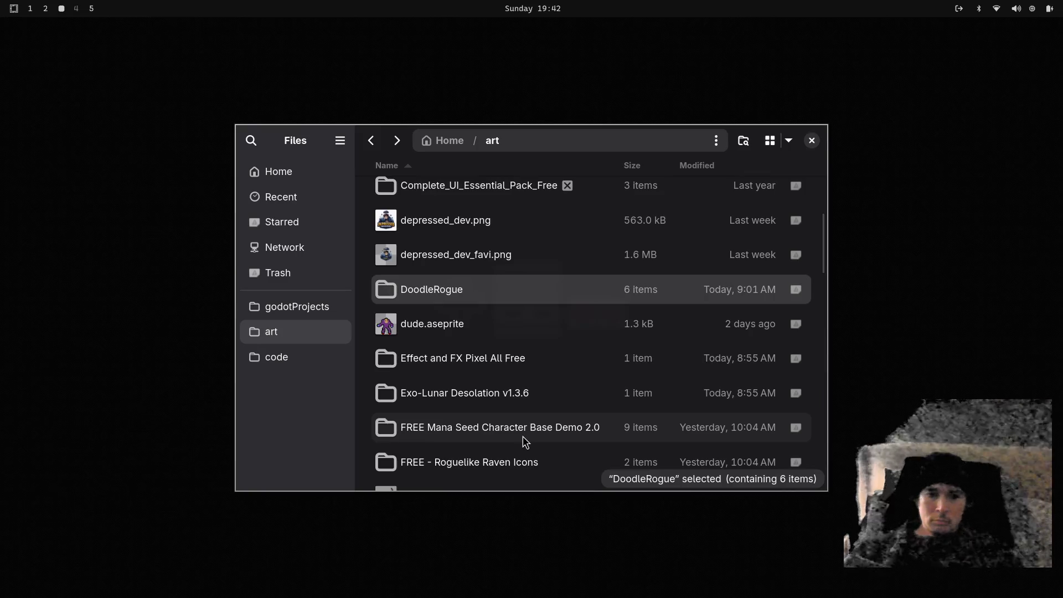
scroll(525, 442, "down", 2)
scroll(525, 442, "down", 1)
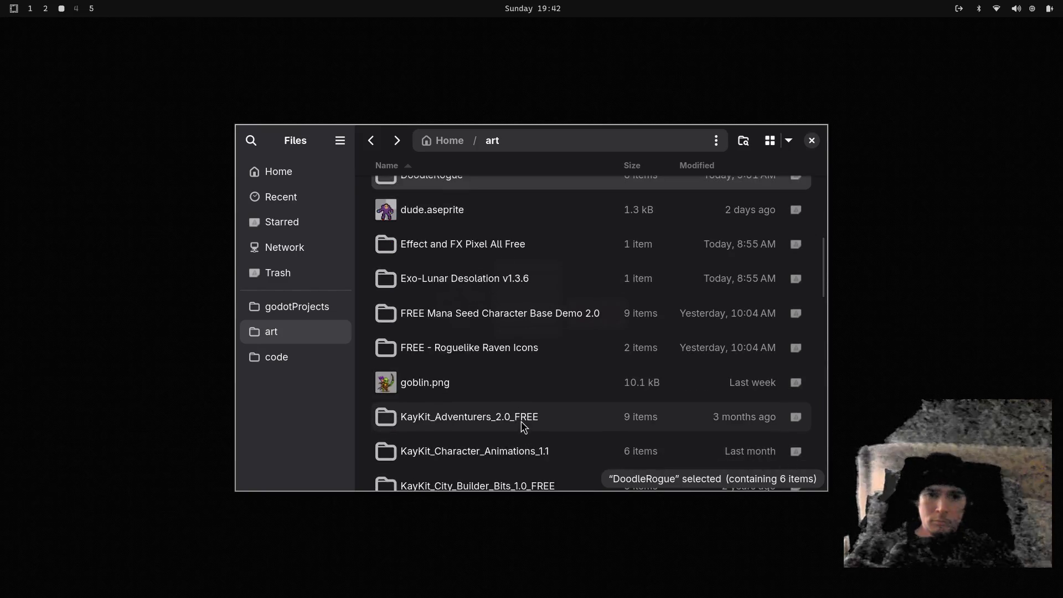
- Open Roguelike Raven Icons > Free > main > Separated Files and select RRIOF29.png
double_click(522, 351)
double_click(432, 235)
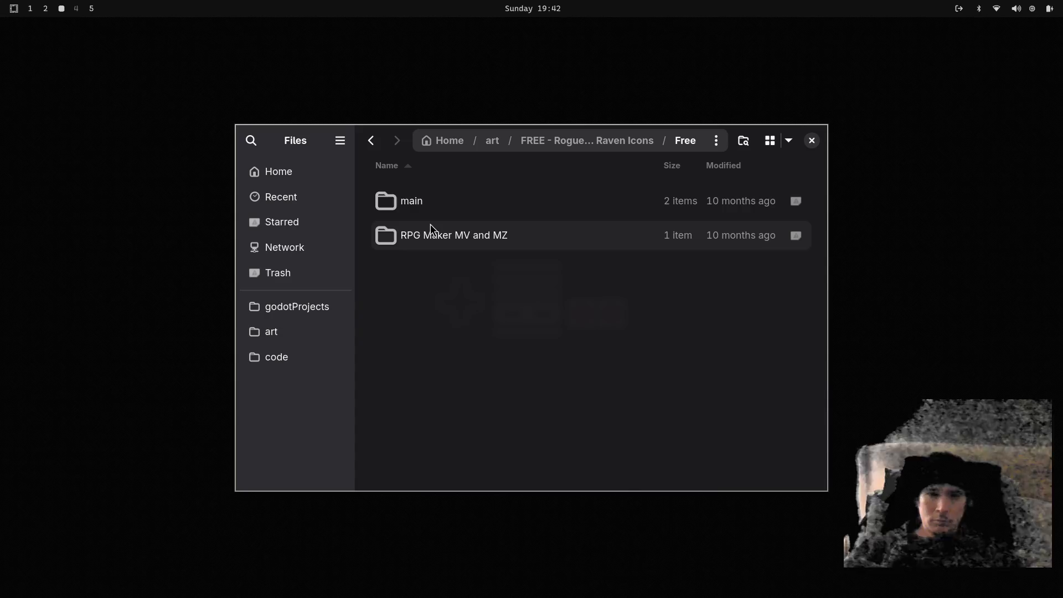
double_click(408, 203)
double_click(406, 241)
scroll(453, 340, "down", 6)
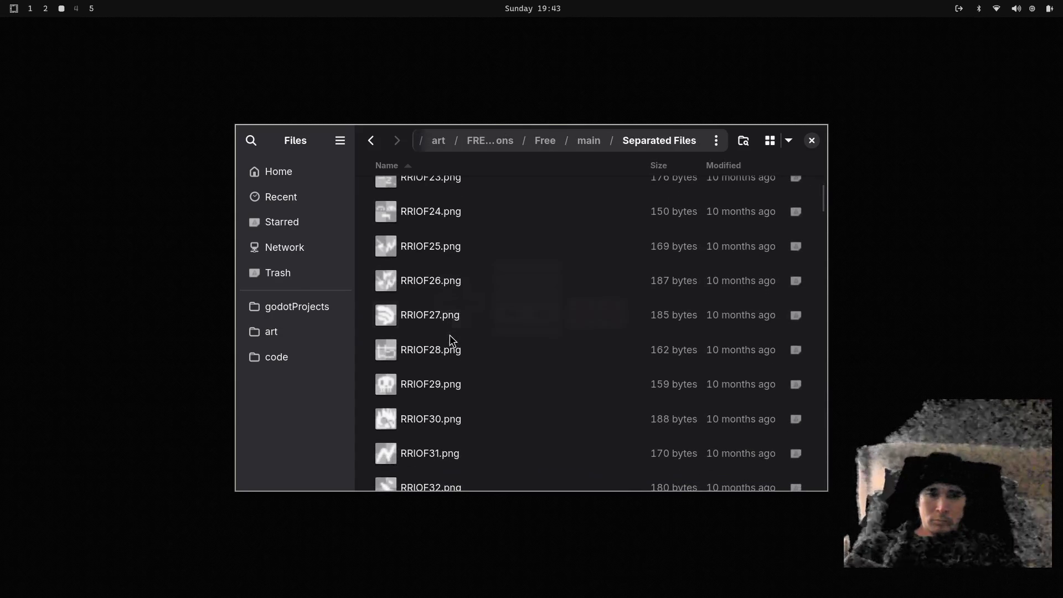
scroll(451, 346, "down", 2)
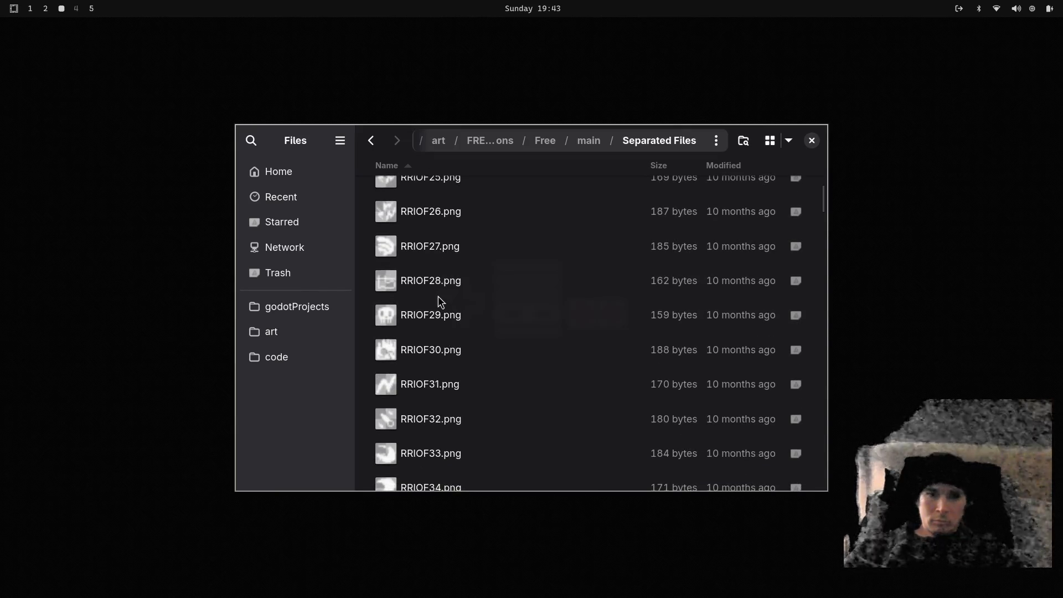
scroll(436, 319, "down", 1)
scroll(436, 318, "down", 2)
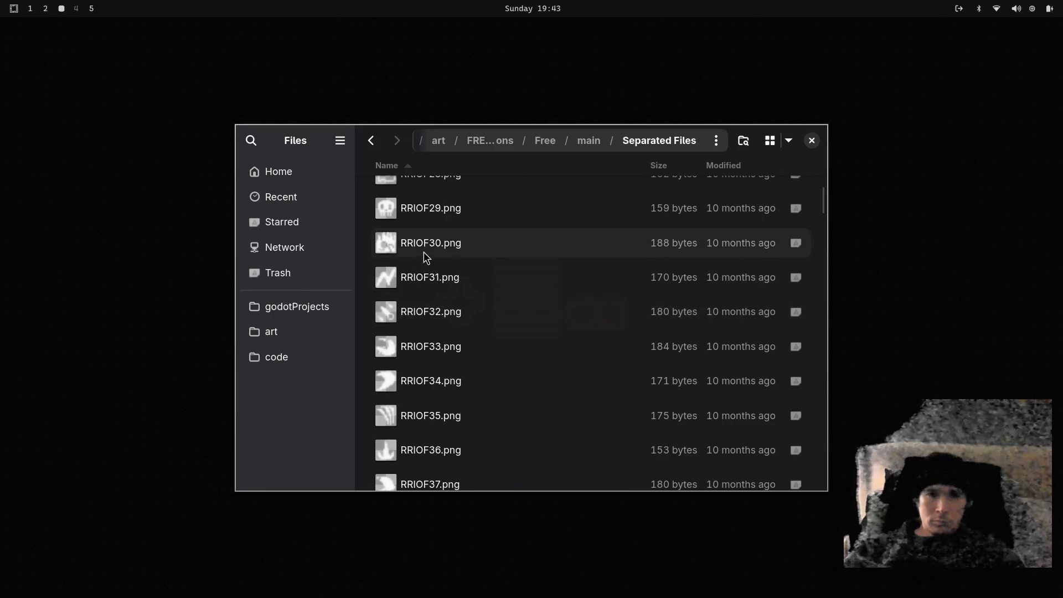
left_click(424, 253)
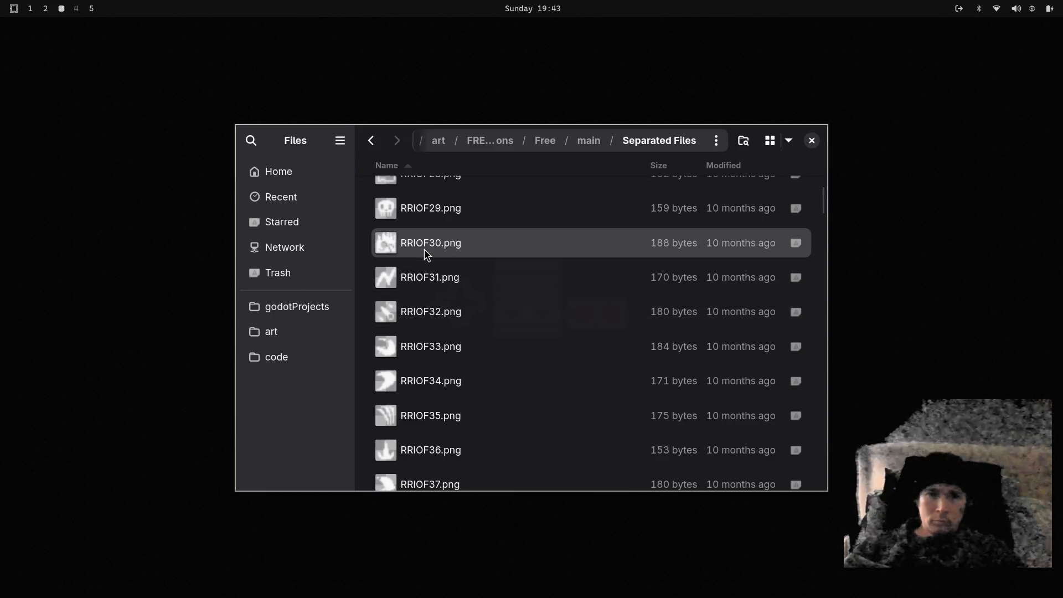
left_click(417, 220)
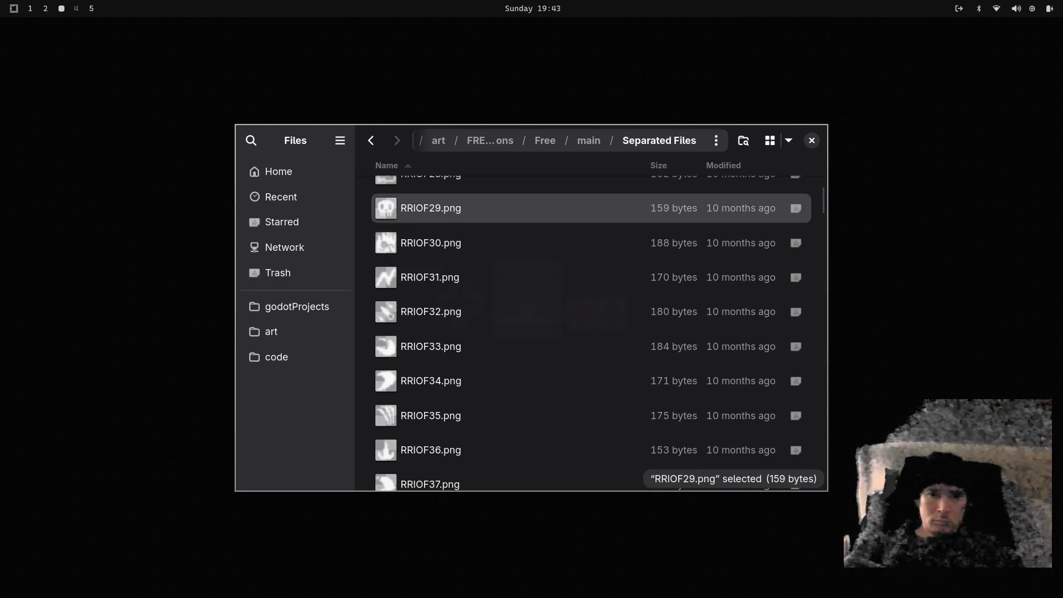
- Go to the godotProjects/jrpg/assets folder
left_click(298, 307)
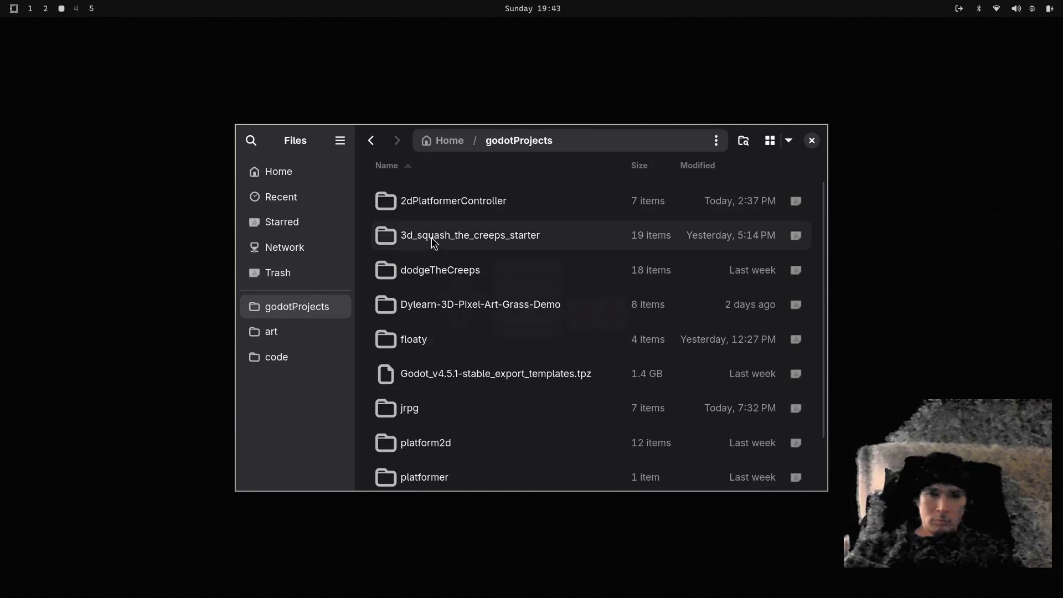
left_click(405, 410)
double_click(405, 411)
double_click(419, 203)
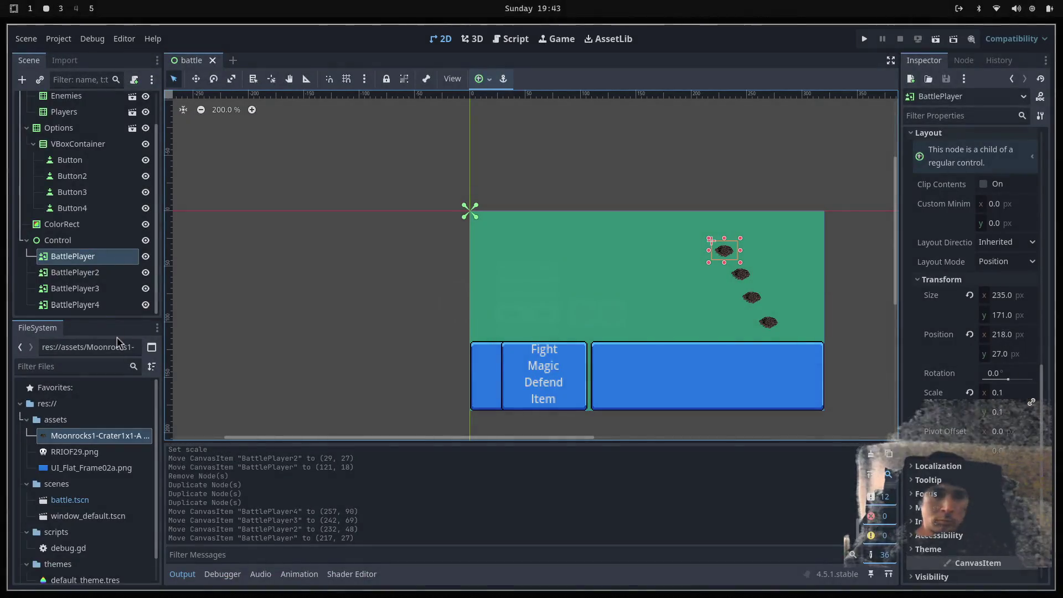
- Rename the Control node holding the battle players to Players and collapse it
left_click(63, 242)
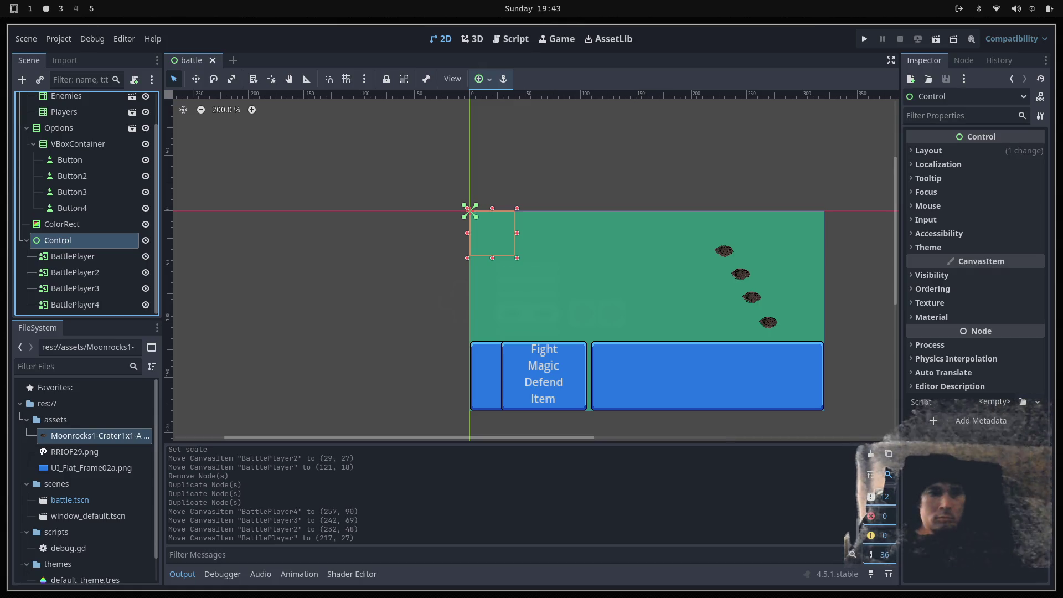
left_click(57, 245)
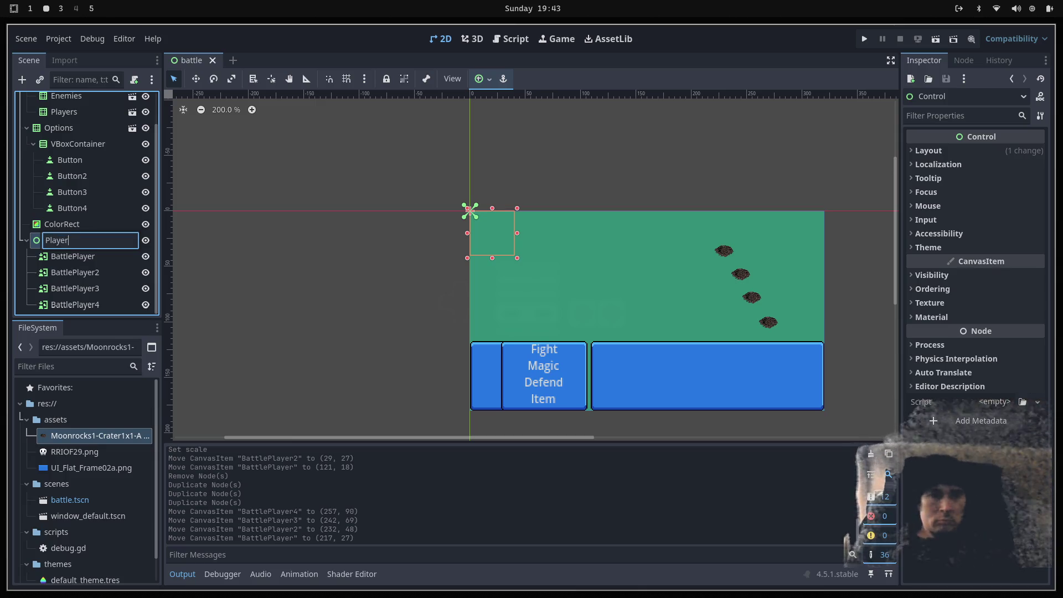
key("Return")
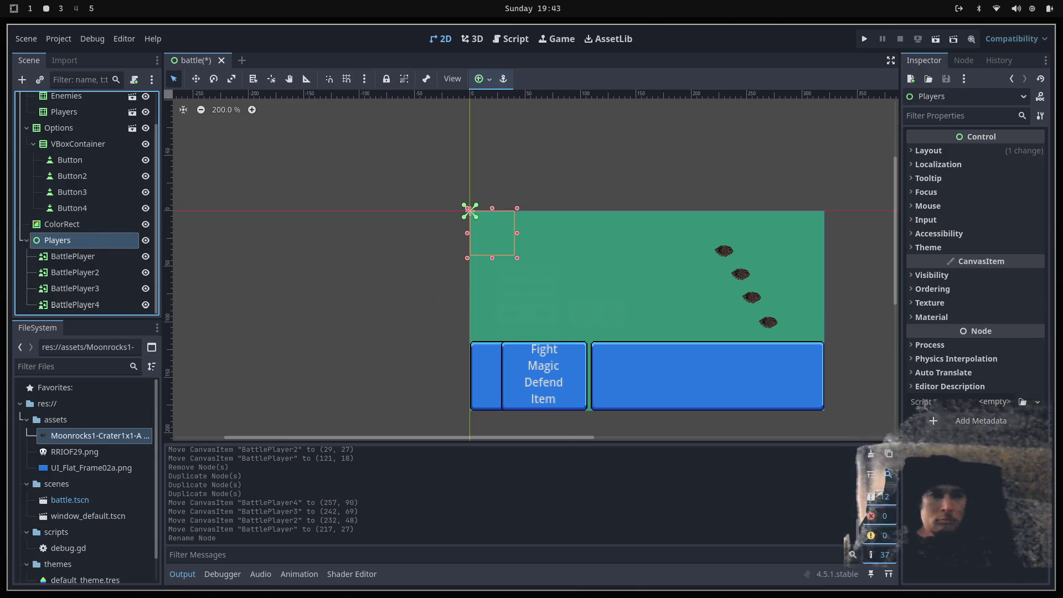
left_click(27, 240)
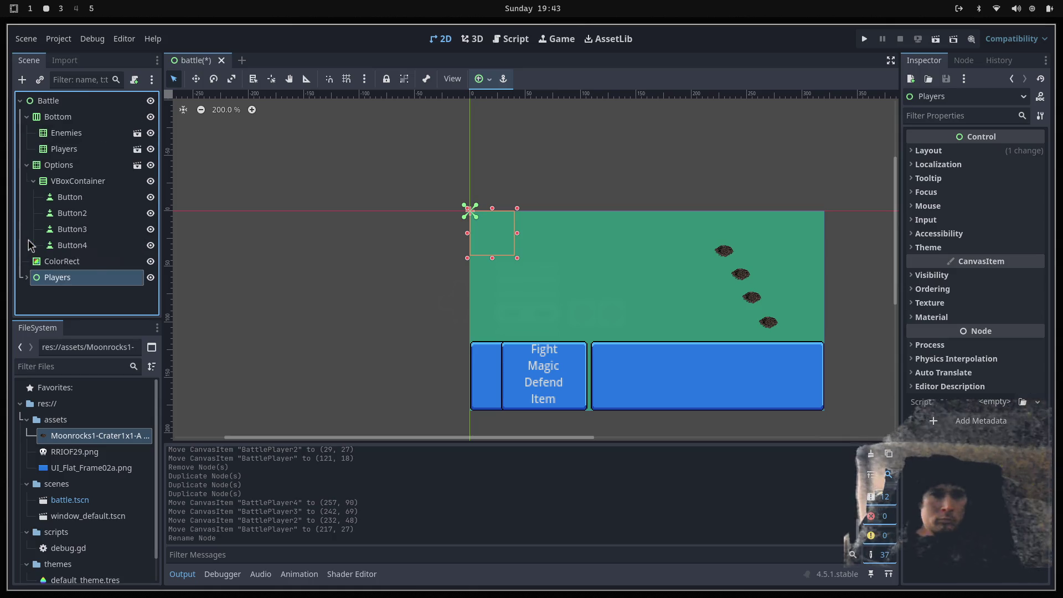
- Duplicate Players, name the copy Enemies, and drop RRIOF29.png onto its first BattlePlayer
key("ctrl+d")
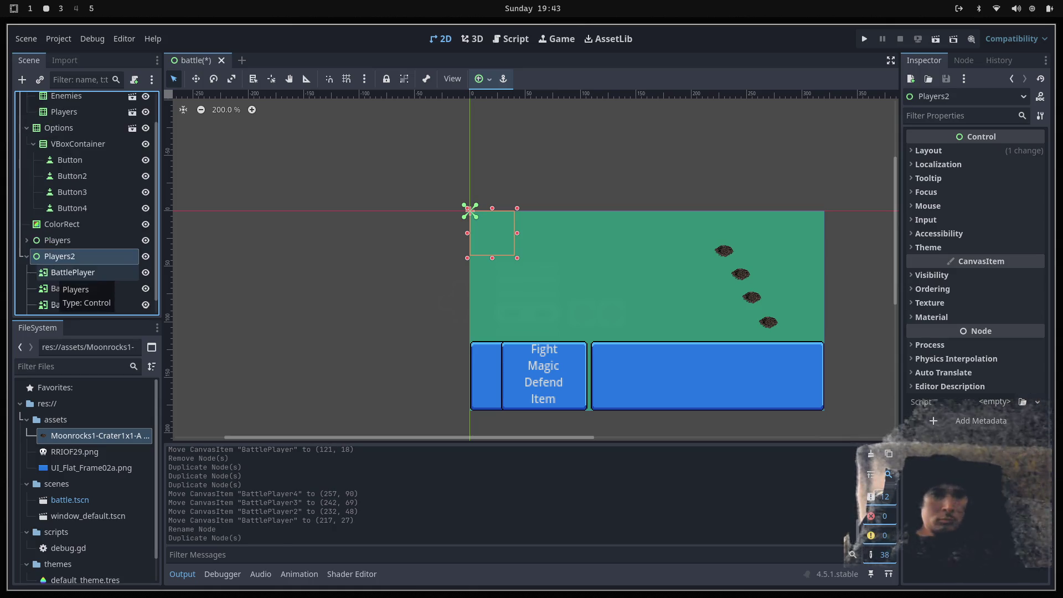
double_click(67, 257)
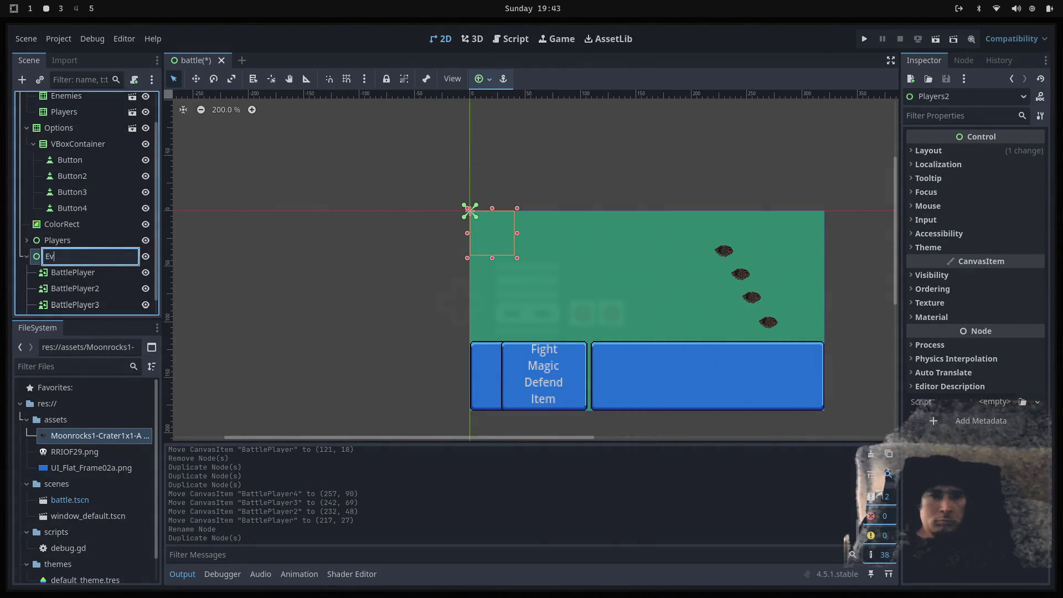
key("Return")
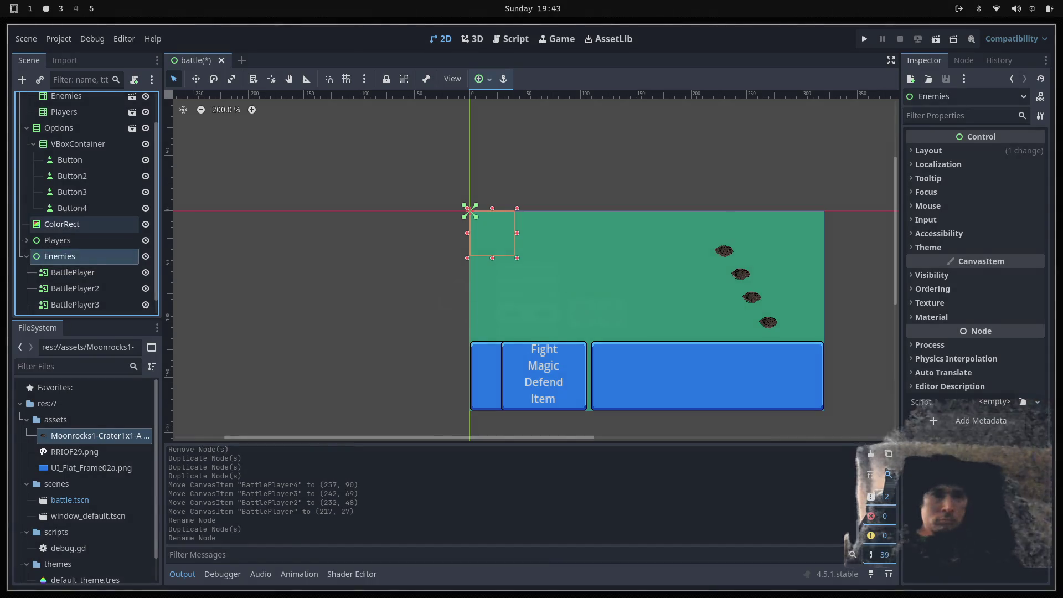
left_click(73, 277)
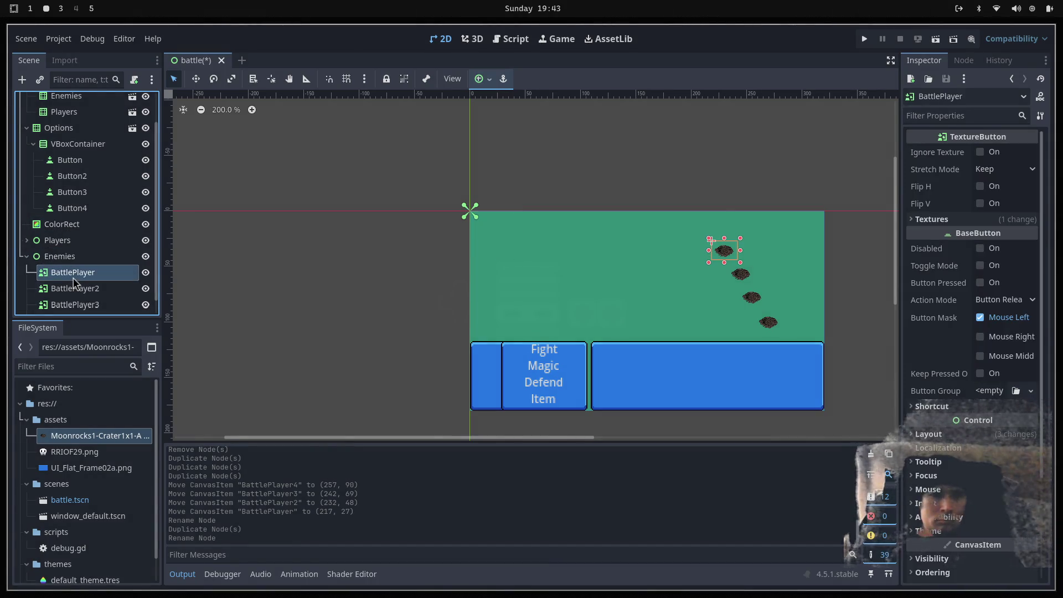
mouse_move(74, 452)
left_mouse_down()
mouse_move(94, 392)
mouse_move(85, 263)
left_mouse_up()
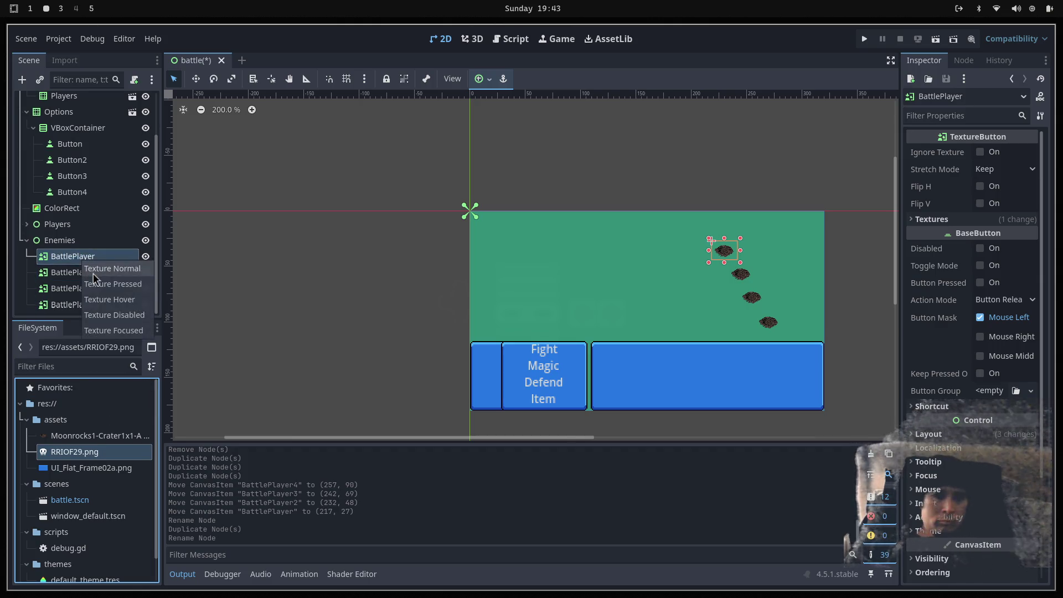
- Set RRIOF29.png as the first enemy's Texture Normal and move it left to 51, 39
left_click(93, 272)
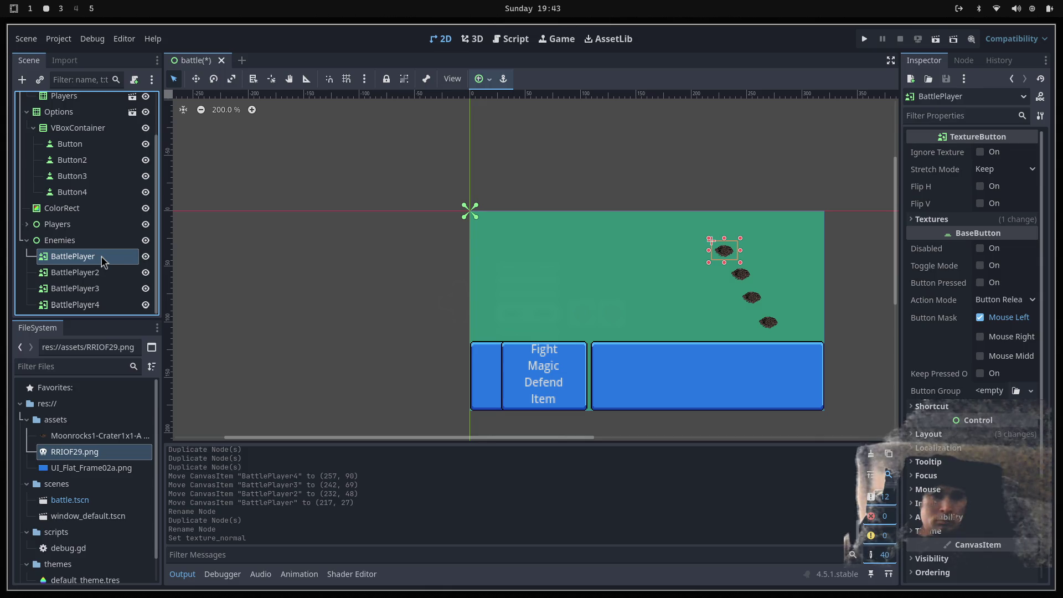
left_click_drag(713, 256, 638, 280)
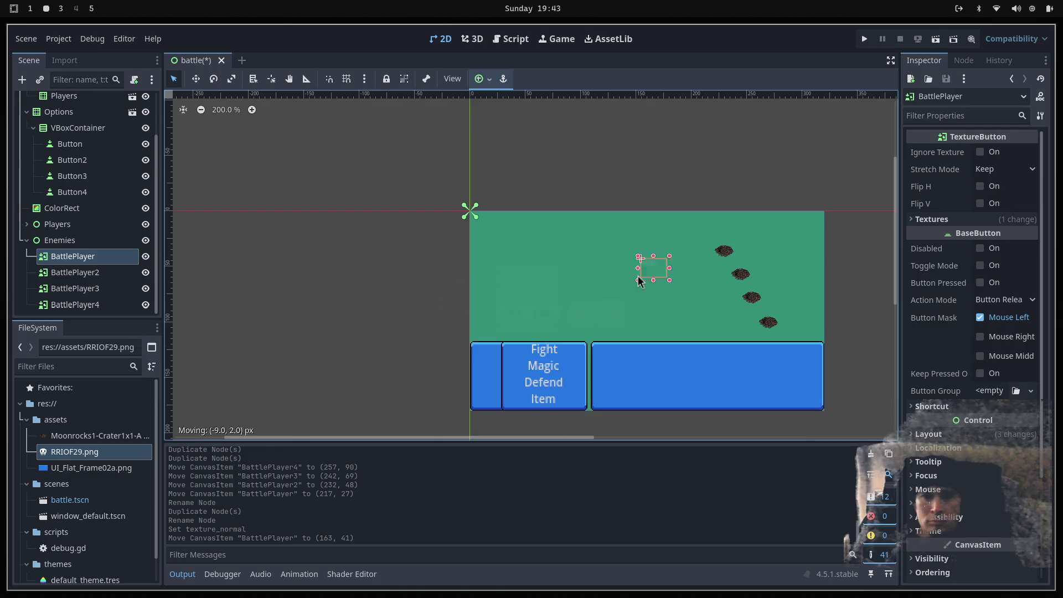
left_click_drag(541, 271, 544, 275)
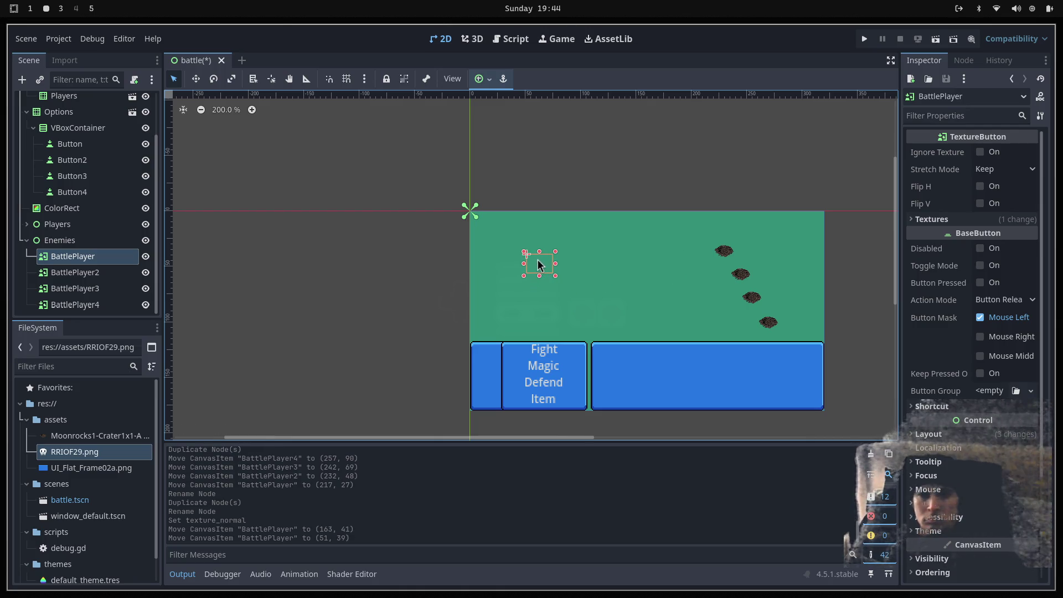
scroll(541, 277, "up", 3)
scroll(542, 276, "down", 2)
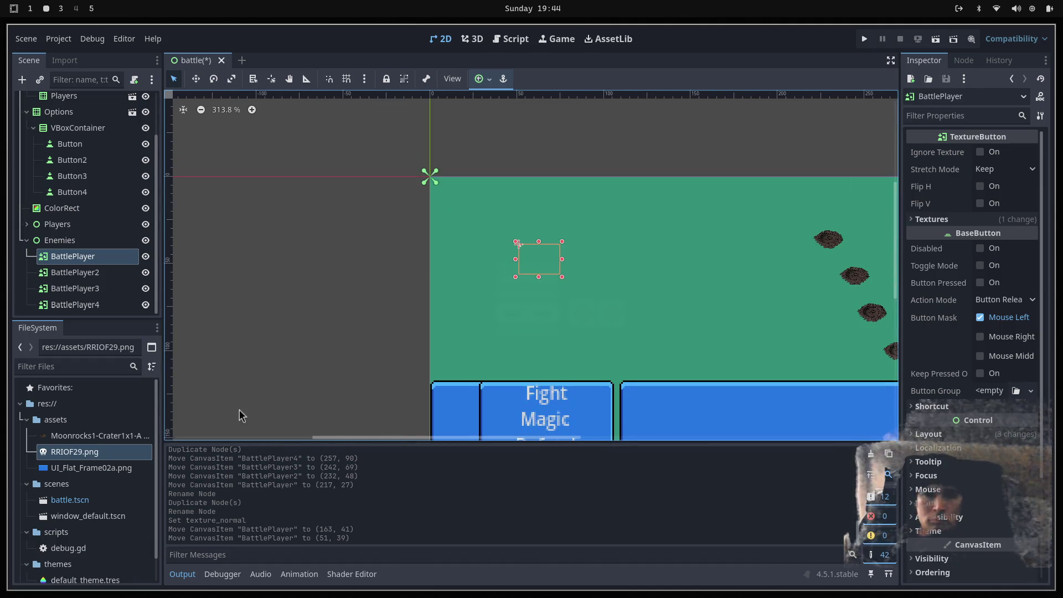
- Set the first enemy's Layout > Transform scale to 1 so the RRIOF29 skull shows full size
left_click(93, 456)
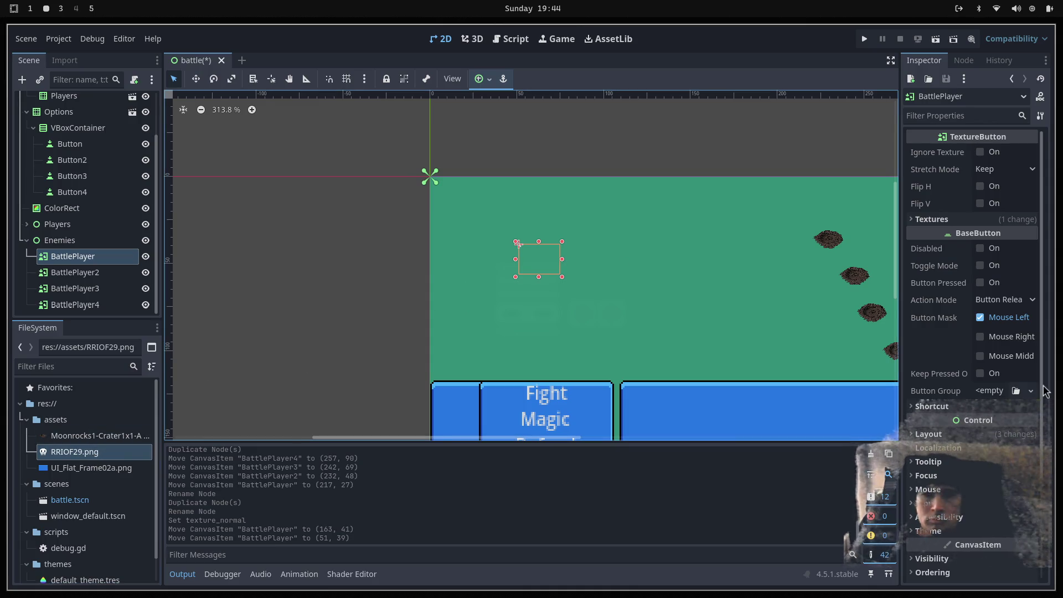
scroll(963, 390, "down", 5)
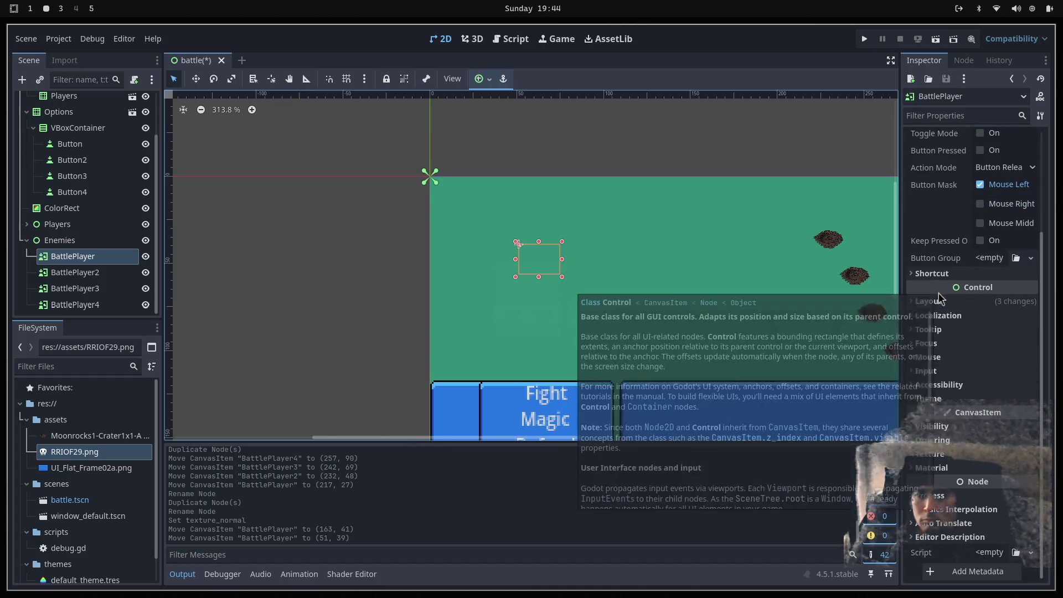
left_click(954, 428)
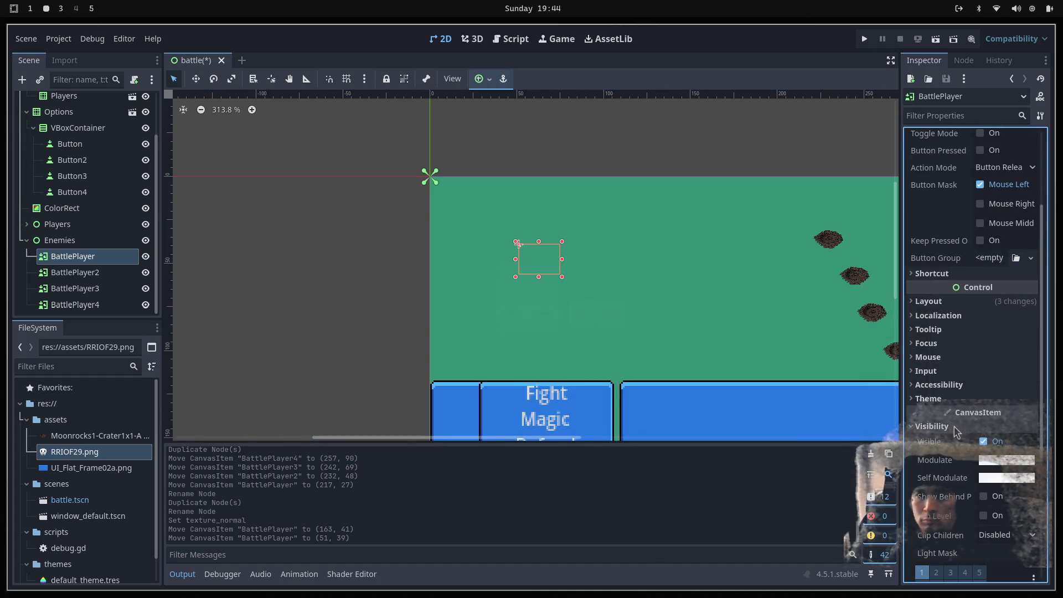
scroll(960, 338, "up", 5)
scroll(961, 336, "down", 5)
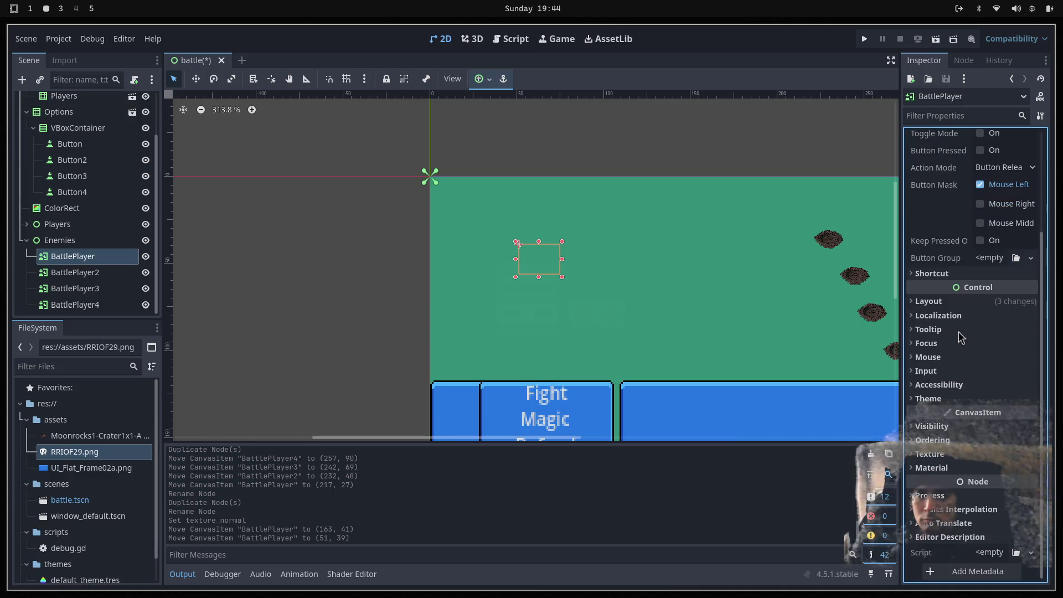
left_click(938, 300)
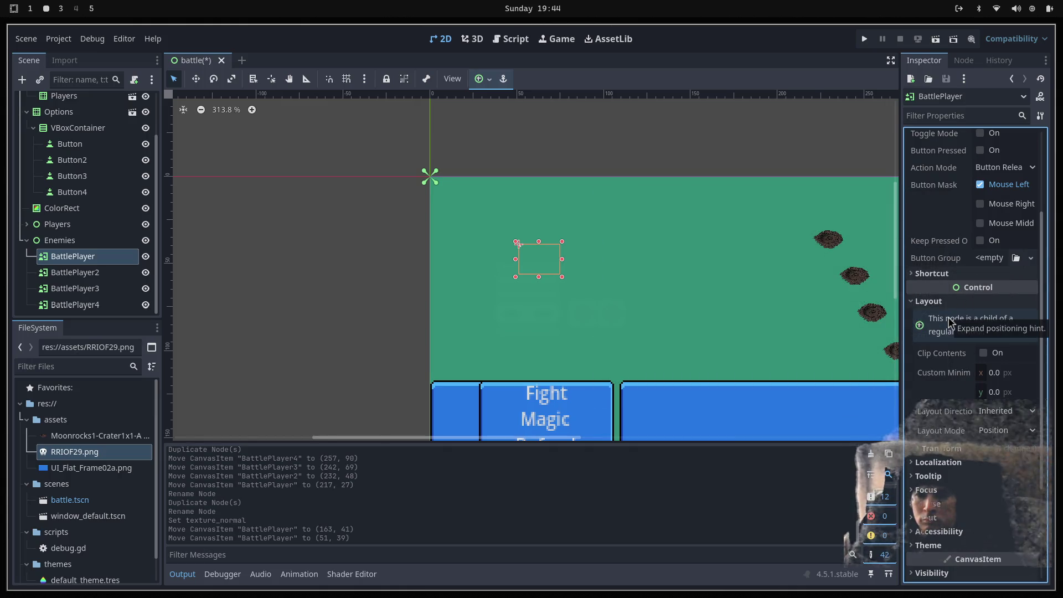
left_click(933, 455)
scroll(946, 398, "down", 5)
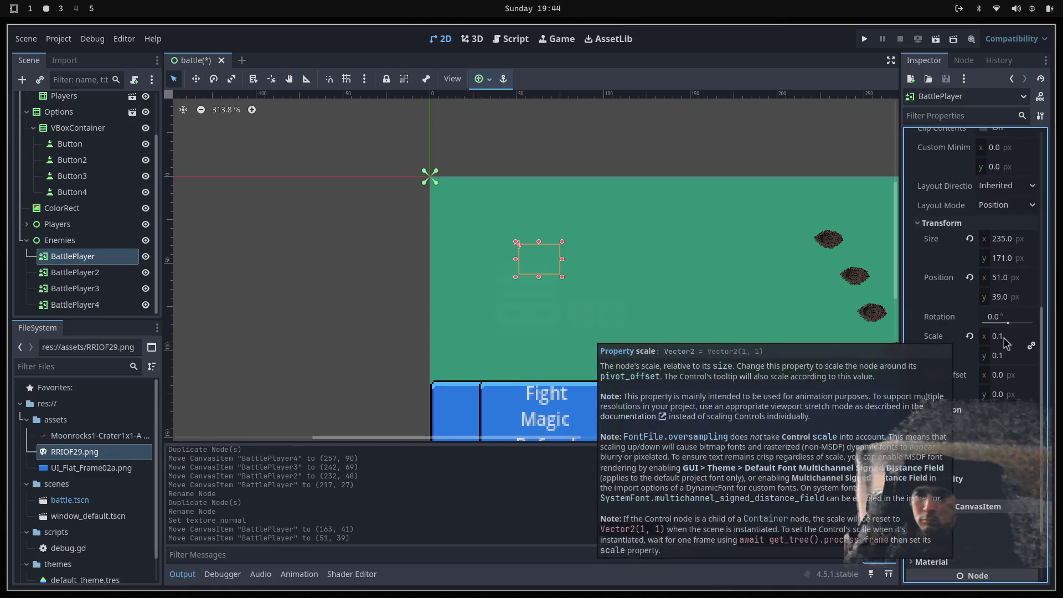
left_click(1001, 337)
type("1")
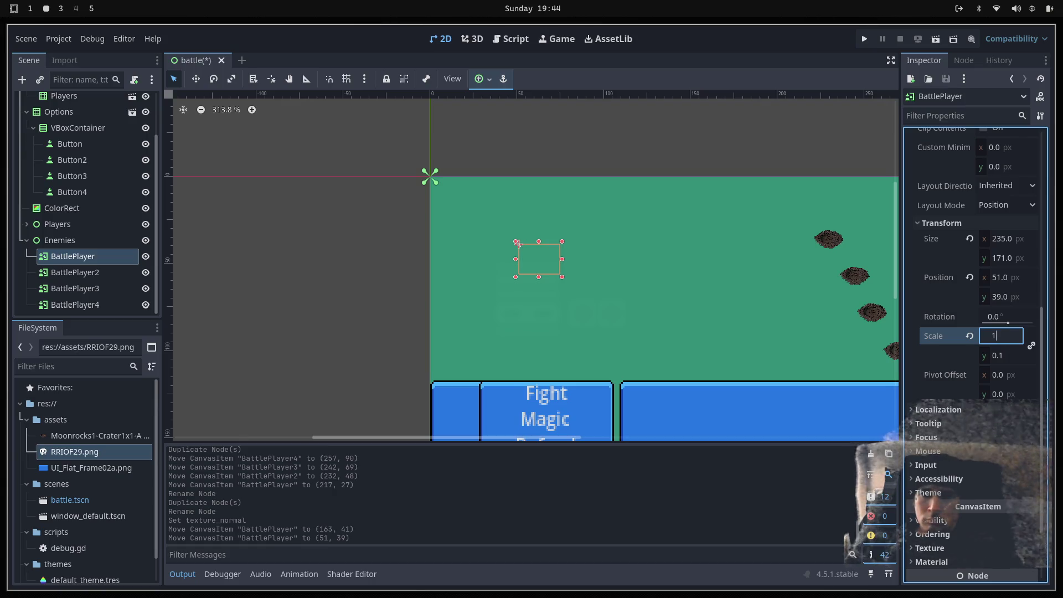
key("Return")
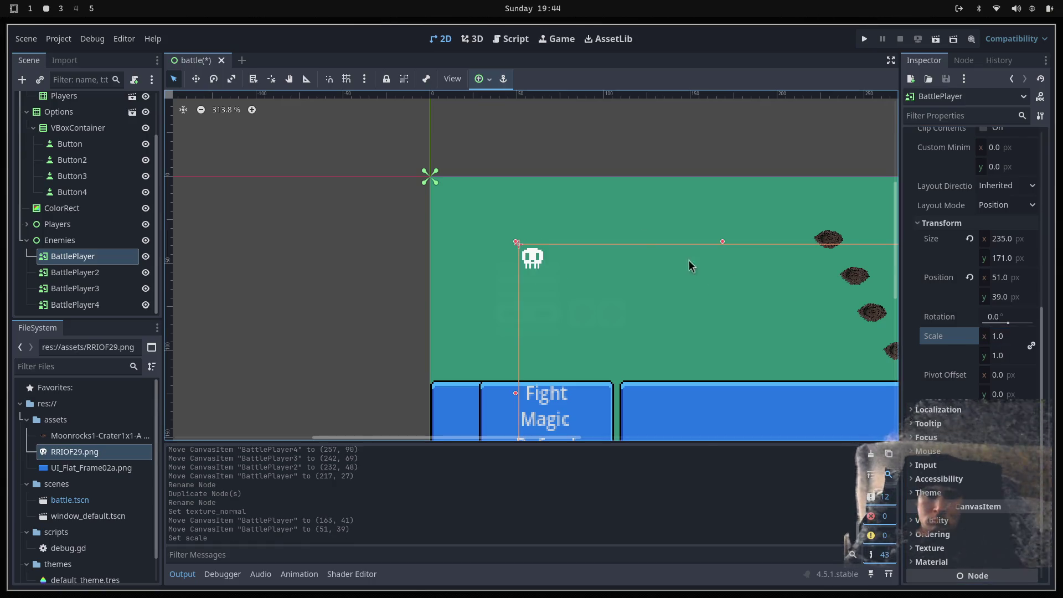
left_click(635, 199)
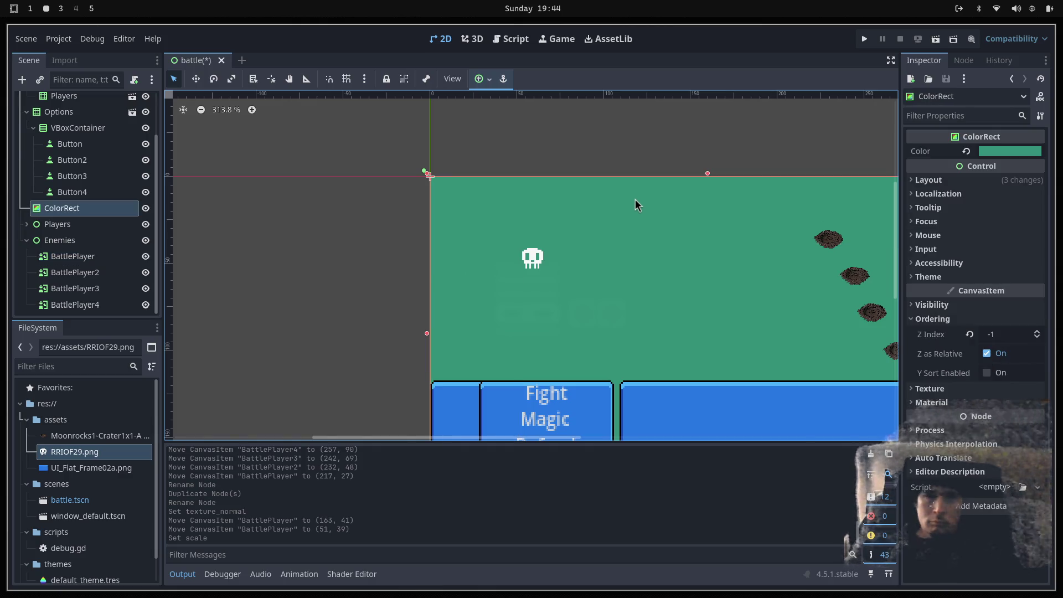
- Shrink the BattlePlayer skull node's bounding box to fit its sprite
scroll(636, 199, "down", 3)
left_click(551, 252)
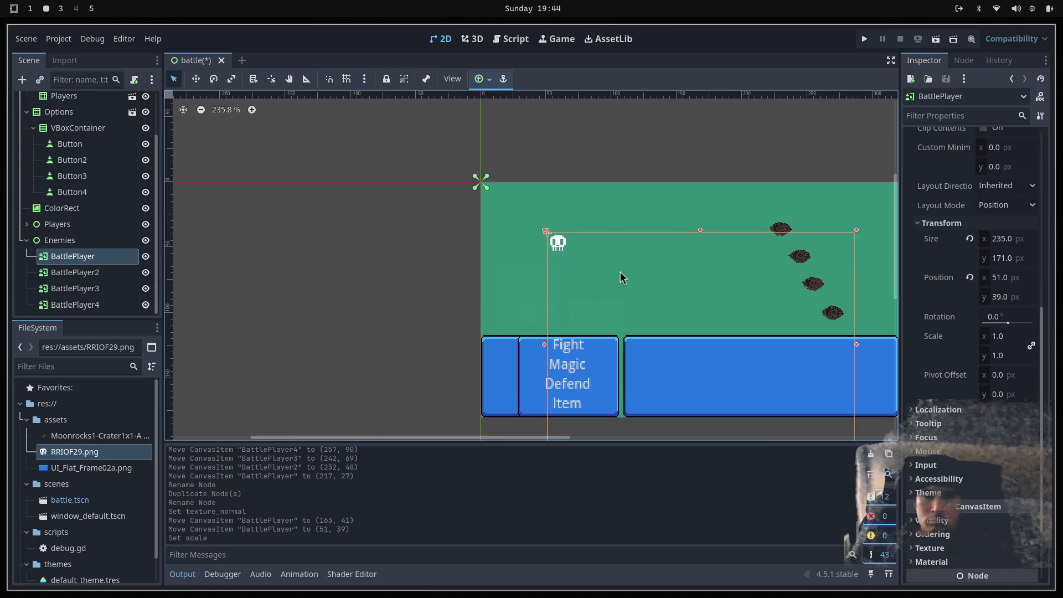
scroll(850, 302, "down", 3)
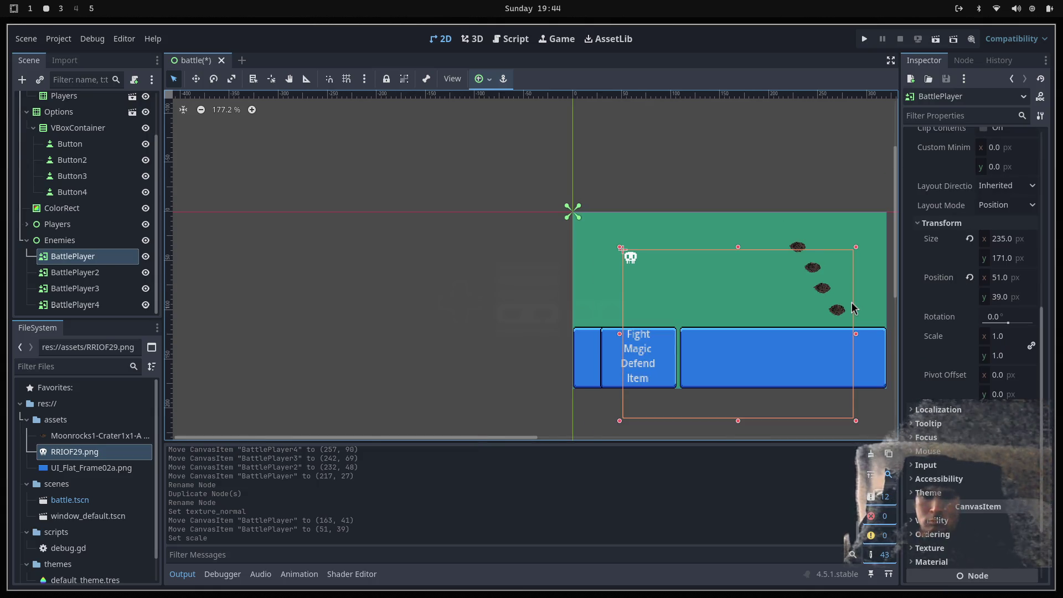
mouse_move(855, 421)
left_mouse_down()
mouse_move(764, 347)
mouse_move(653, 292)
mouse_move(641, 269)
left_mouse_up()
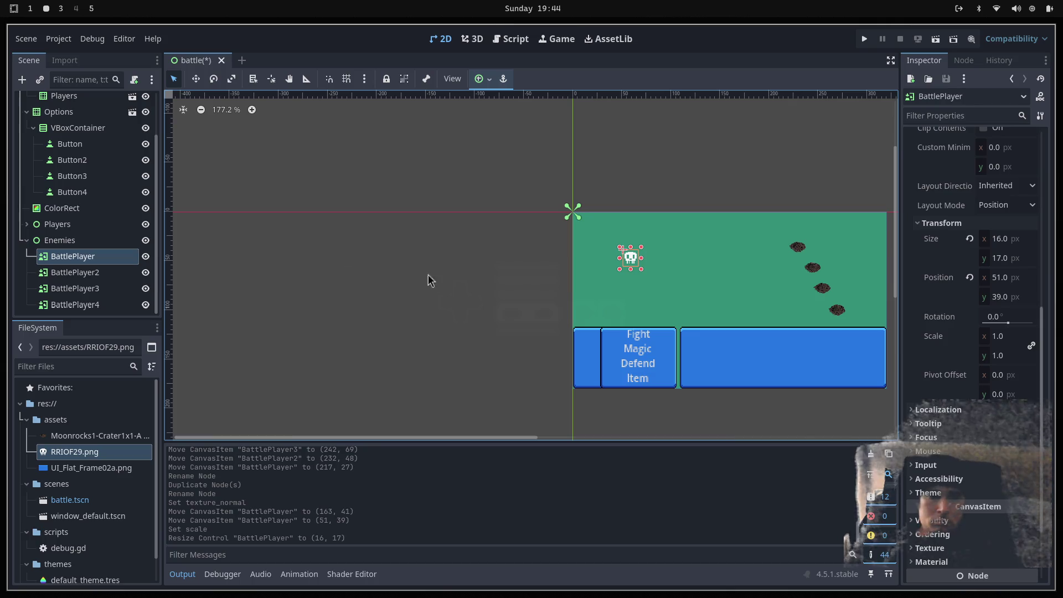
- Rename the skull node from BattlePlayer to BattleEnemy
left_click(96, 273)
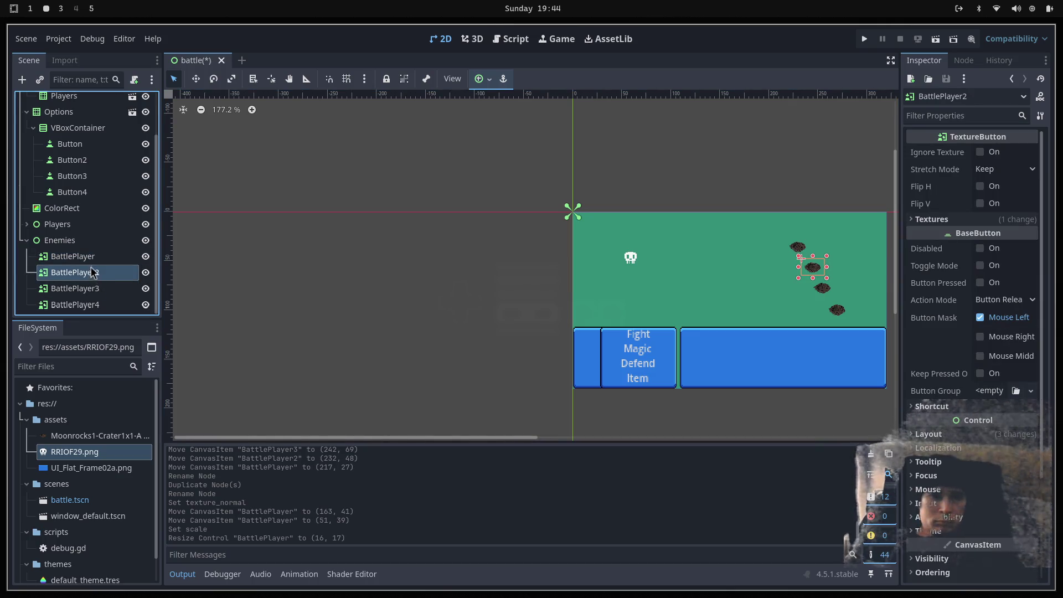
left_click(93, 259)
left_click(93, 260)
type("BattleEnemy")
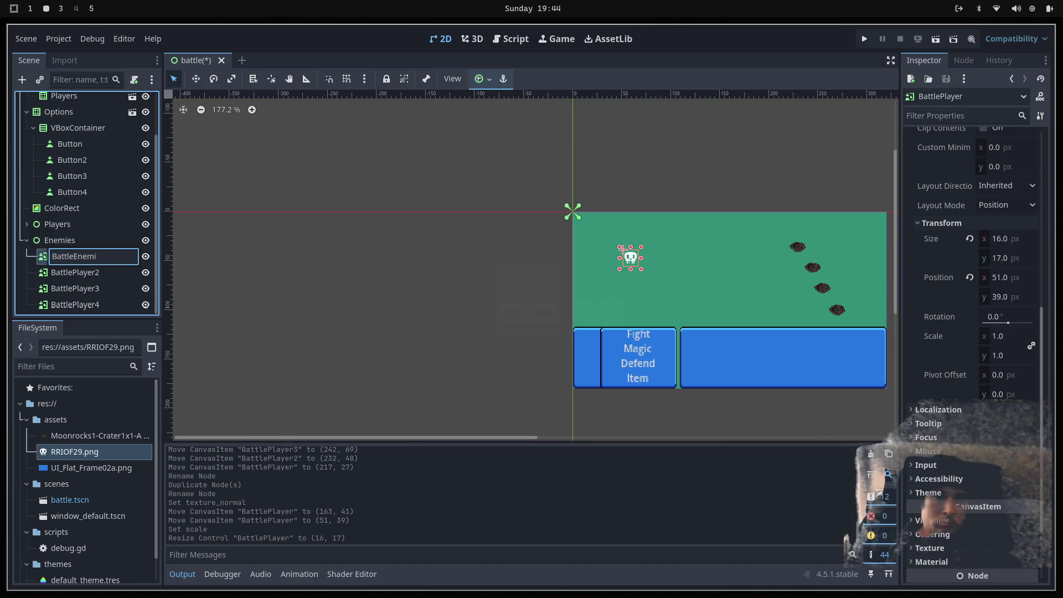
key("Return")
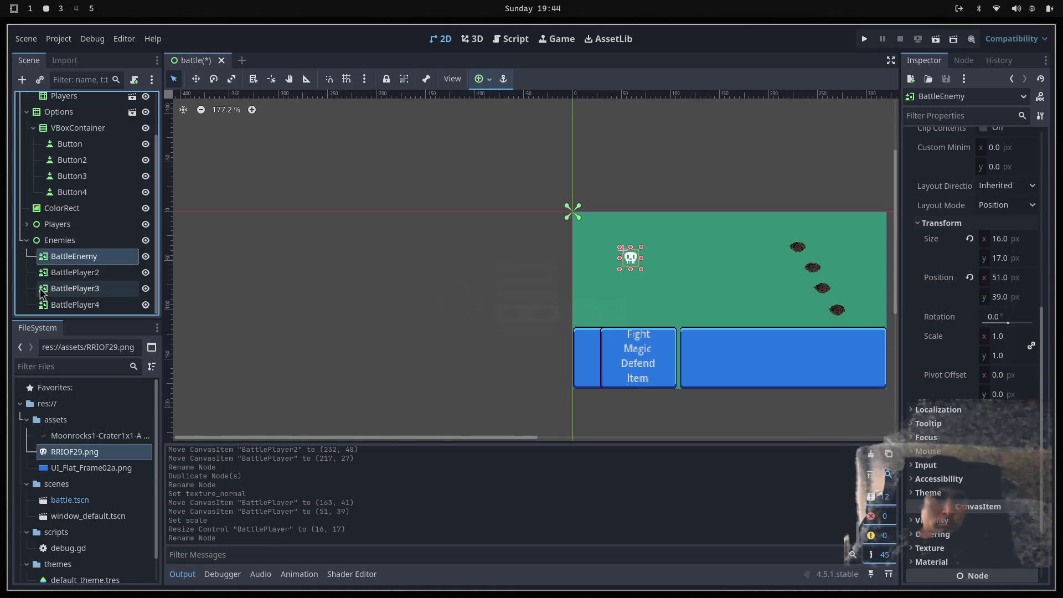
- Delete the BattlePlayer2, BattlePlayer3 and BattlePlayer4 nodes
left_click(60, 272)
left_click(74, 304, "shift")
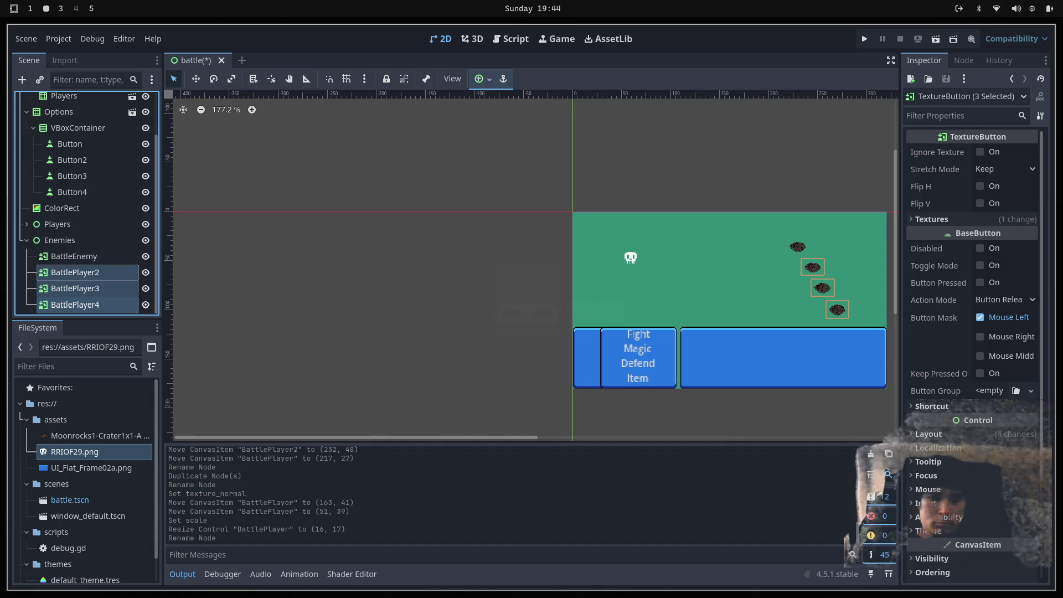
key("Delete")
key("Return")
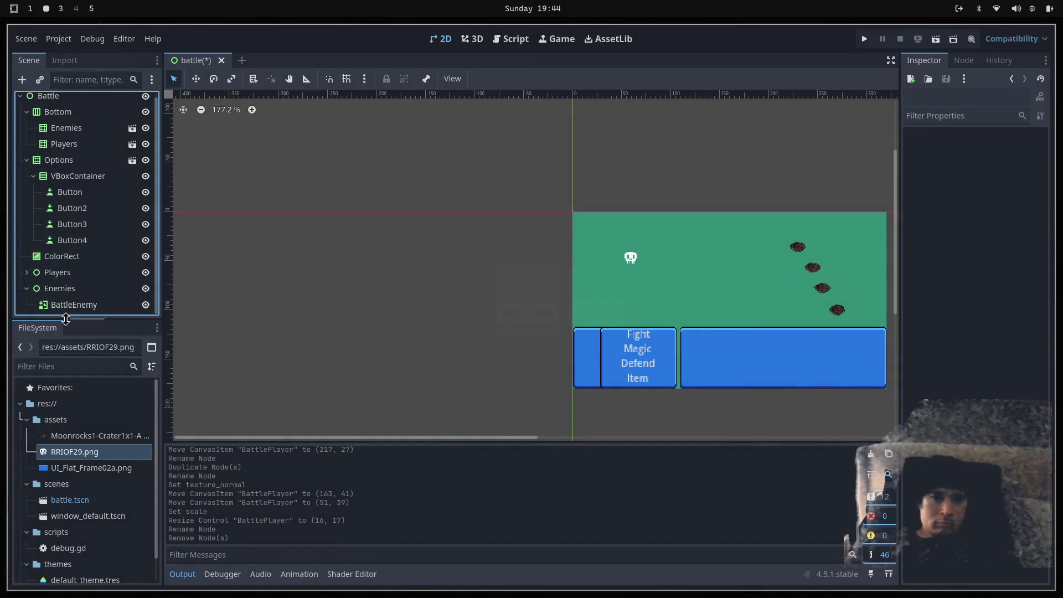
left_click(71, 305)
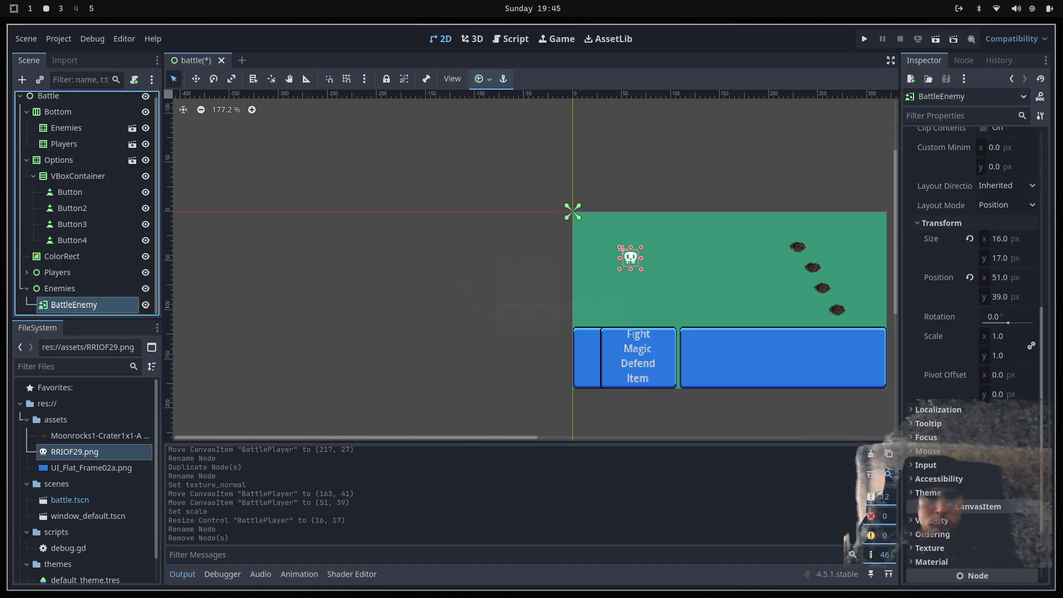
- Duplicate BattleEnemy into four skulls and drag them apart on the left of the field
key("ctrl+d")
key("ctrl+d")
key("ctrl+d")
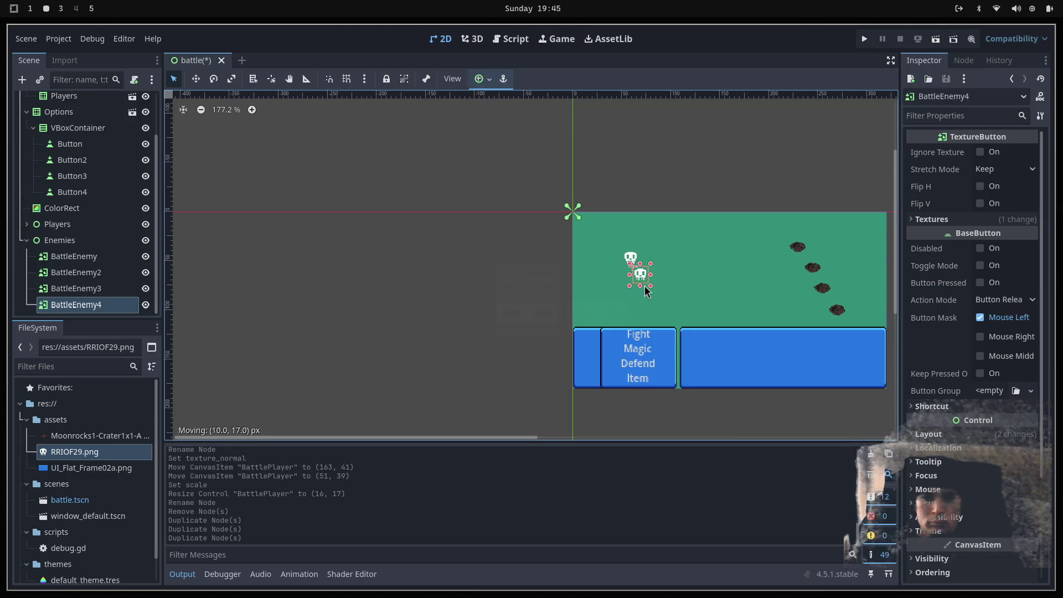
left_click_drag(651, 310, 648, 302)
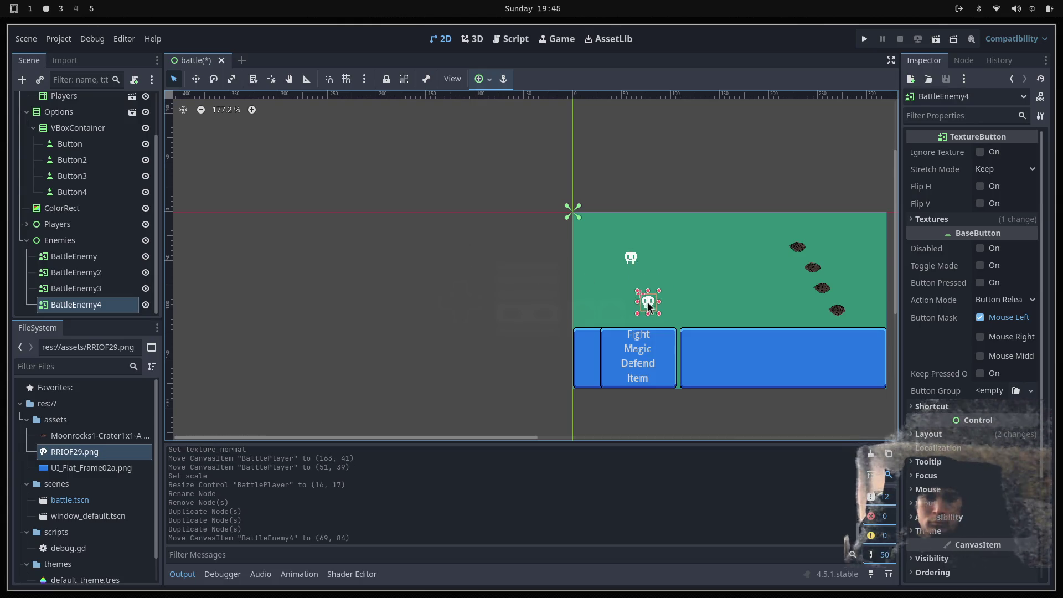
left_click_drag(634, 261, 634, 283)
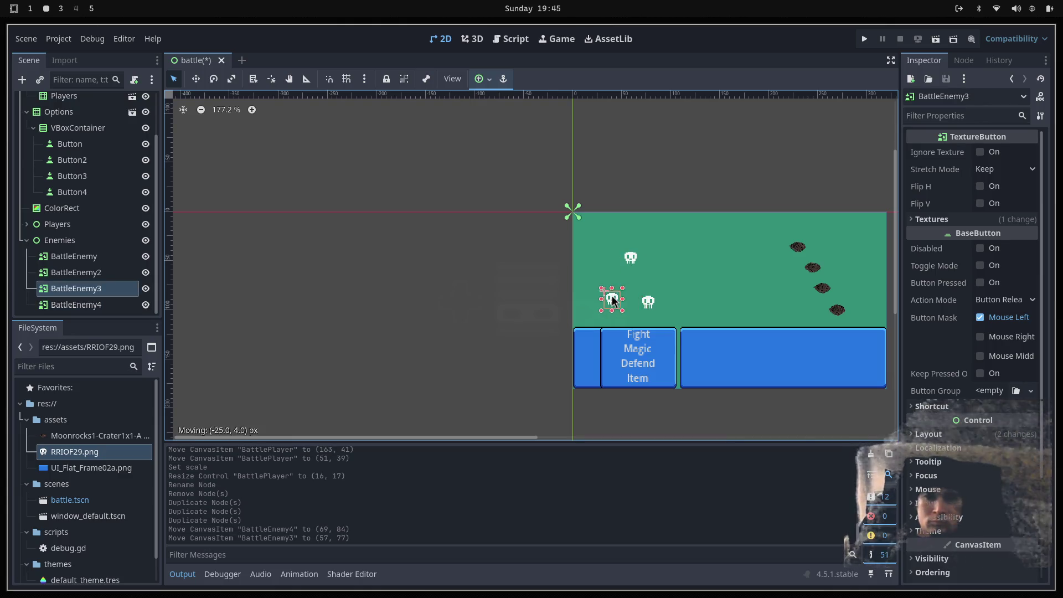
left_click_drag(624, 308, 622, 306)
mouse_move(633, 257)
left_mouse_down()
mouse_move(603, 268)
mouse_move(657, 256)
mouse_move(636, 248)
left_mouse_up()
mouse_move(650, 302)
left_mouse_down()
mouse_move(660, 281)
mouse_move(629, 309)
mouse_move(667, 301)
left_mouse_up()
mouse_move(636, 244)
left_mouse_down()
mouse_move(653, 247)
mouse_move(611, 264)
mouse_move(651, 251)
left_mouse_up()
- Fine-tune the four skulls' positions on the green battlefield
left_click(653, 250)
left_click_drag(673, 297, 675, 290)
left_click(702, 272)
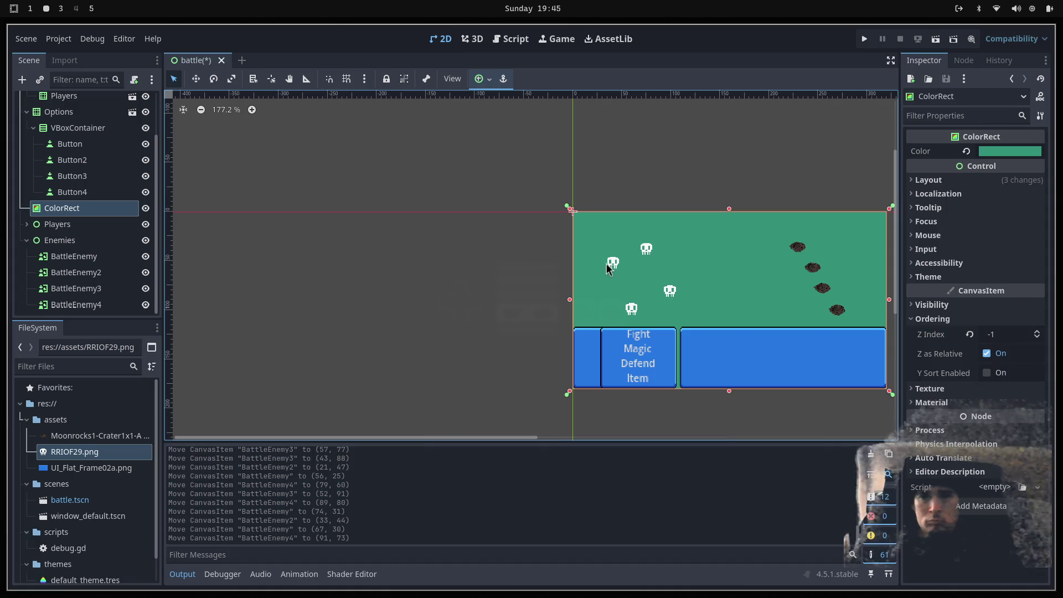
left_click_drag(616, 267, 607, 271)
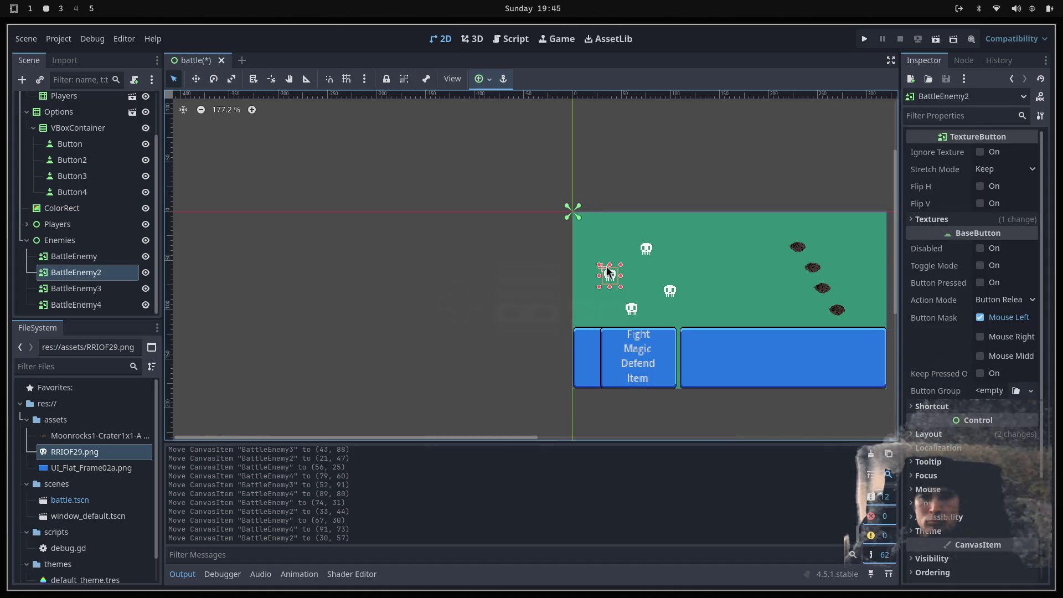
left_click_drag(613, 266, 612, 266)
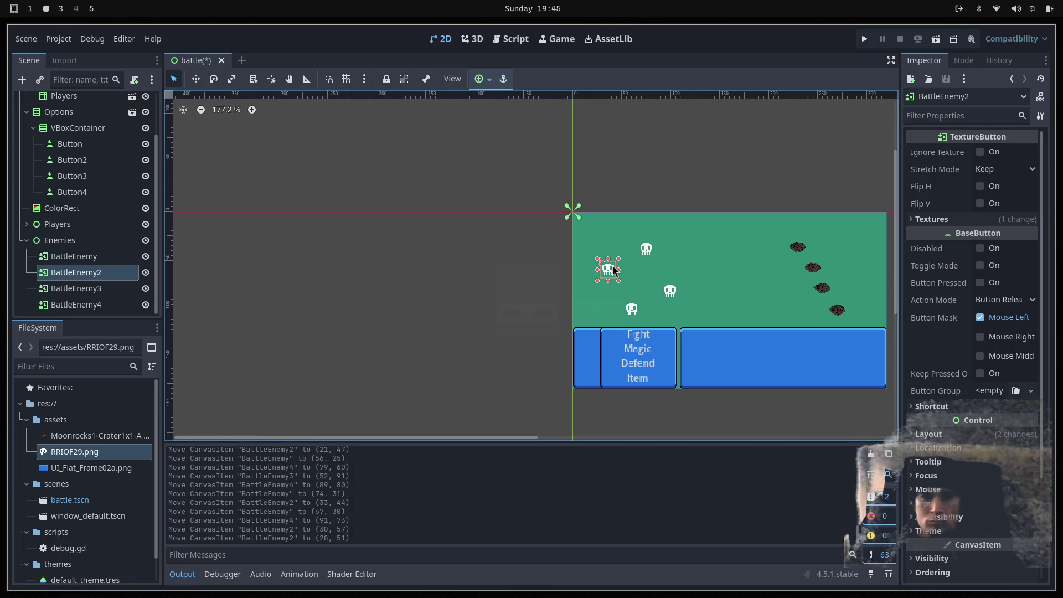
left_click(710, 281)
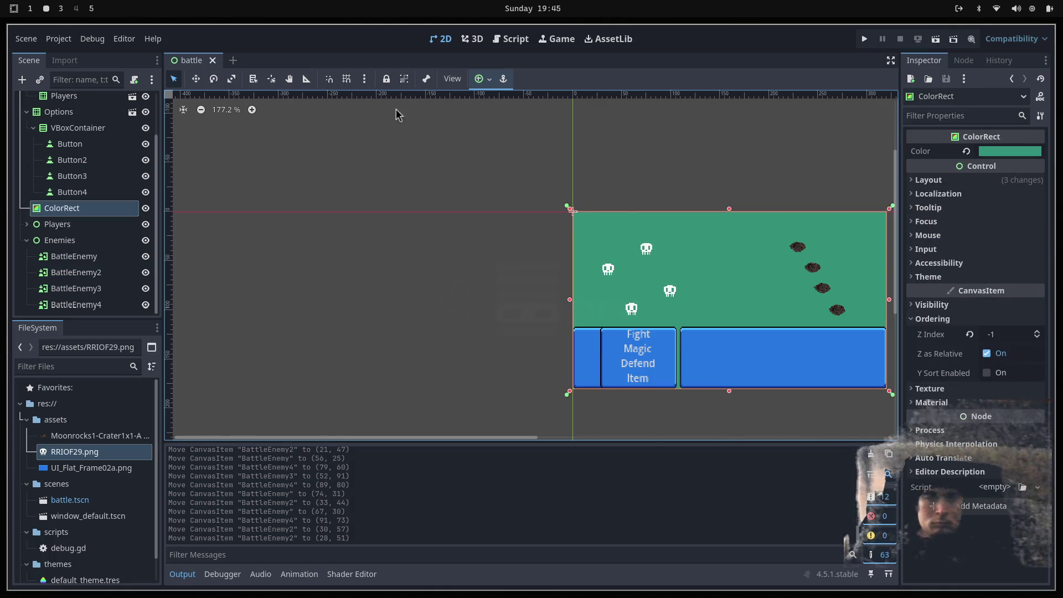
key("super+1")
- Seek the tutorial to about 53:10, where the enemy circles get tinted red via modulate
left_click(100, 150)
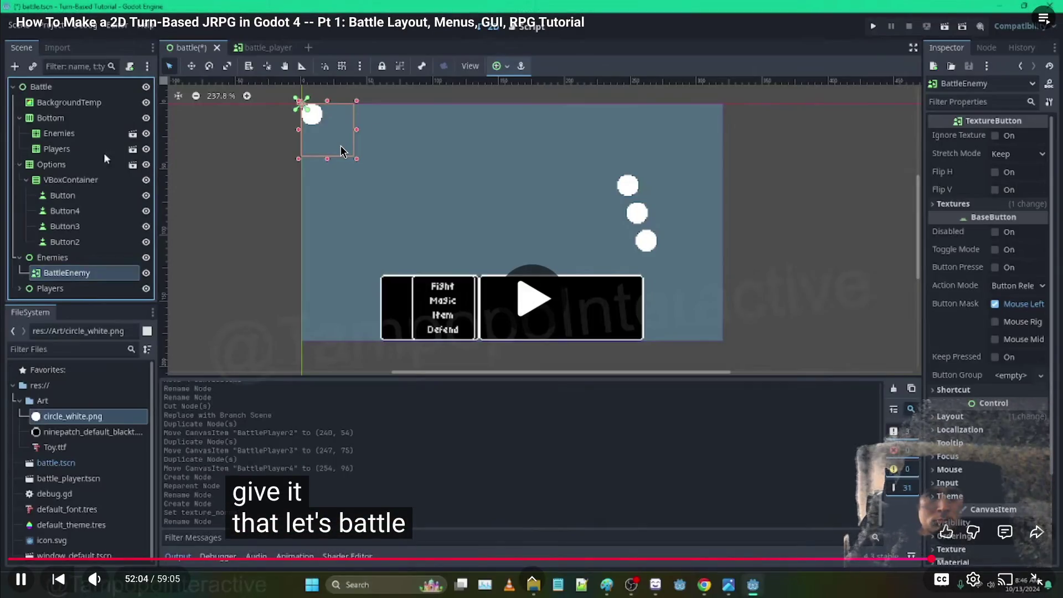
key("Right")
key("Right")
key("Right")
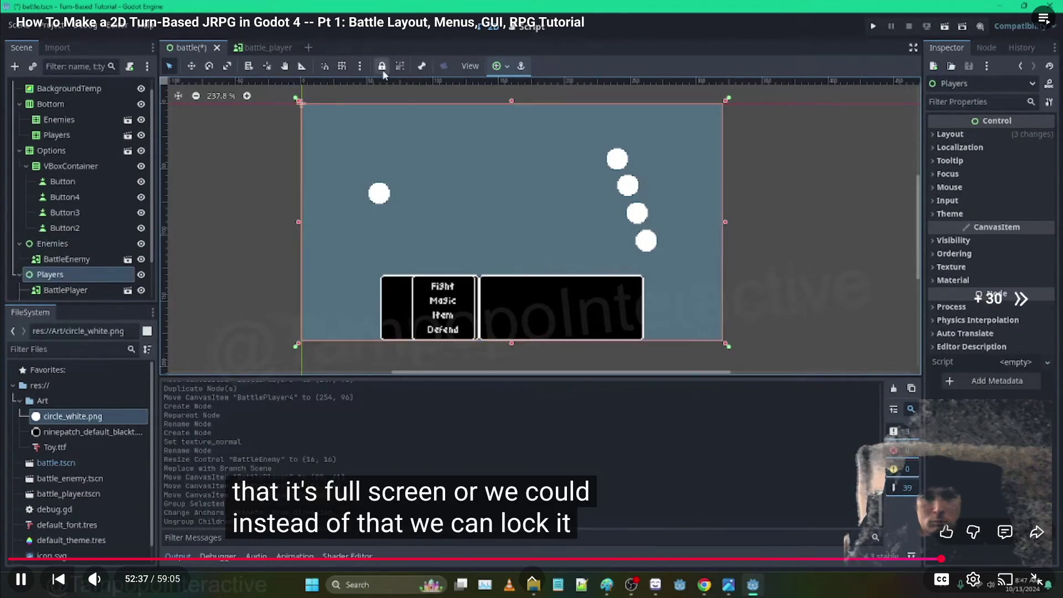
key("Right")
key("Right")
key("Right")
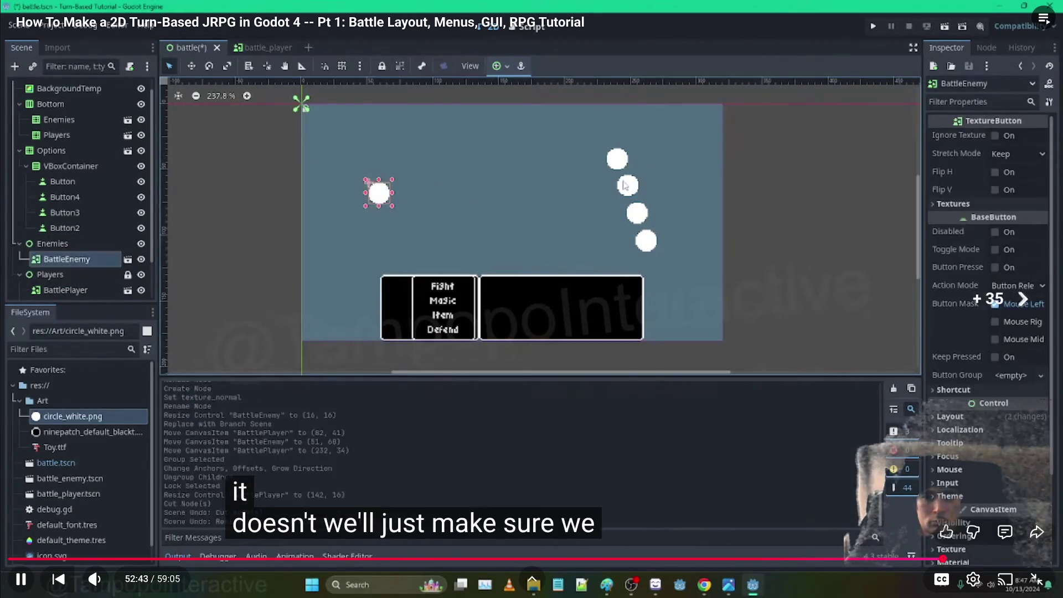
key("Right")
key("Right")
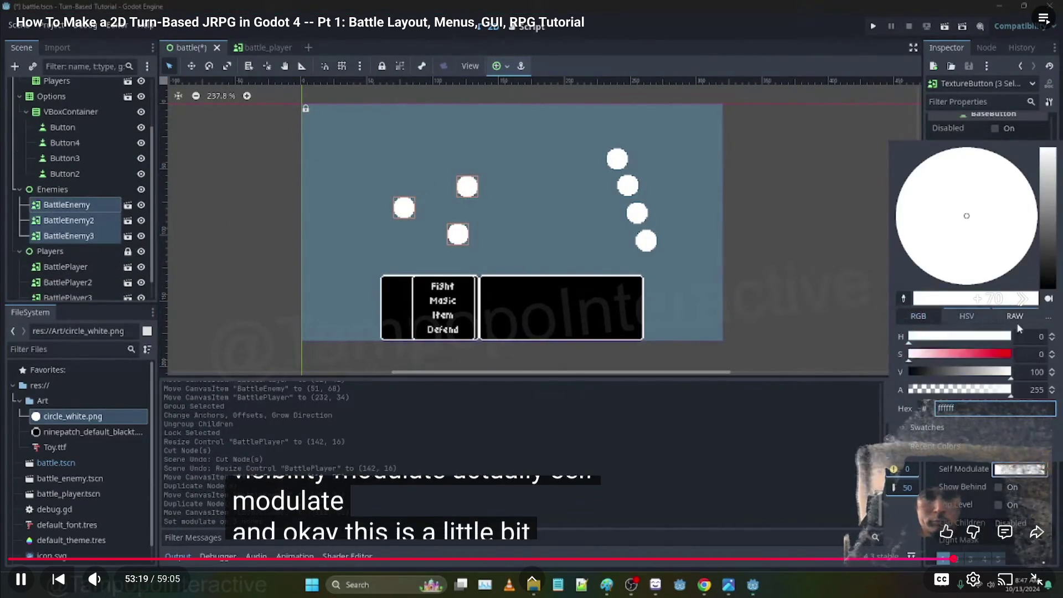
key("Right")
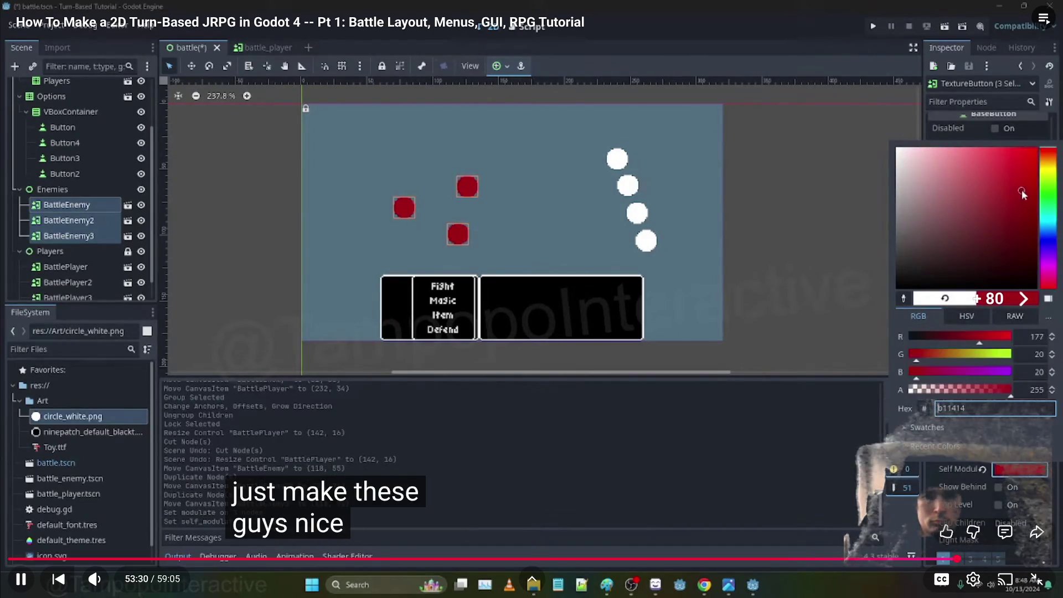
key("Right")
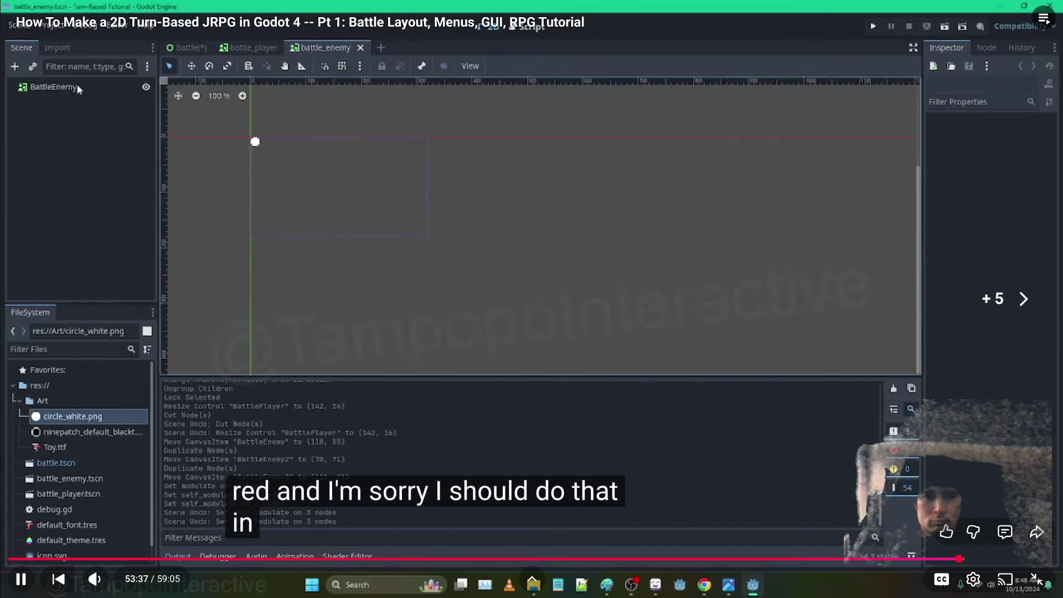
key("Left")
key("Left")
key("Left")
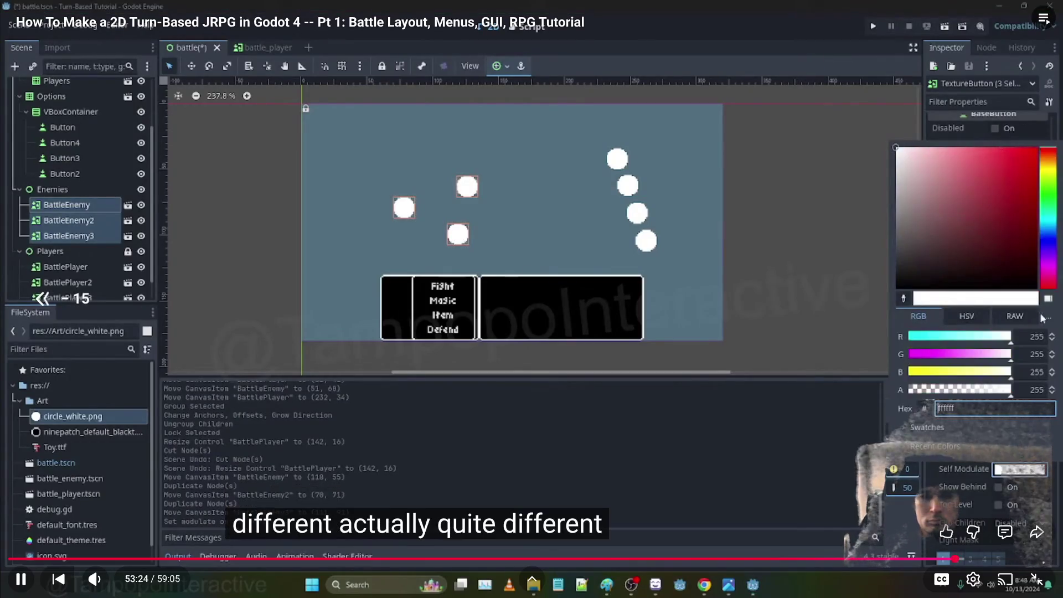
key("Left")
key("Left")
key("Left")
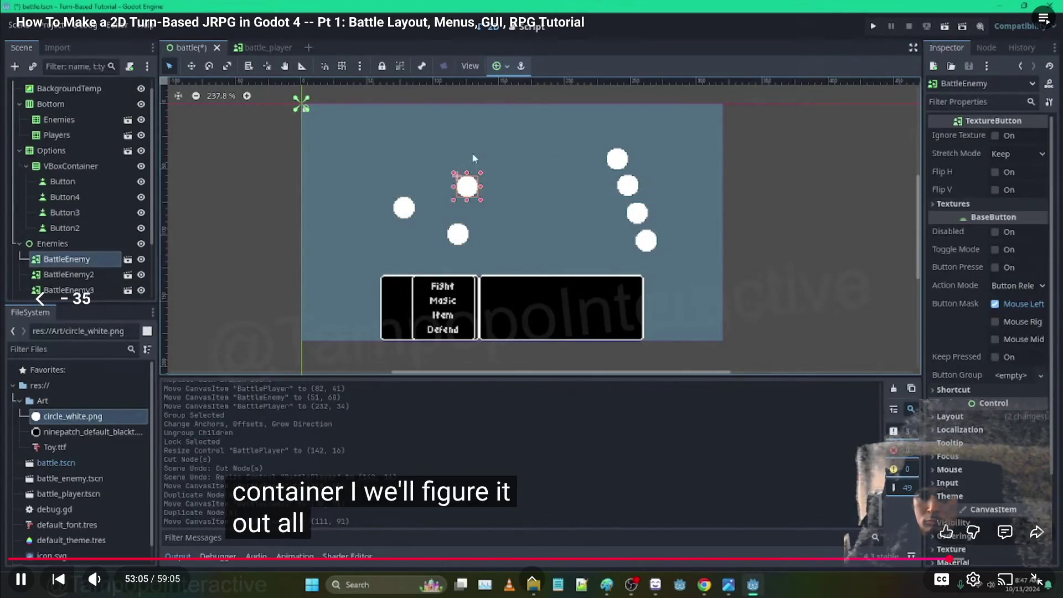
key("Right")
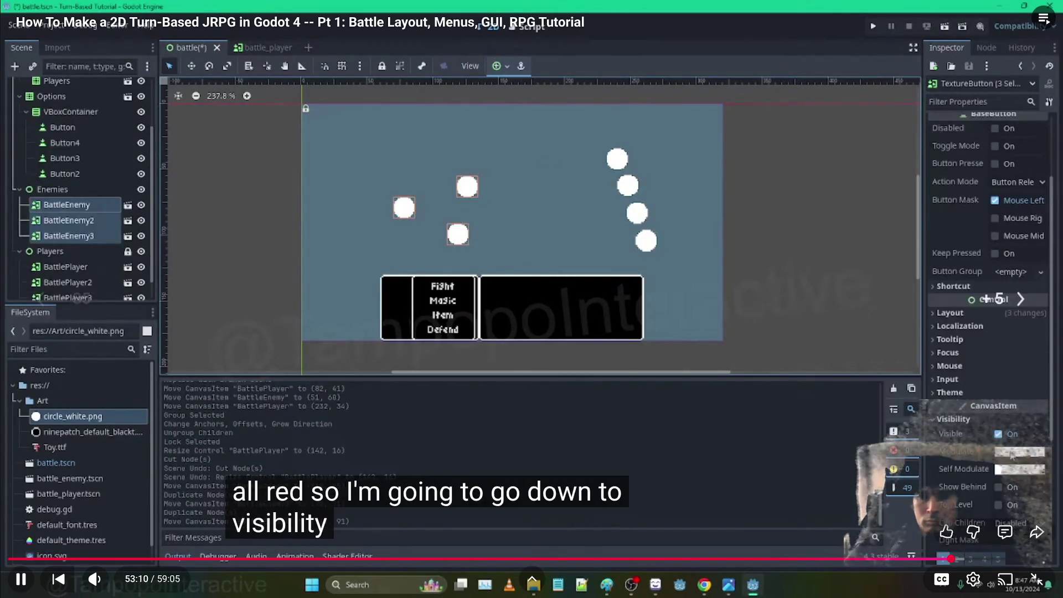
key("Left")
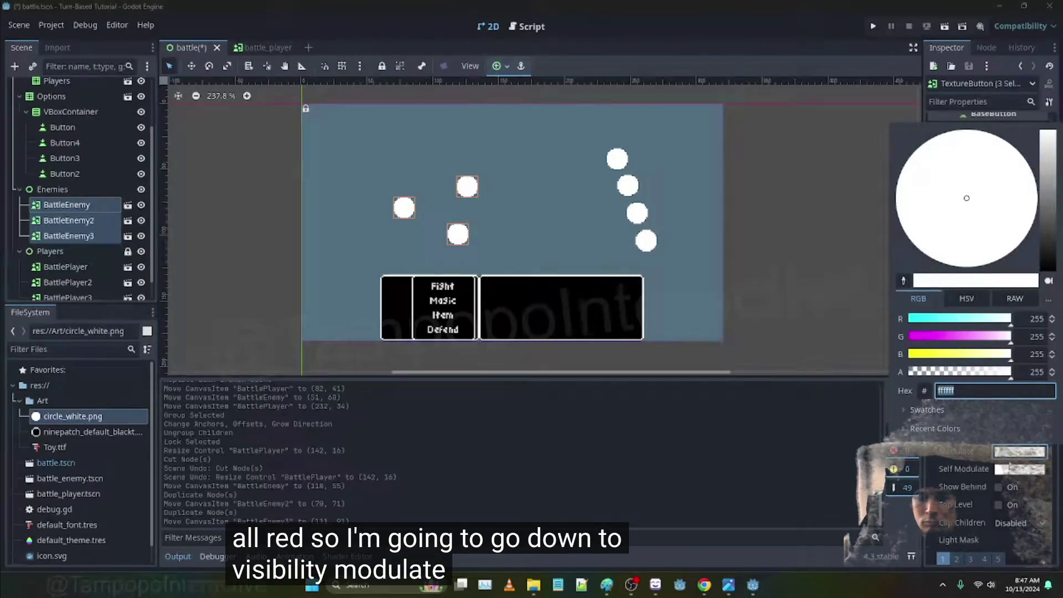
key("super+2")
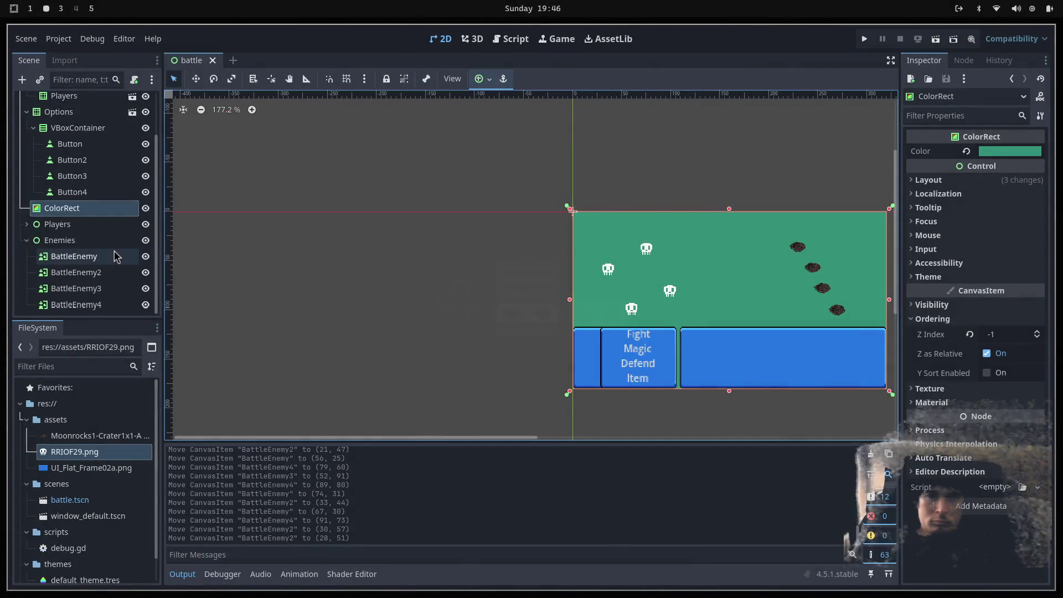
- Select BattleEnemy through BattleEnemy4 and open their Visibility Modulate colour
left_click(111, 255)
left_click(106, 305, "shift")
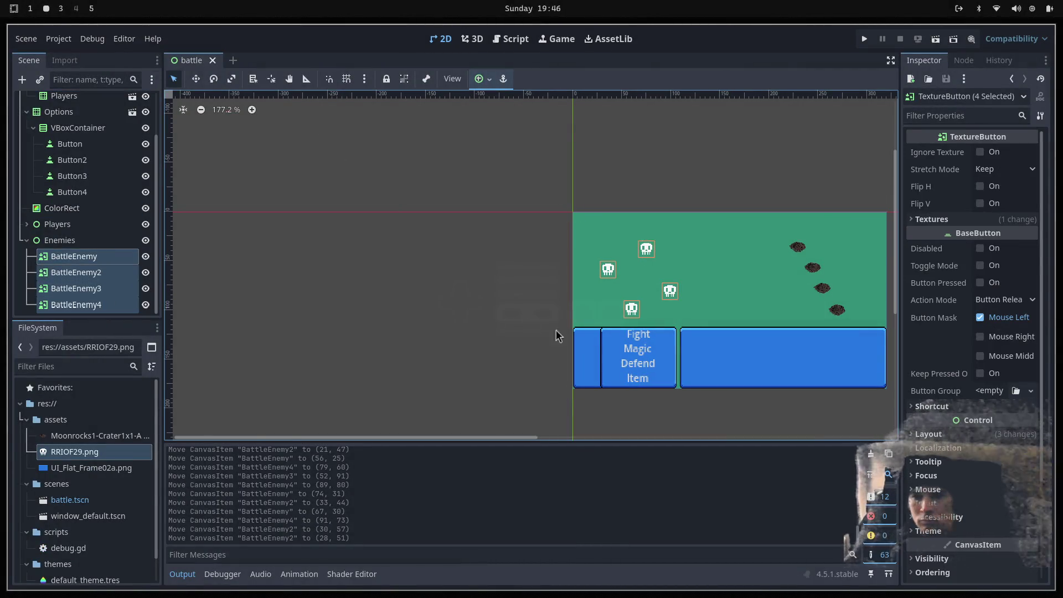
scroll(943, 467, "down", 5)
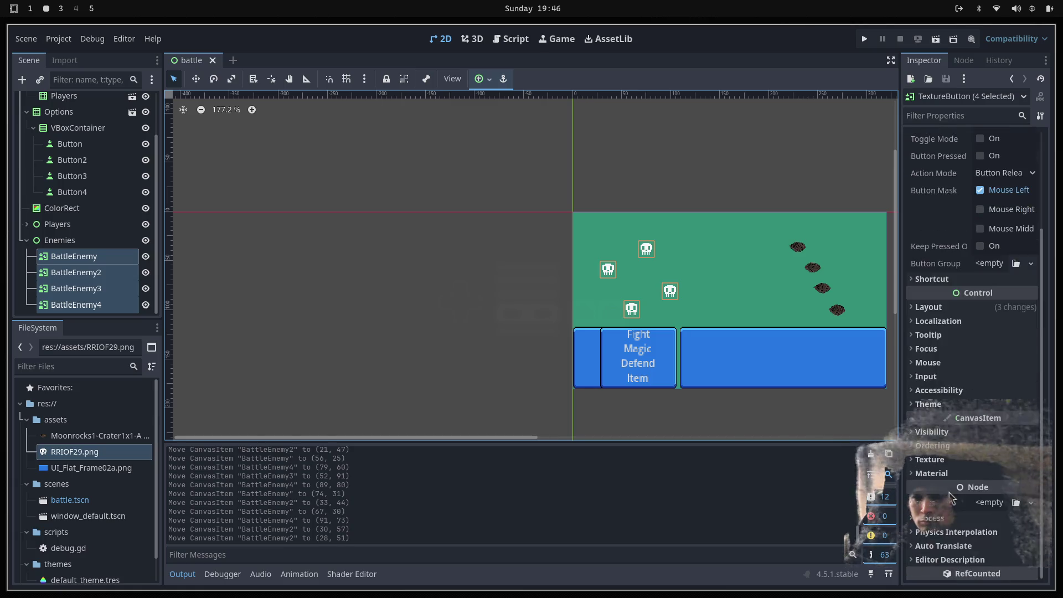
left_click(942, 433)
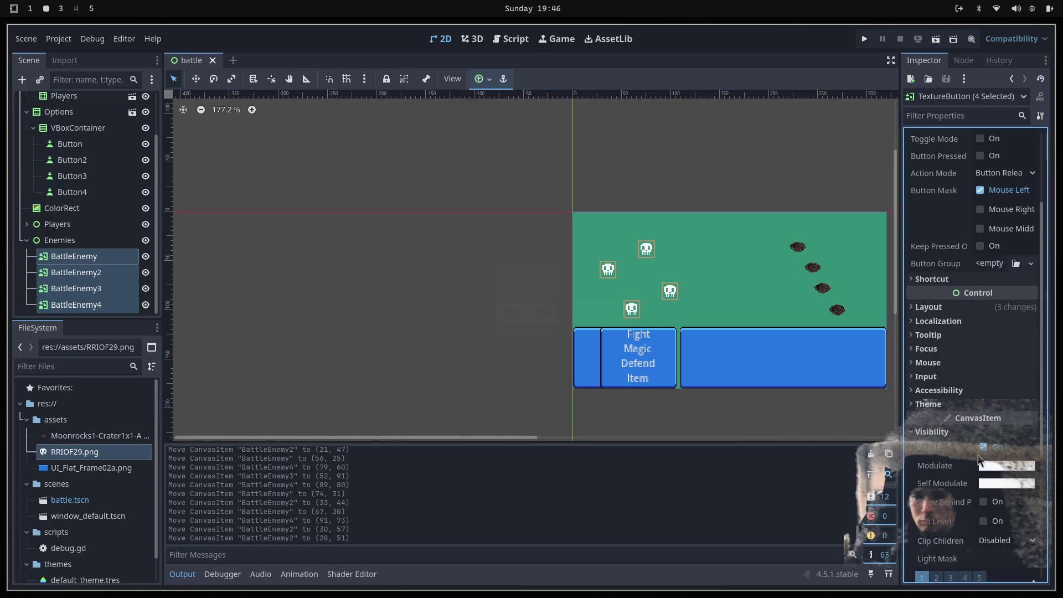
left_click(1006, 465)
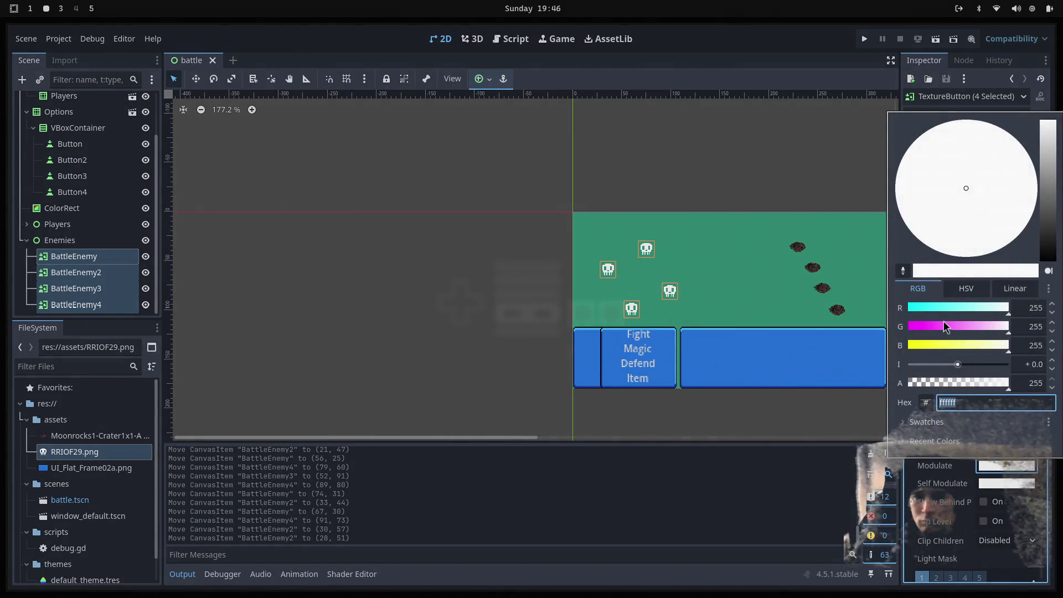
- Set the enemies' modulate tint to crimson 952c4b and save the battle scene
left_click_drag(931, 313, 899, 309)
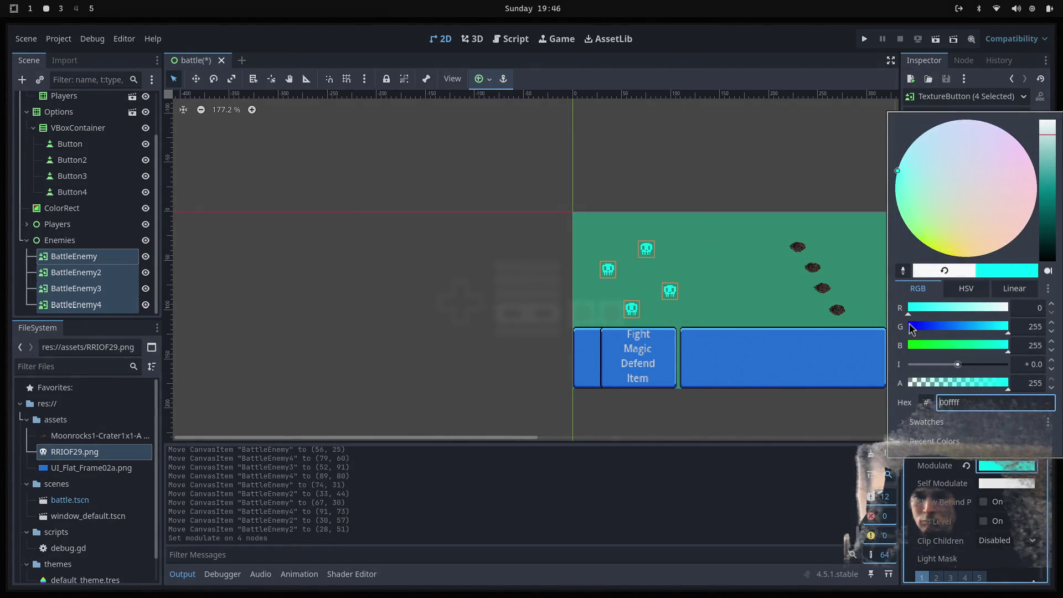
left_click(912, 327)
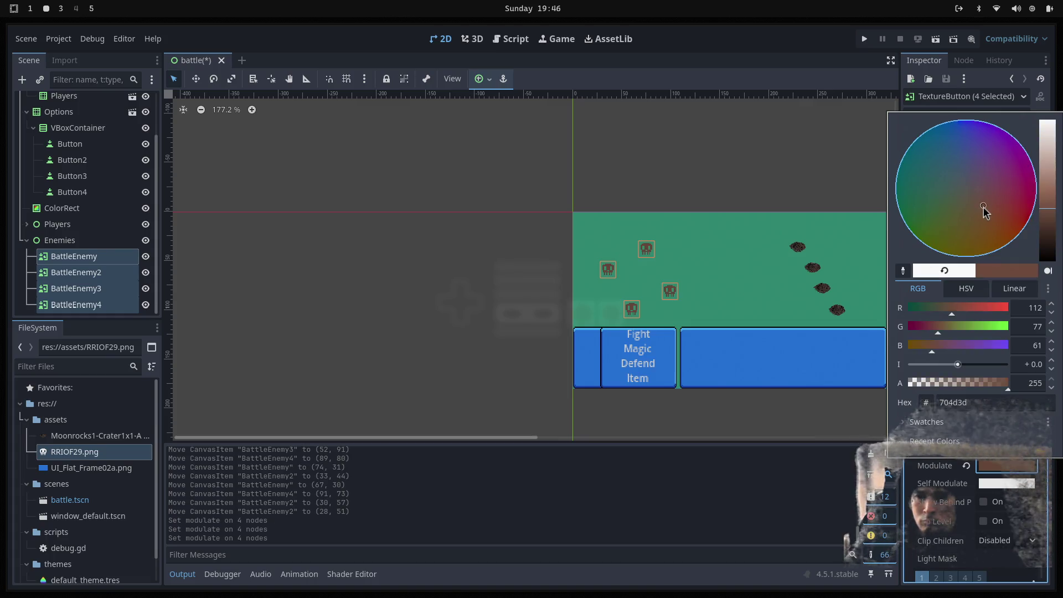
left_click(1031, 203)
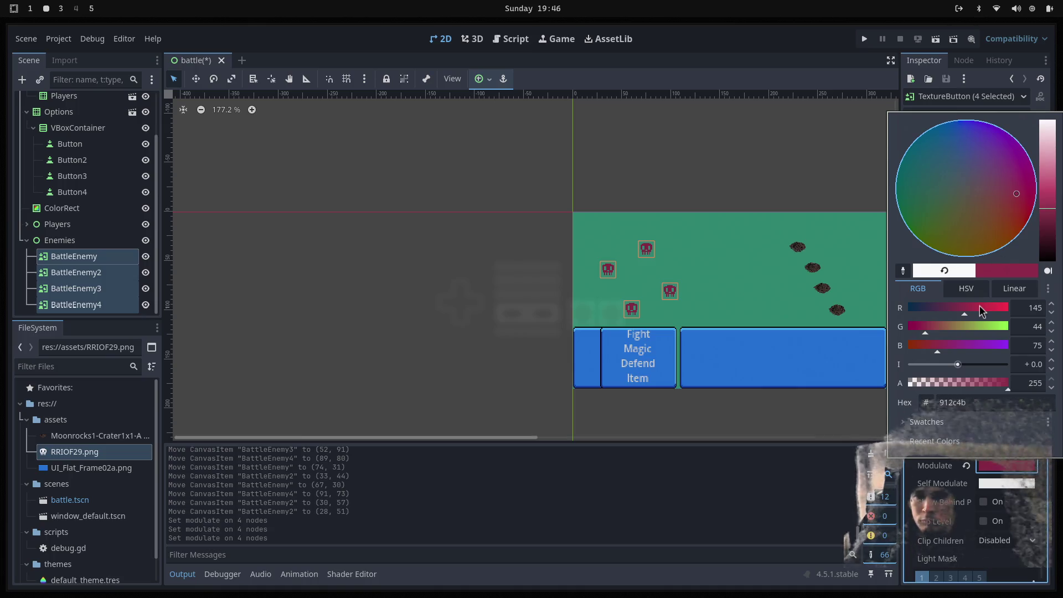
left_click(967, 313)
left_click_drag(968, 313, 994, 311)
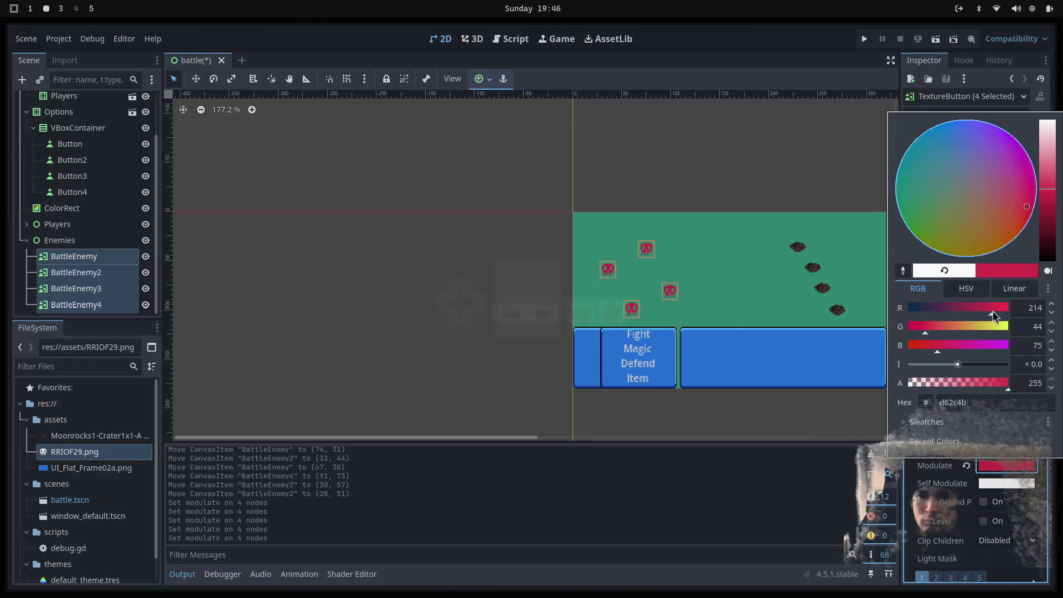
left_click(964, 309)
left_click_drag(964, 308, 974, 310)
left_click(728, 170)
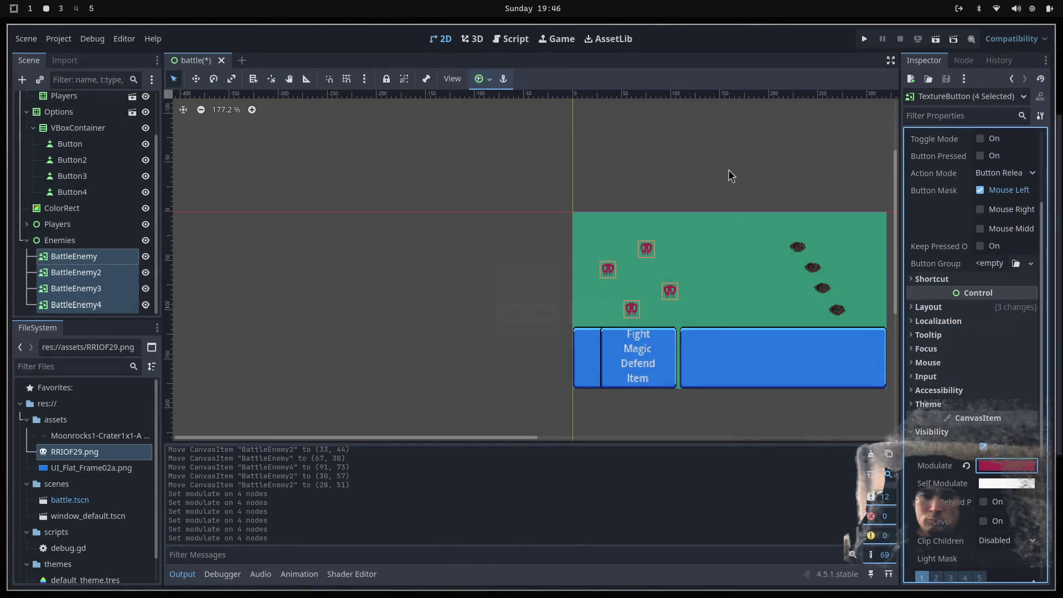
left_click(728, 169)
key("ctrl+s")
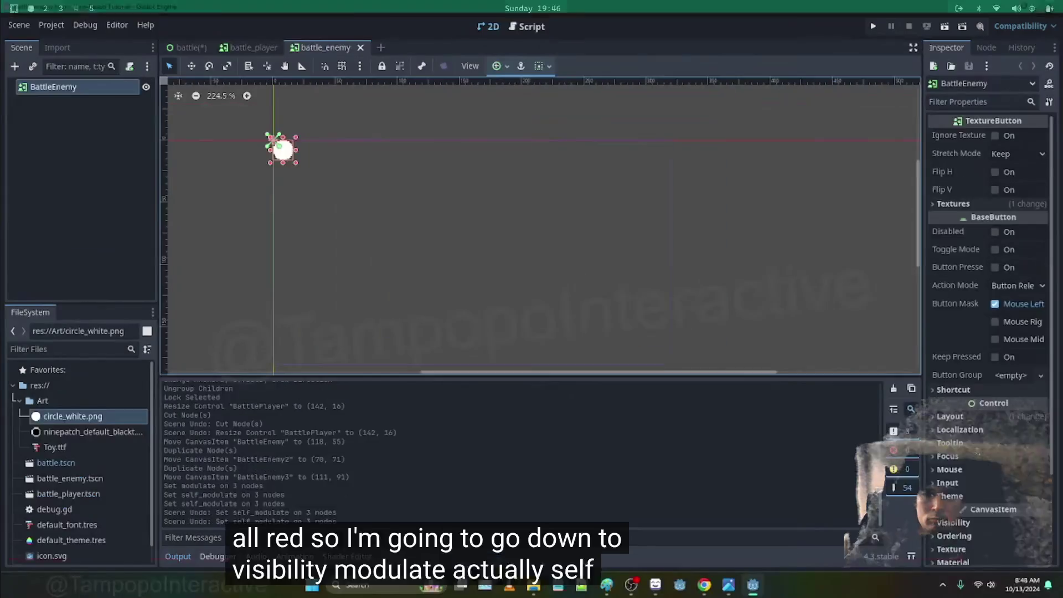
- Rewind the tutorial to the note on tinting enemies in battle_enemy.tscn and pause it
key("Left")
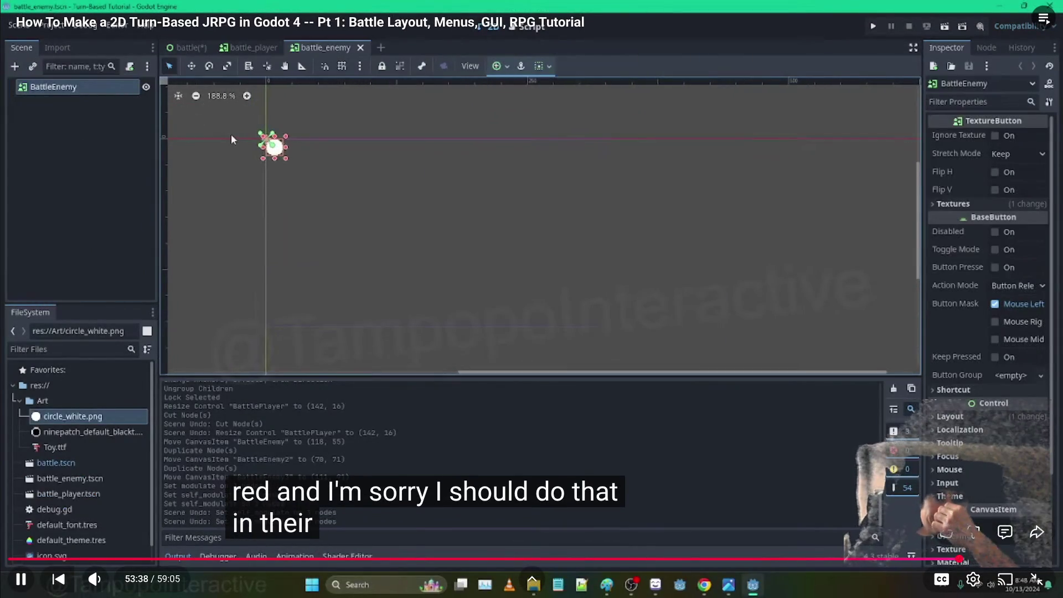
key("Left")
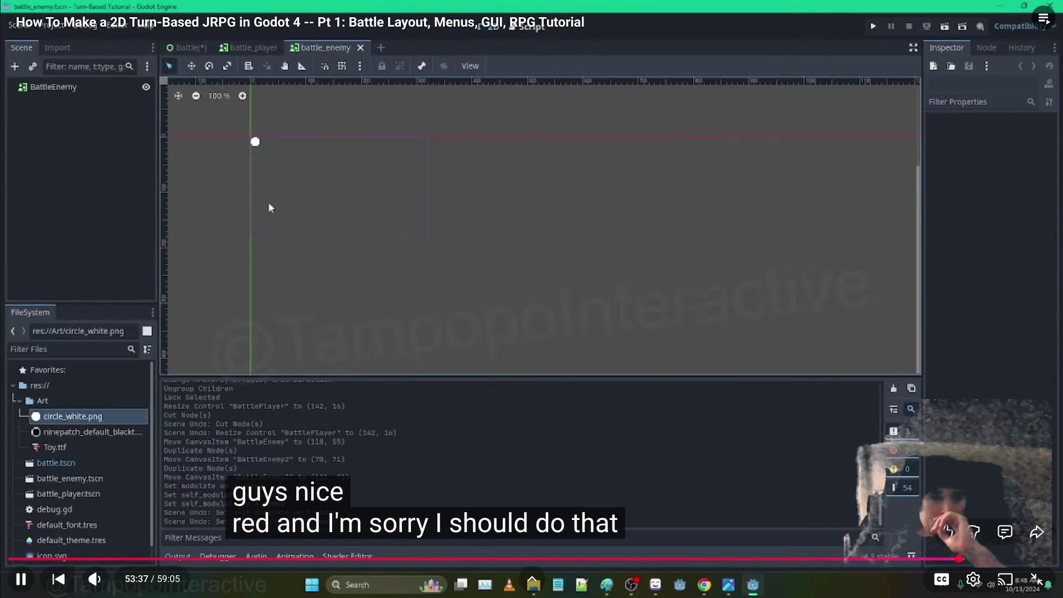
key("Left")
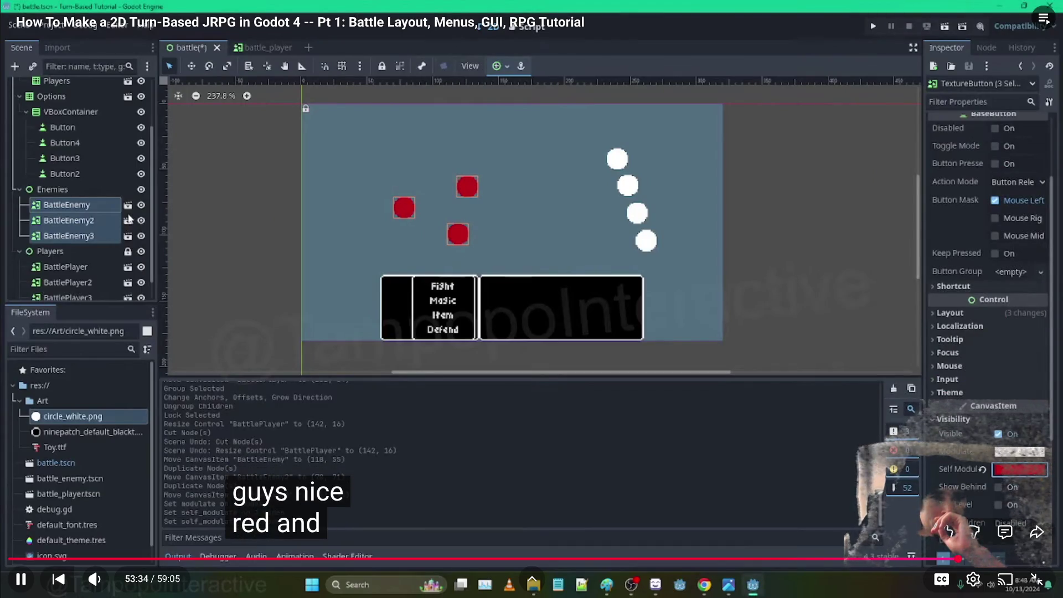
key("Left")
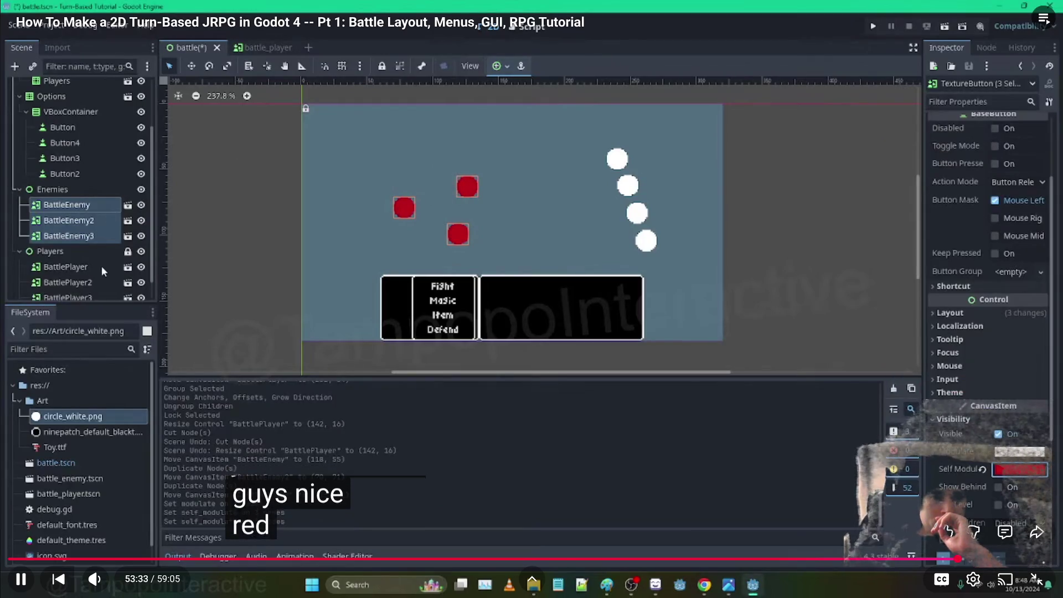
key("ctrl+z")
left_click(128, 213)
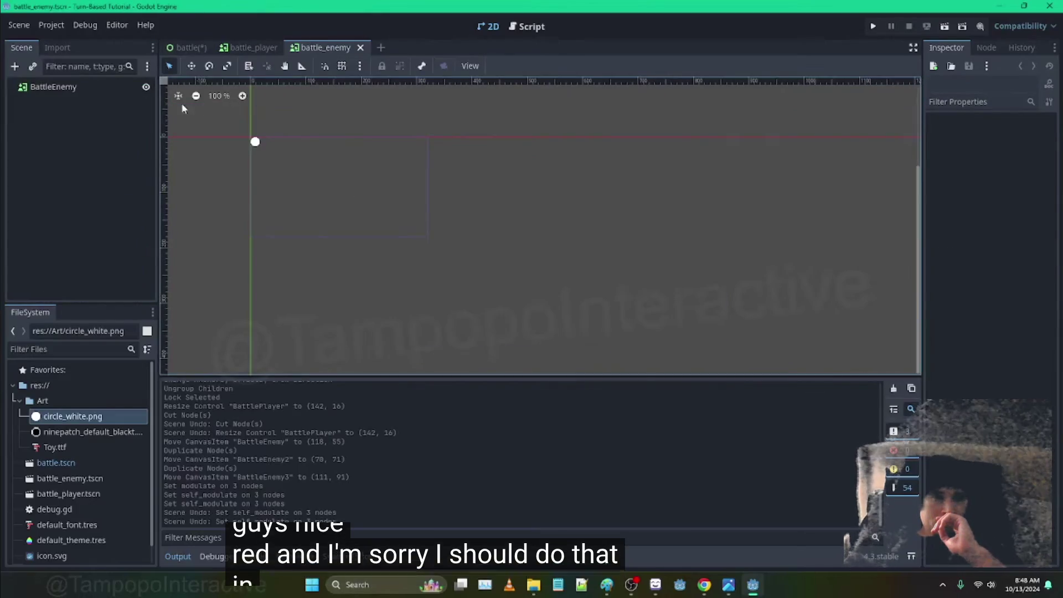
left_click(712, 214)
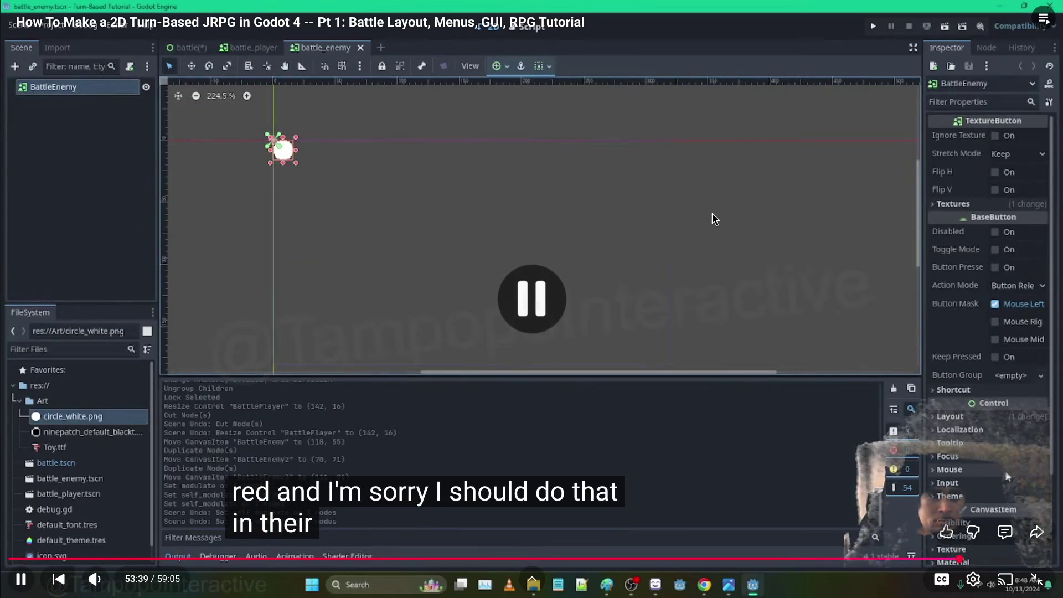
key("super+2")
left_click(104, 258)
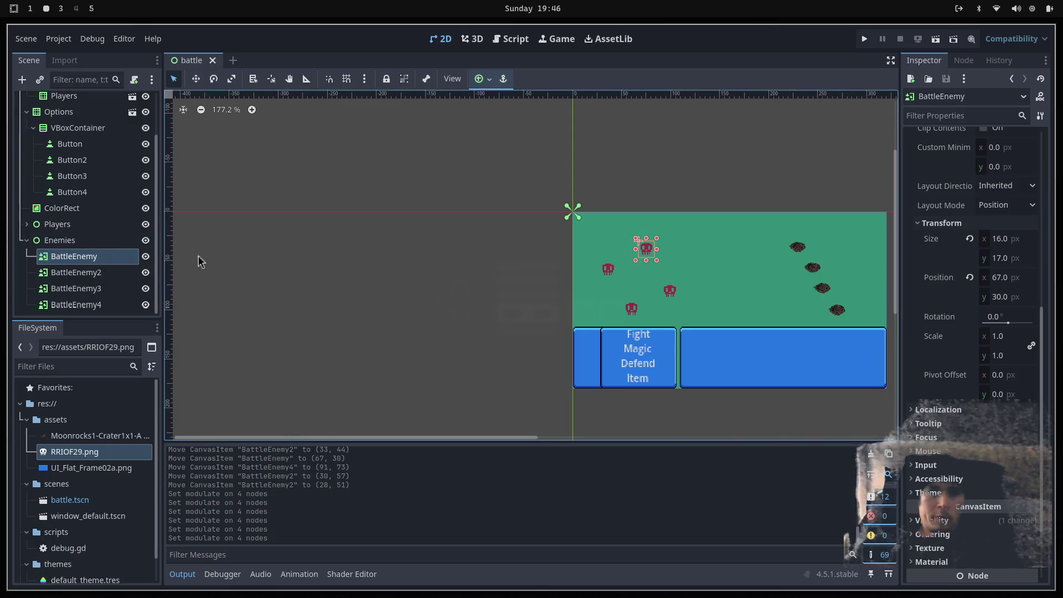
key("super+1")
key("Left")
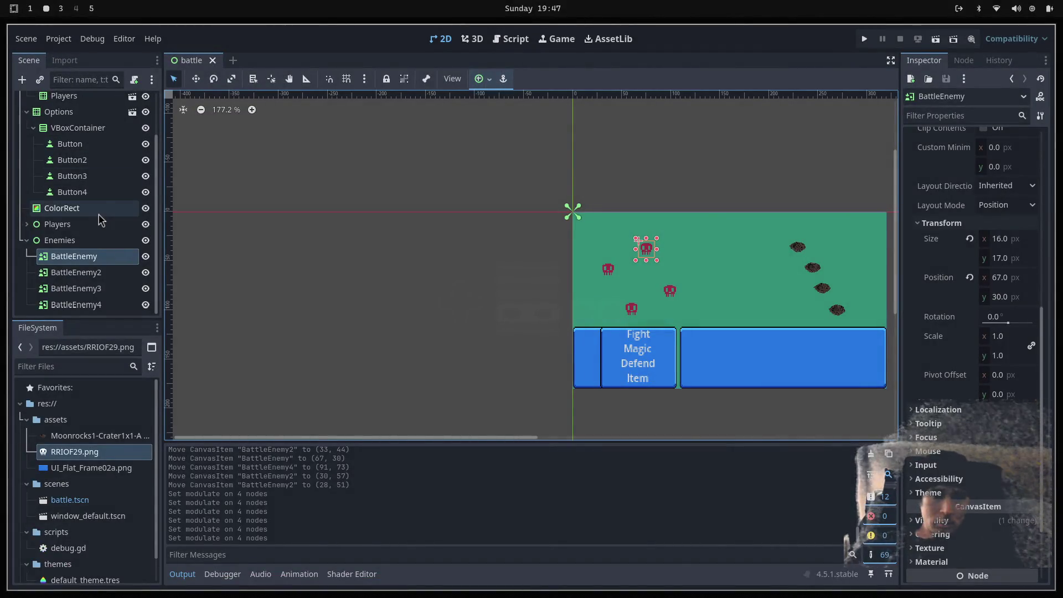
left_click(27, 224)
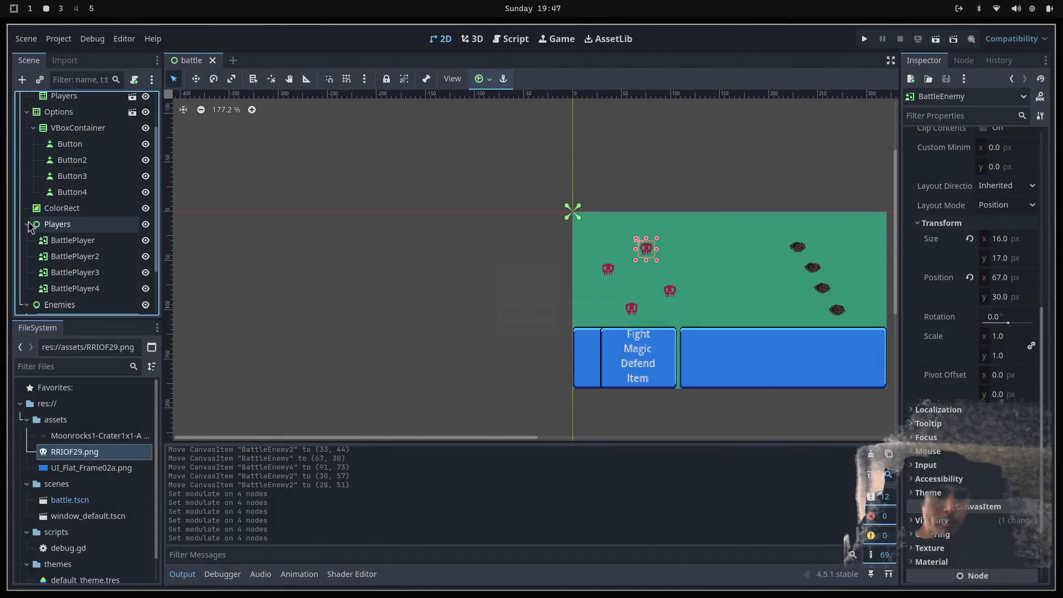
- Save the BattlePlayer branch as its own scene, battle_player.tscn
left_click(61, 242)
right_click(60, 245)
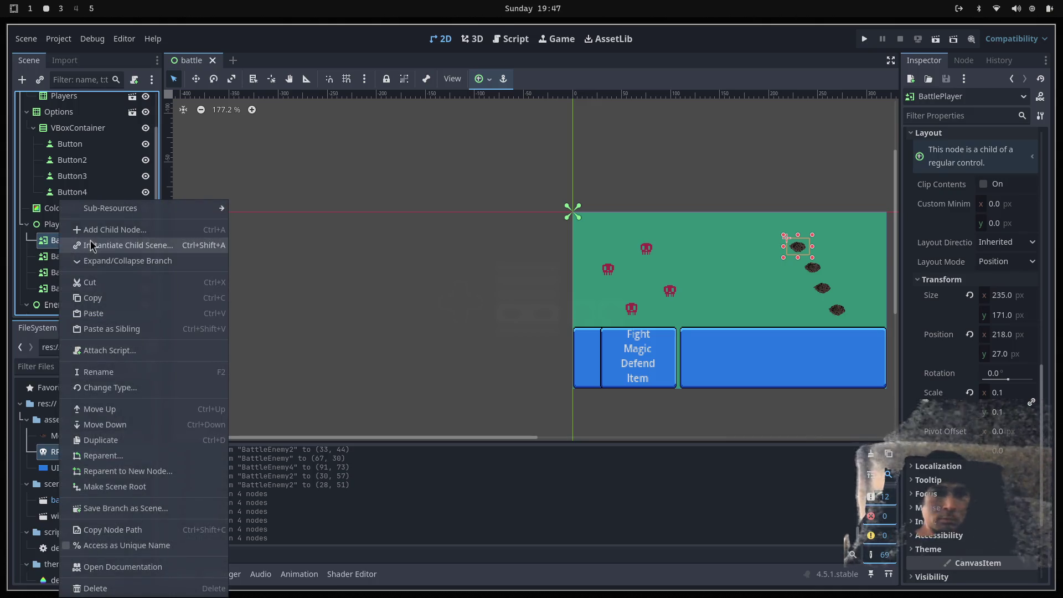
mouse_move(116, 203)
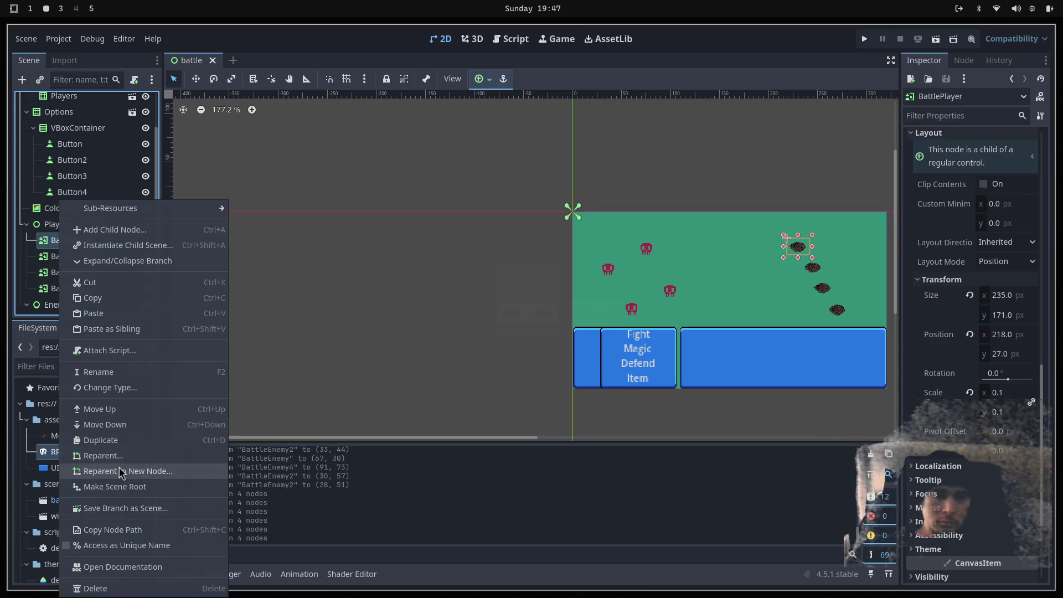
left_click(118, 508)
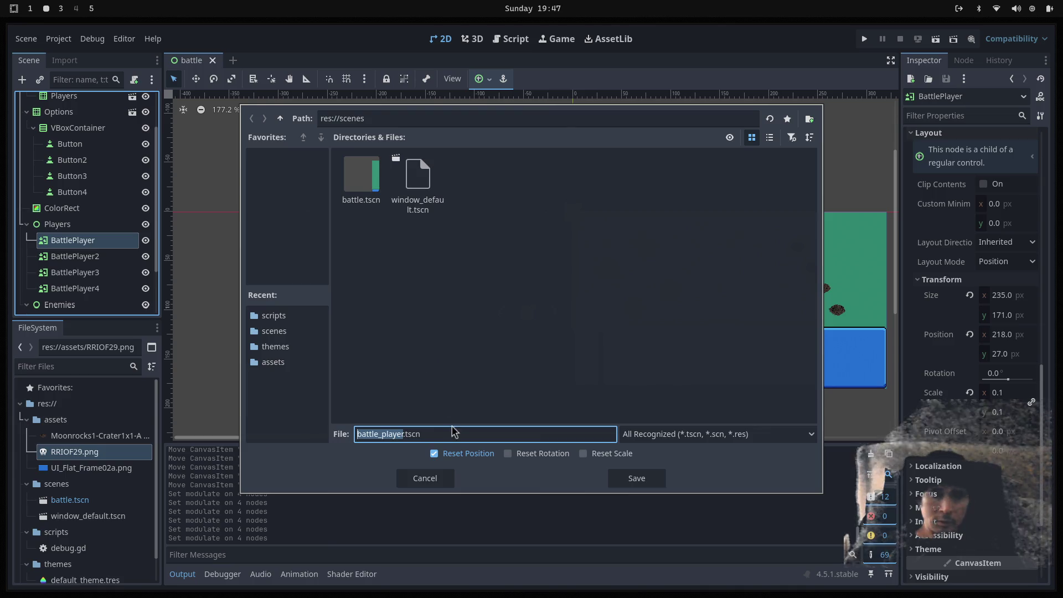
left_click(643, 480)
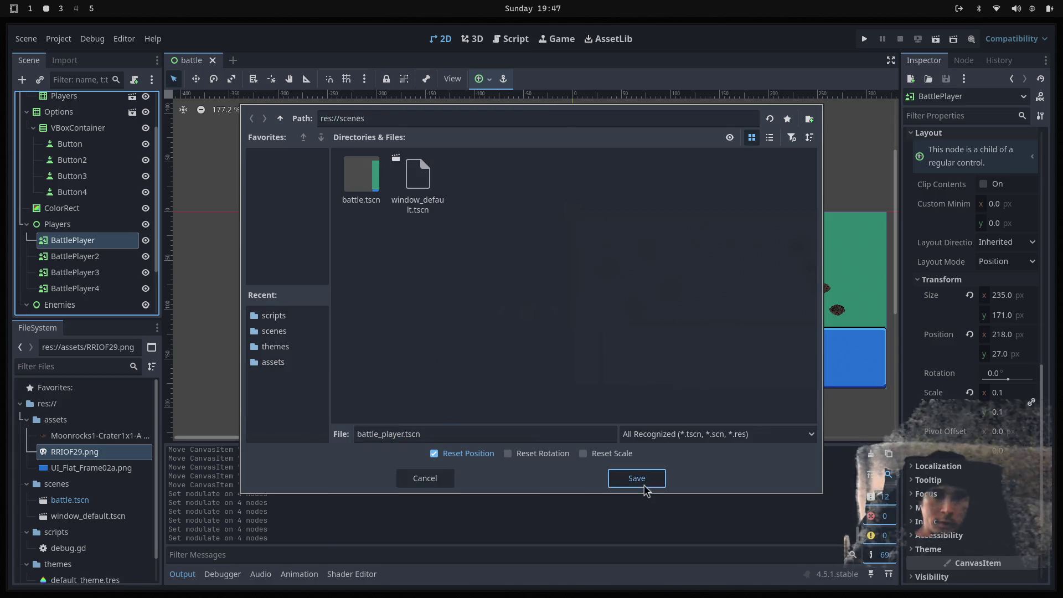
- Save the BattleEnemy branch as its own scene, battle_enemy.tscn
scroll(114, 271, "down", 2)
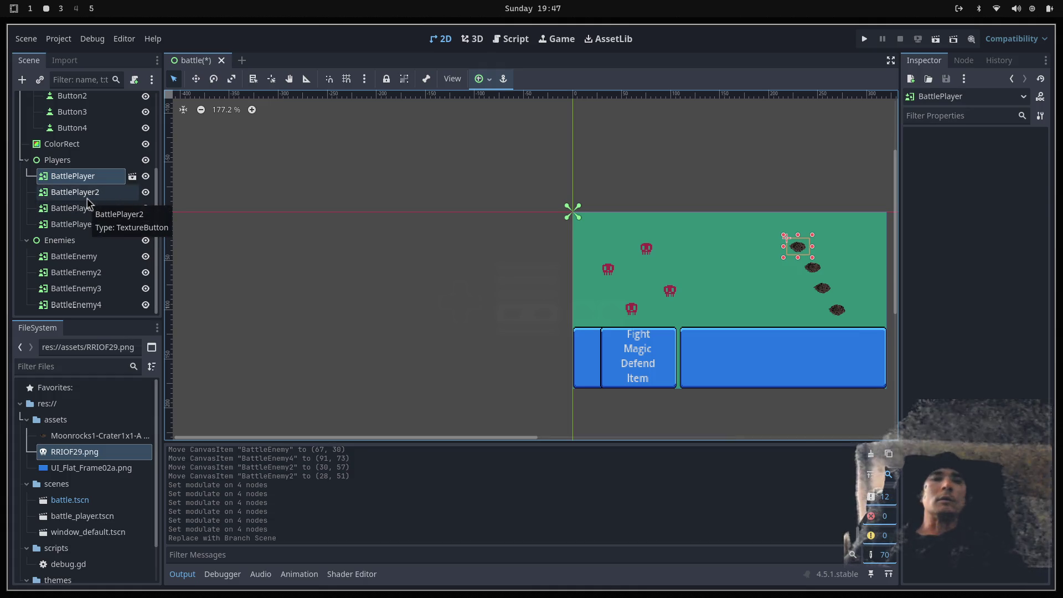
left_click(86, 256)
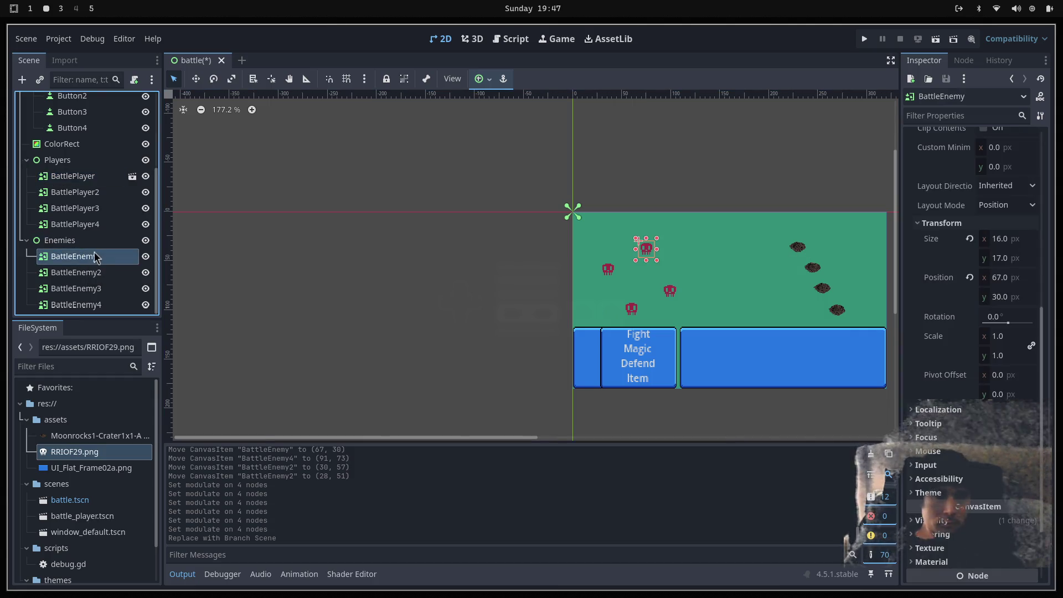
right_click(99, 258)
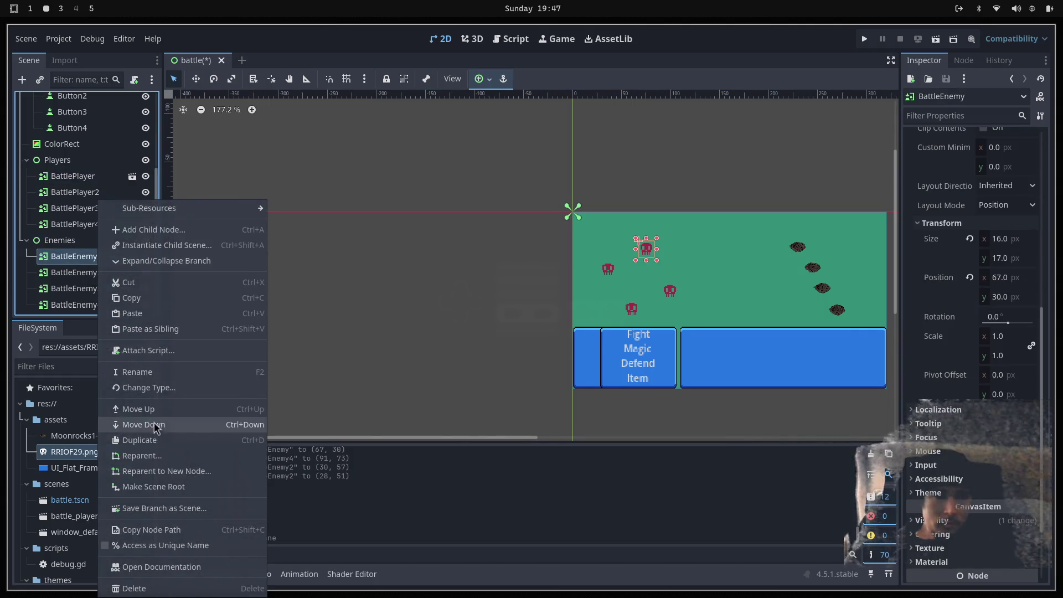
left_click(155, 505)
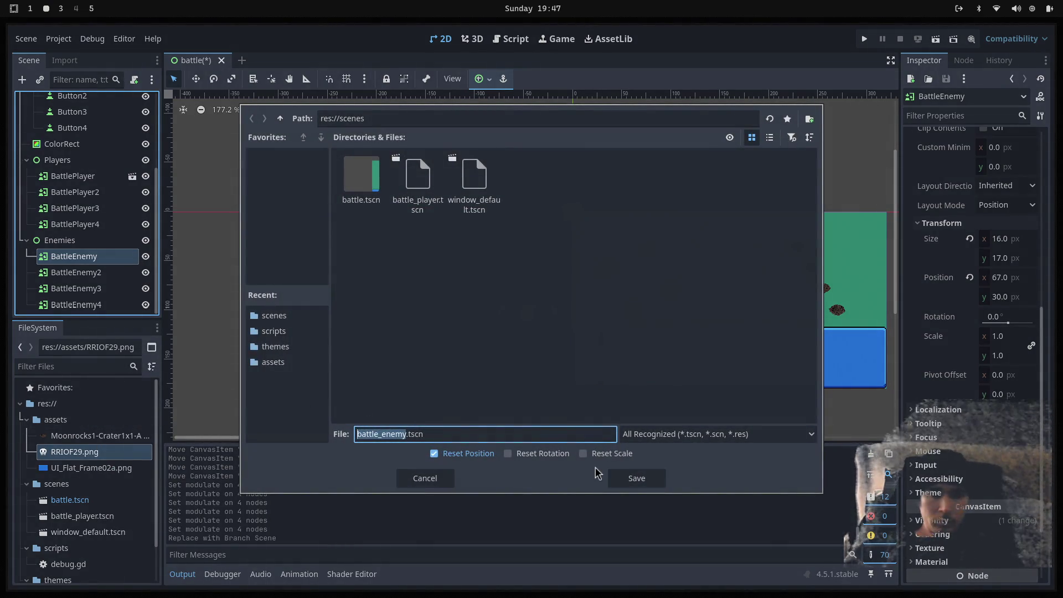
left_click(642, 478)
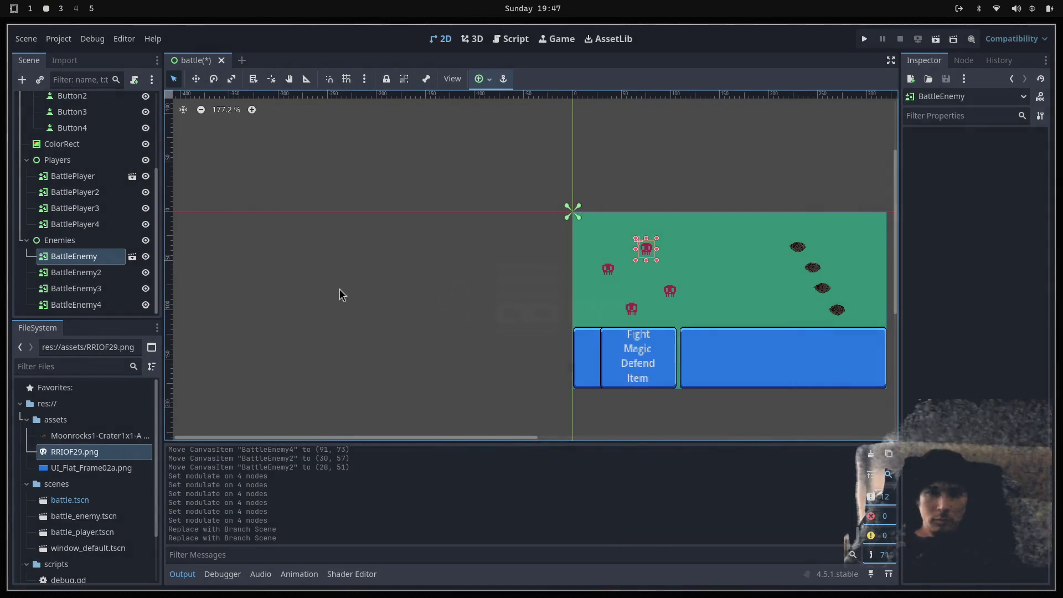
left_click(103, 192)
left_click(97, 225, "shift")
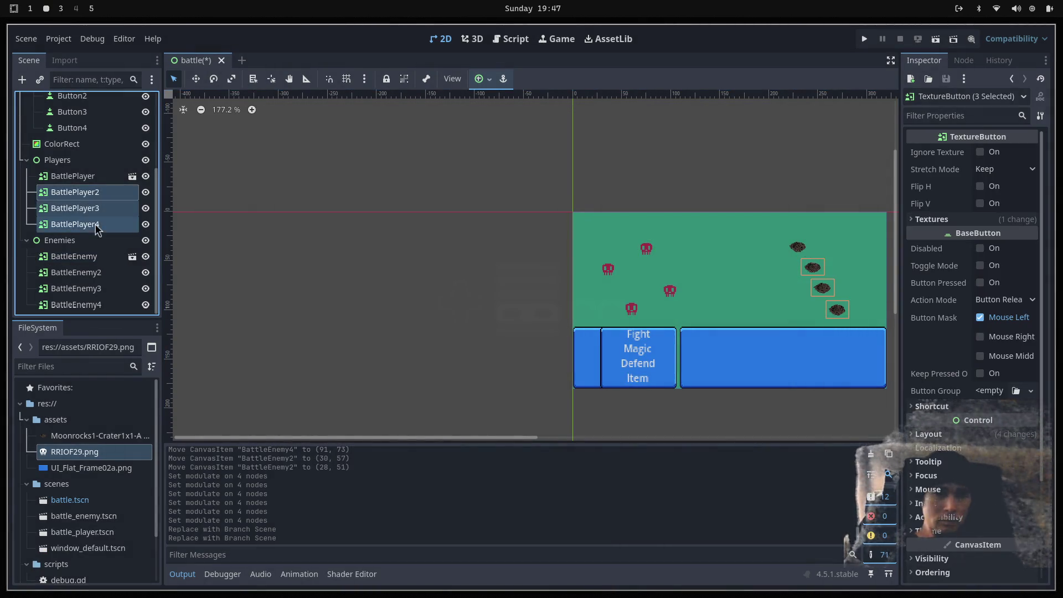
- Delete the old BattlePlayer2–4 nodes
right_click(96, 215)
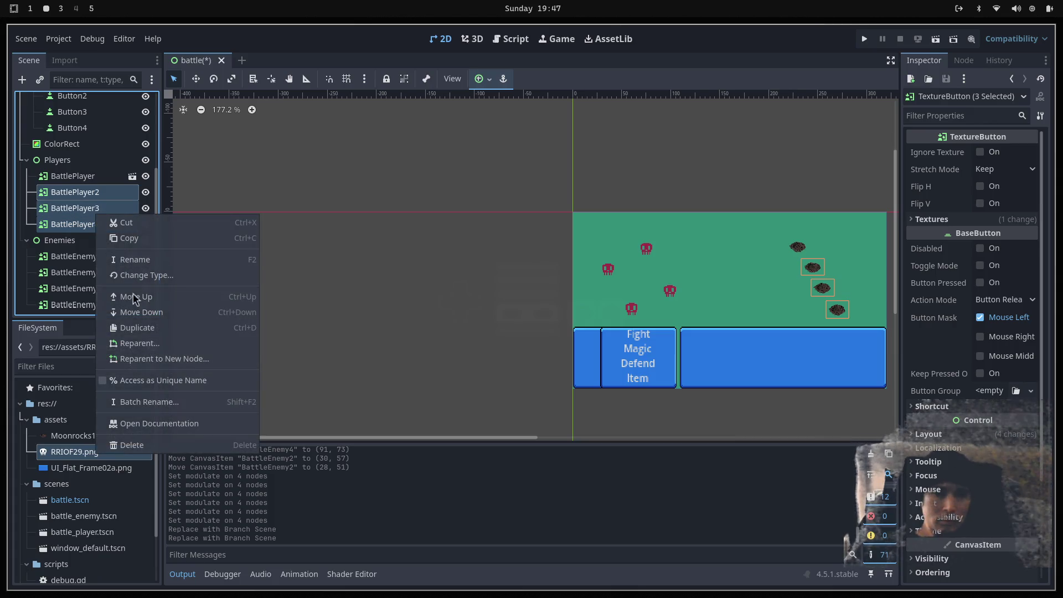
left_click(133, 445)
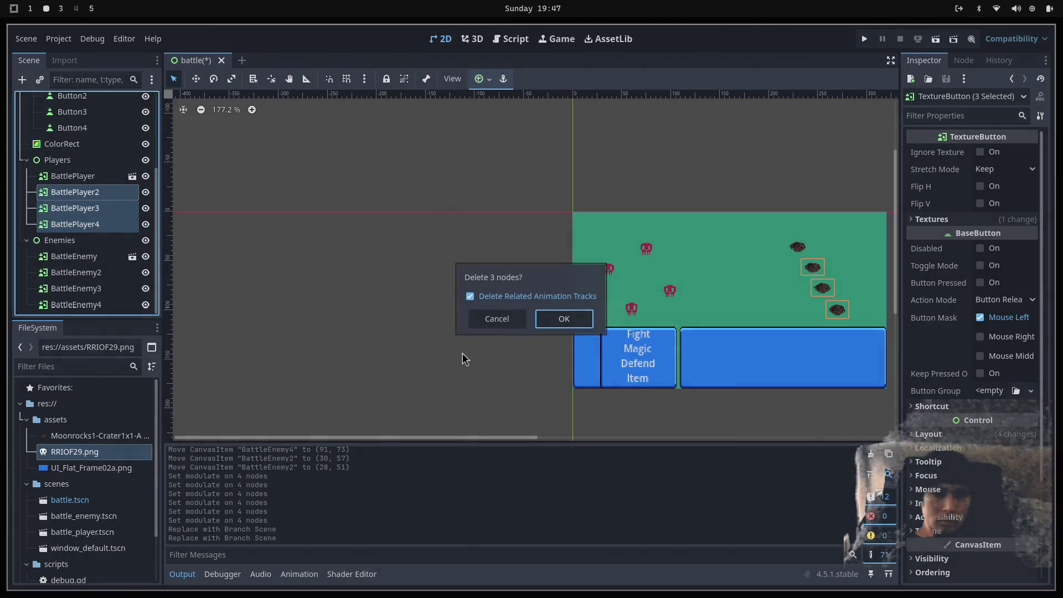
left_click(557, 326)
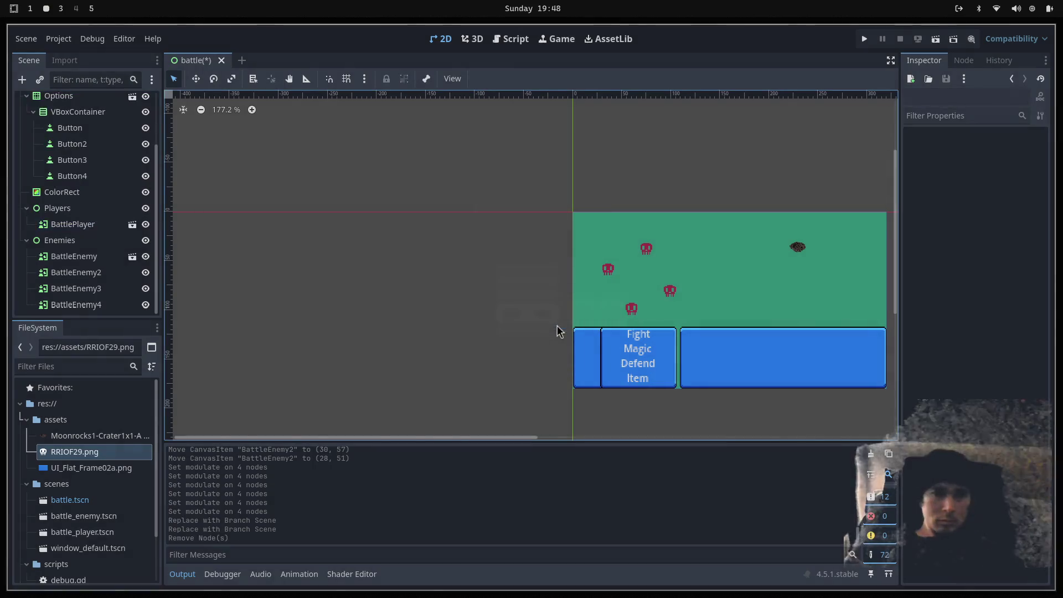
- Delete BattleEnemy2–4 and create three new duplicates of BattlePlayer
left_click(98, 272)
left_click(88, 303, "shift")
right_click(84, 305)
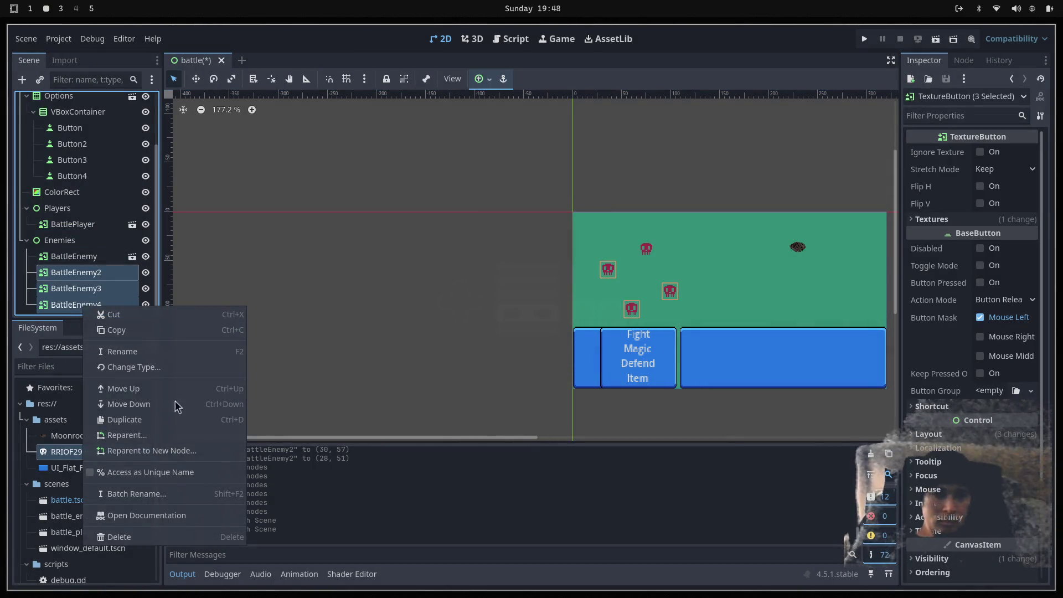
left_click(119, 536)
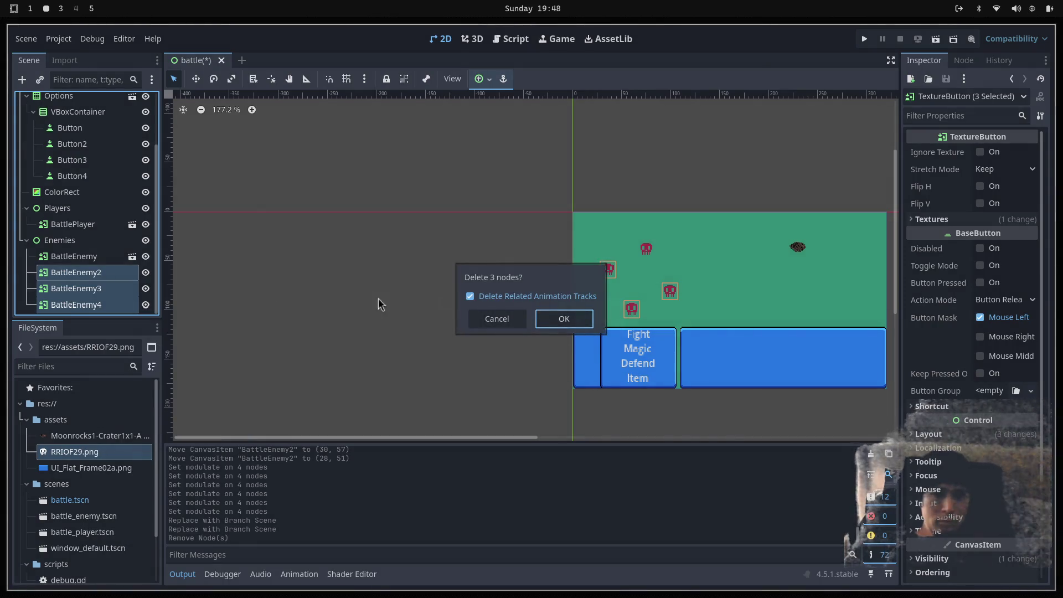
left_click(564, 319)
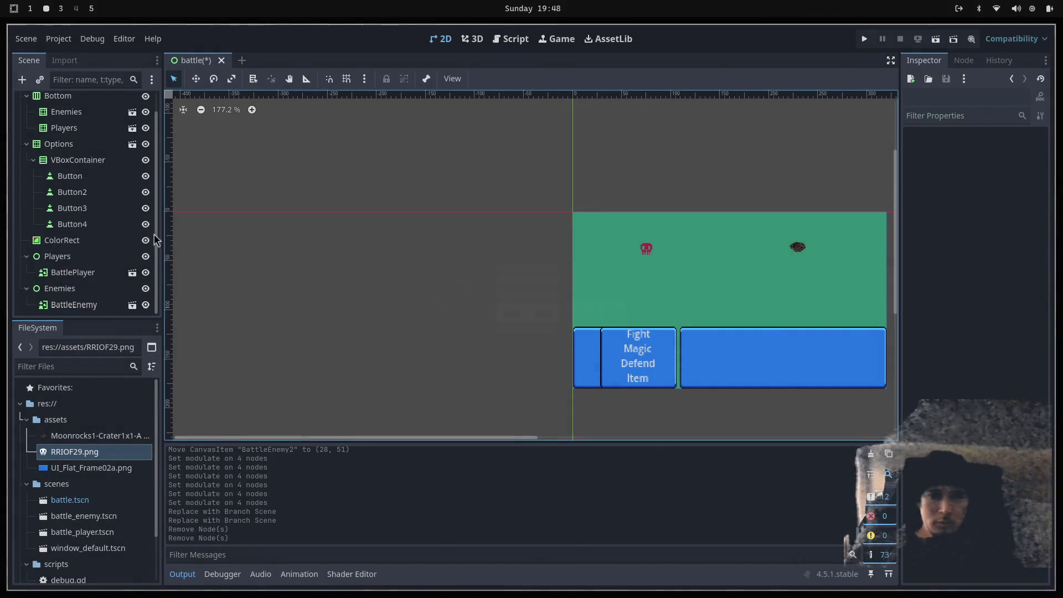
left_click(72, 272)
key("ctrl+d")
key("ctrl+d")
key("ctrl+d")
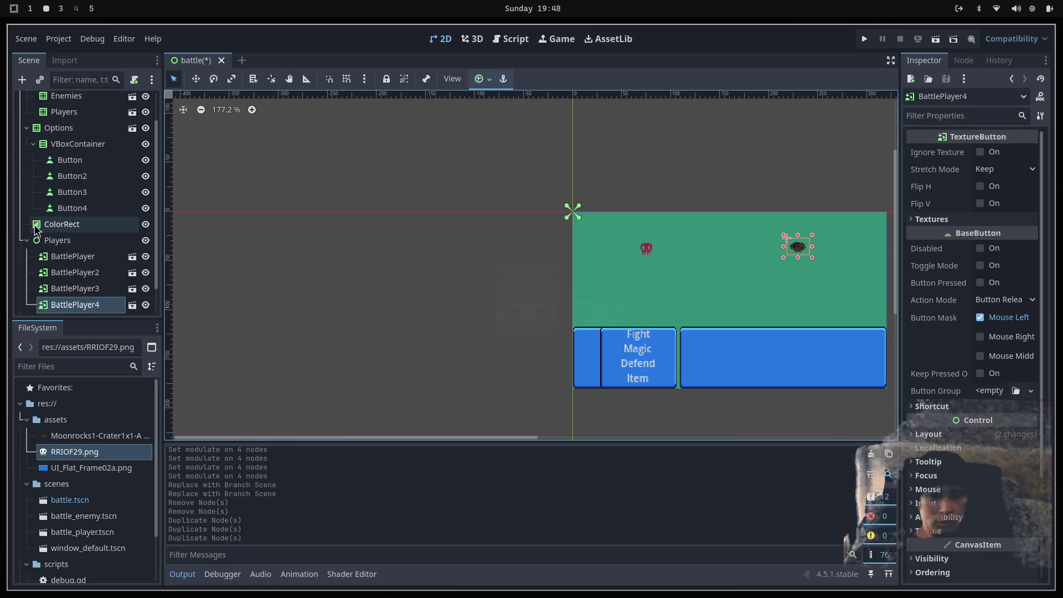
- Duplicate BattleEnemy three times and spread BattlePlayer2–4 out across the field
scroll(61, 276, "down", 2)
left_click(62, 305)
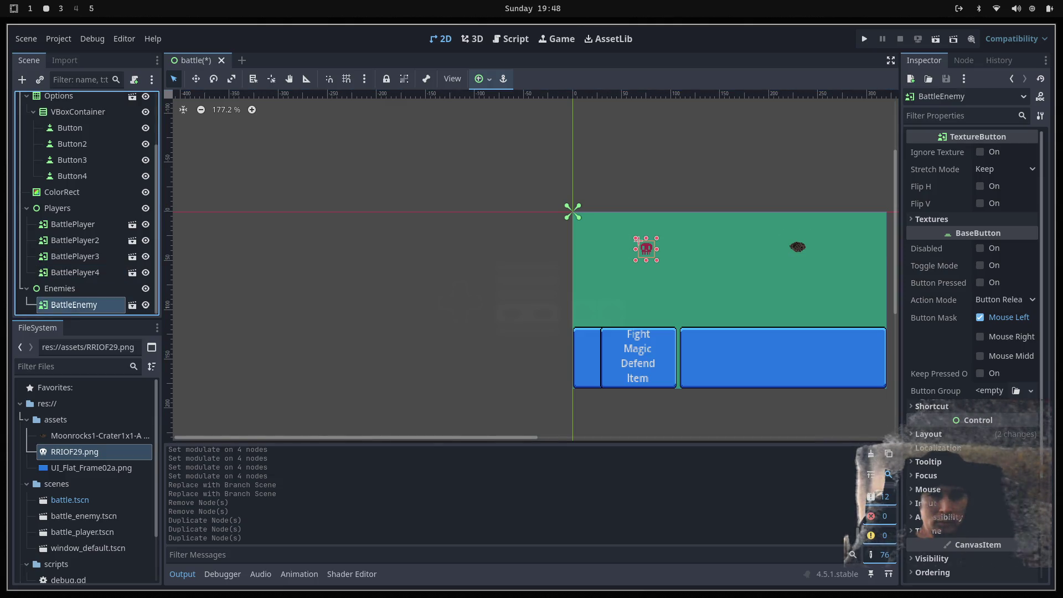
key("ctrl+d")
key("ctrl+d")
key("ctrl+d")
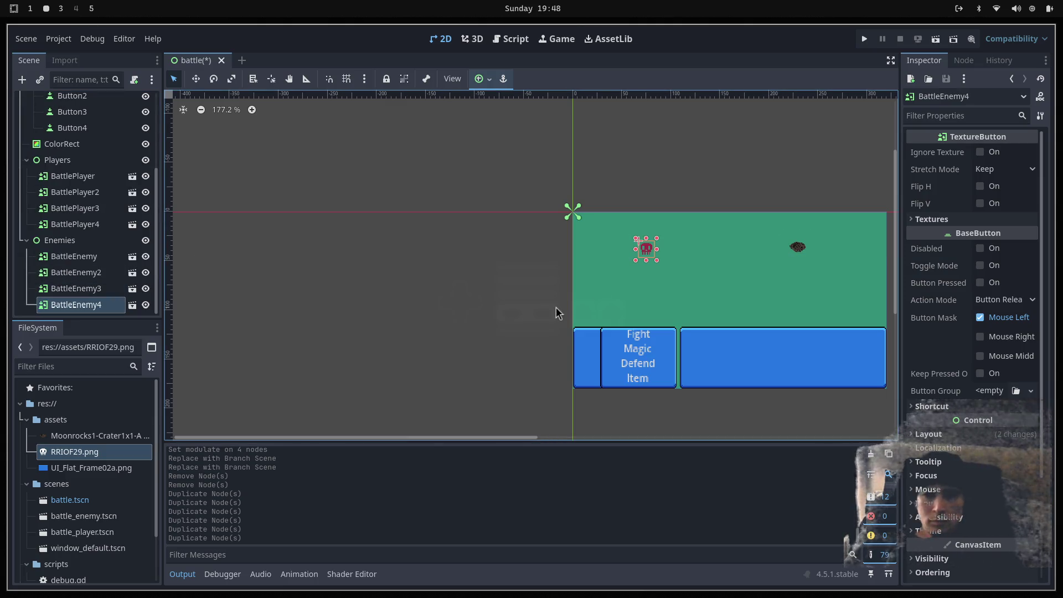
left_click_drag(804, 246, 809, 266)
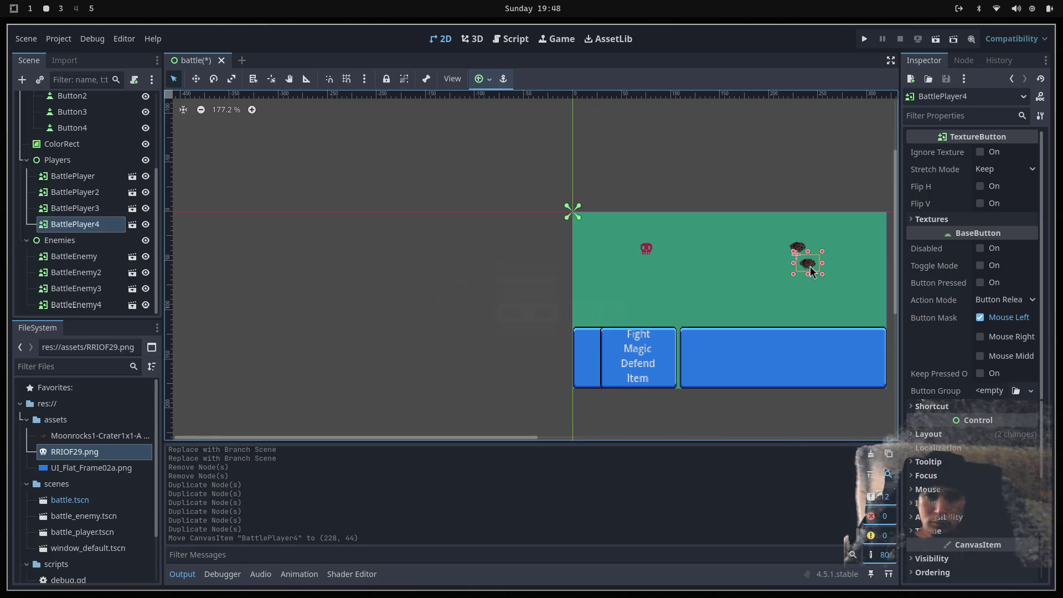
left_click_drag(831, 302, 829, 310)
left_click_drag(803, 249, 818, 287)
left_click_drag(799, 251, 808, 267)
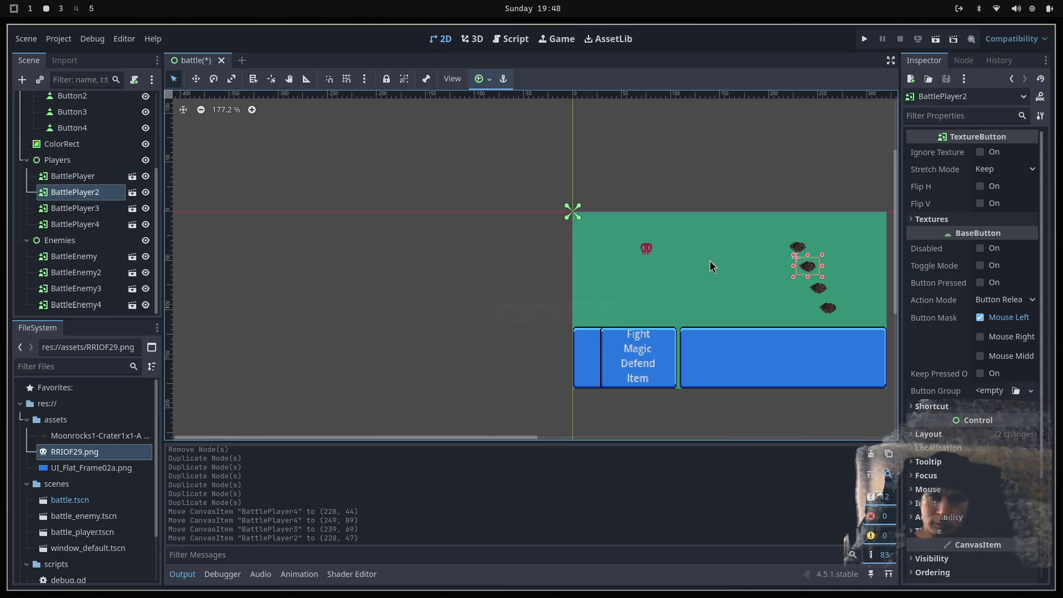
- Spread BattleEnemy through BattleEnemy4 into their own spots and save the battle scene
mouse_move(649, 251)
left_mouse_down()
mouse_move(656, 283)
mouse_move(641, 304)
left_mouse_up()
left_click_drag(646, 251, 675, 287)
left_click_drag(646, 250, 609, 270)
left_click(699, 239)
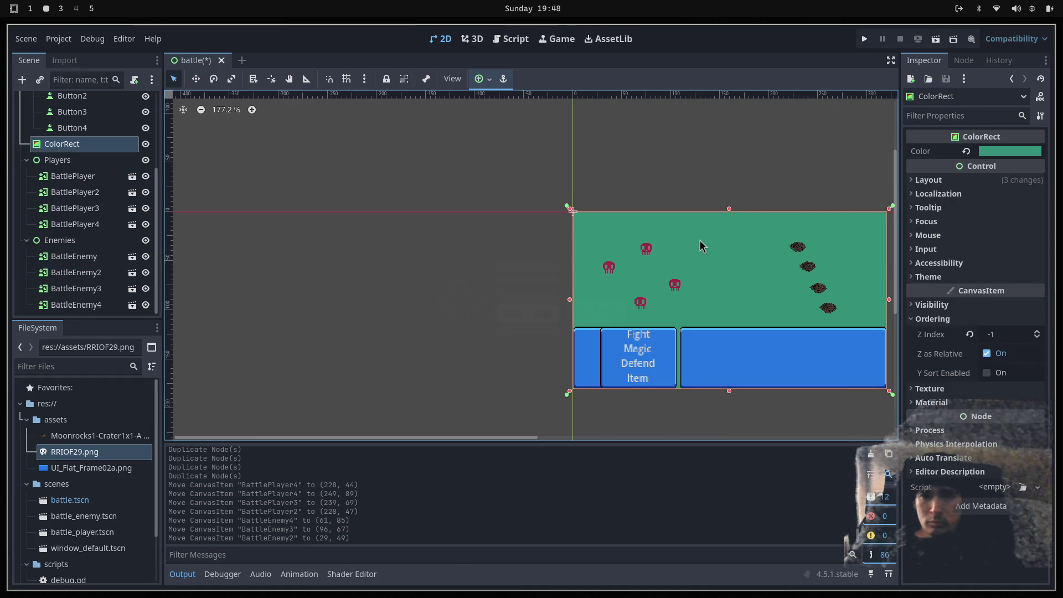
left_click(649, 247)
mouse_move(656, 247)
left_mouse_down()
mouse_move(620, 272)
mouse_move(673, 279)
left_mouse_up()
left_click(614, 266)
left_click(668, 274)
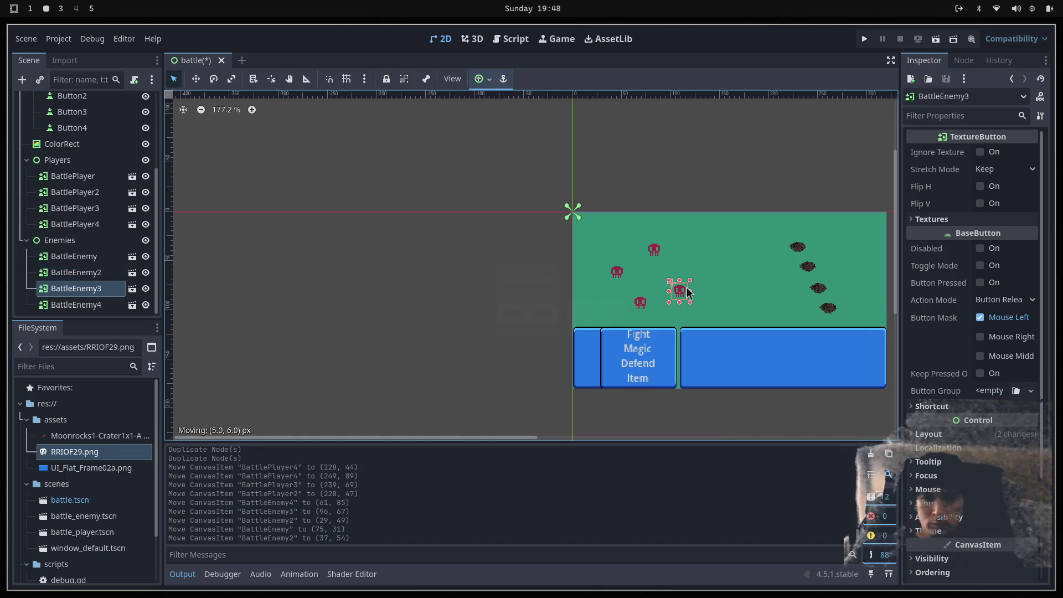
left_click(693, 256)
key("ctrl+s")
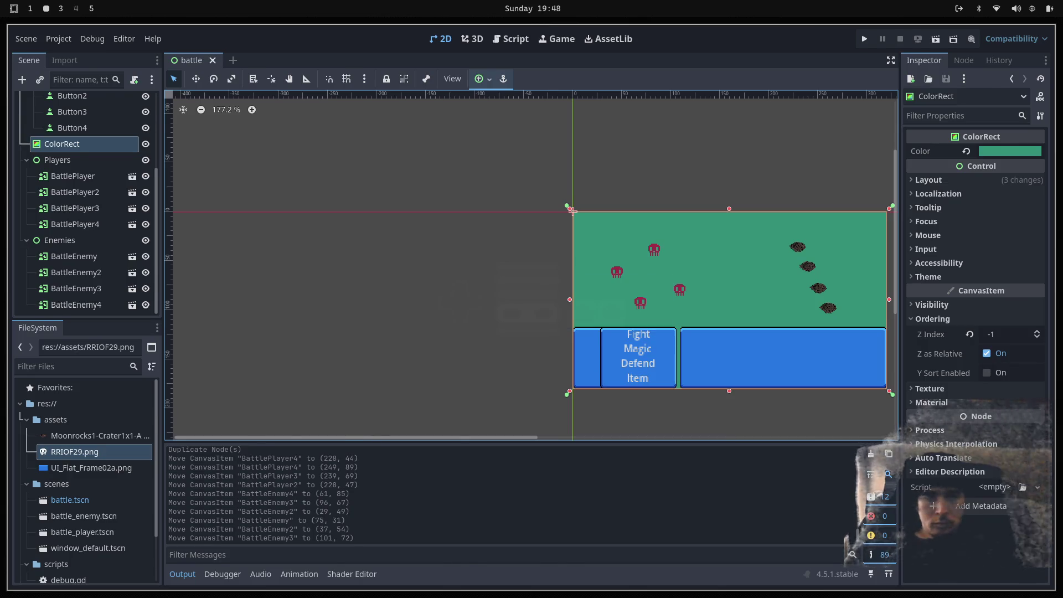
key("super+1")
left_click(626, 228)
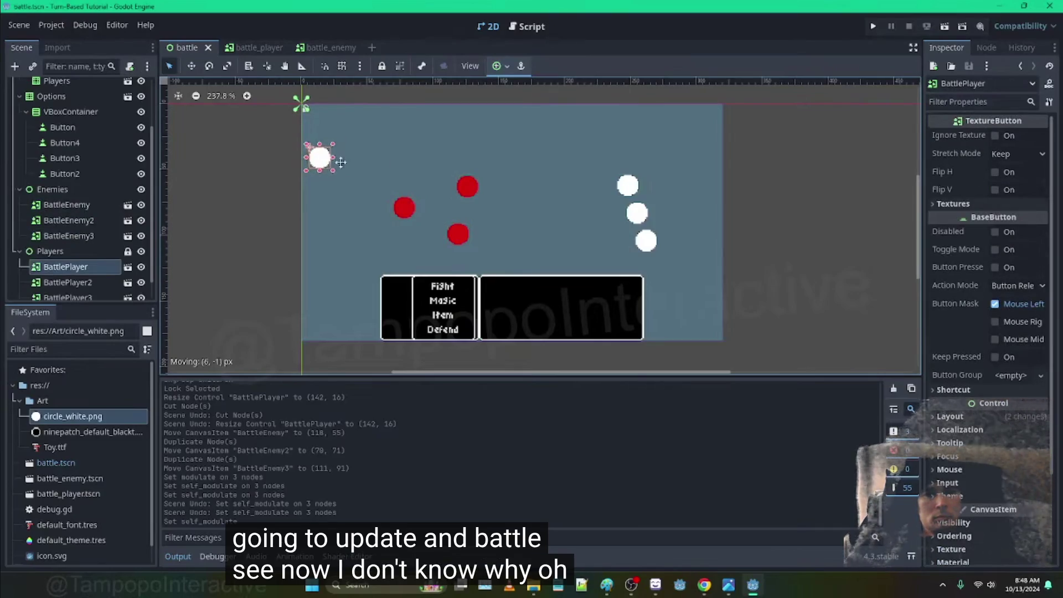
- Advance the tutorial to the theme font colours part and pause it at 55:09
key("Right")
key("Right")
key("Right")
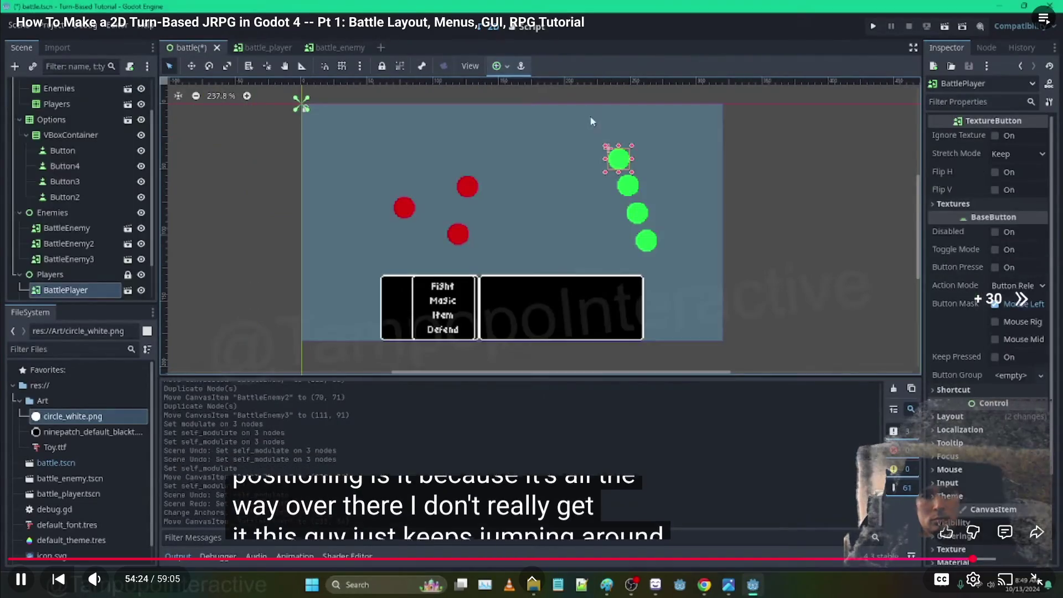
key("Right")
key("Right")
key("Right")
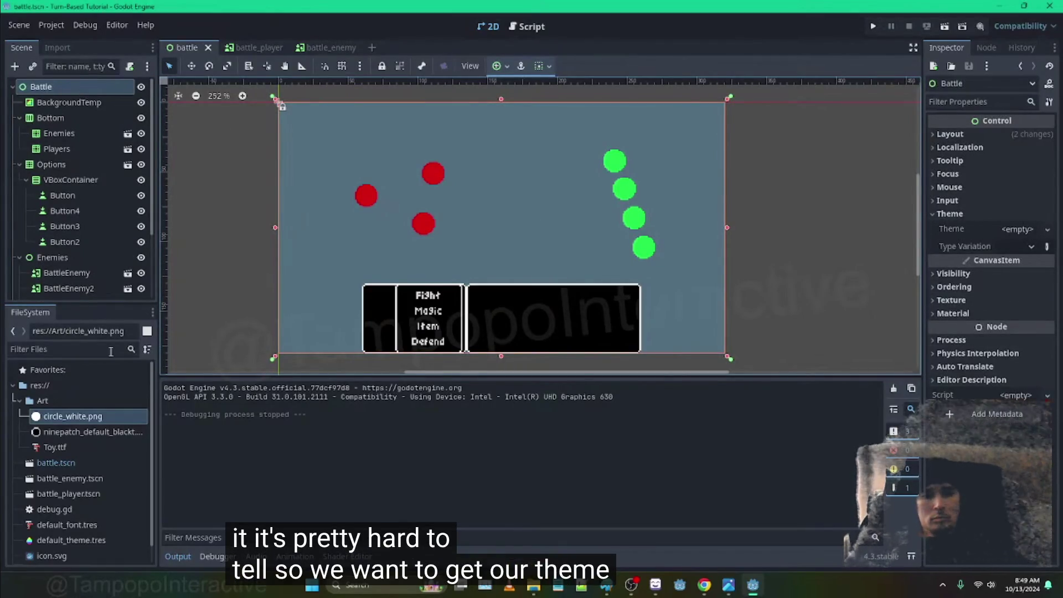
mouse_move(1038, 580)
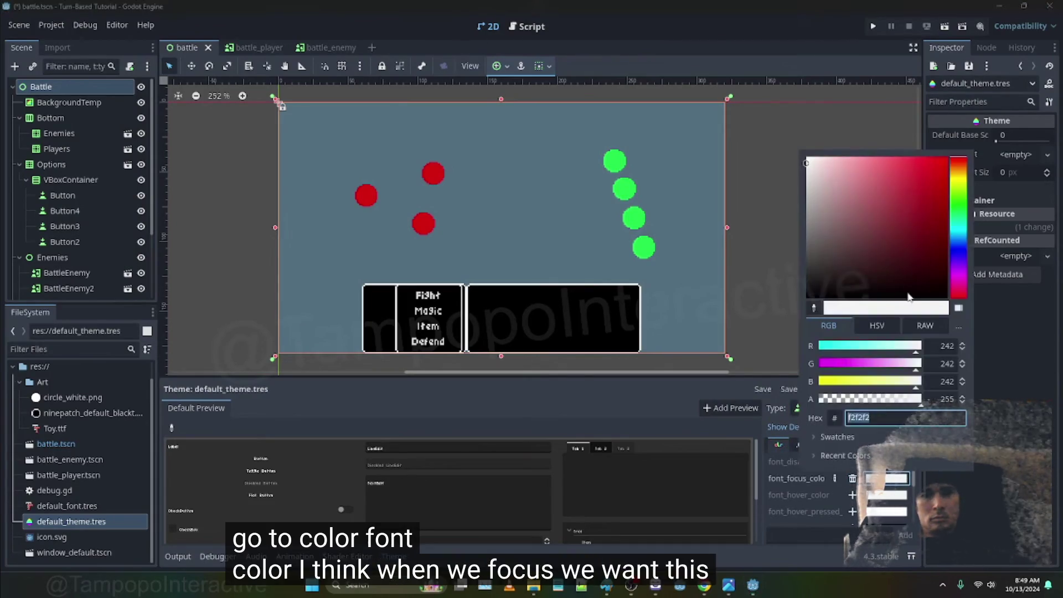
mouse_move(666, 122)
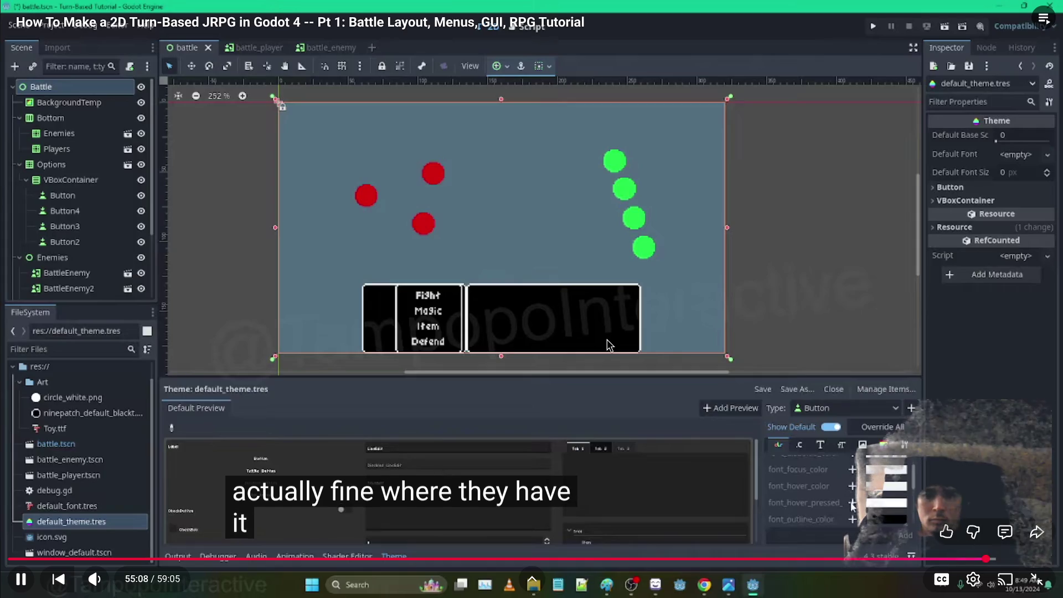
left_click(607, 344)
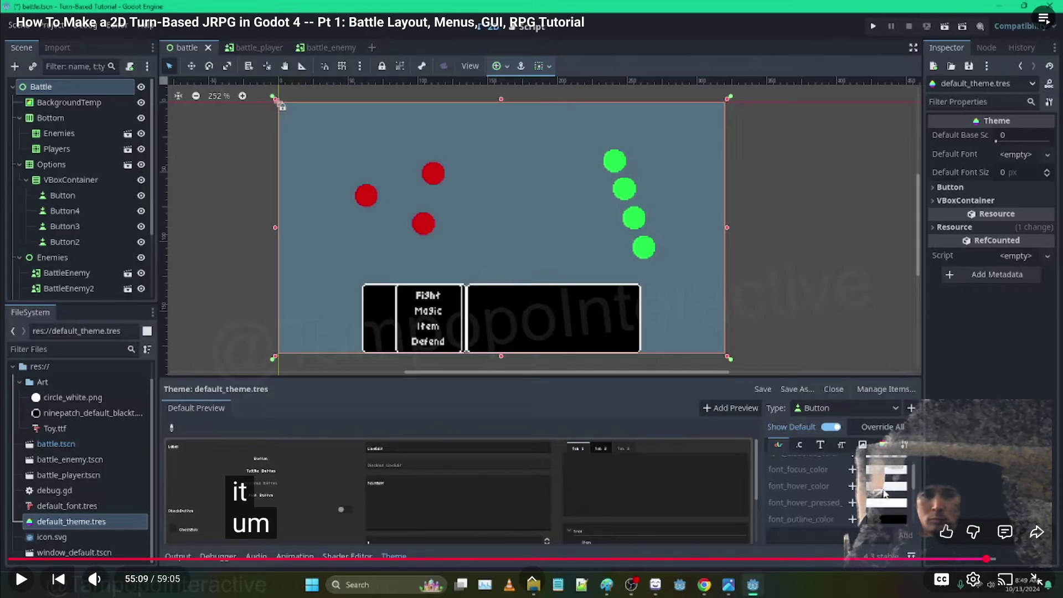
key("super+2")
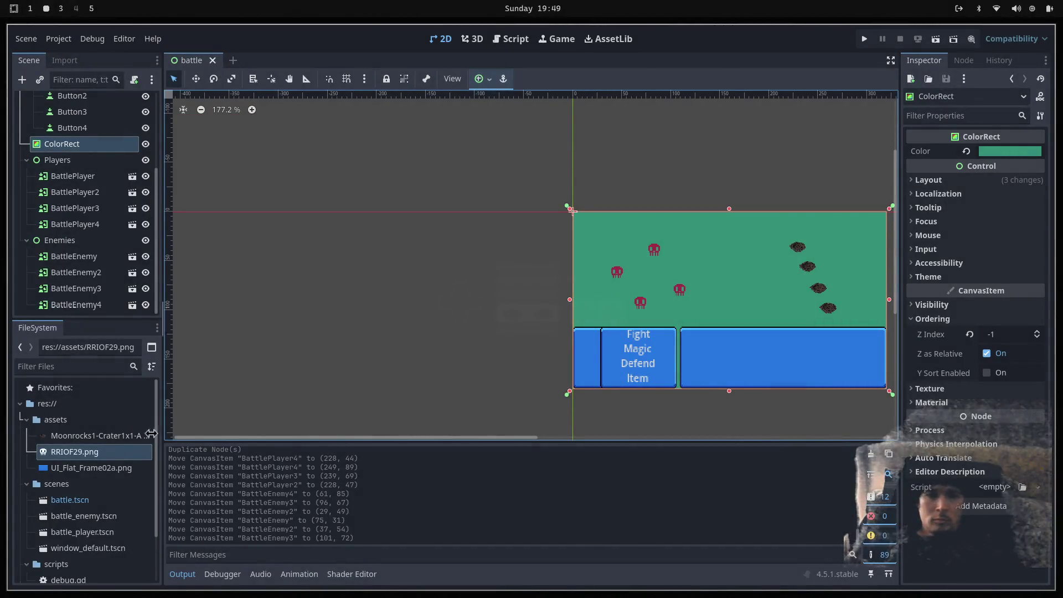
- Open default_theme.tres in the theme editor
scroll(115, 470, "down", 3)
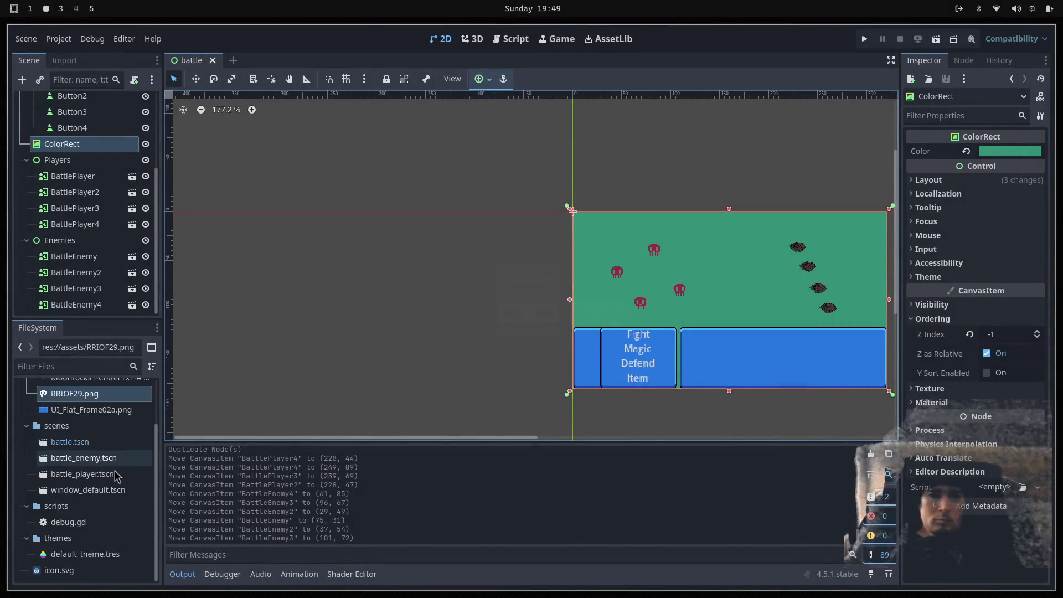
left_click(85, 554)
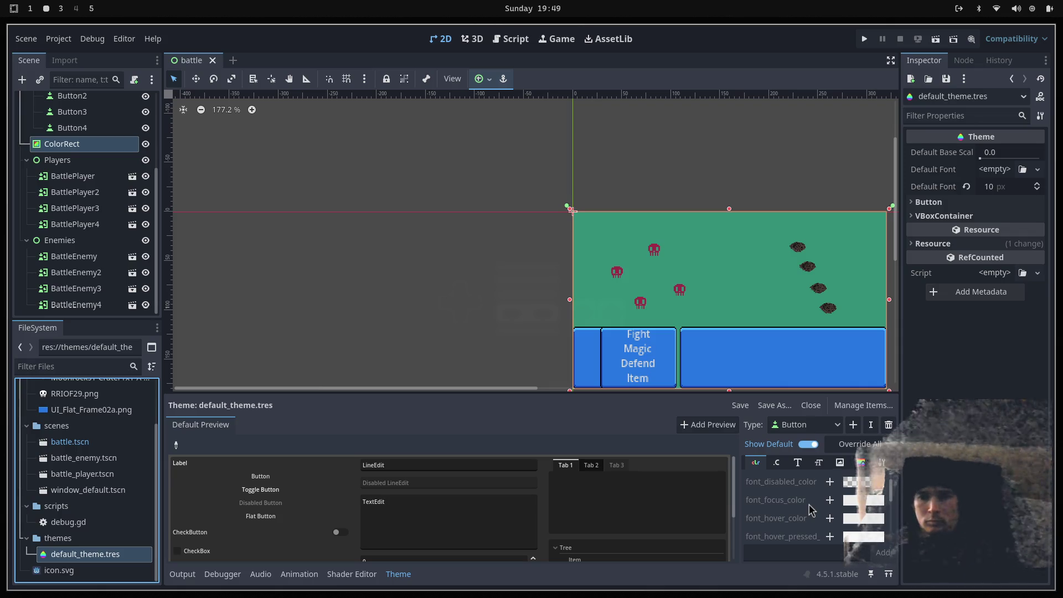
scroll(810, 509, "down", 1)
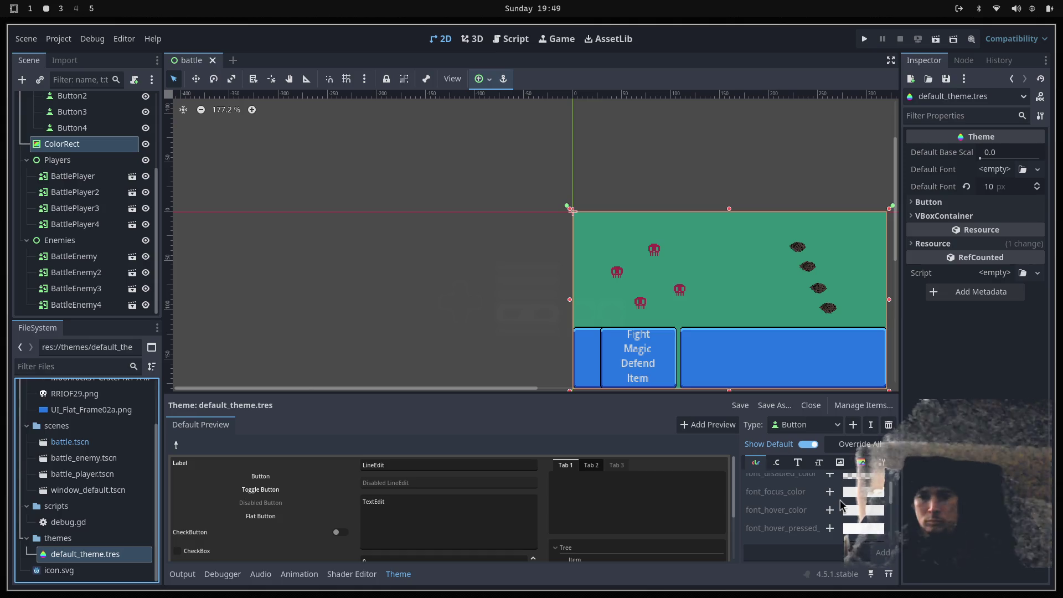
scroll(839, 505, "up", 1)
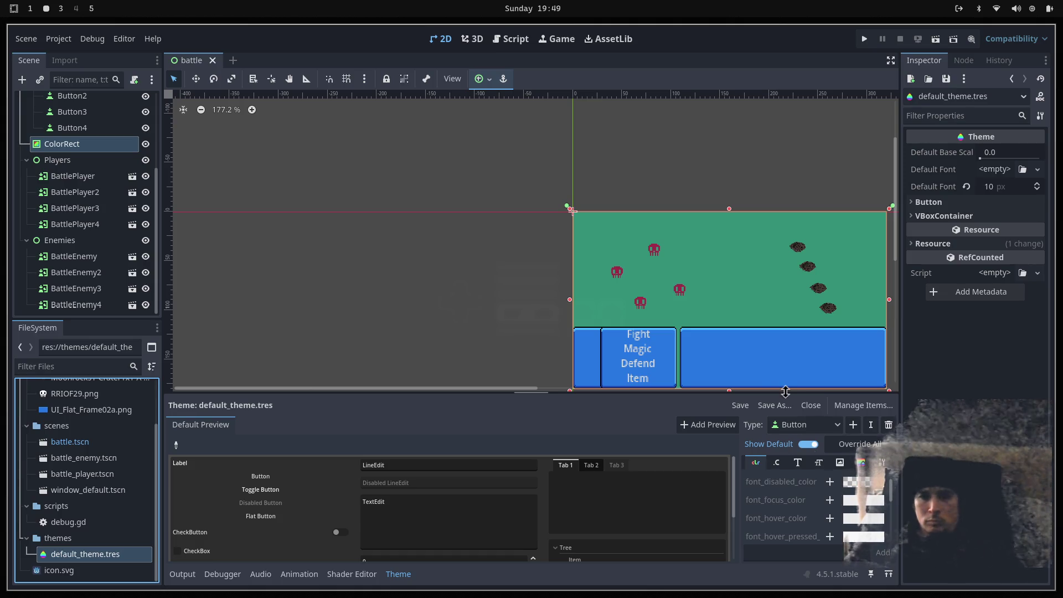
left_click(785, 389)
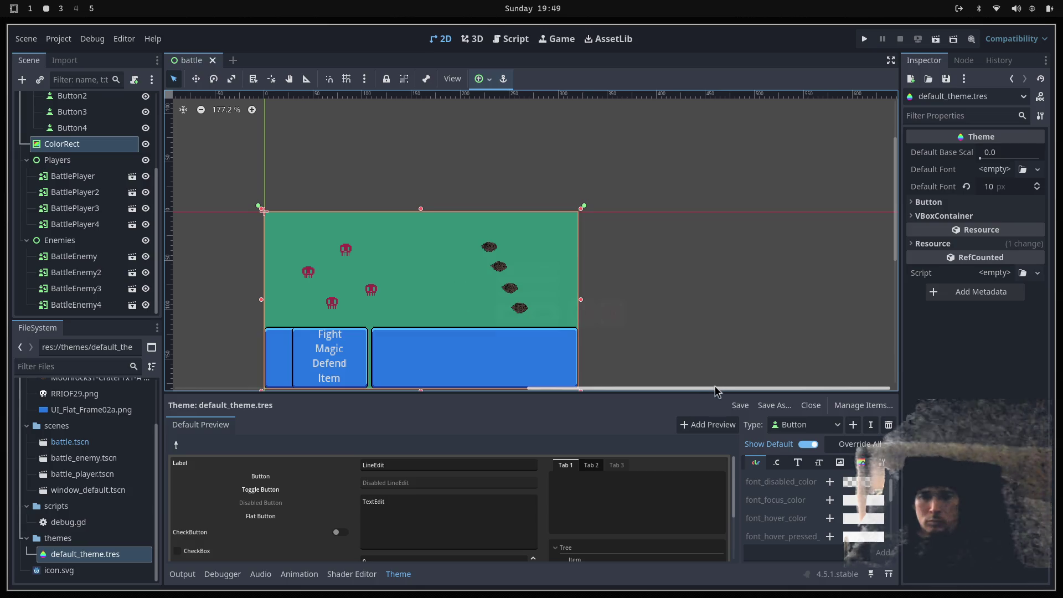
- Raise the bottom panel, narrow the Inspector, and widen the Button colour property list
left_click_drag(717, 394, 716, 313)
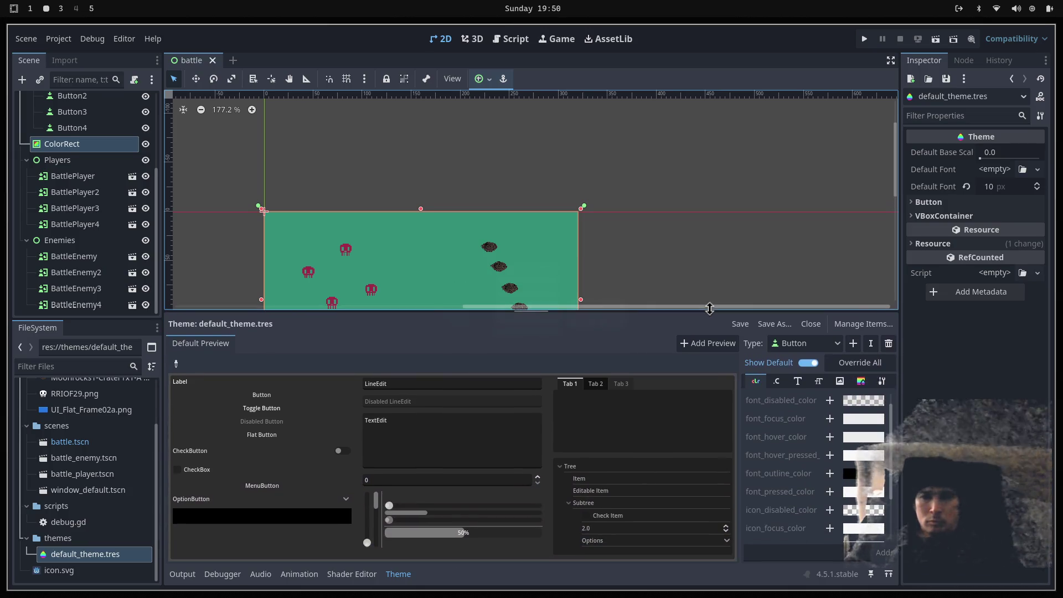
left_click_drag(900, 302, 923, 302)
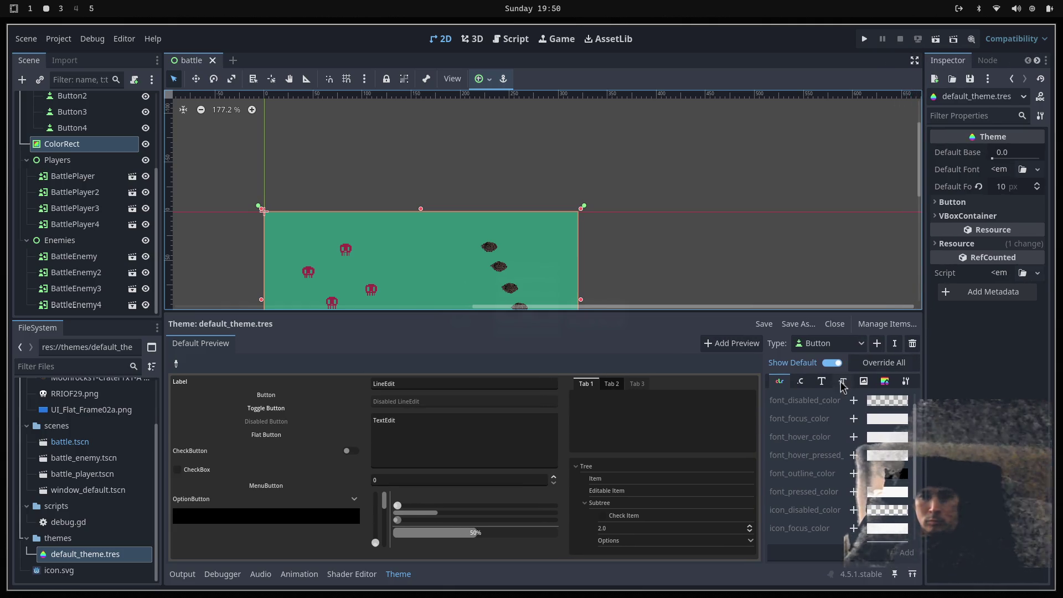
scroll(770, 413, "down", 1)
scroll(770, 414, "up", 2)
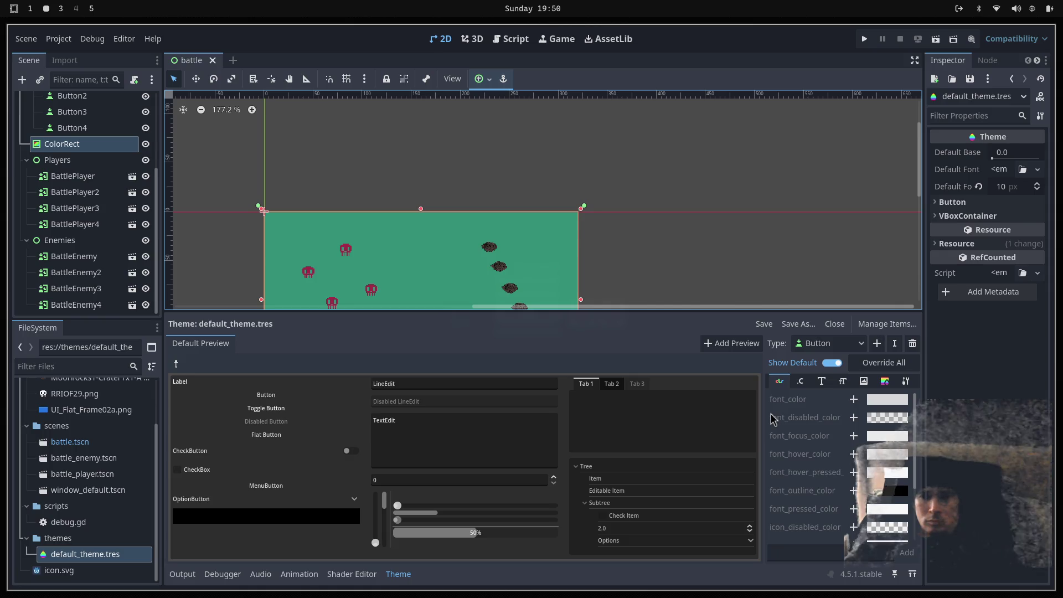
left_click_drag(762, 411, 678, 411)
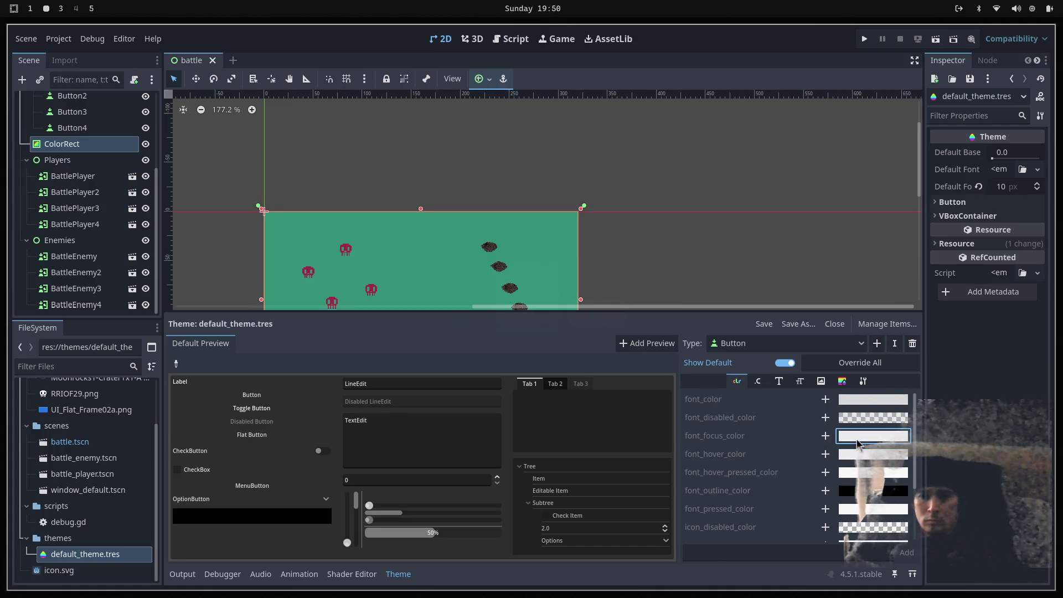
- Add a font_focus_color override and lower its red, green and blue components
left_click(824, 436)
left_click(844, 436)
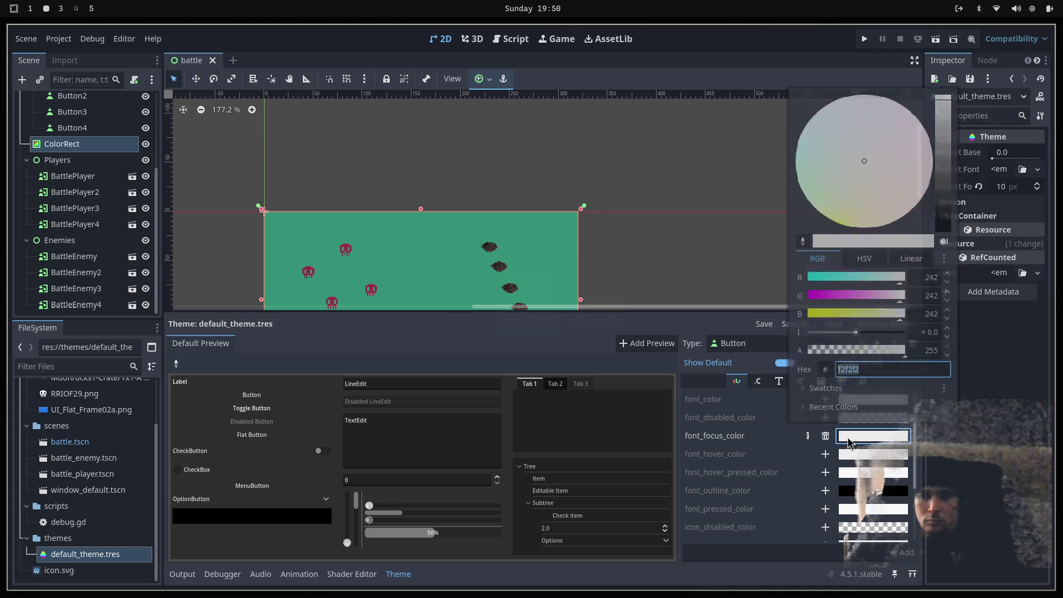
left_click(851, 282)
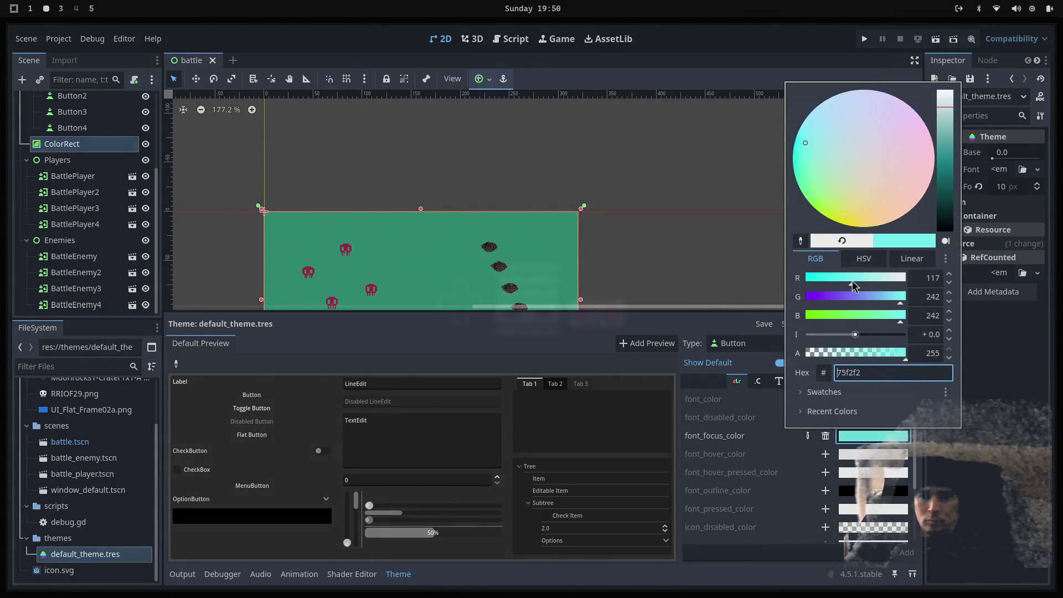
left_click(848, 301)
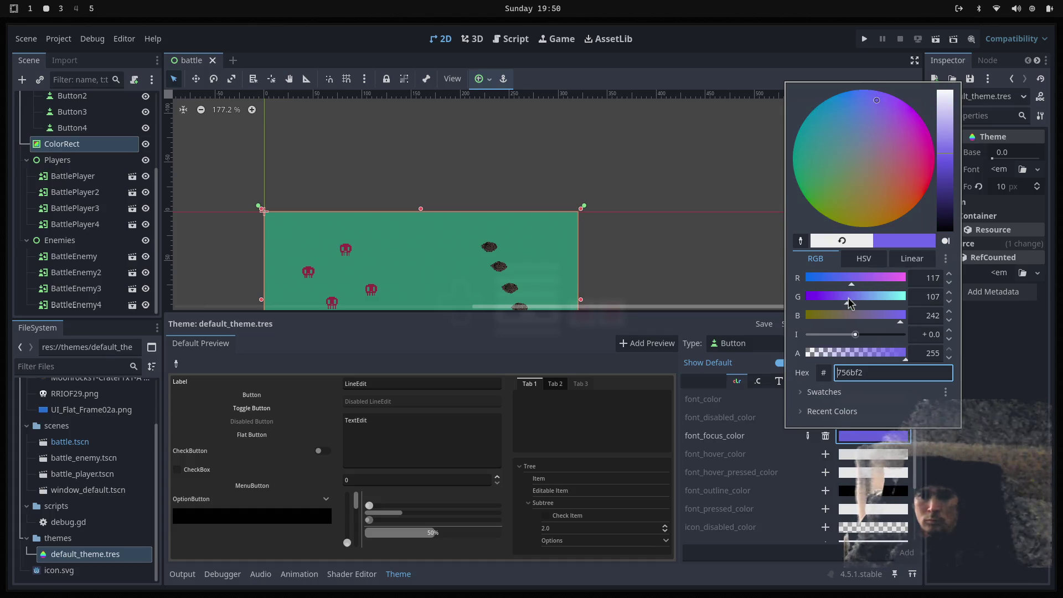
left_click(843, 314)
left_click(825, 315)
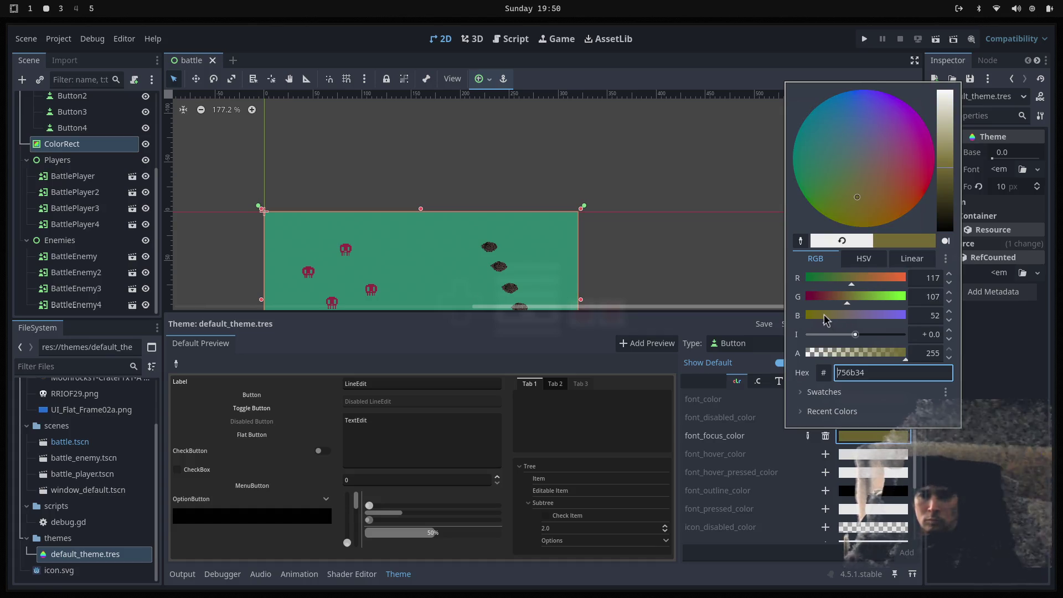
left_click(818, 314)
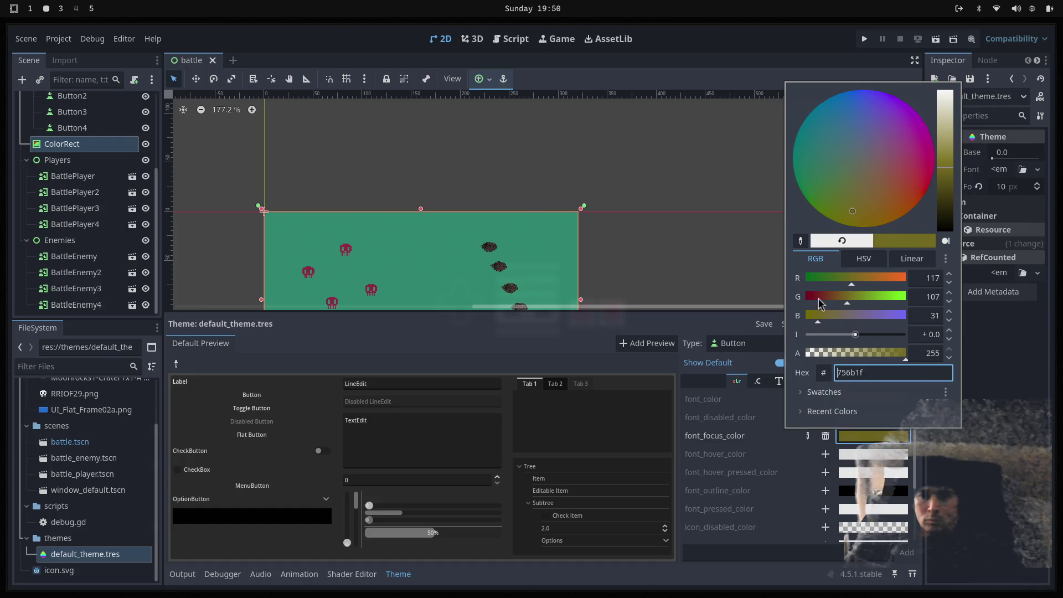
- Tune green and blue until the focus colour becomes purple 7518e7, then close the picker
left_click(818, 298)
left_click(865, 294)
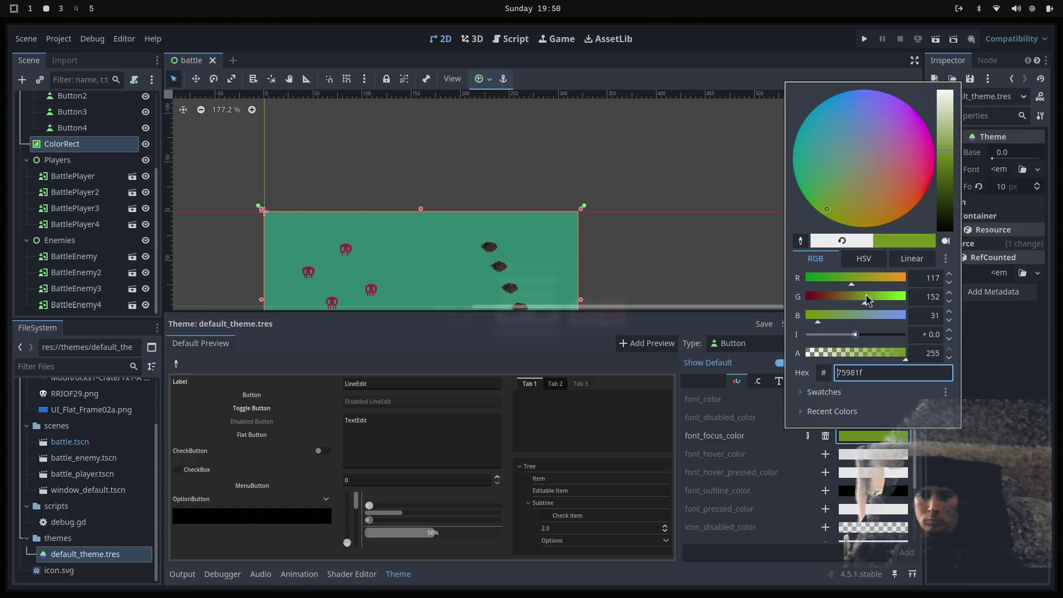
left_click(814, 297)
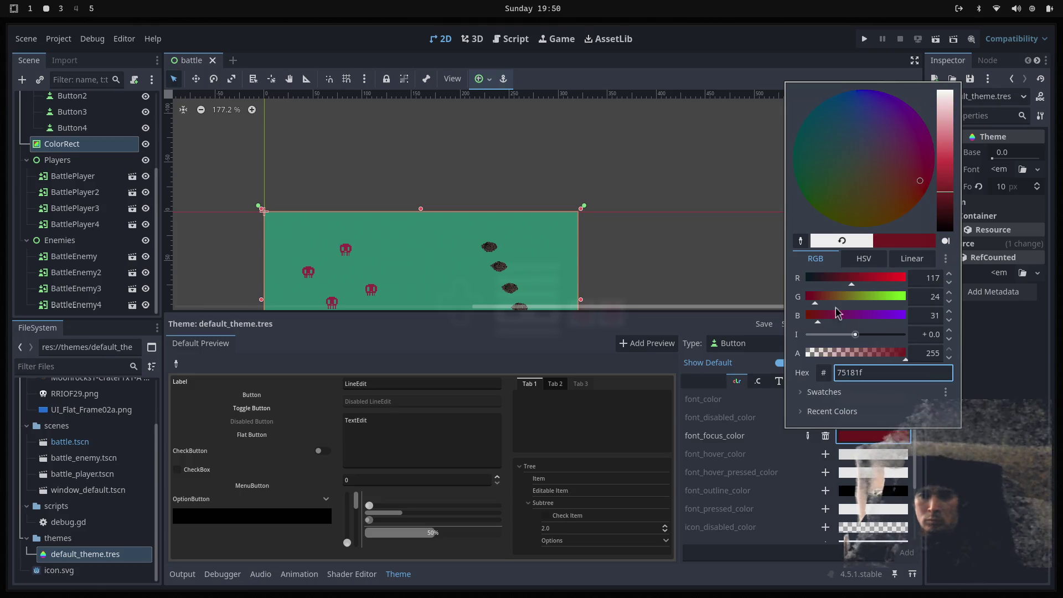
left_click(893, 315)
left_click_drag(895, 316, 896, 316)
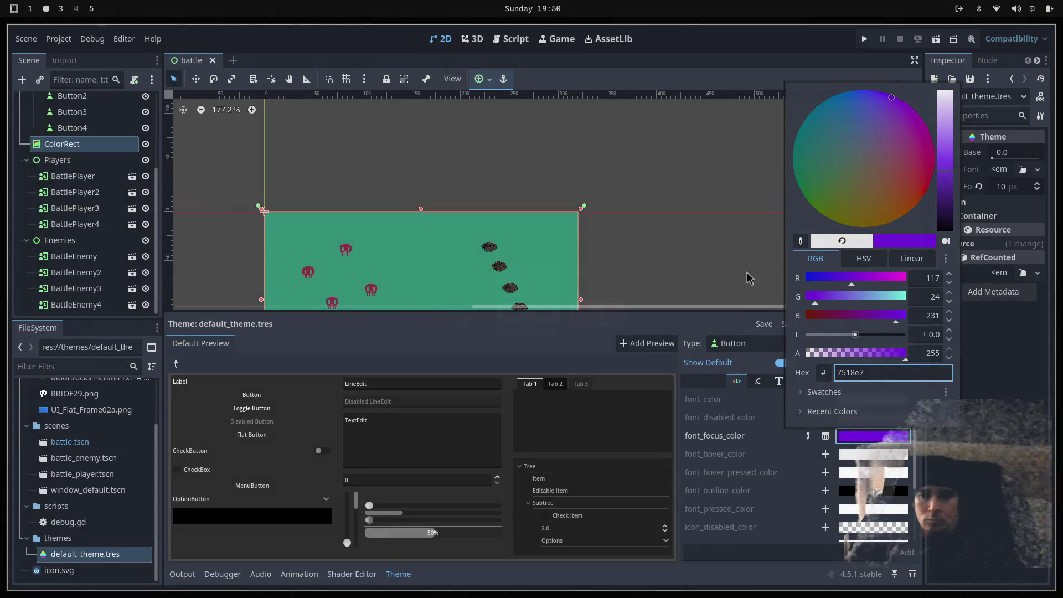
left_click(755, 461)
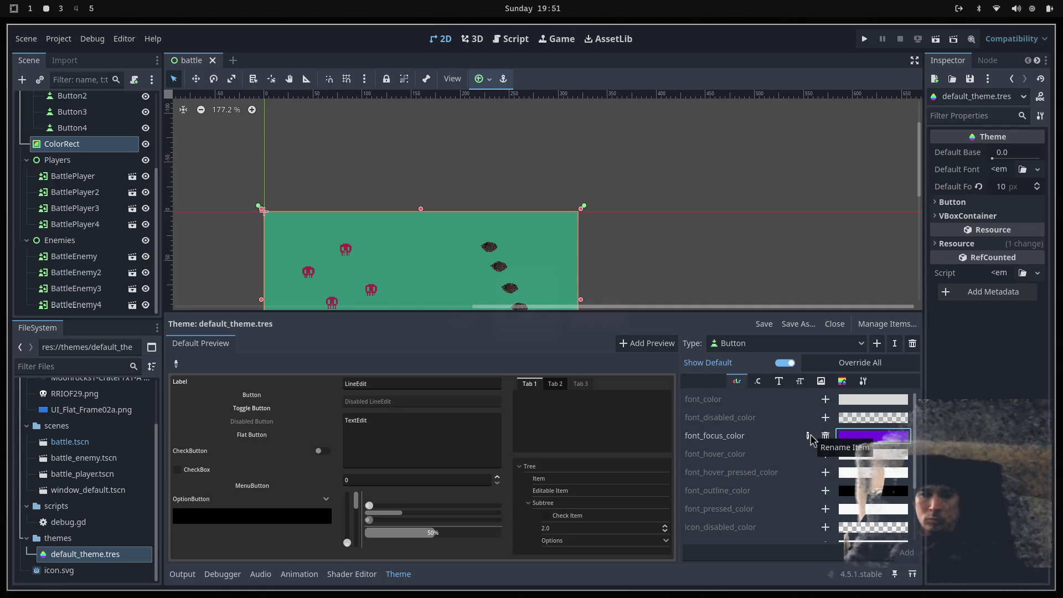
- Override font_hover_color with the focus colour's hex value 7518e7
left_click(862, 436)
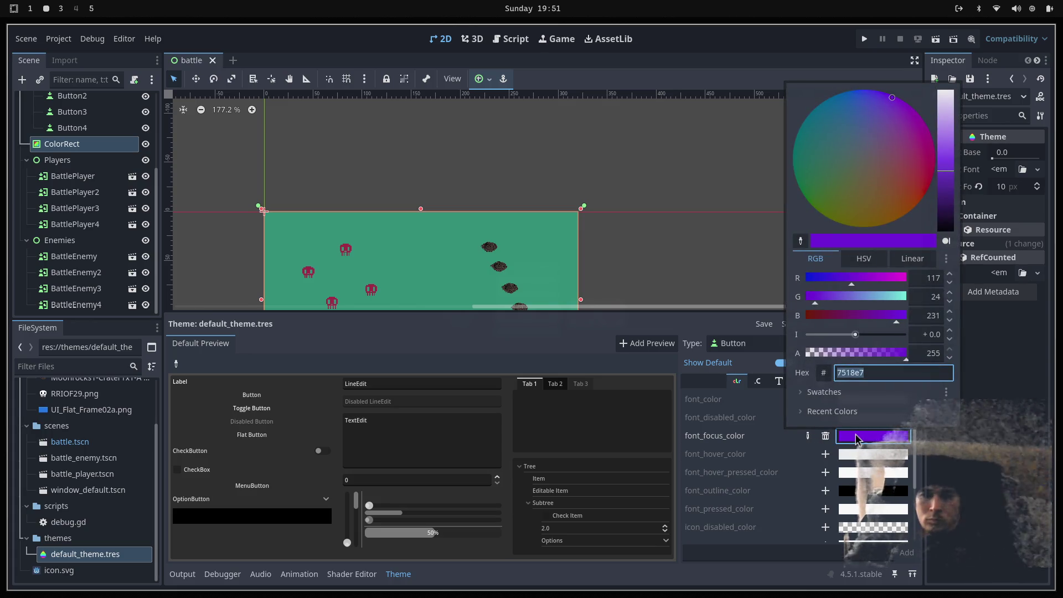
left_click(826, 457)
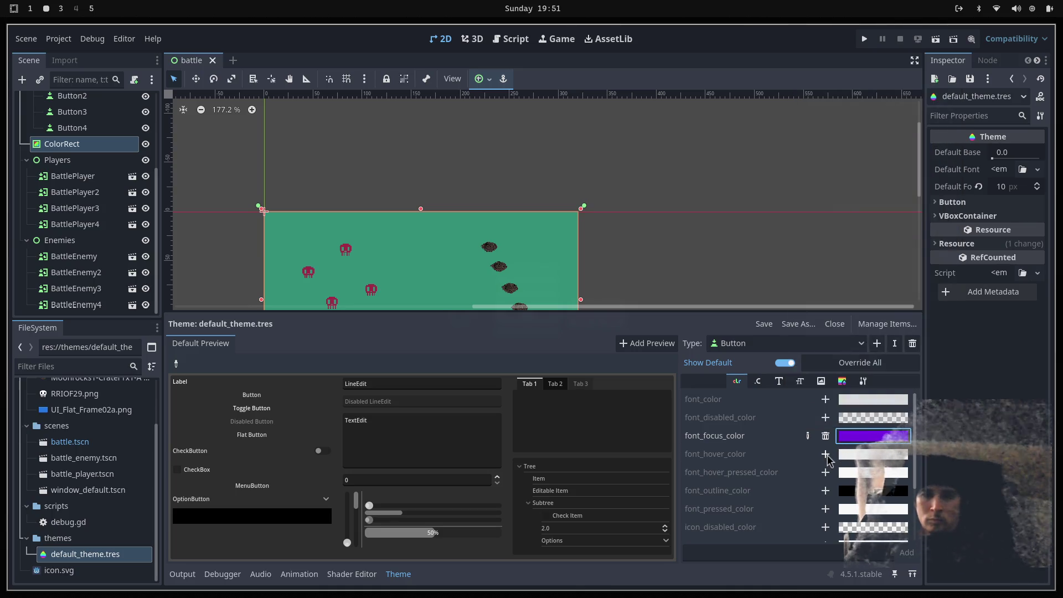
left_click(825, 454)
left_click(873, 454)
type("7518e7")
left_click(852, 459)
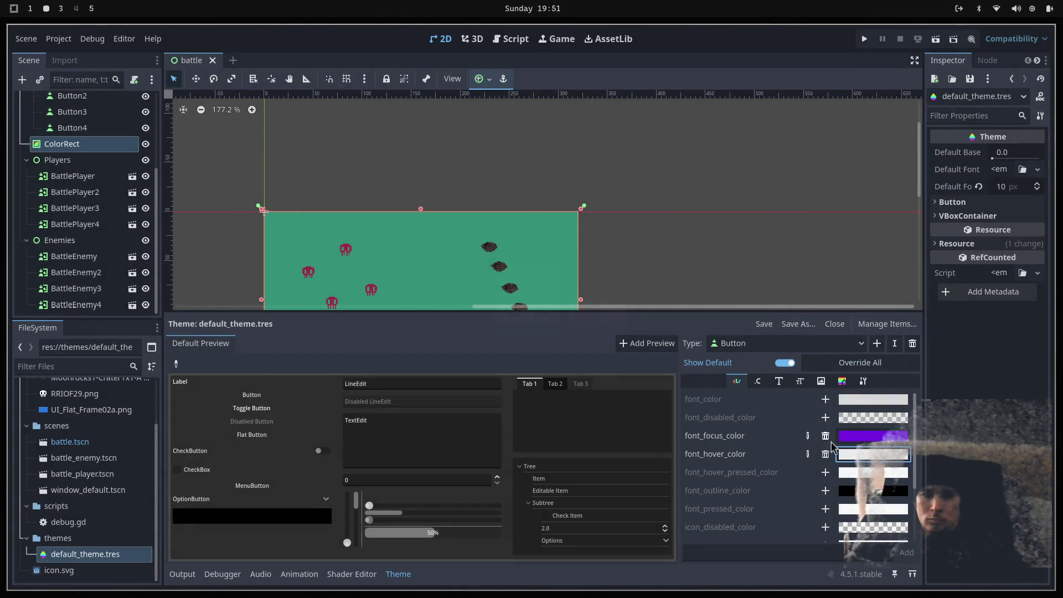
- Check the purple hover colour, then resume the tutorial video
left_click(853, 460)
key("Escape")
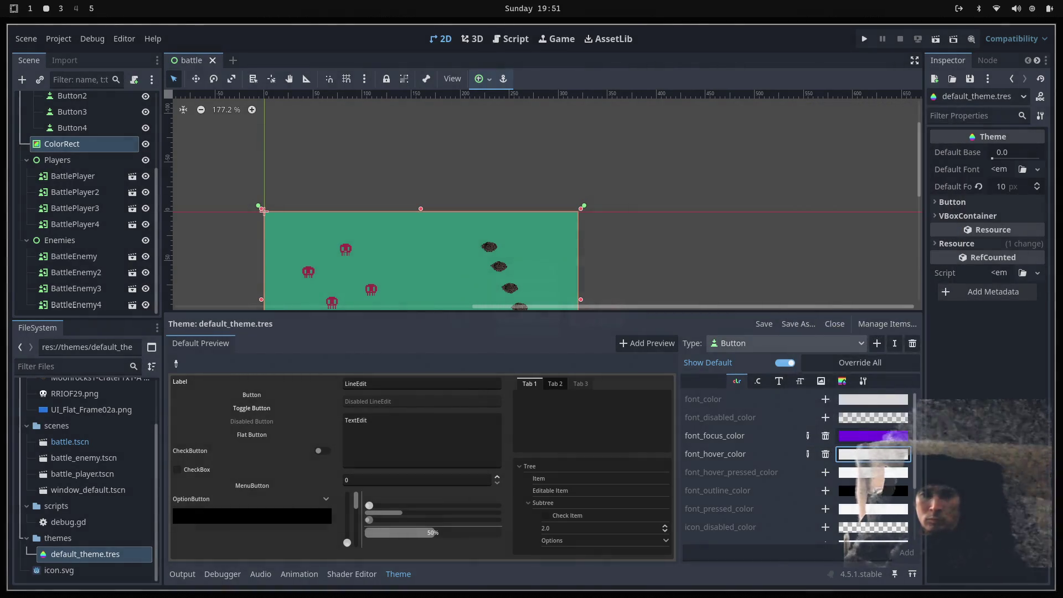
left_click(873, 454)
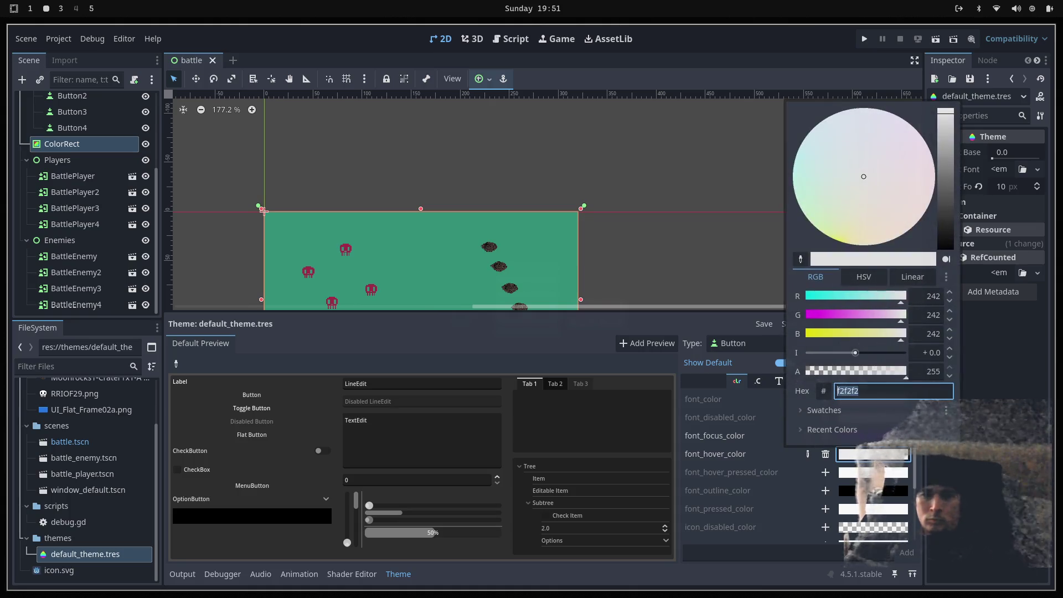
key("Escape")
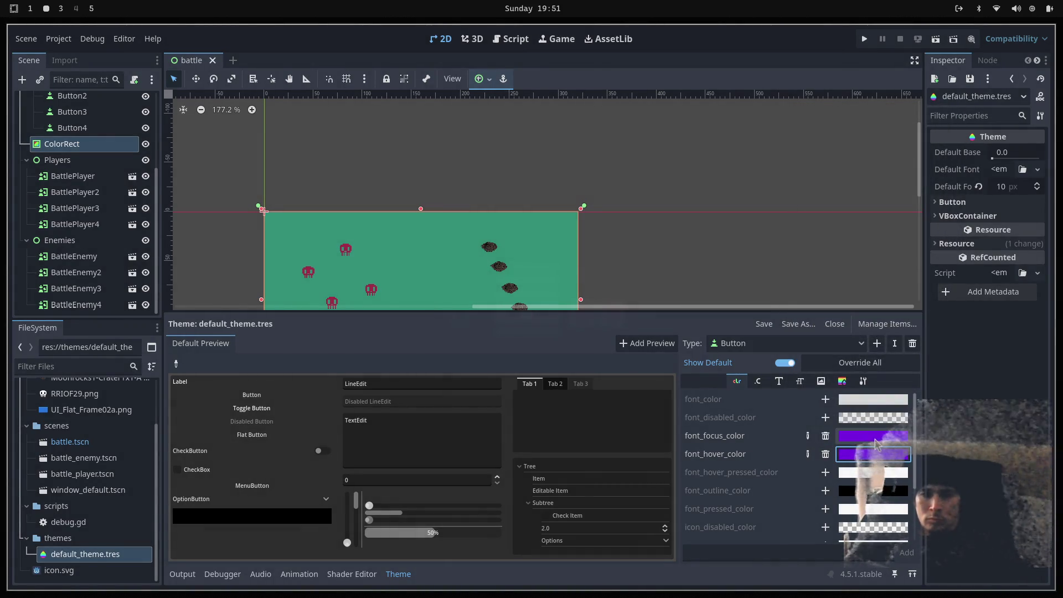
key("super+1")
key("space")
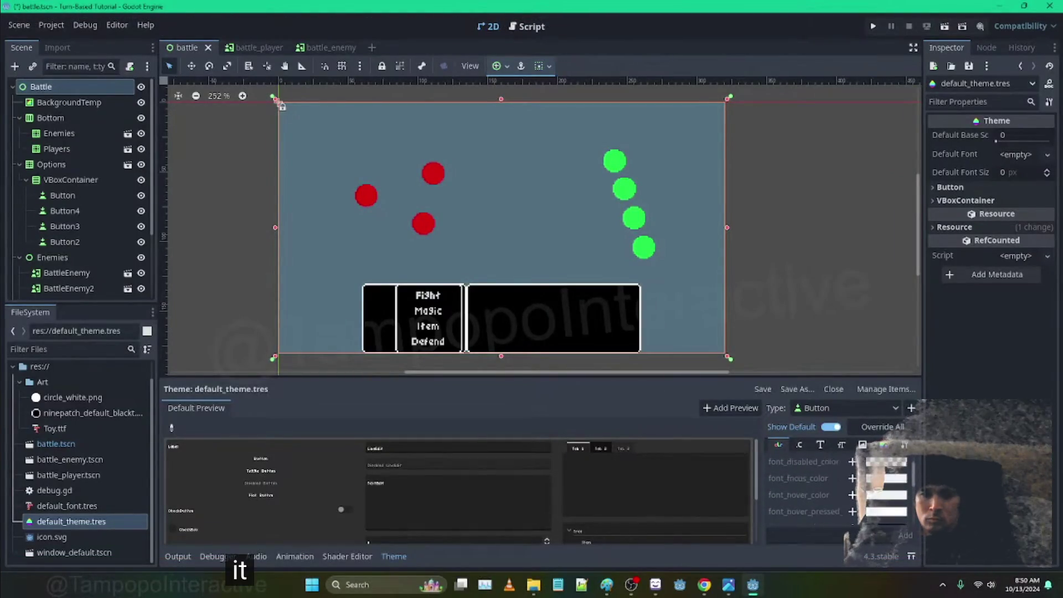
- Glance at the Godot canvas, then return to the tutorial video
key("super+2")
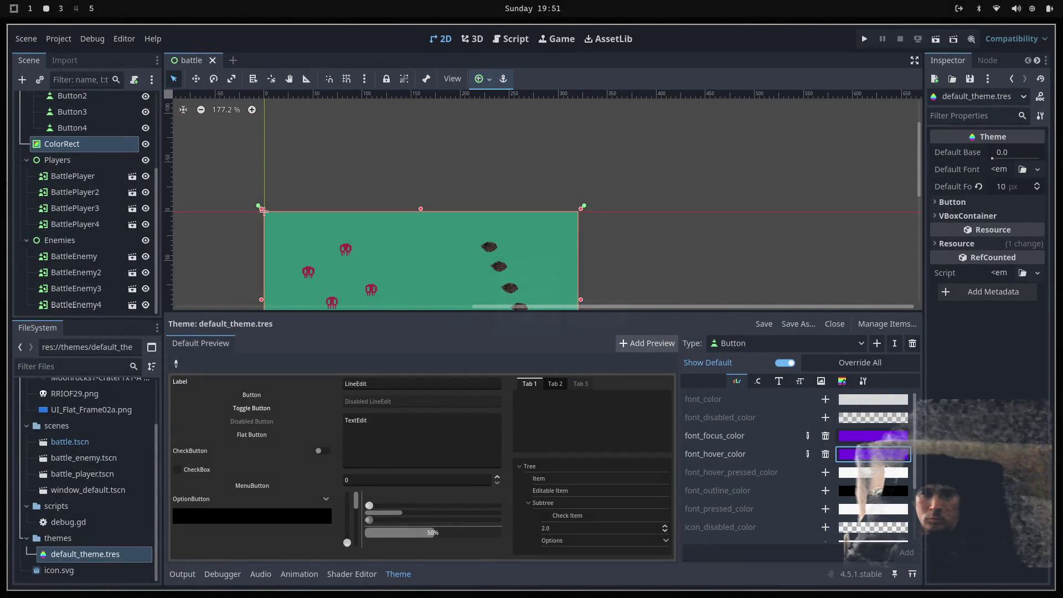
right_click(517, 258)
left_click(553, 208)
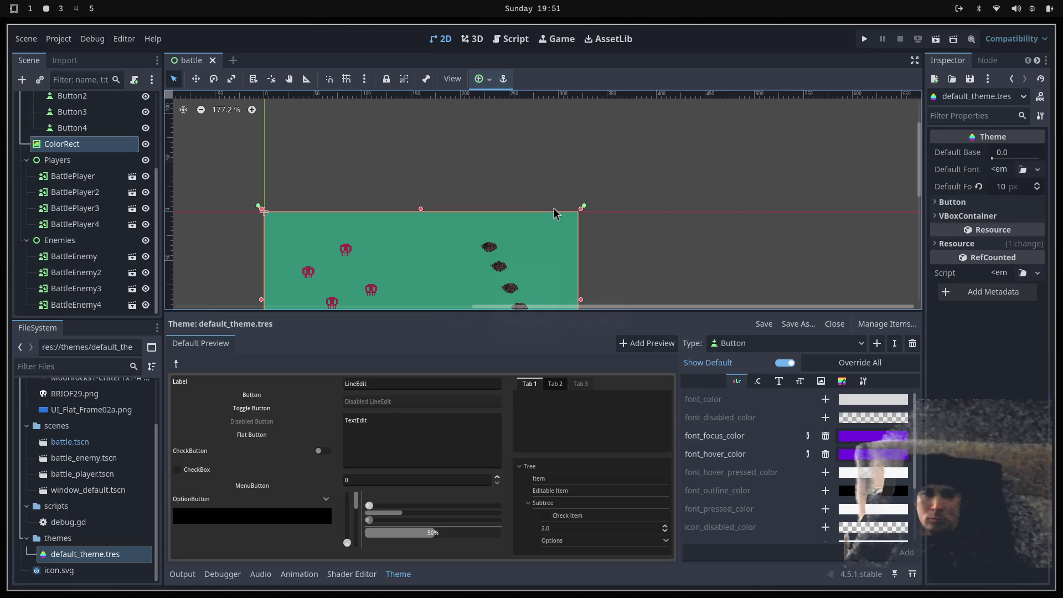
scroll(553, 208, "down", 4)
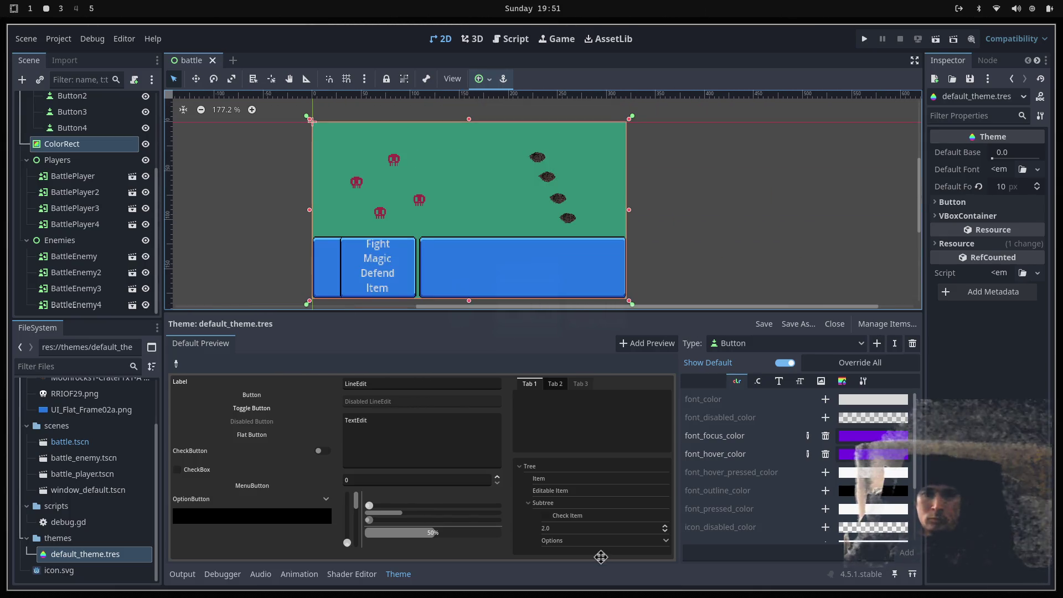
key("super+1")
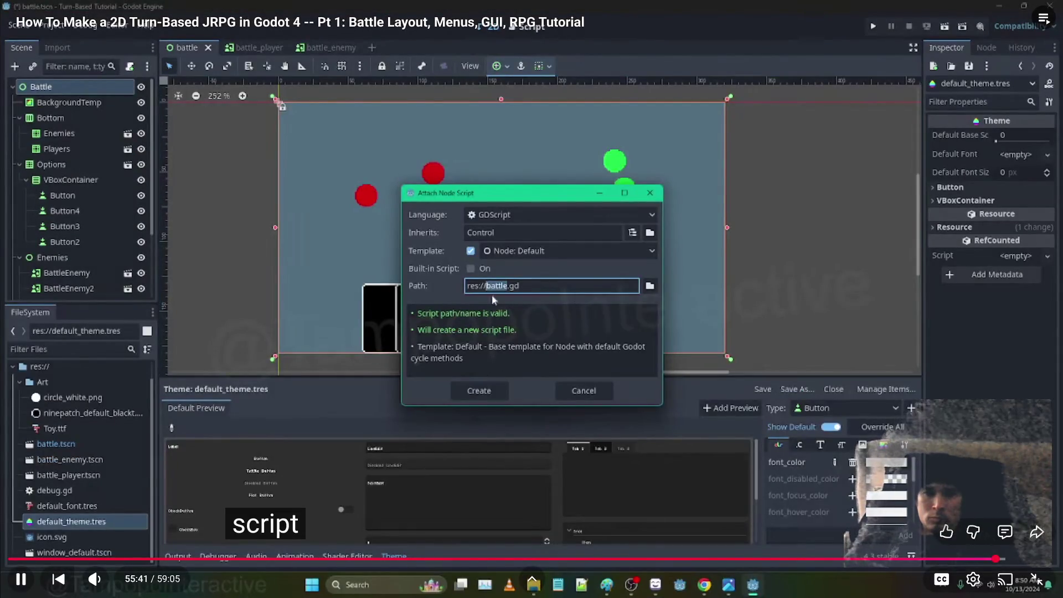
- Pause the tutorial, save the default theme and run the battle scene
left_click(520, 429)
key("super+2")
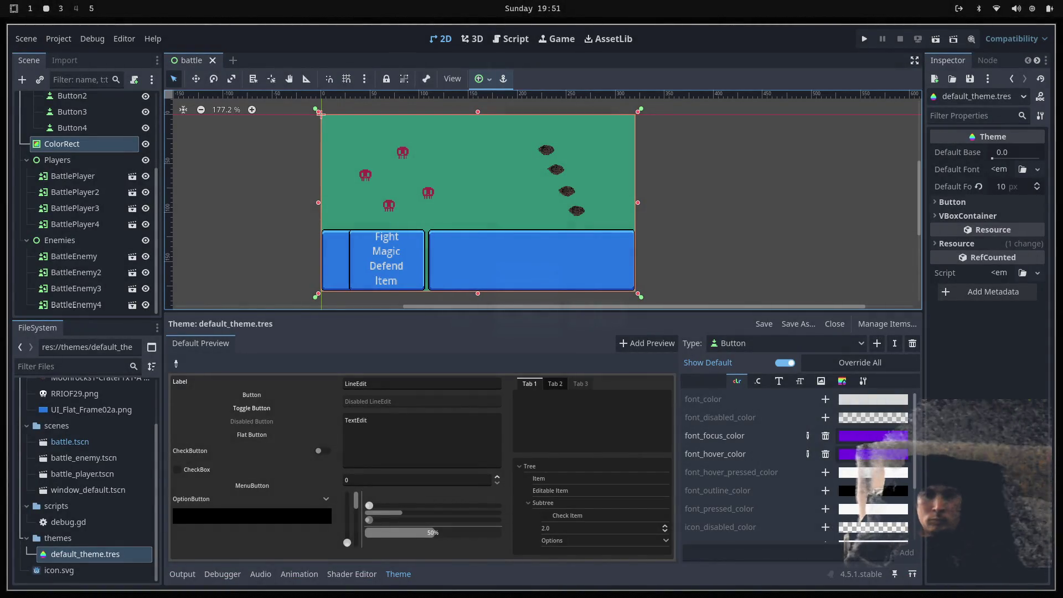
left_click(763, 324)
key("F5")
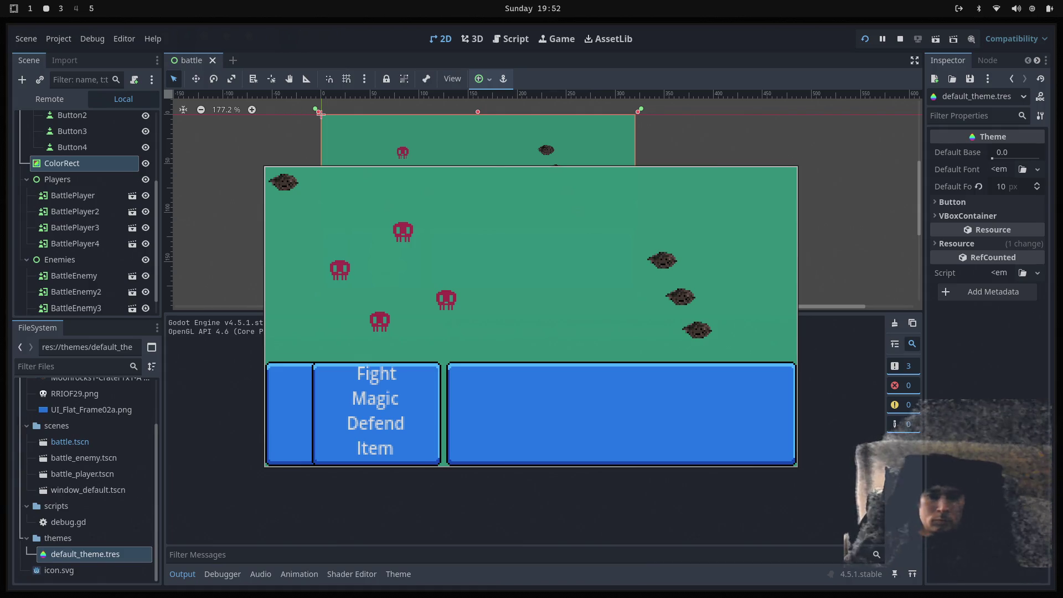
- Relaunch the battle scene with F6, stop it with F8, and reopen the theme editor panel
key("F6")
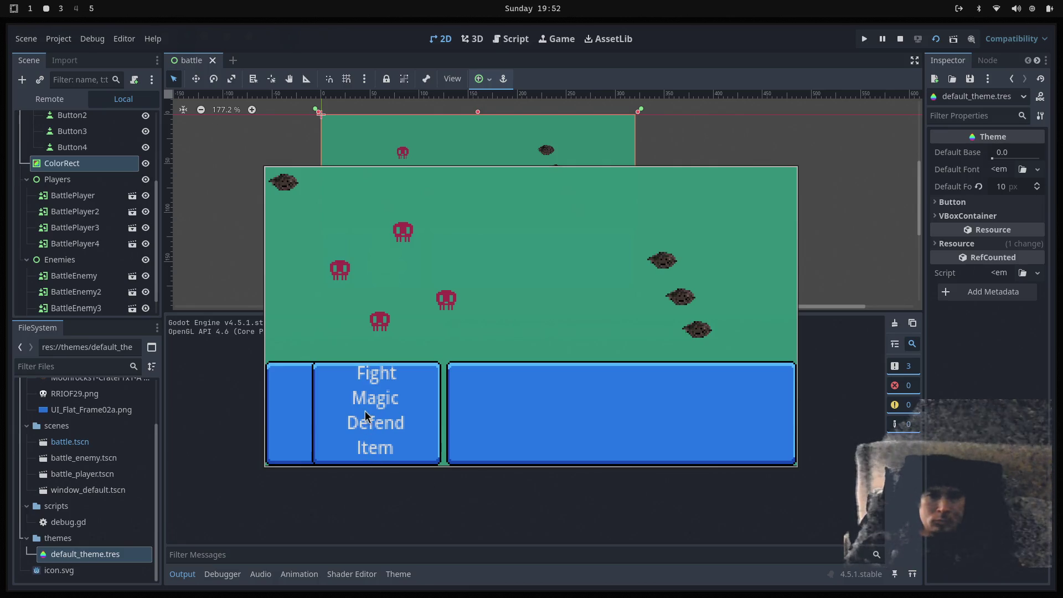
key("F8")
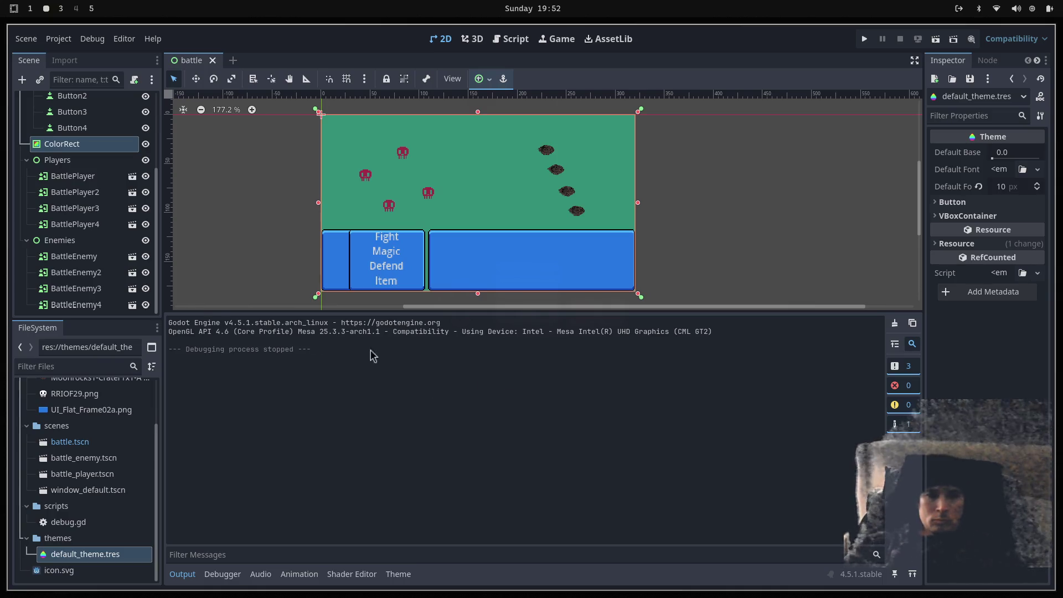
double_click(83, 553)
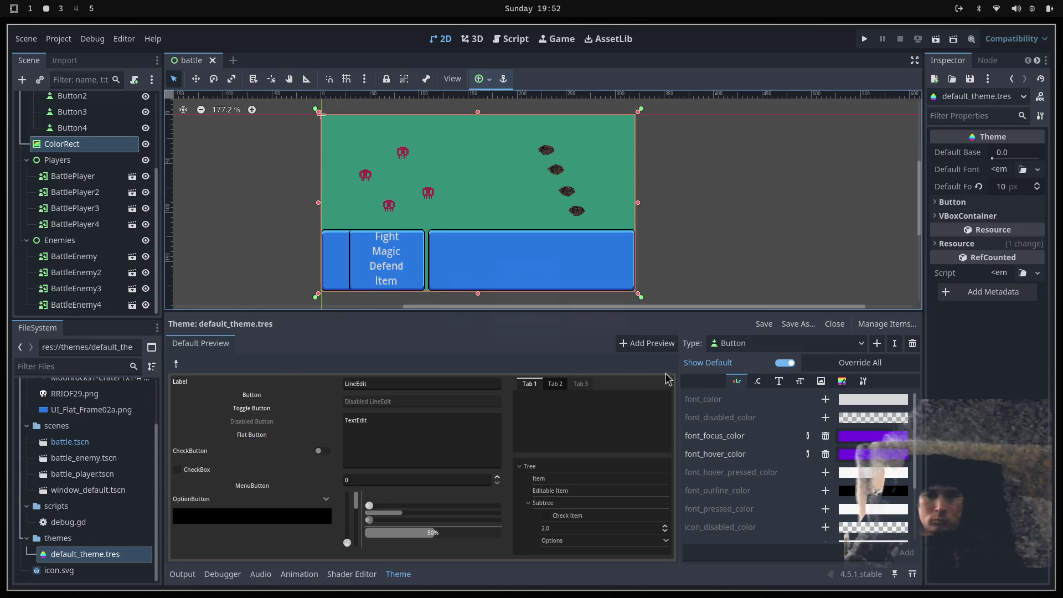
- Play and pause the next part of the tutorial video
scroll(836, 443, "down", 2)
scroll(836, 443, "up", 2)
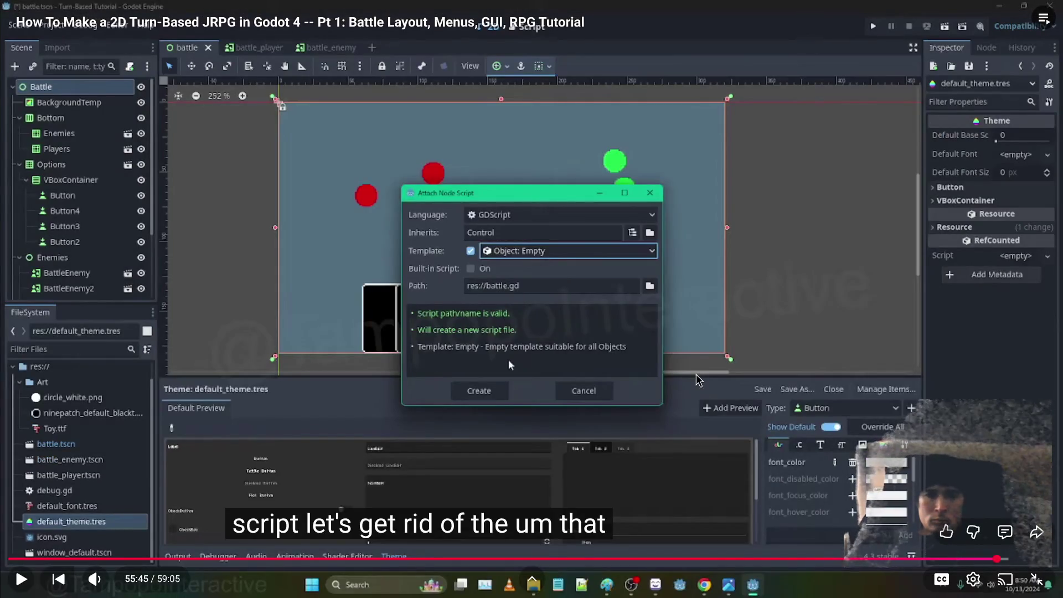
left_click(697, 380)
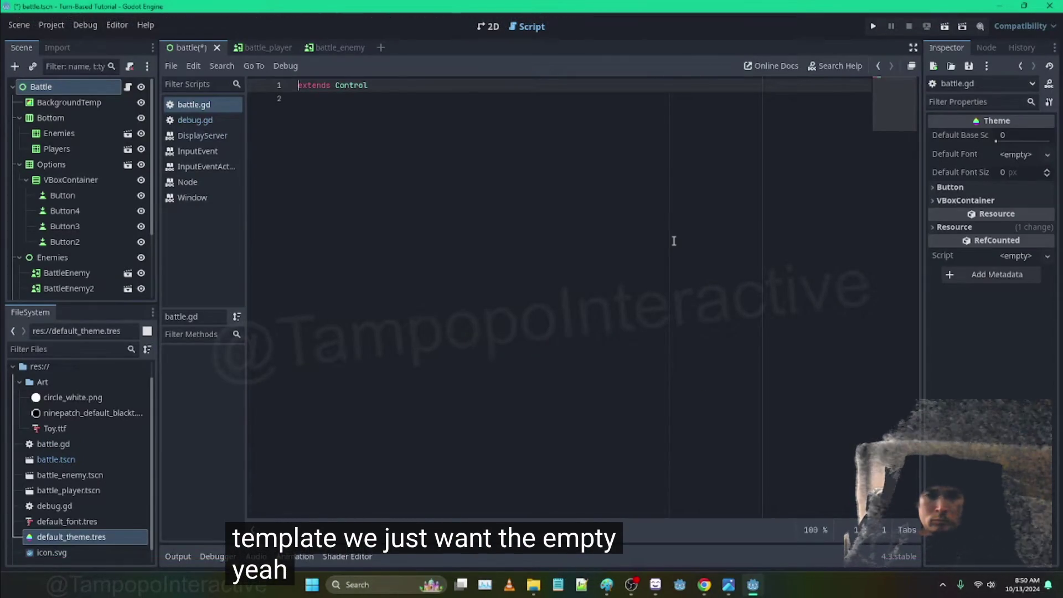
left_click(699, 381)
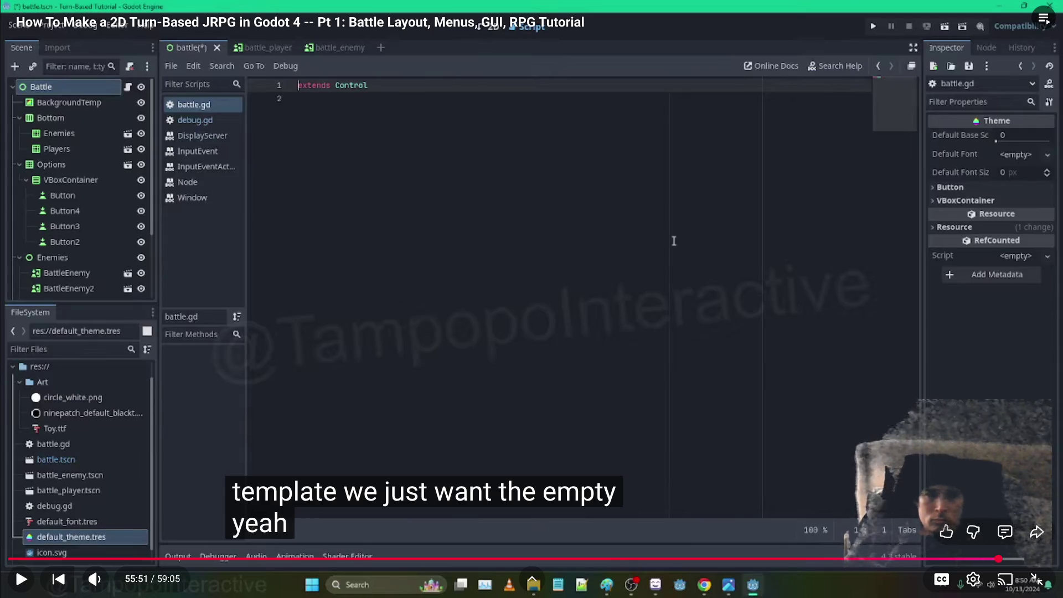
- Select the Battle root node and open the Attach Node Script dialog for res://scenes/battle.gd
key("super+2")
scroll(77, 190, "up", 3)
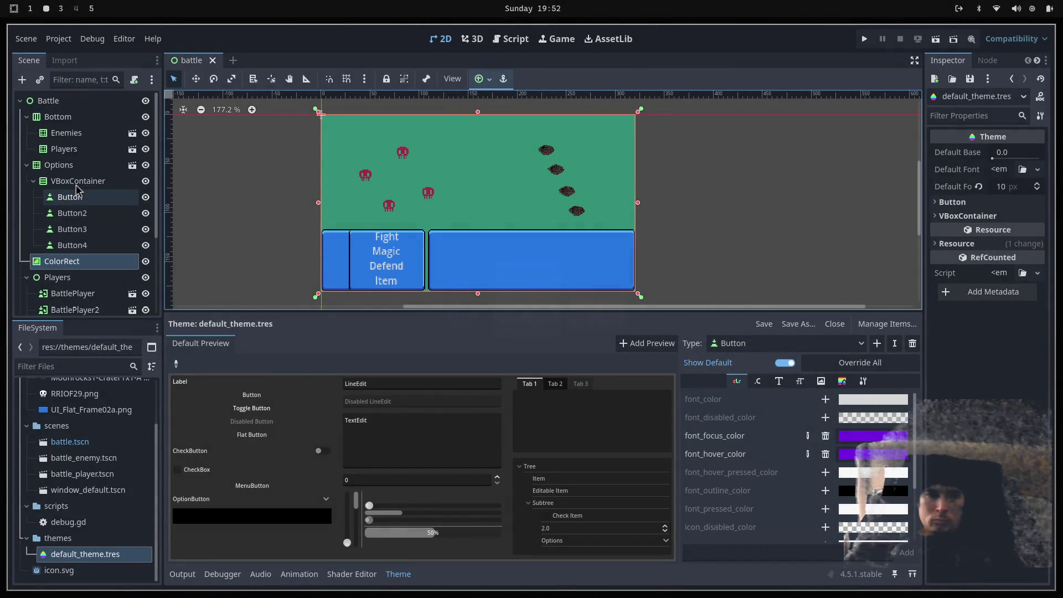
left_click(45, 103)
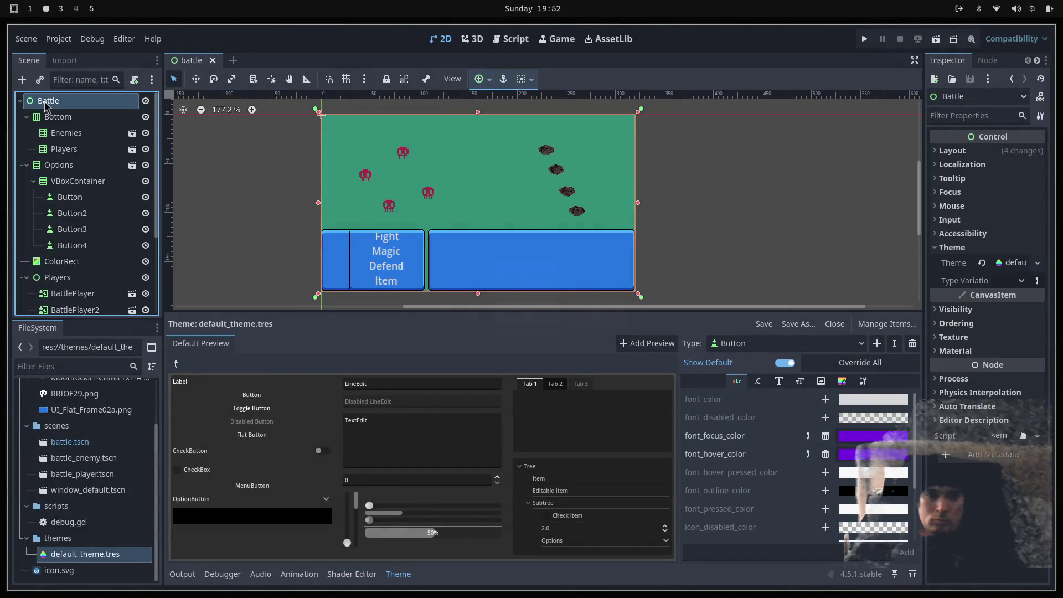
left_click(133, 79)
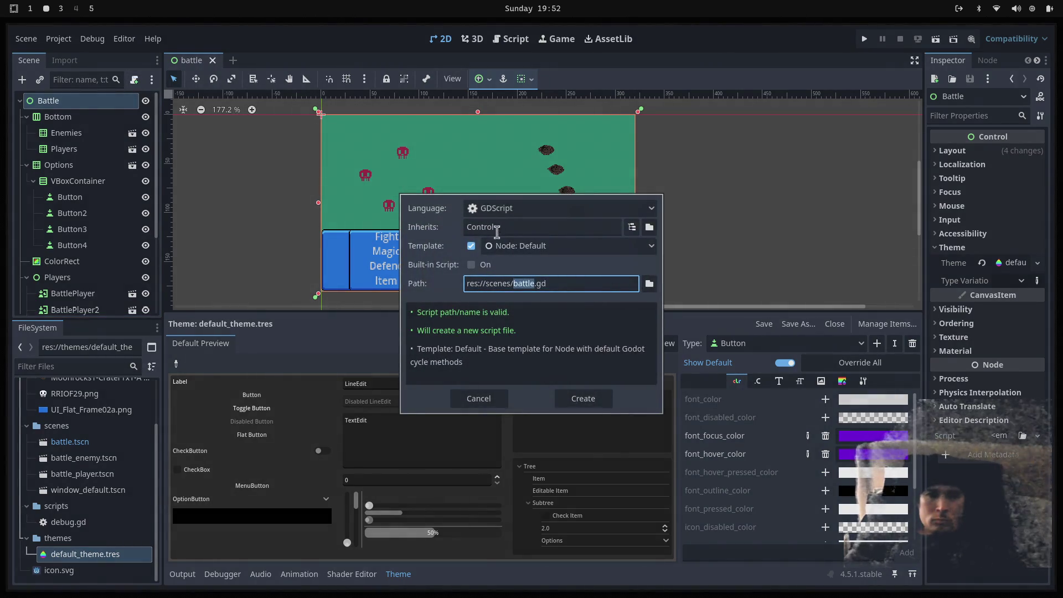
- Create battle.gd from the Object: Empty template and save the battle scene
left_click(513, 248)
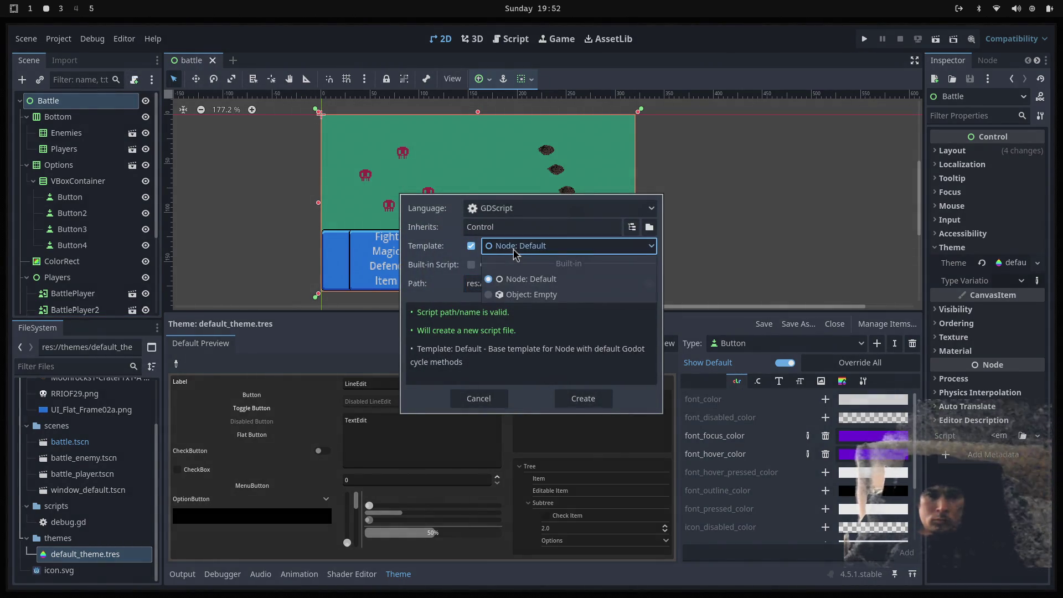
left_click(523, 294)
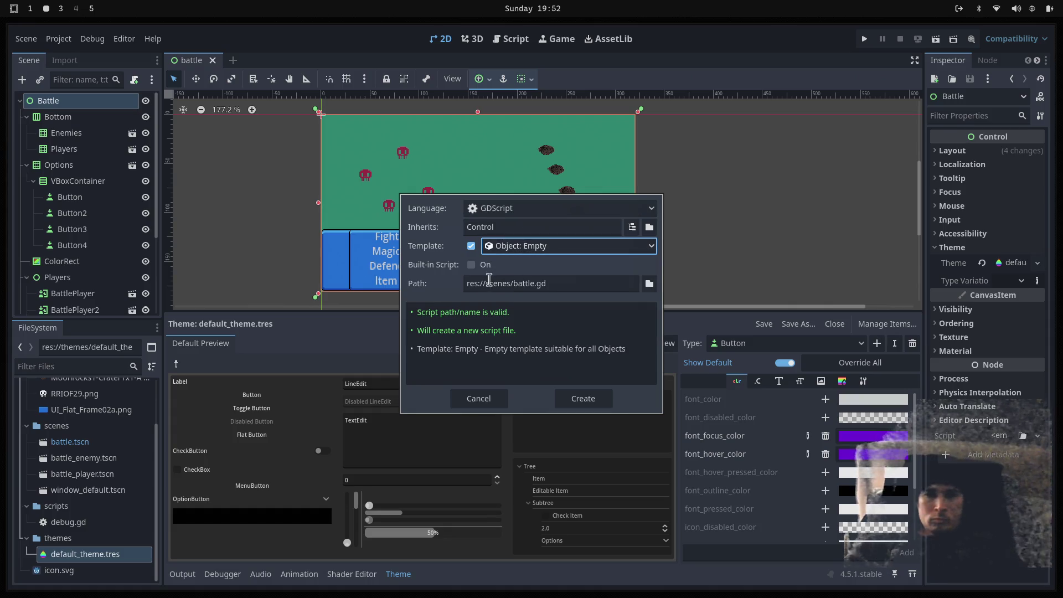
left_click(575, 401)
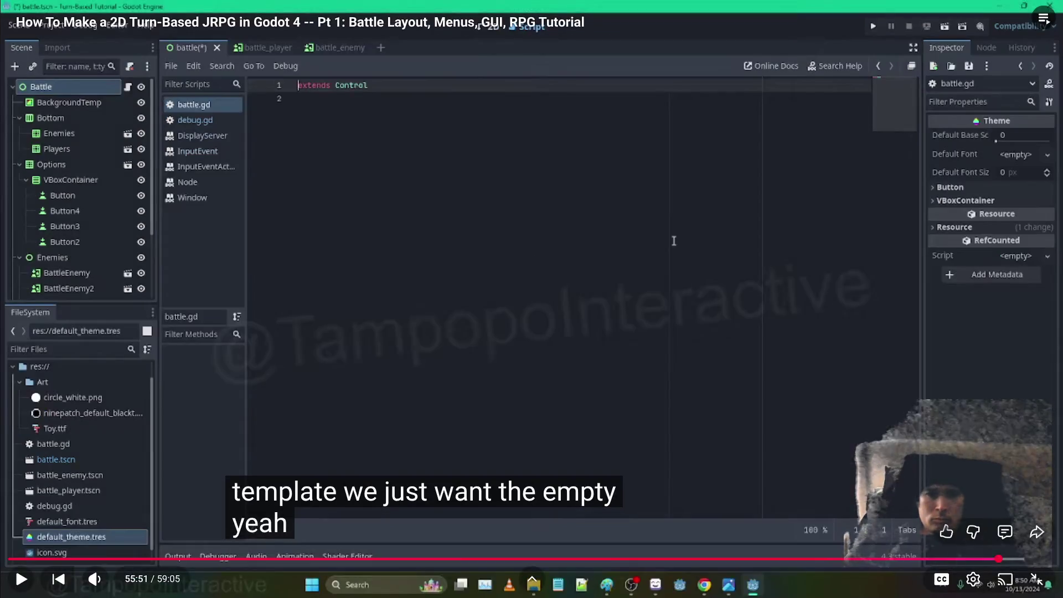
key("ctrl+s")
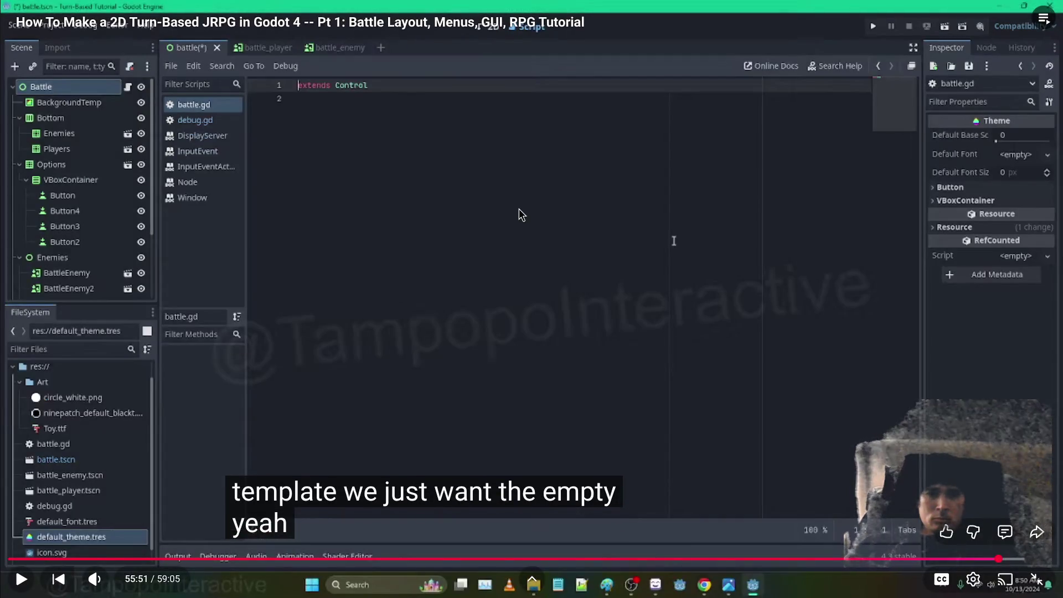
- Advance the tutorial a few seconds, then add a new line below extends Control
key("space")
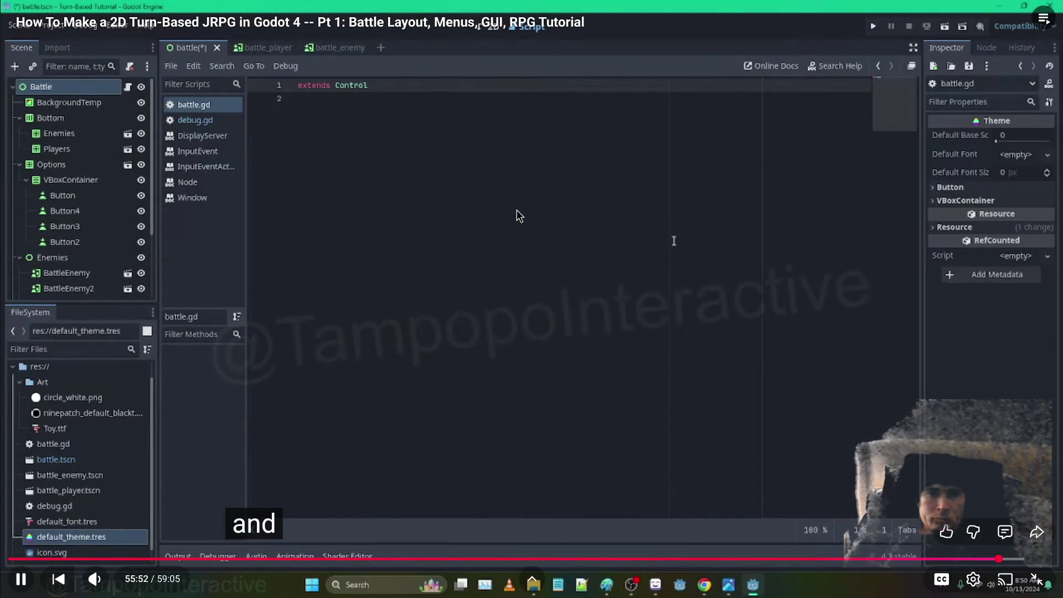
key("Right")
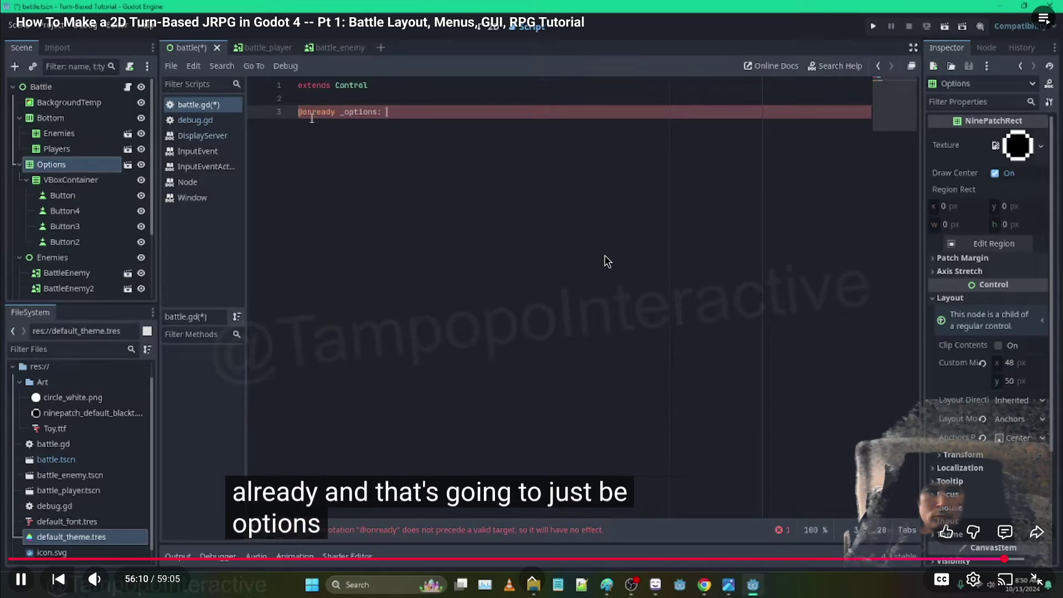
key("super+2")
key("Return")
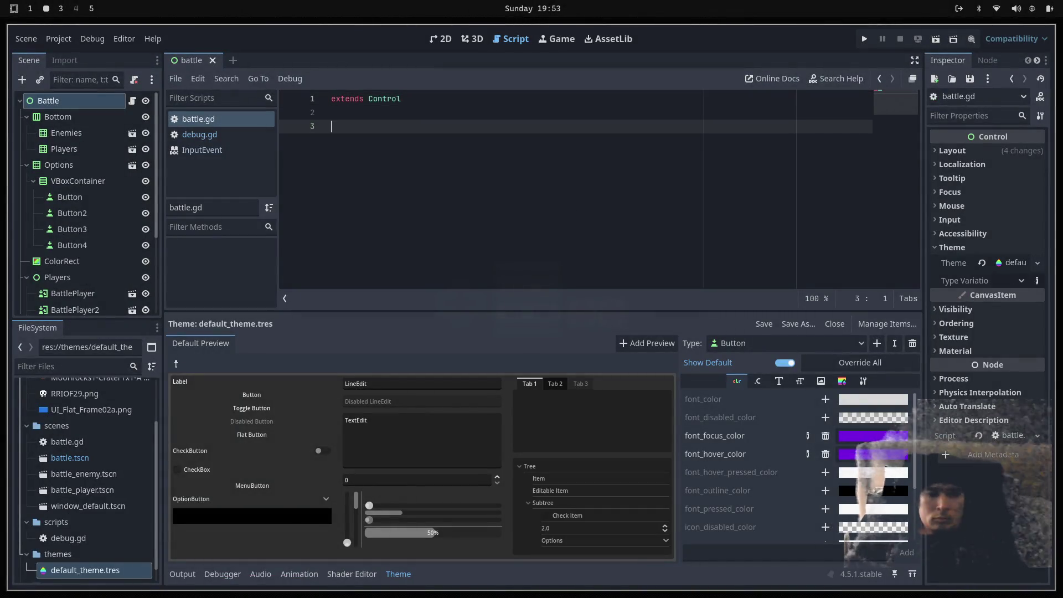
type("nready")
key("BackSpace")
key("BackSpace")
key("BackSpace")
key("BackSpace")
key("BackSpace")
key("BackSpace")
type("@onready _options: Window")
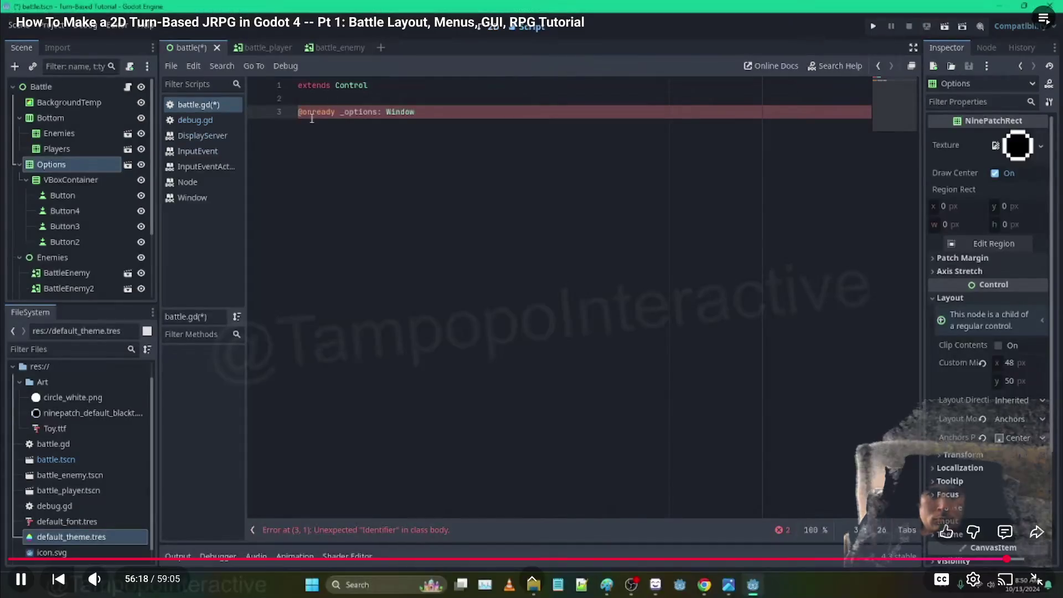
key("super+2")
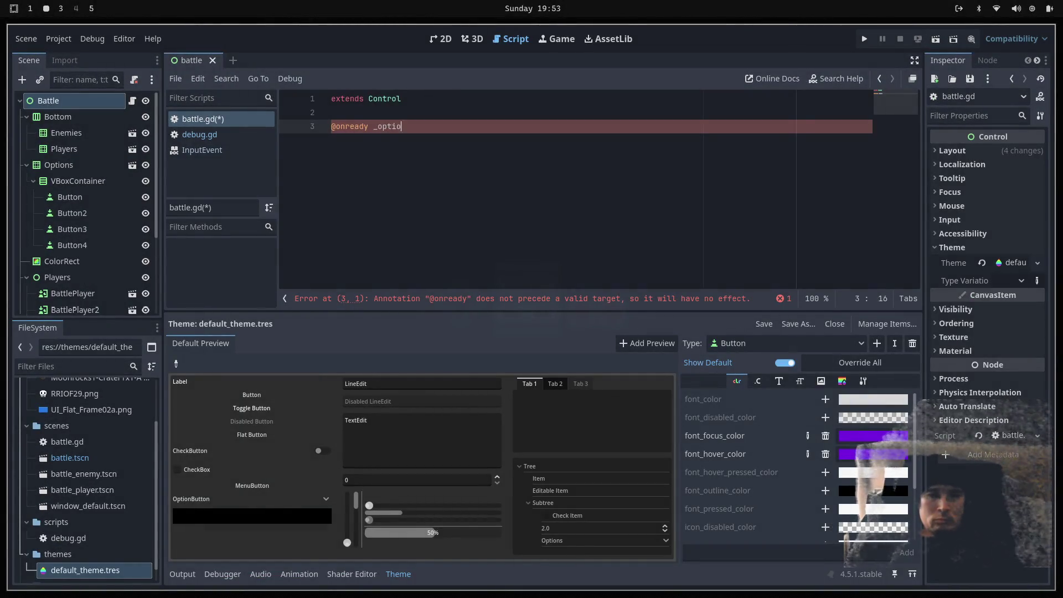
key("super+1")
key("super+2")
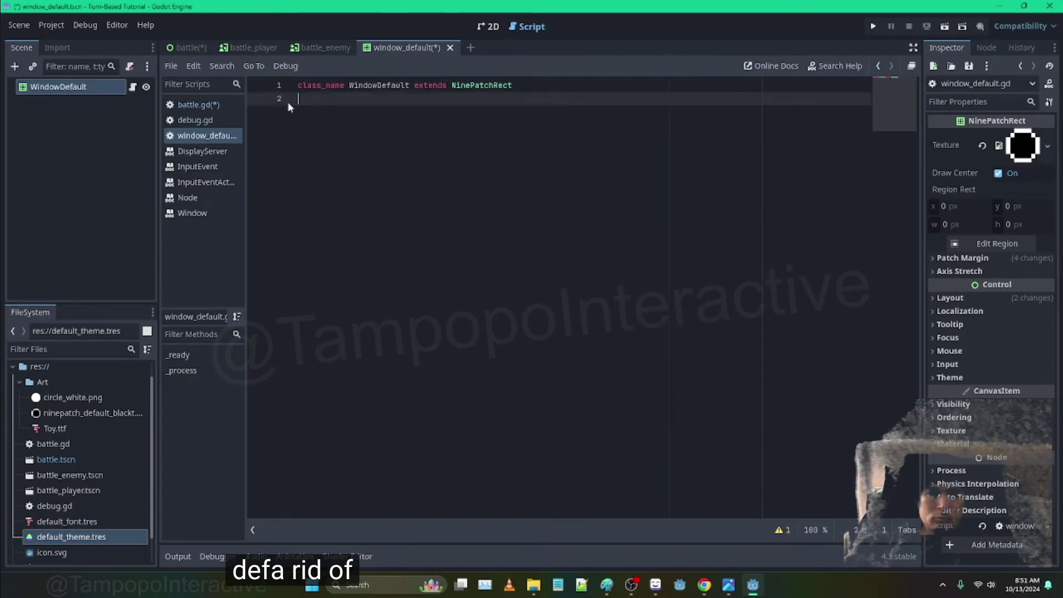
- Find the window_default.gd part of the tutorial, then open the Options node's WindowDefault scene
key("Left")
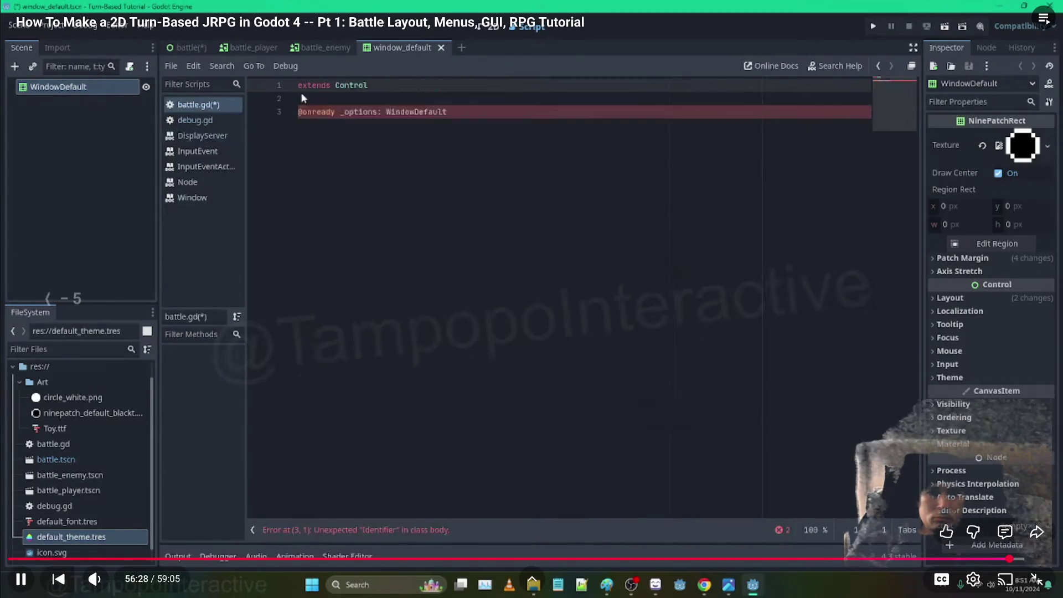
key("Left")
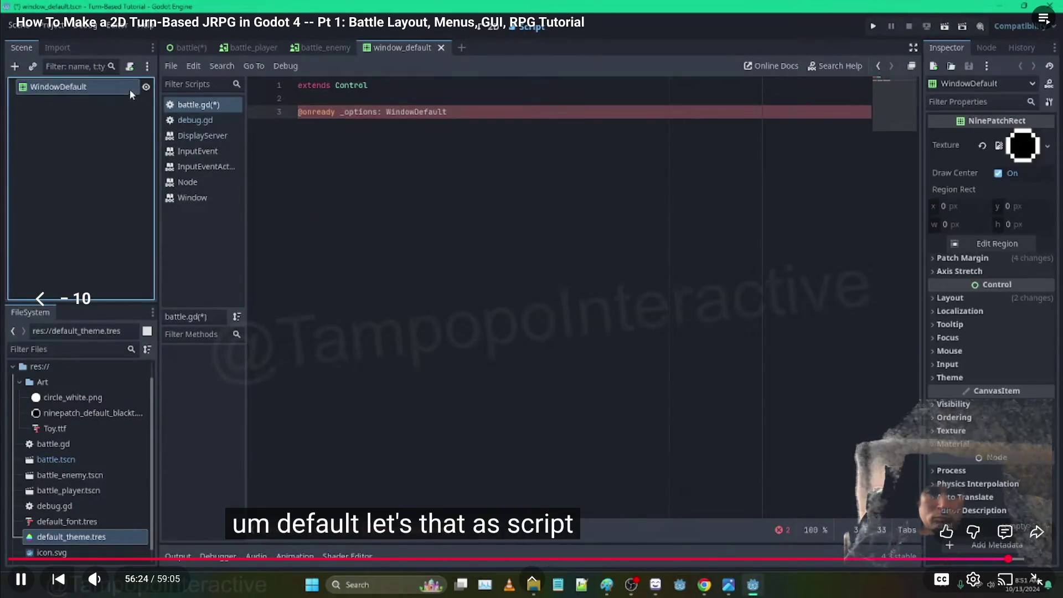
key("Right")
key("Right")
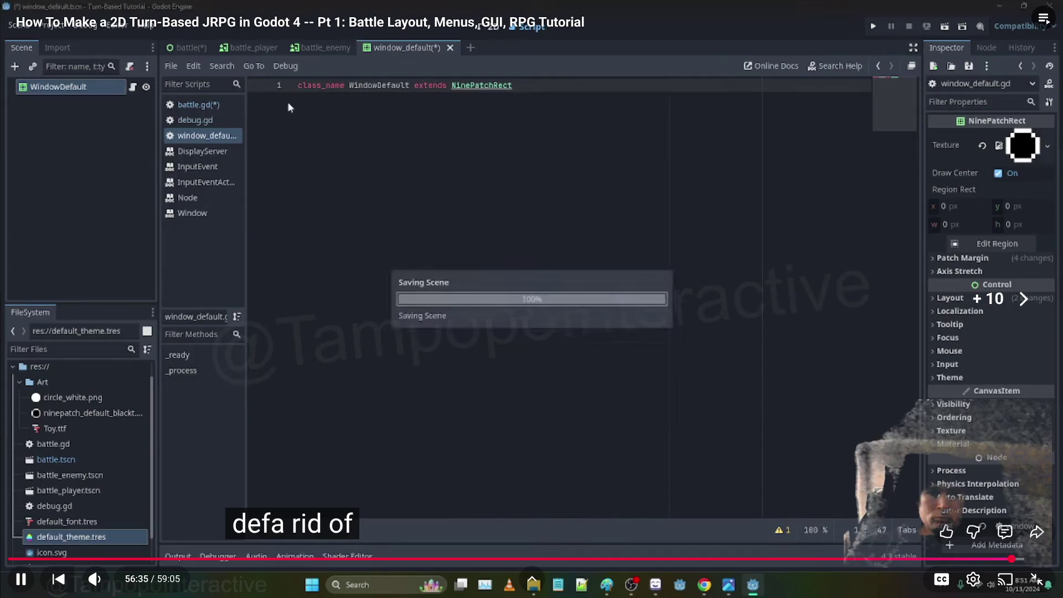
key("super+2")
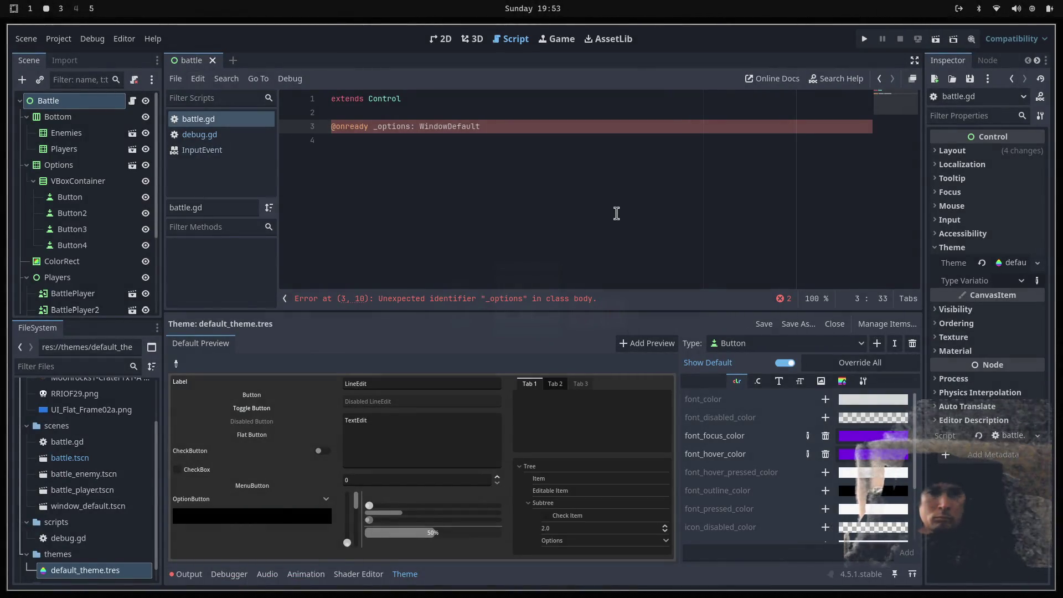
left_click(616, 213)
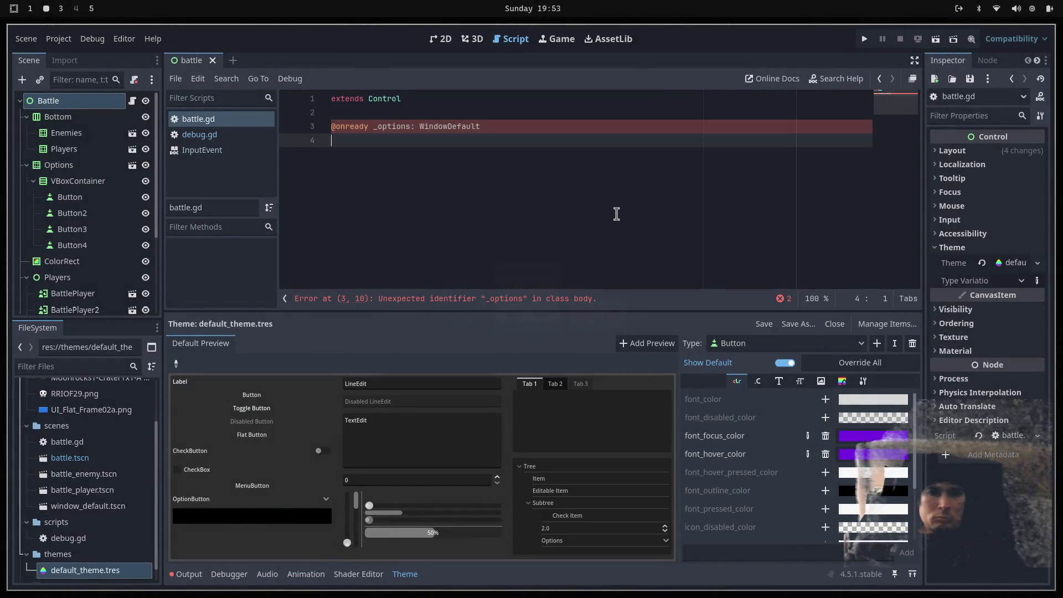
left_click(100, 171)
left_click(132, 166)
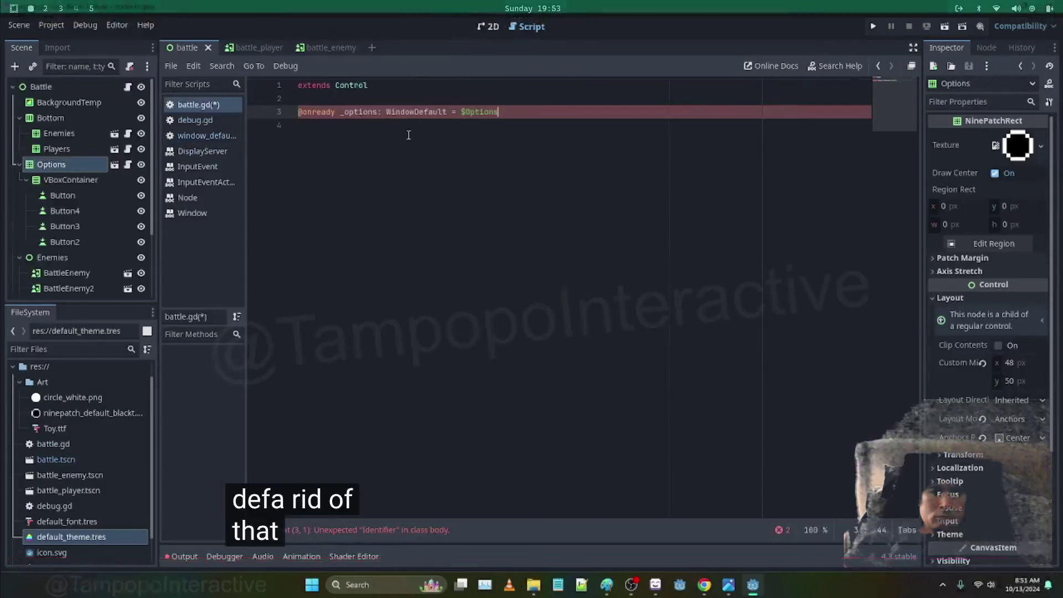
- Create window_default.gd for WindowDefault in res://scripts, extending NinePatchRect
mouse_move(183, 163)
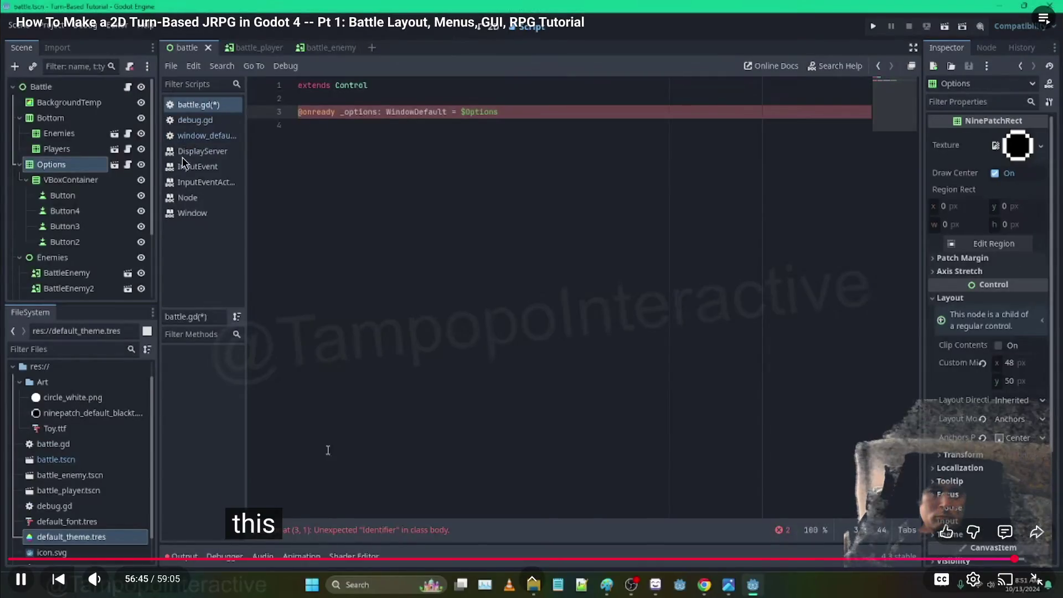
key("Left")
key("Left")
key("Left")
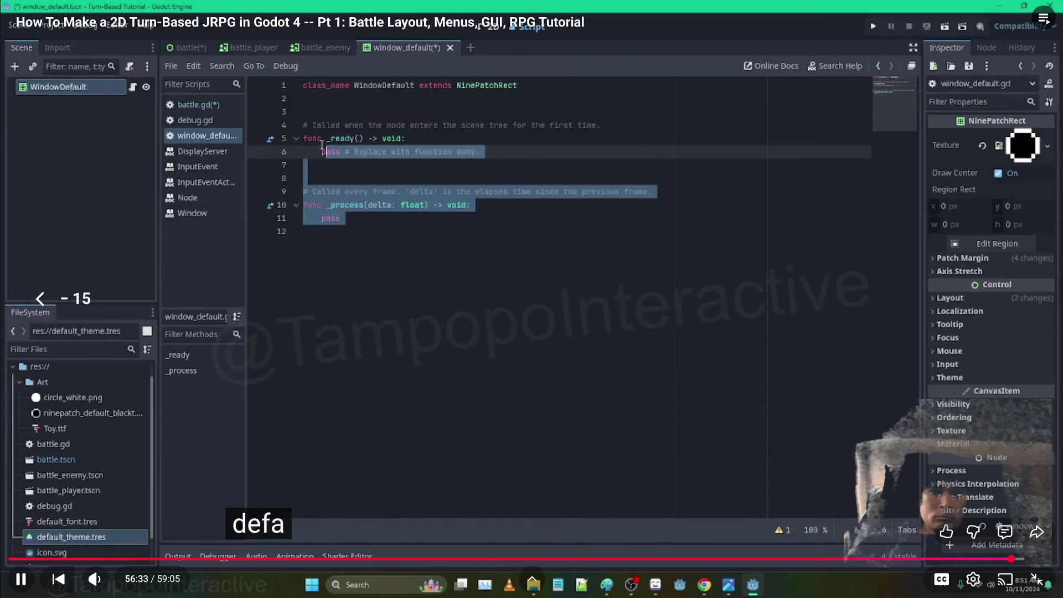
key("Left")
key("Left")
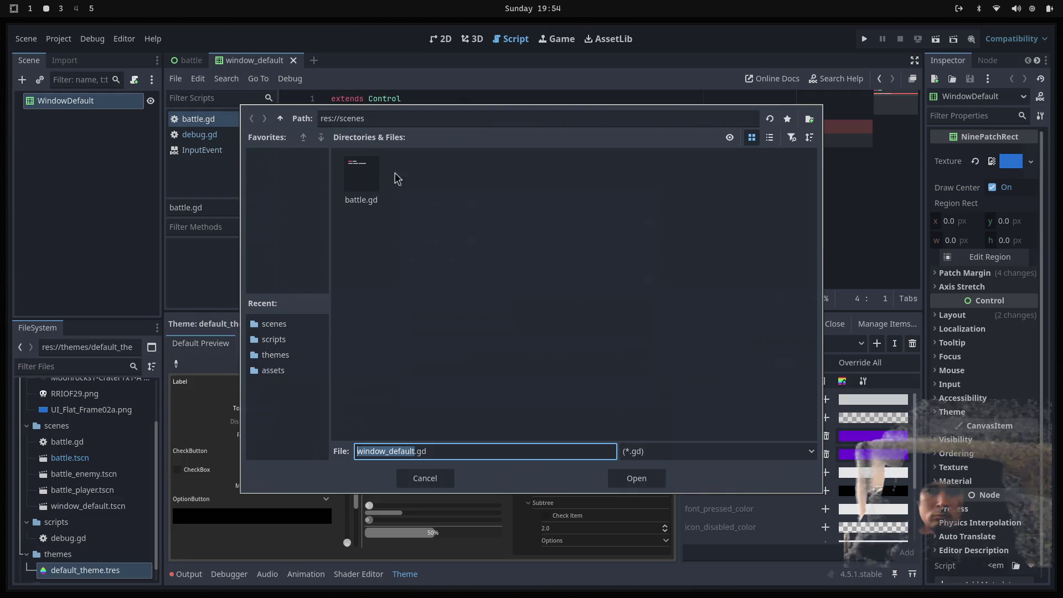
left_click(280, 118)
double_click(473, 180)
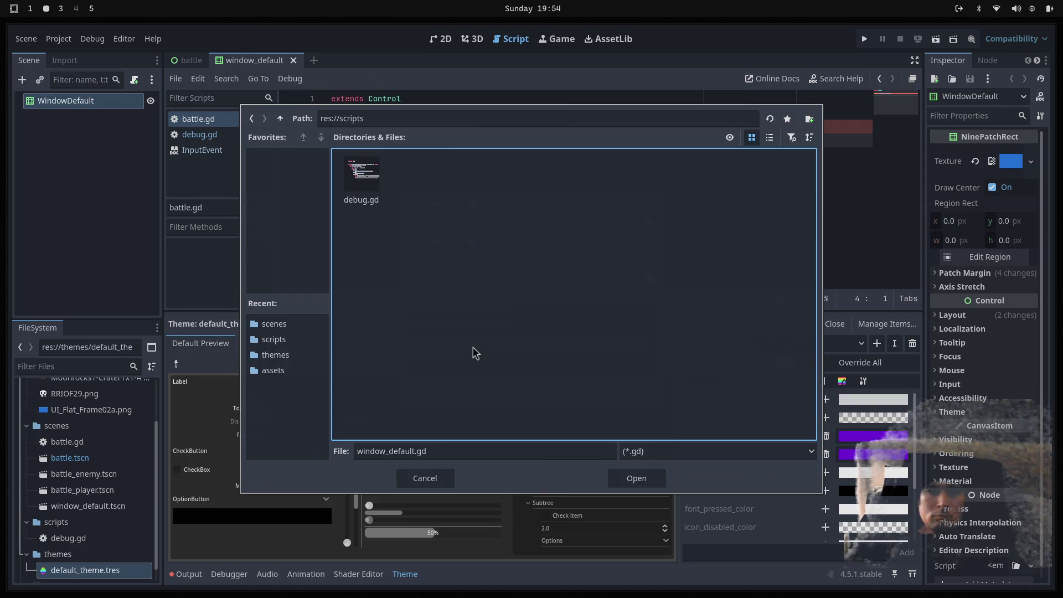
left_click(636, 477)
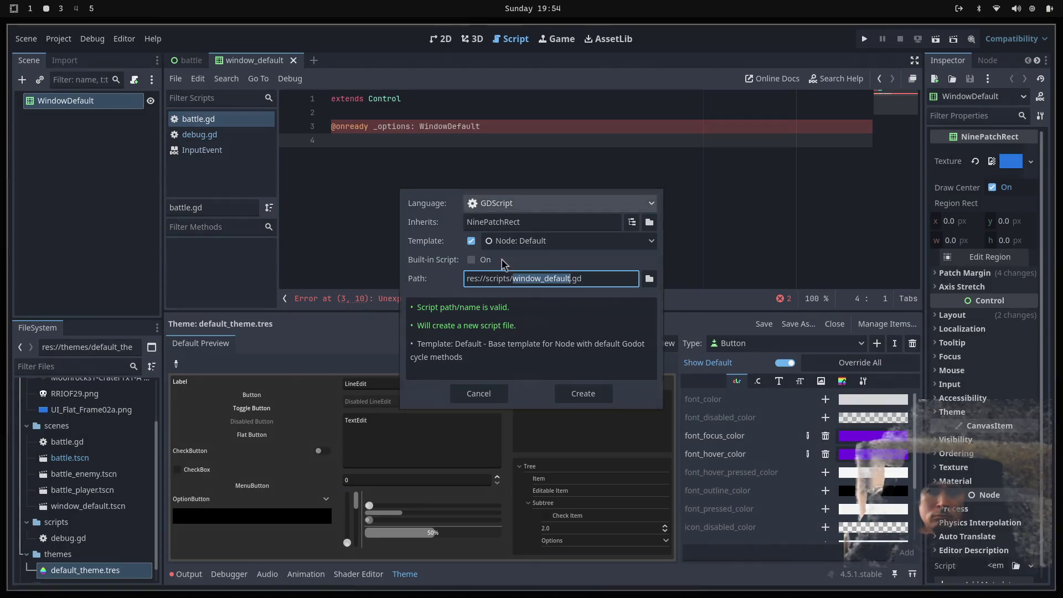
left_click(582, 393)
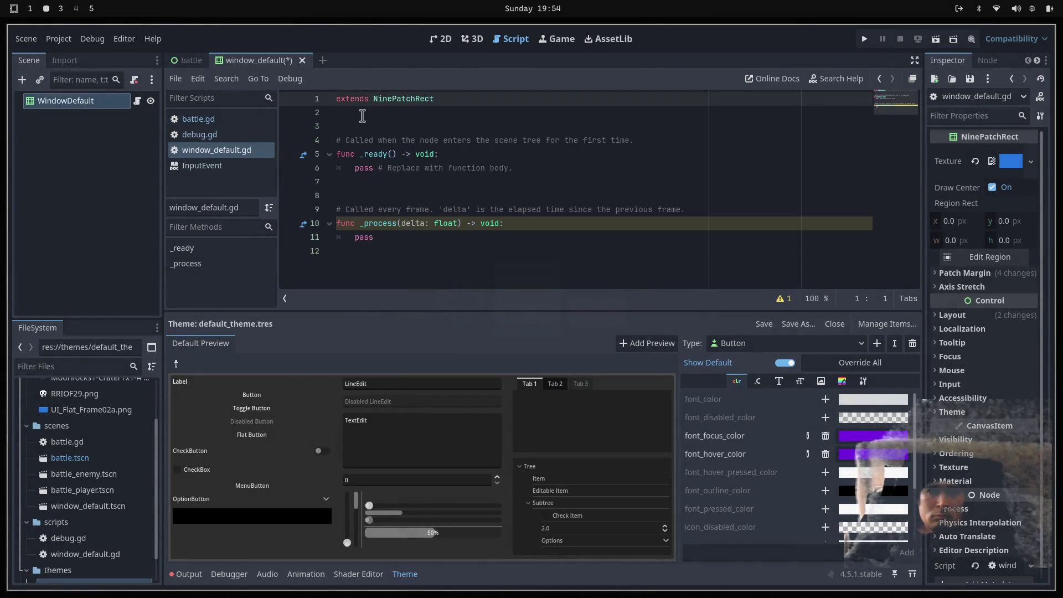
- Type 'class WindowDefault' on line 1 of window_default.gd and trim the trailing empty line
type("classWindowDe")
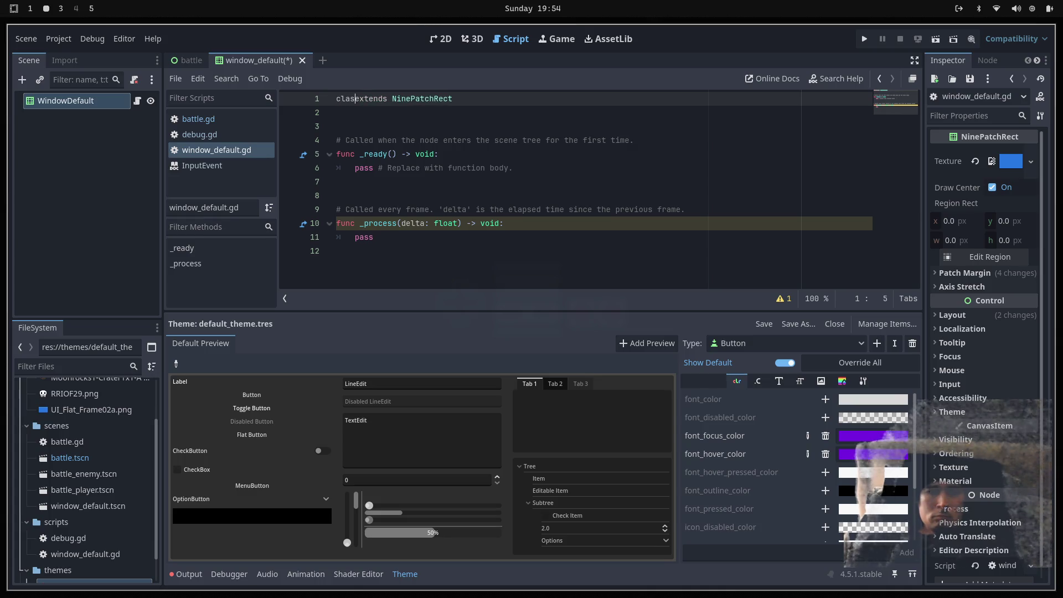
type("fault")
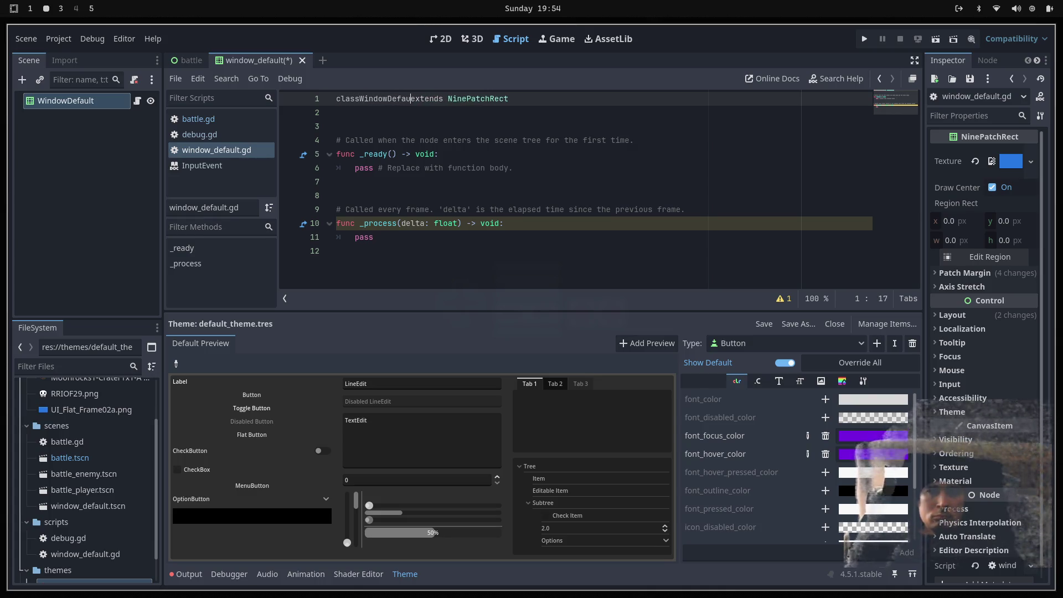
left_click(392, 99)
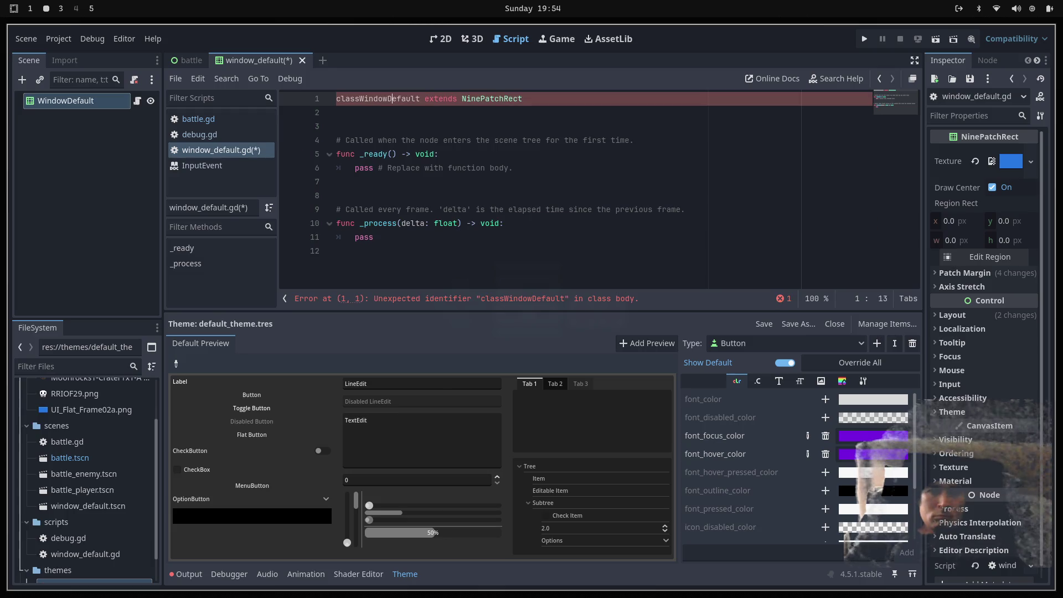
key("Down")
key("Down")
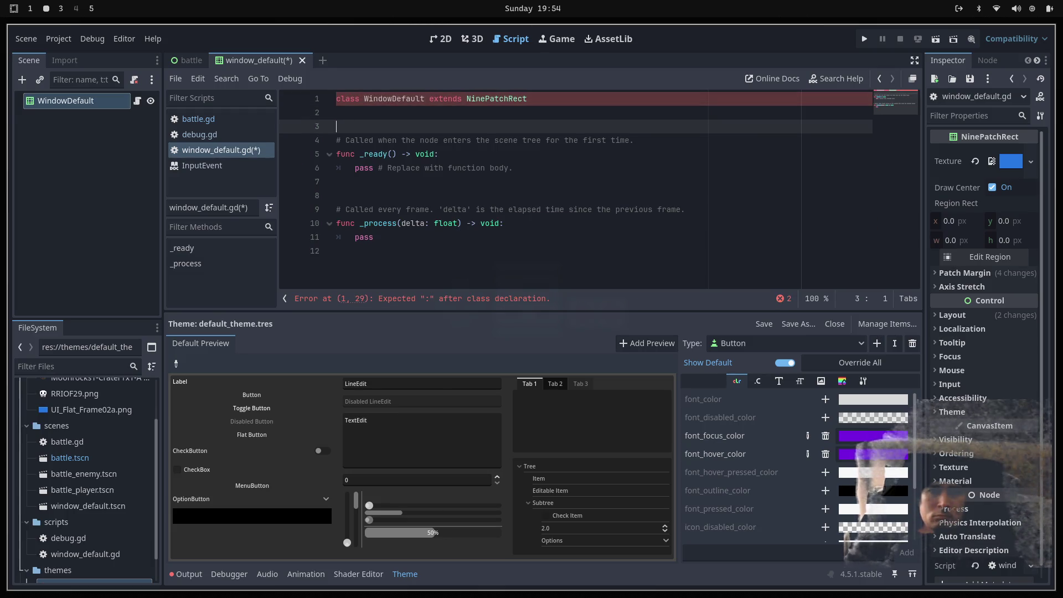
key("shift+Down")
key("shift+Down")
key("shift+Down")
key("ctrl+End")
key("BackSpace")
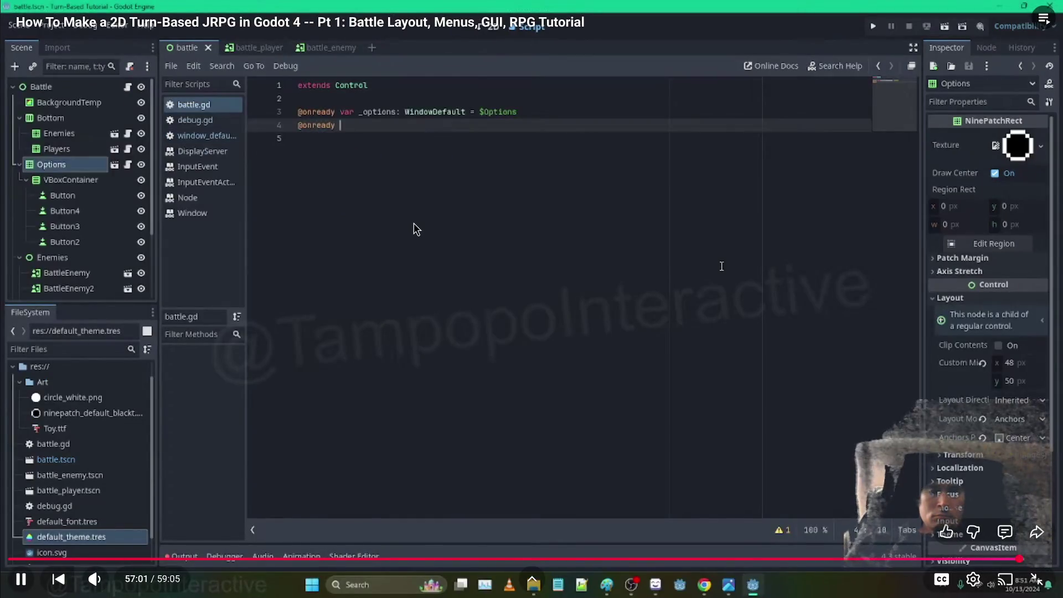
- Delete the _ready and _process template functions and save the script
key("Left")
key("Left")
key("Left")
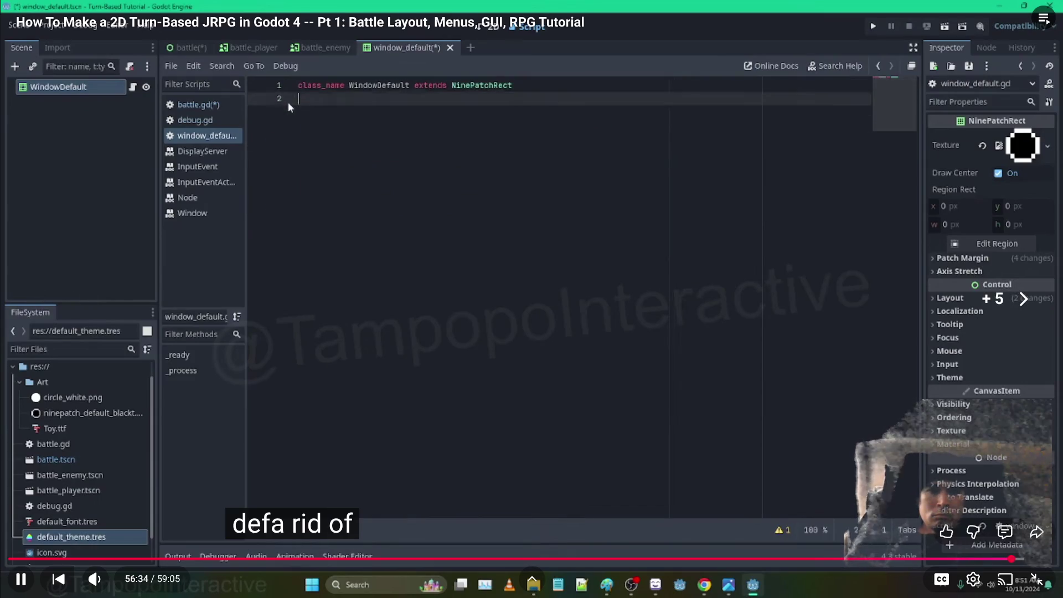
key("super+2")
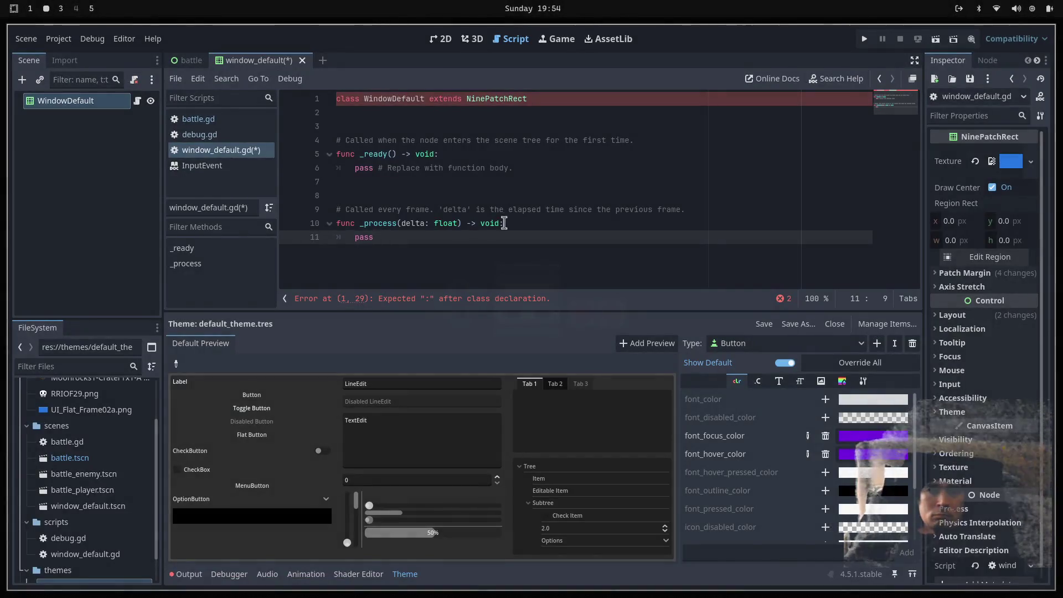
mouse_move(419, 257)
left_mouse_down()
mouse_move(332, 183)
mouse_move(319, 146)
left_mouse_up()
key("BackSpace")
key("BackSpace")
key("BackSpace")
key("ctrl+s")
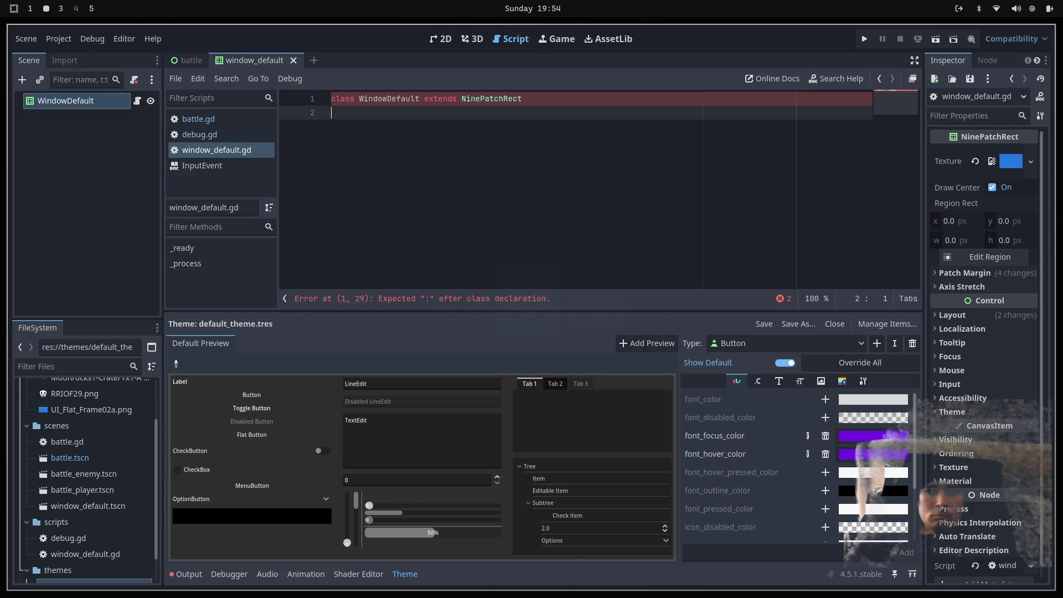
- Complete line 1 as 'class_name WindowDefault' and save the script again
key("super+1")
key("space")
key("Left")
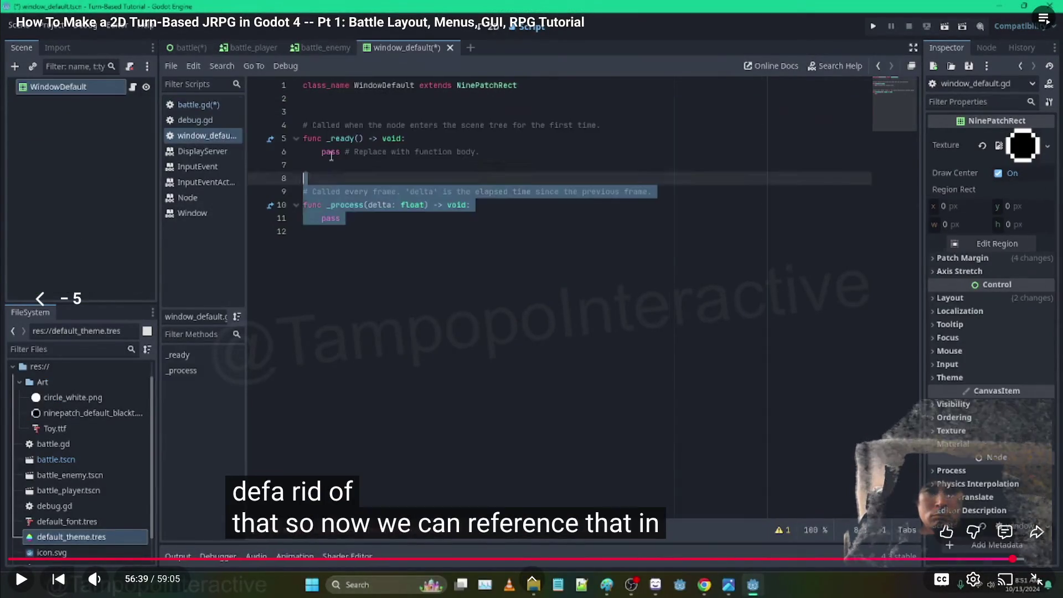
key("Left")
key("super+2")
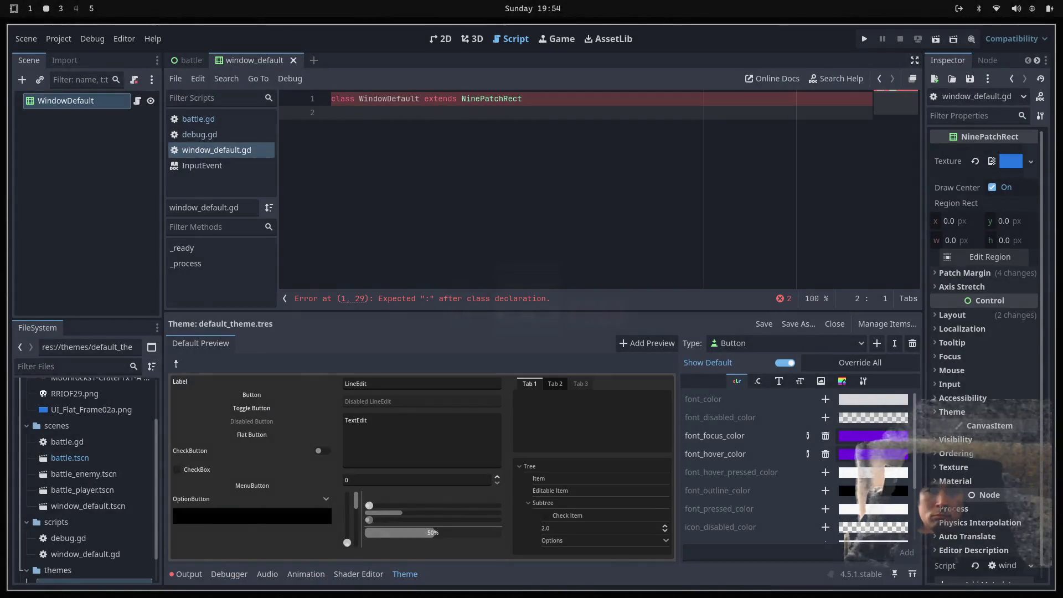
type("_name")
key("ctrl+s")
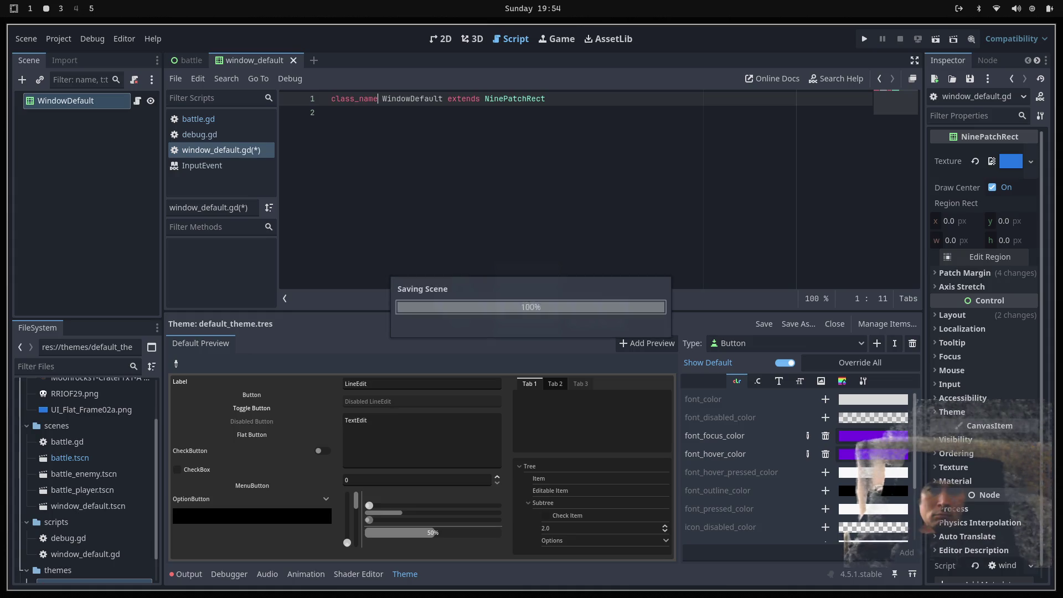
key("super+1")
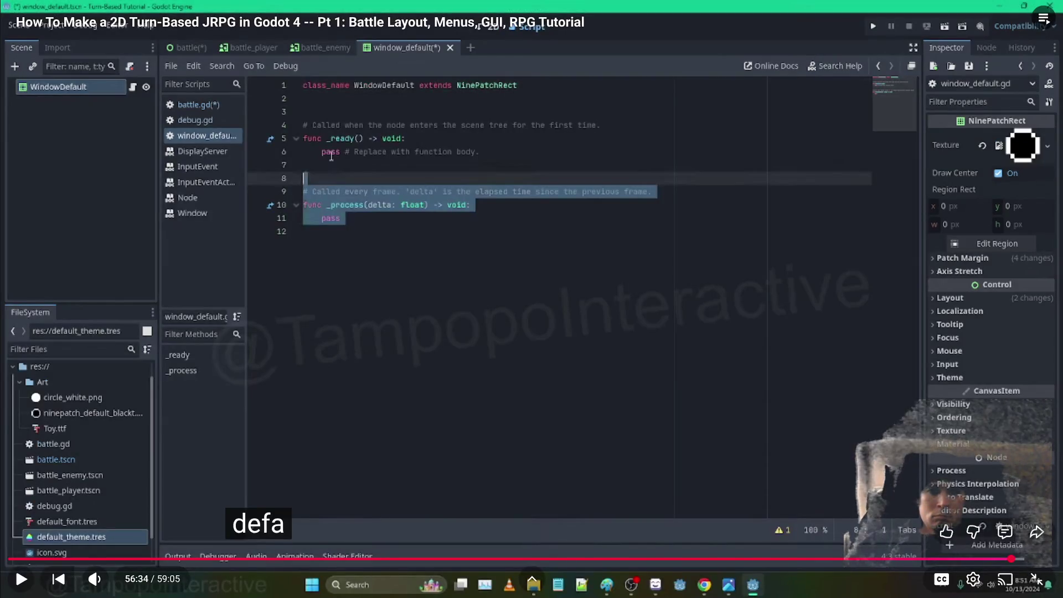
key("space")
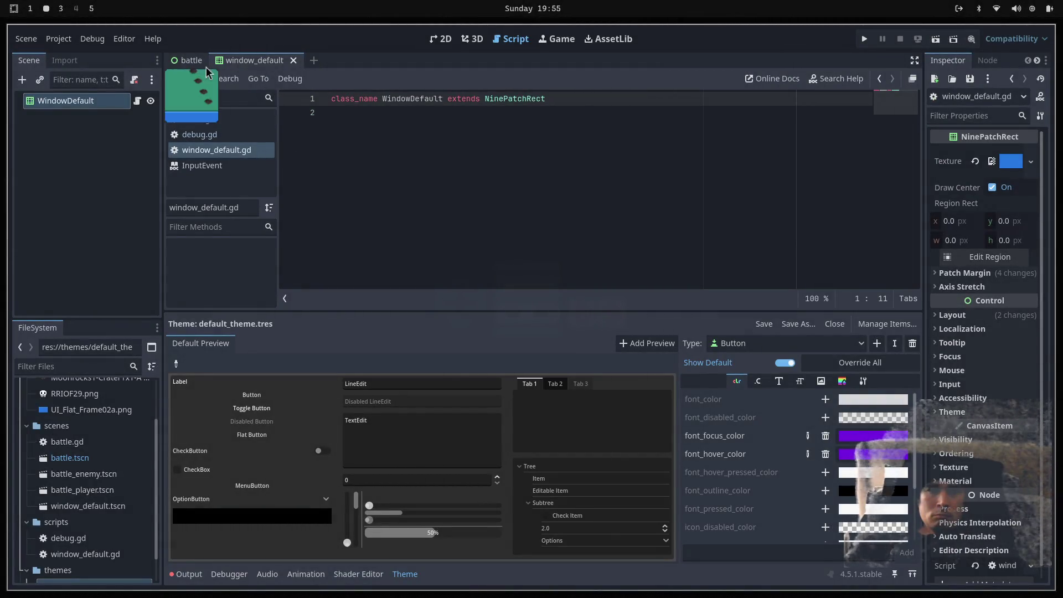
- Open battle.gd from the battle scene and go to the _options line
left_click(183, 60)
left_click(228, 138)
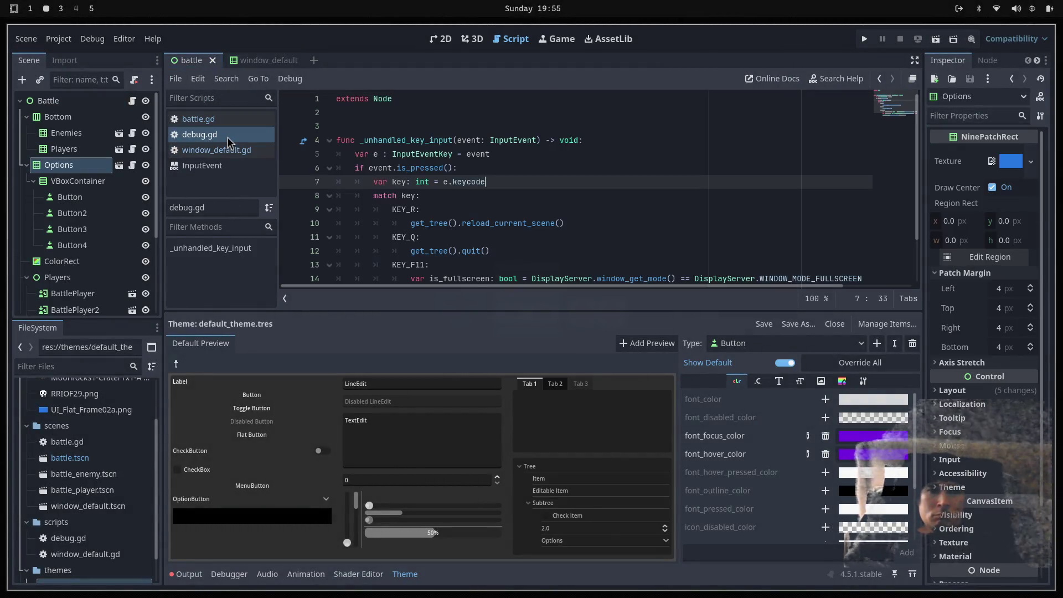
left_click(225, 121)
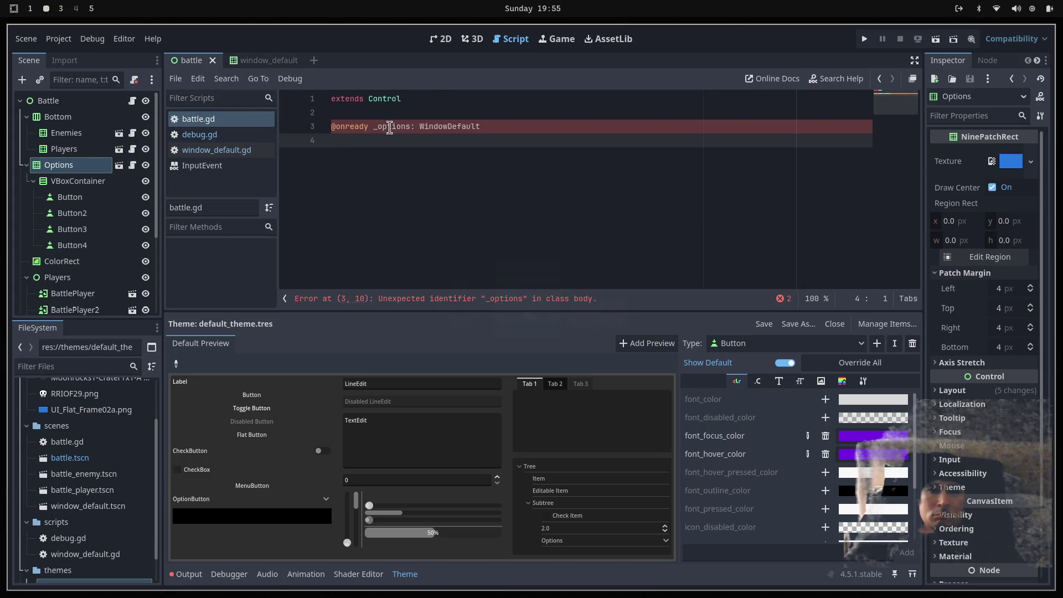
left_click(486, 127)
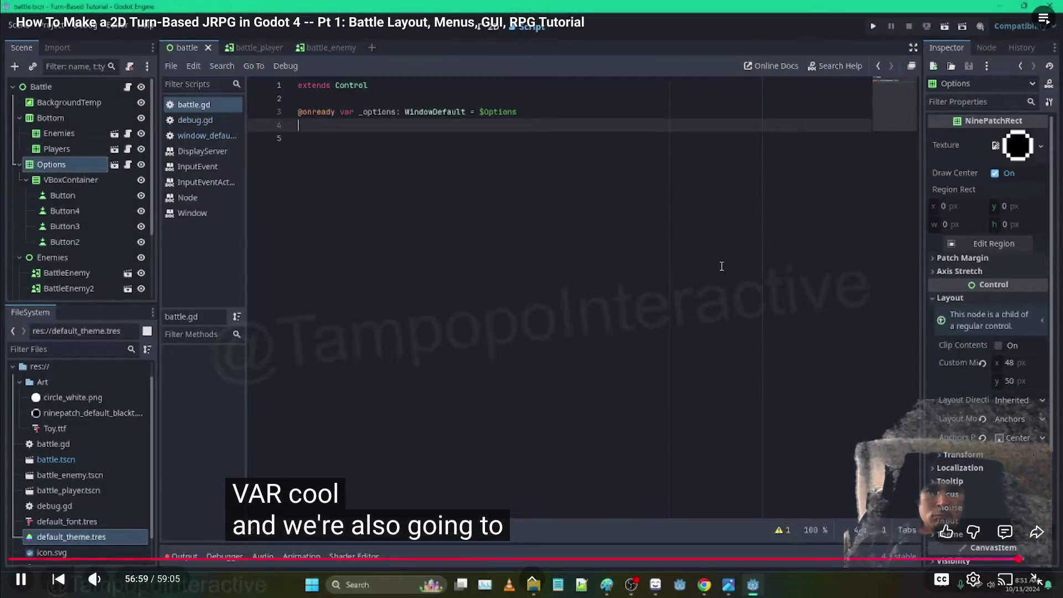
left_click(497, 165)
key("alt+Tab")
left_click(375, 127)
type("var")
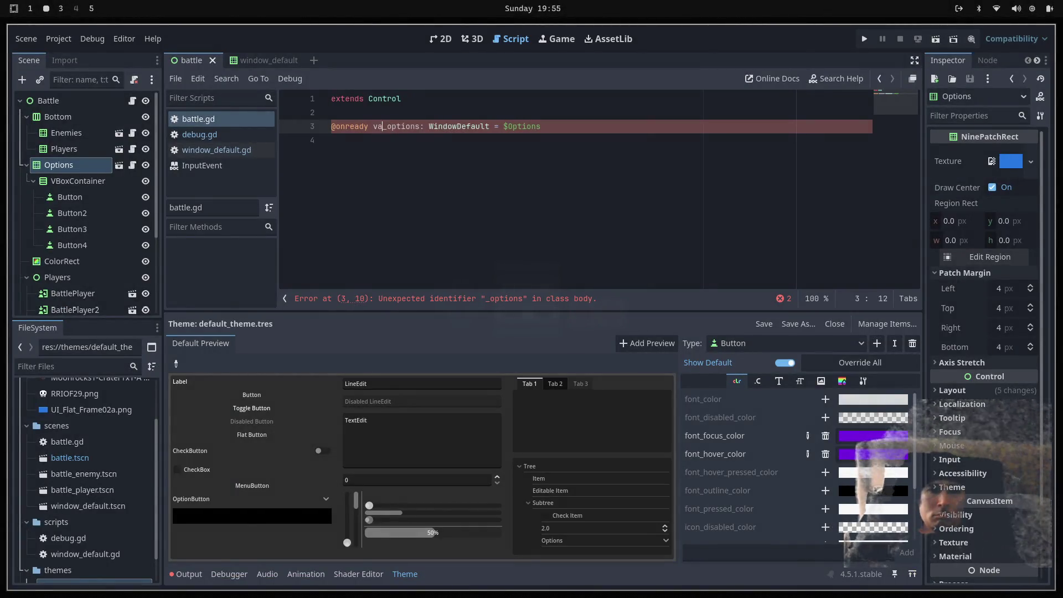
key("alt+Tab")
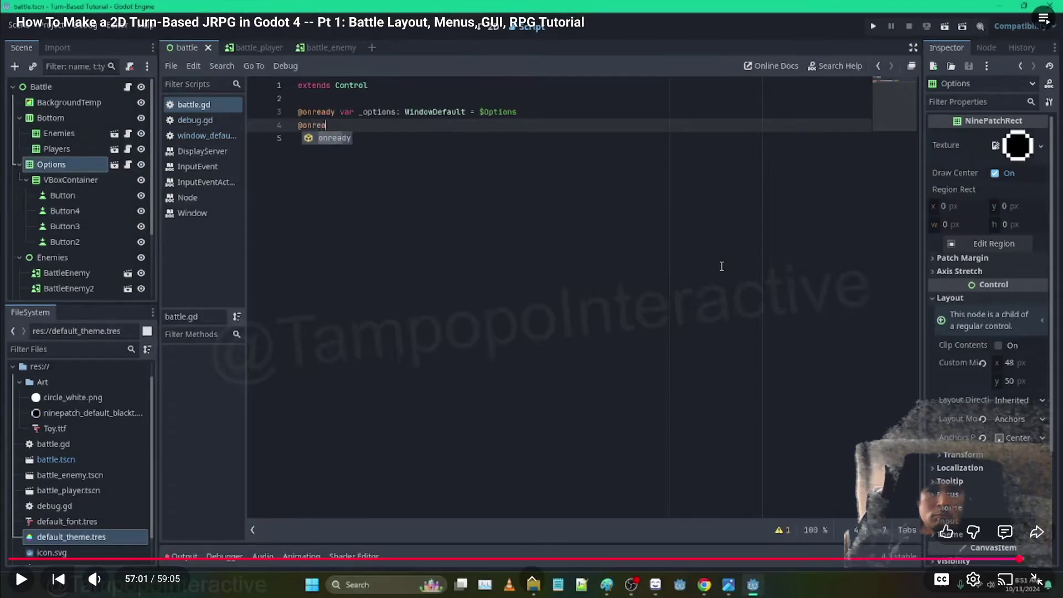
key("space")
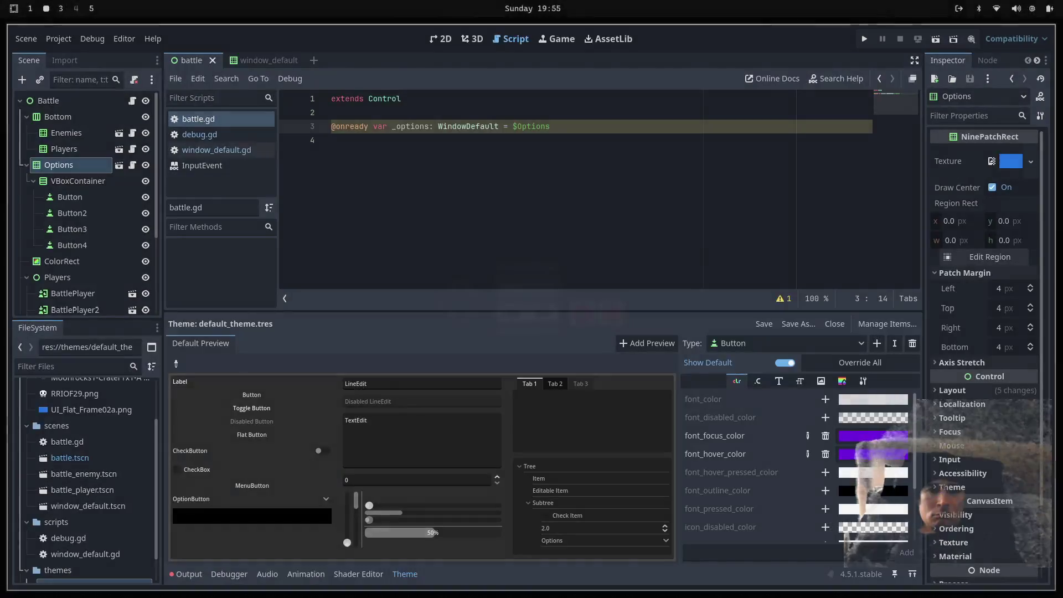
key("alt+Tab")
left_click(399, 173)
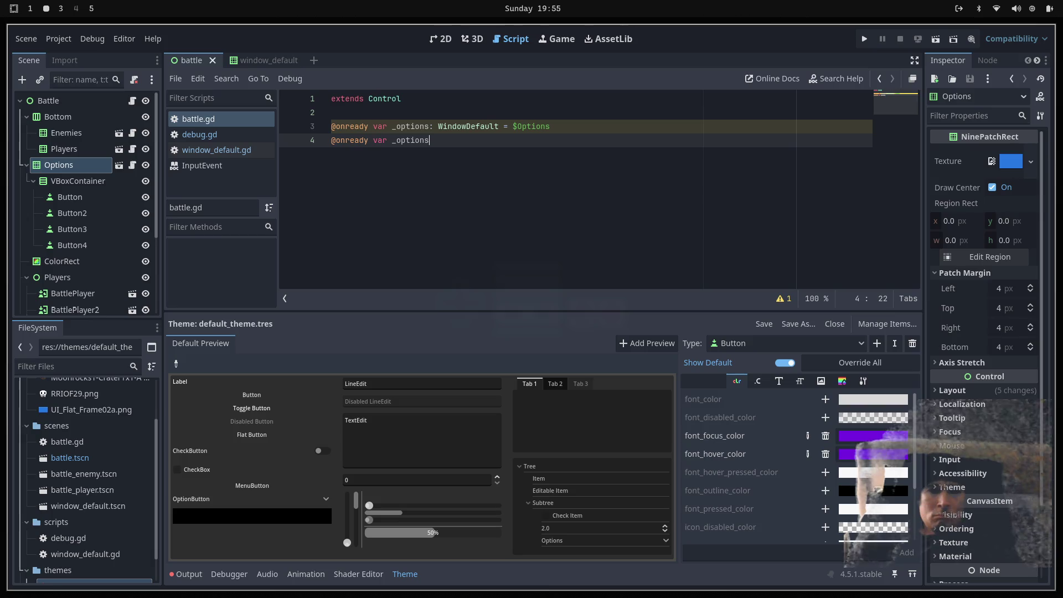
key("alt+Tab")
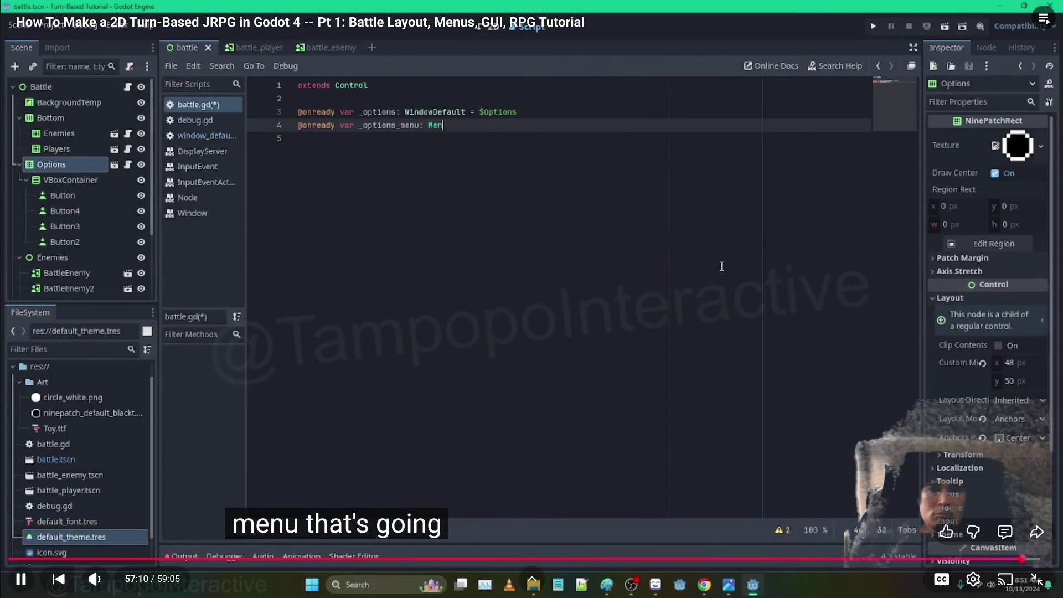
key("alt+Tab")
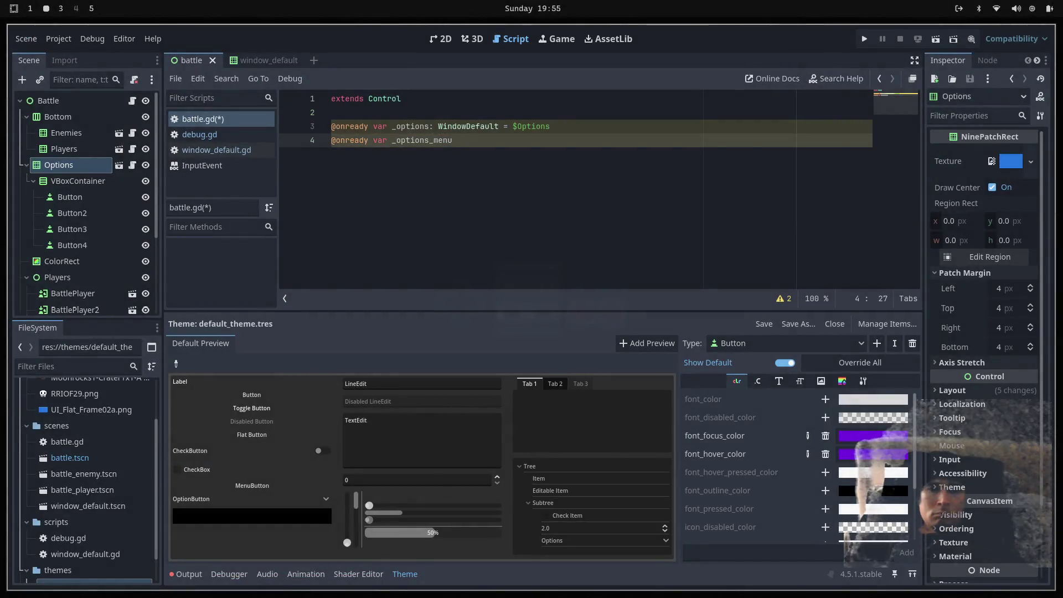
type("u -")
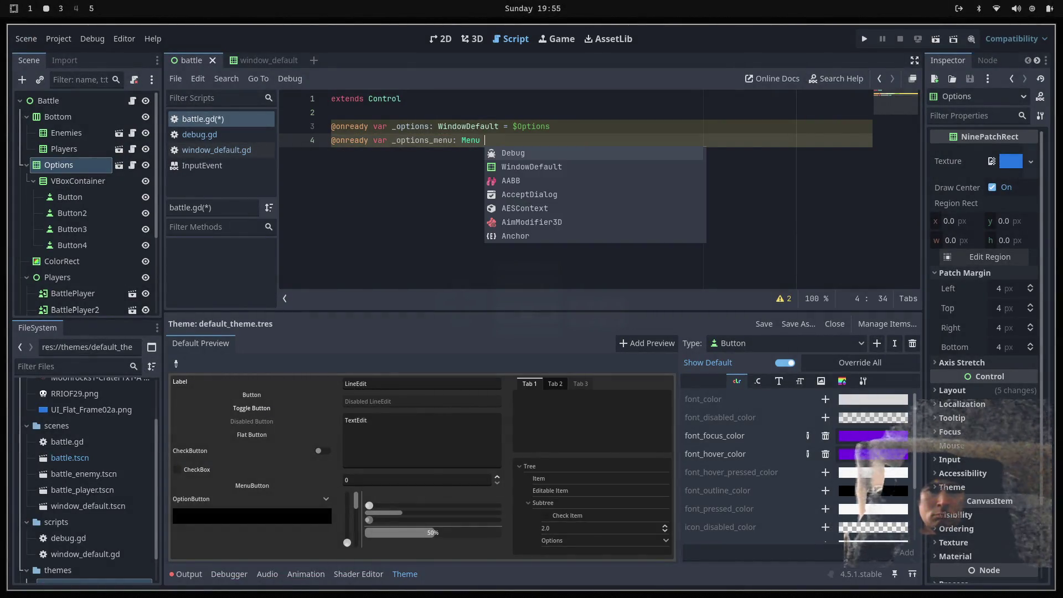
key("alt+Tab")
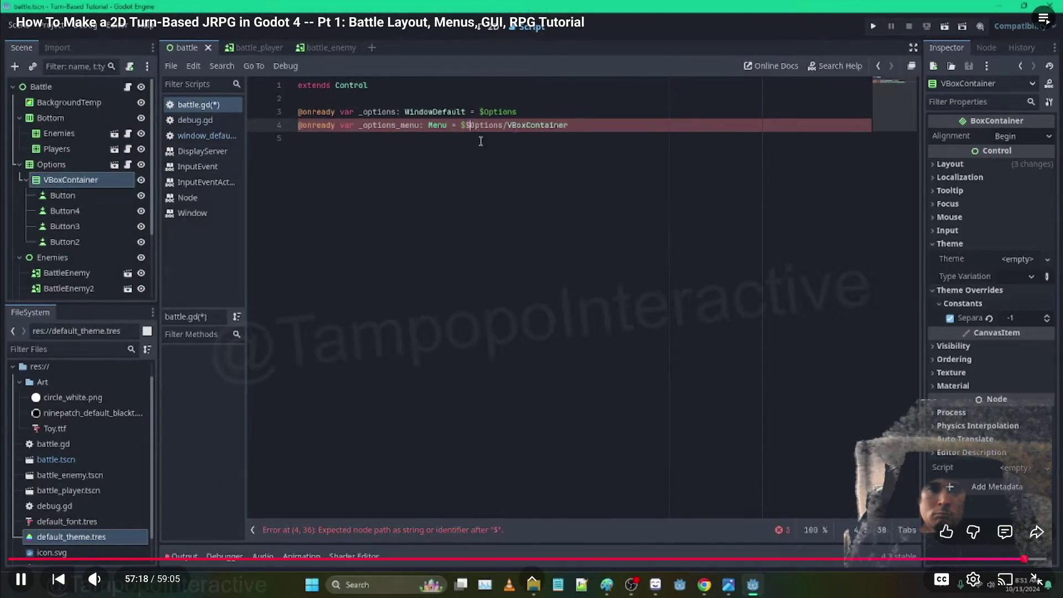
key("alt+Tab")
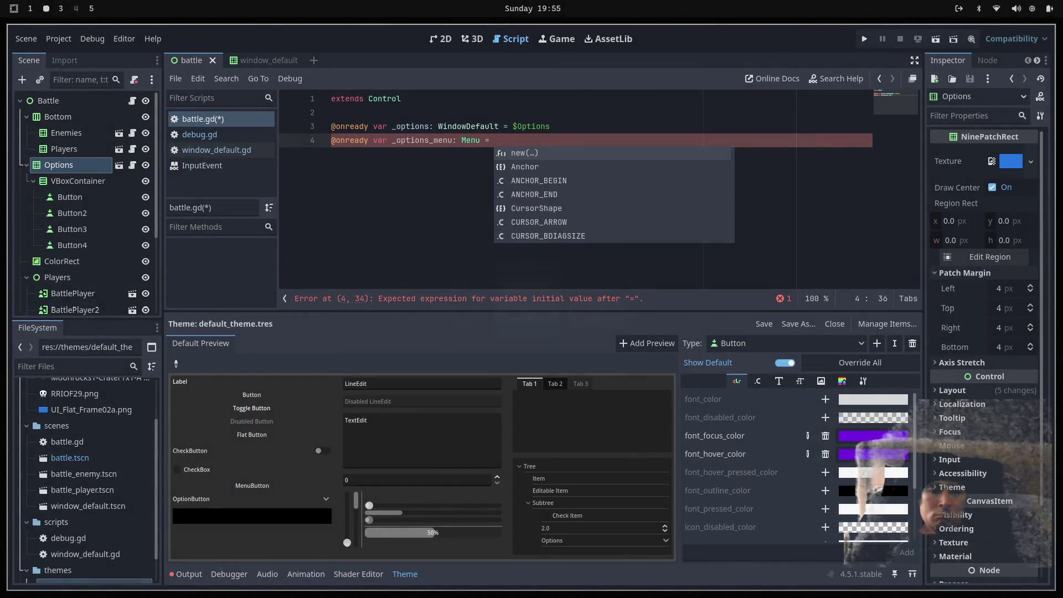
type("$options/VBoxContainer")
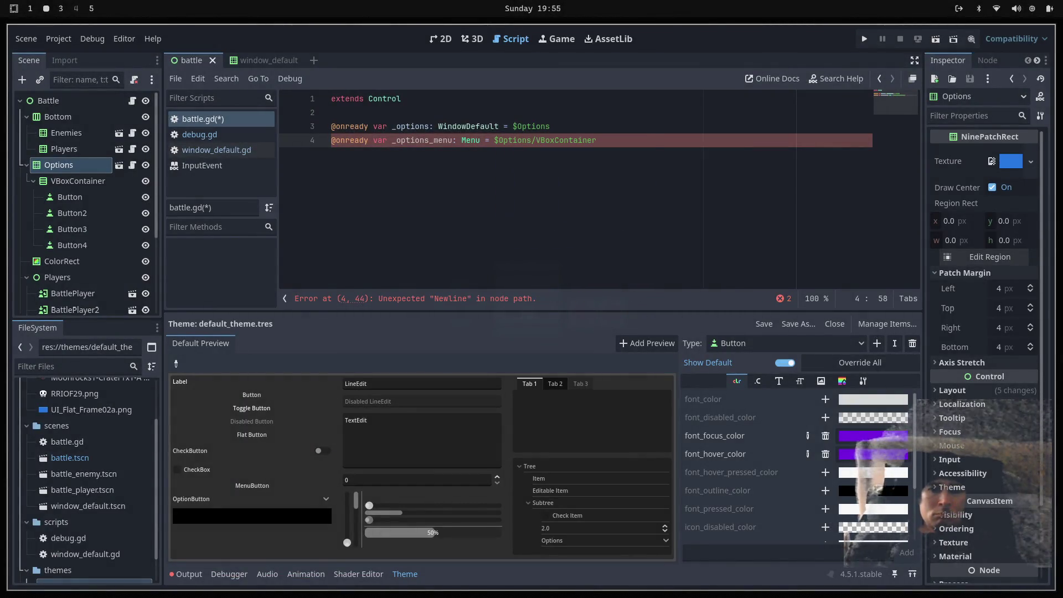
key("Return")
key("alt+Tab")
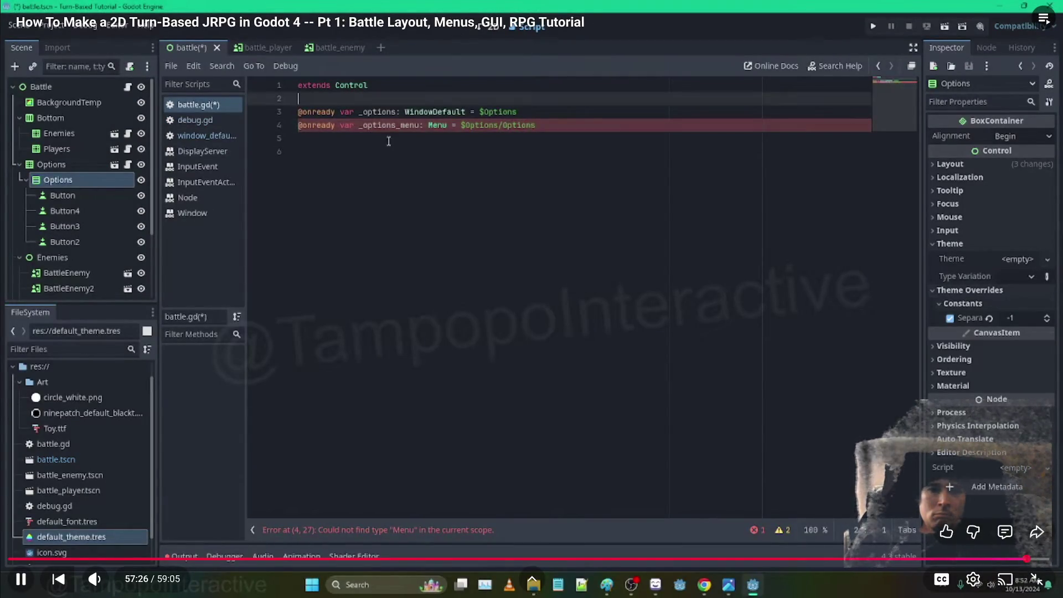
key("alt+Tab")
key("alt+Tab")
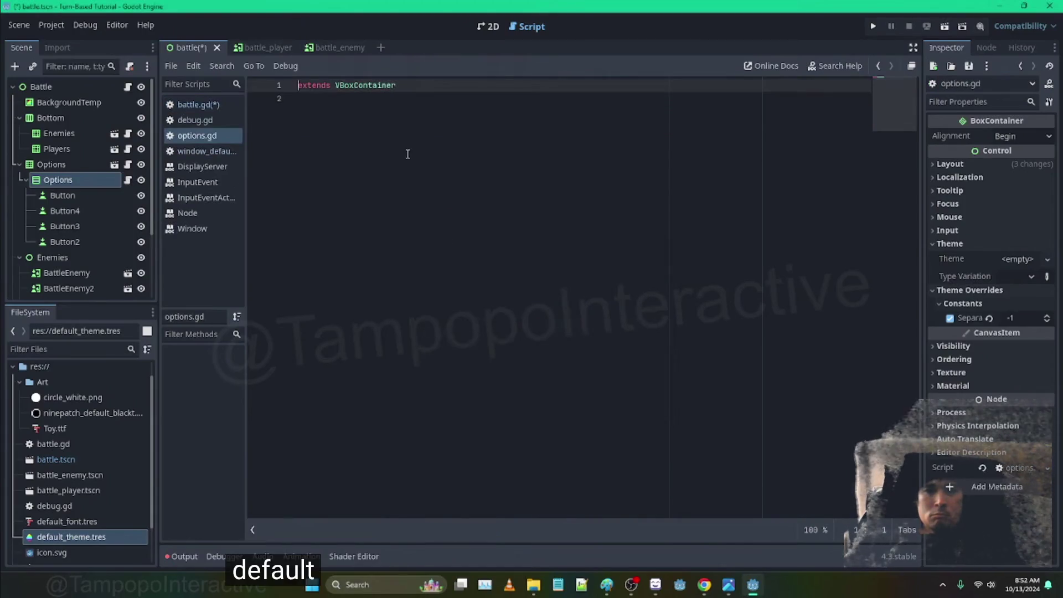
left_click(362, 257)
key("super+2")
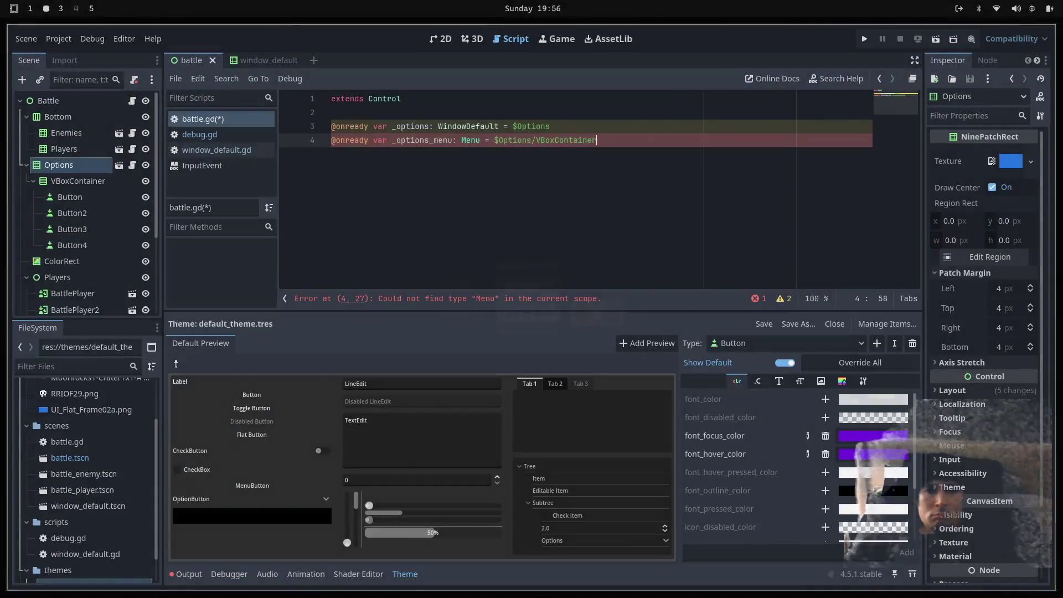
- Rewind and replay the tutorial's part on renaming the container, then pause it
key("super+1")
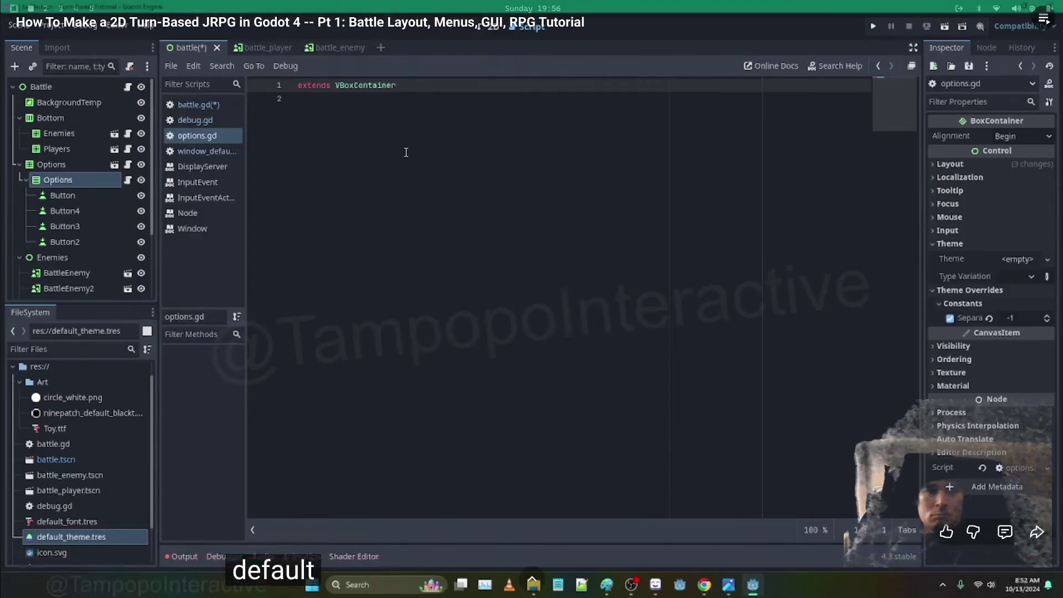
left_click(197, 169)
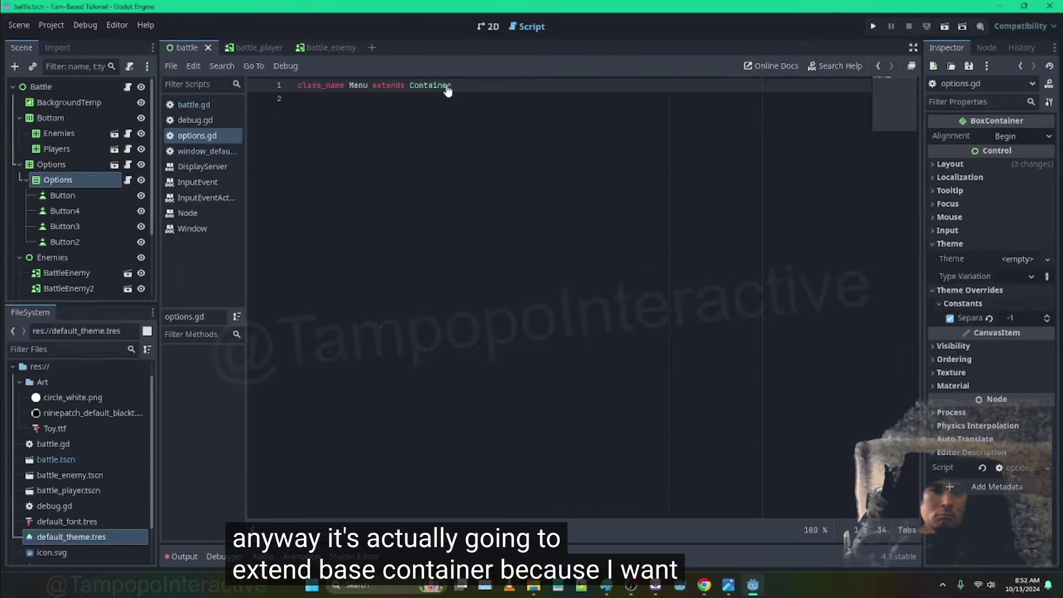
mouse_move(457, 32)
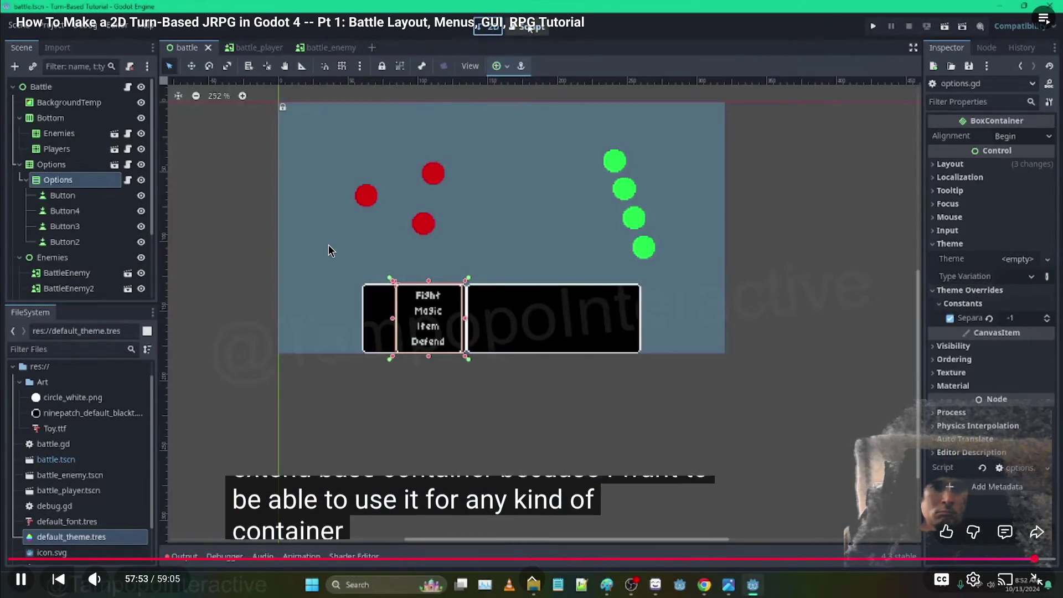
key("Left")
key("Left")
key("Left")
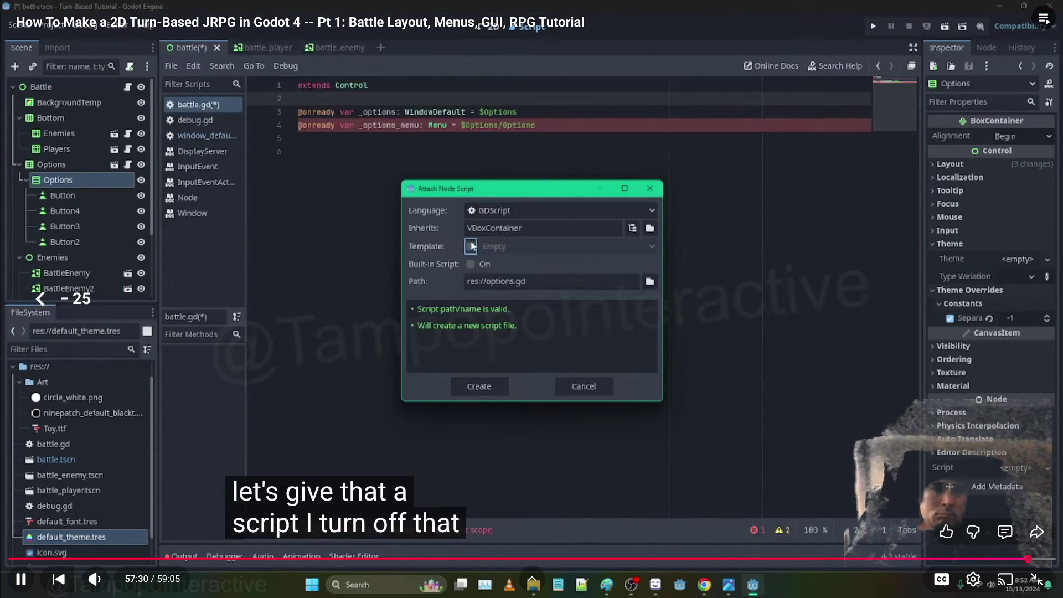
key("Left")
key("Left")
key("Left")
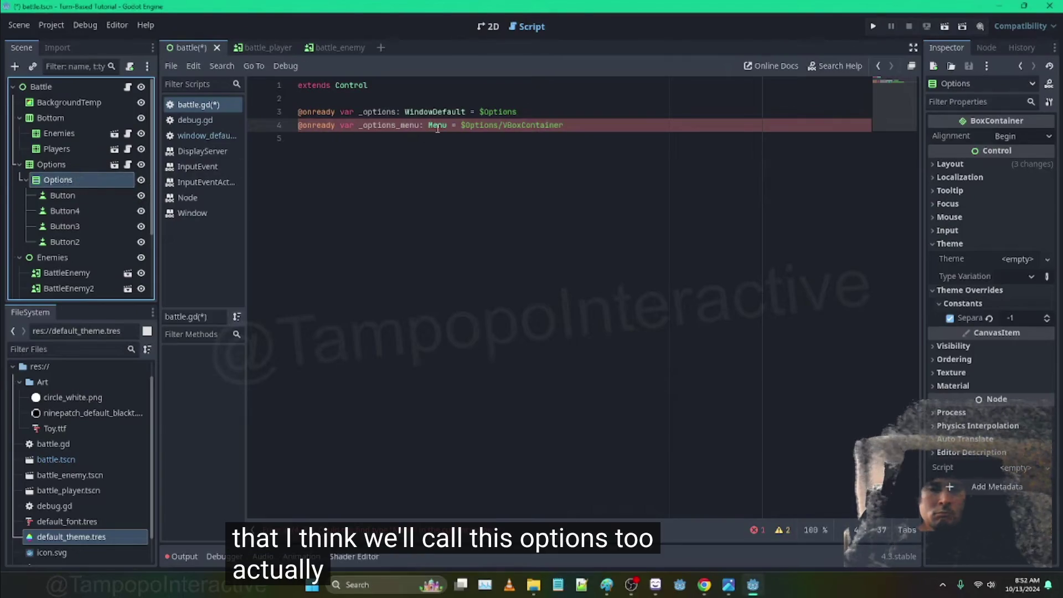
mouse_move(375, 297)
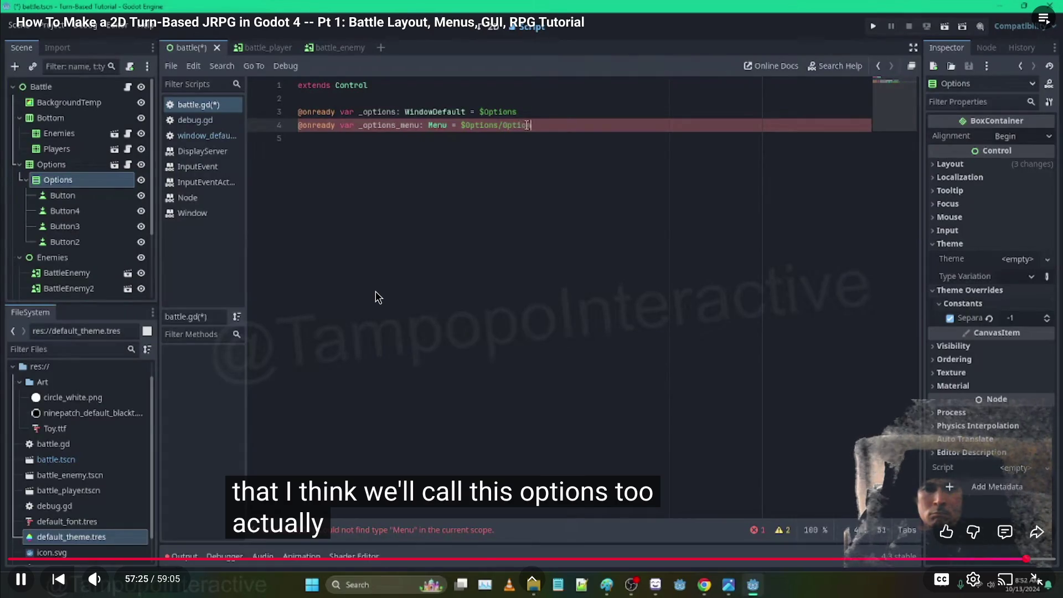
left_click(375, 297)
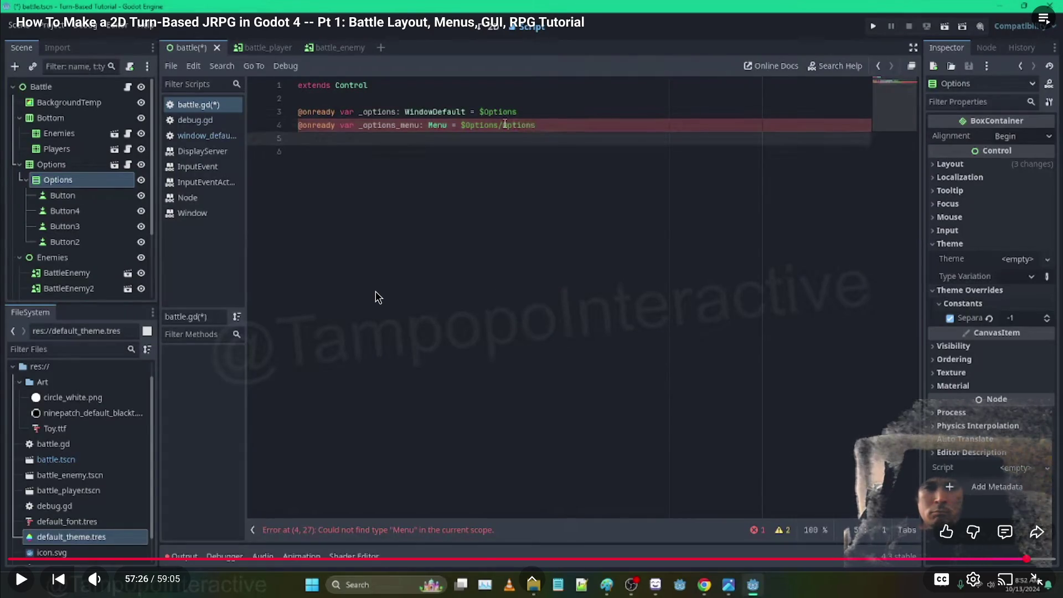
key("super+2")
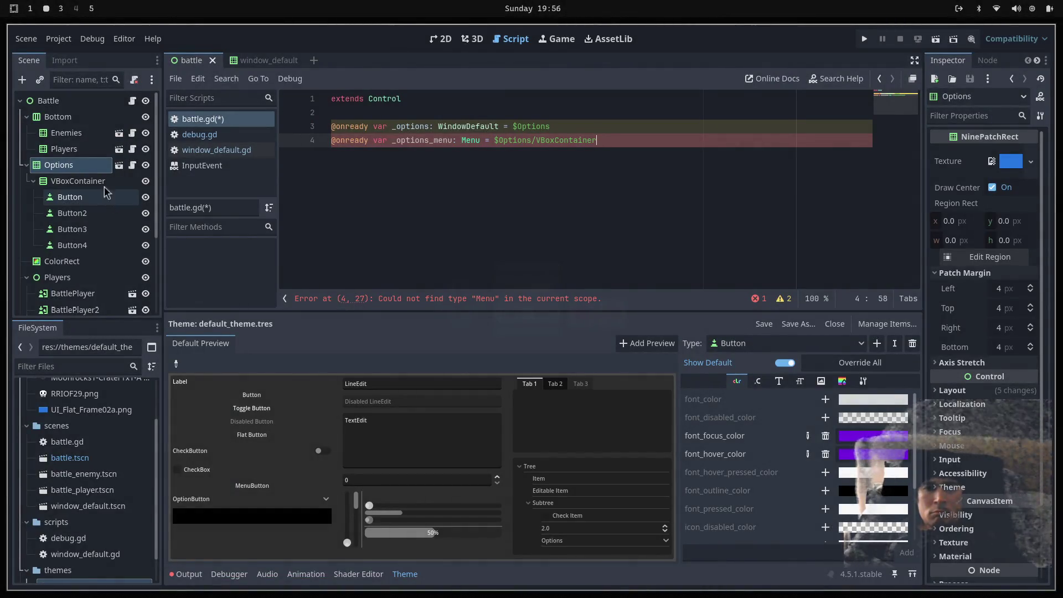
- Rename the VBoxContainer node to OptionsSelection
double_click(97, 182)
type("OptionsSelection")
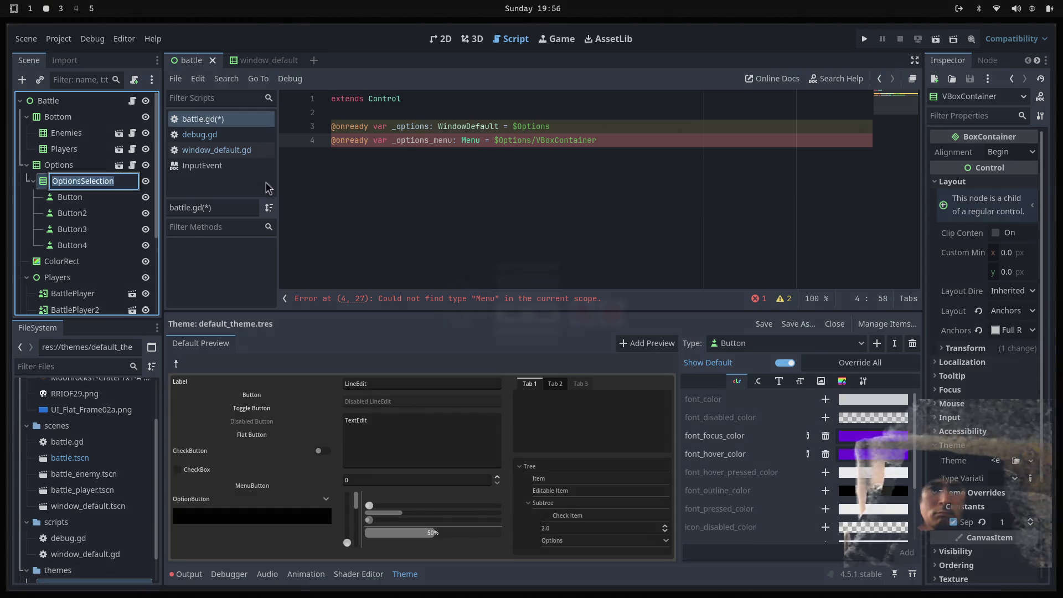
key("Return")
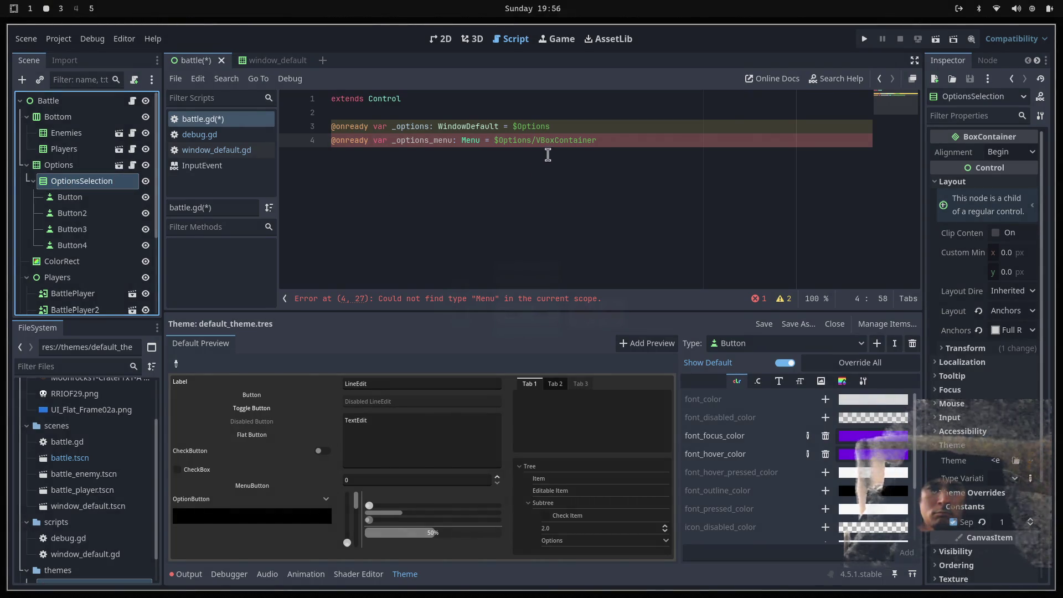
- Change line 4's _options_menu path to $OptionsSelection and save battle.gd
key("ctrl+BackSpace")
type("OptionsSelection")
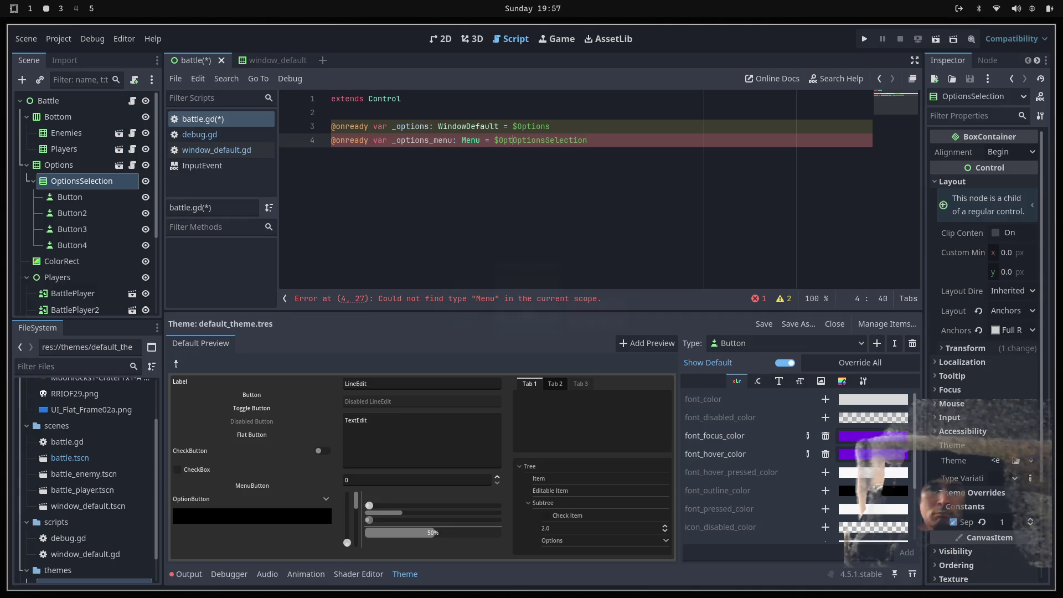
key("ctrl+s")
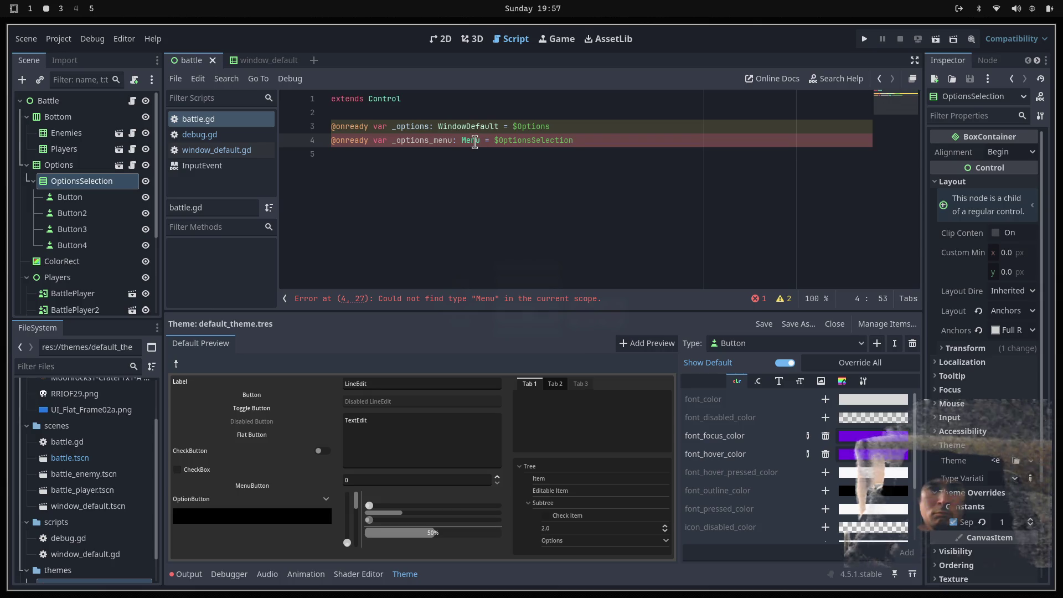
double_click(106, 181)
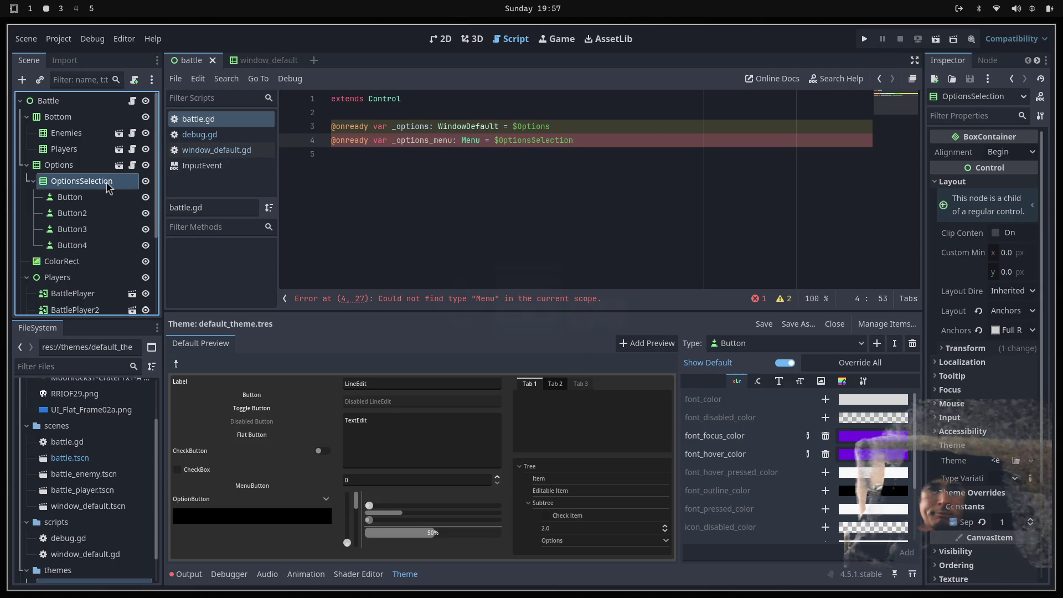
left_click(105, 181)
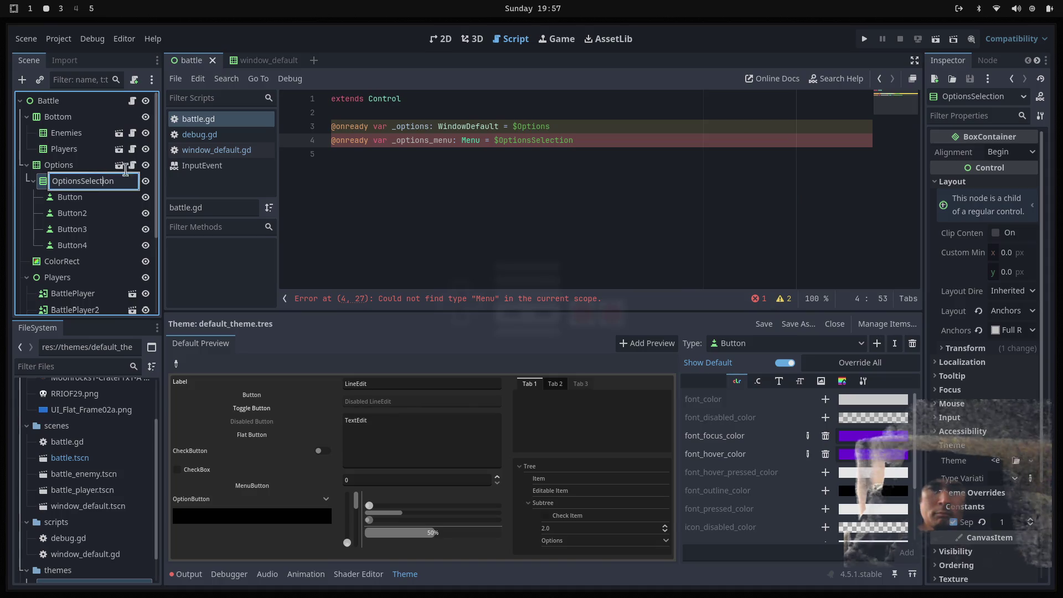
key("super+1")
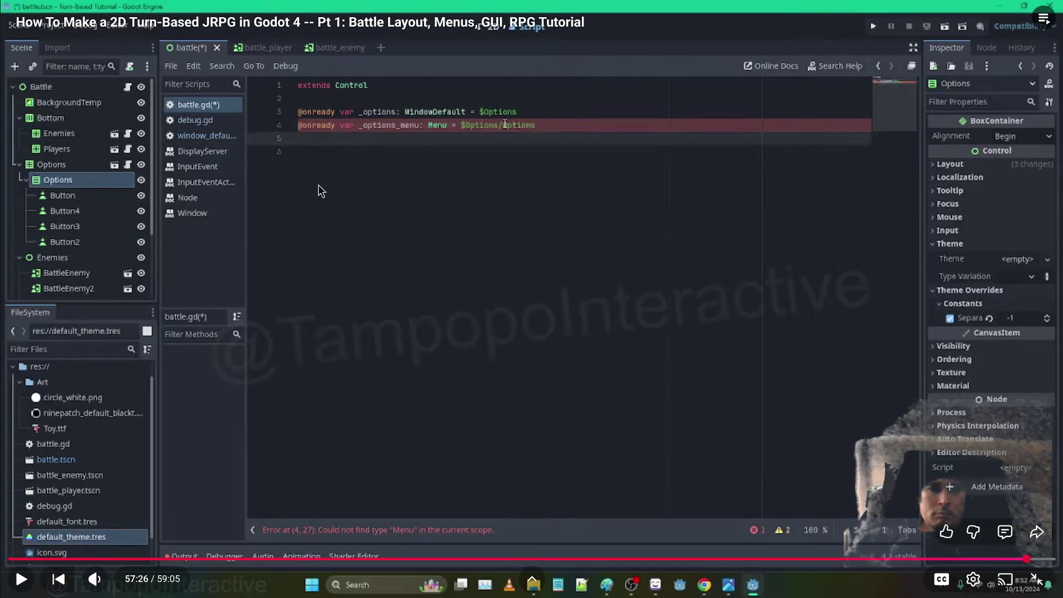
- Attach res://scenes/options_selection.gd to OptionsSelection and start it with class_name Menu
left_click(321, 191)
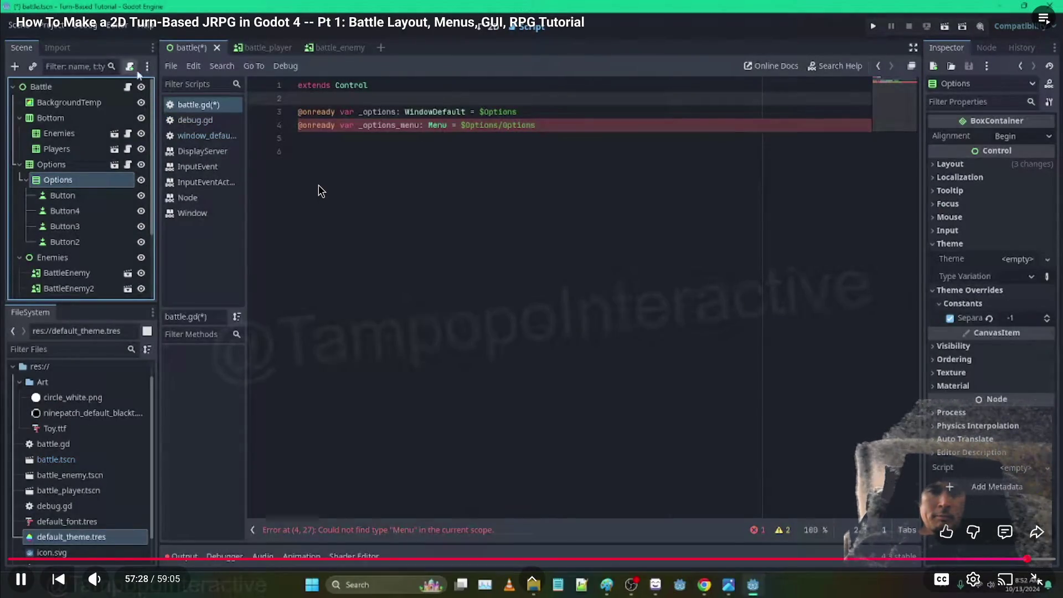
left_click(360, 186)
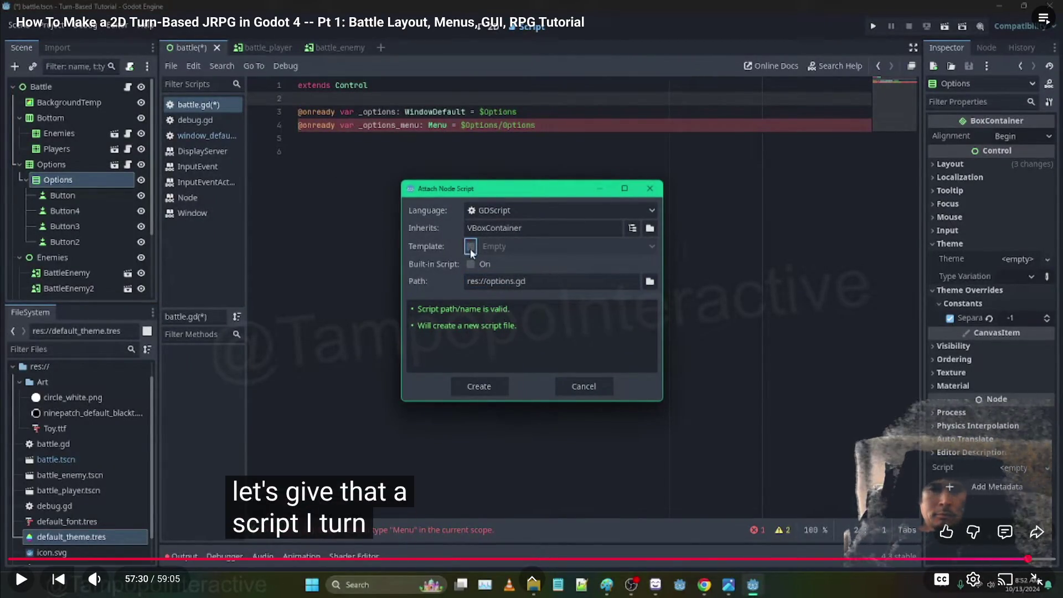
key("super+2")
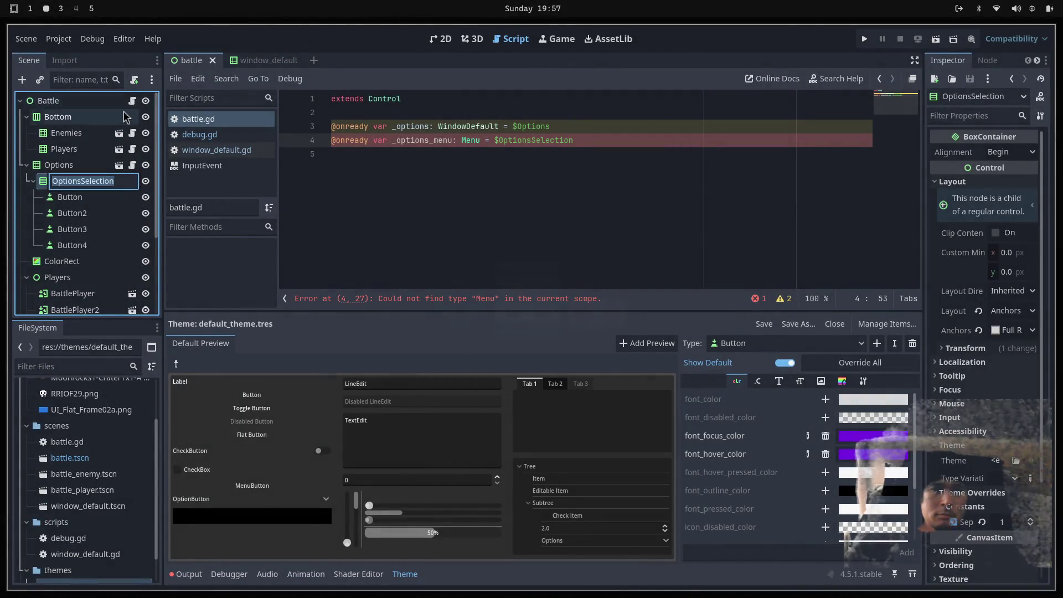
left_click(135, 82)
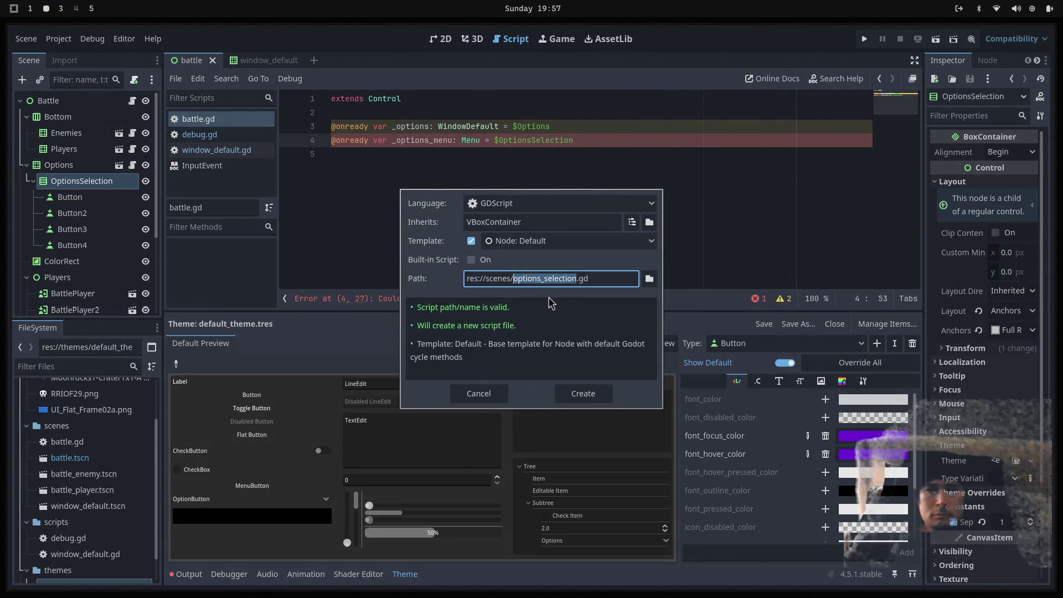
left_click(579, 394)
type("class_name Menu")
- Play the tutorial forward a few seconds to see the next change
key("super+1")
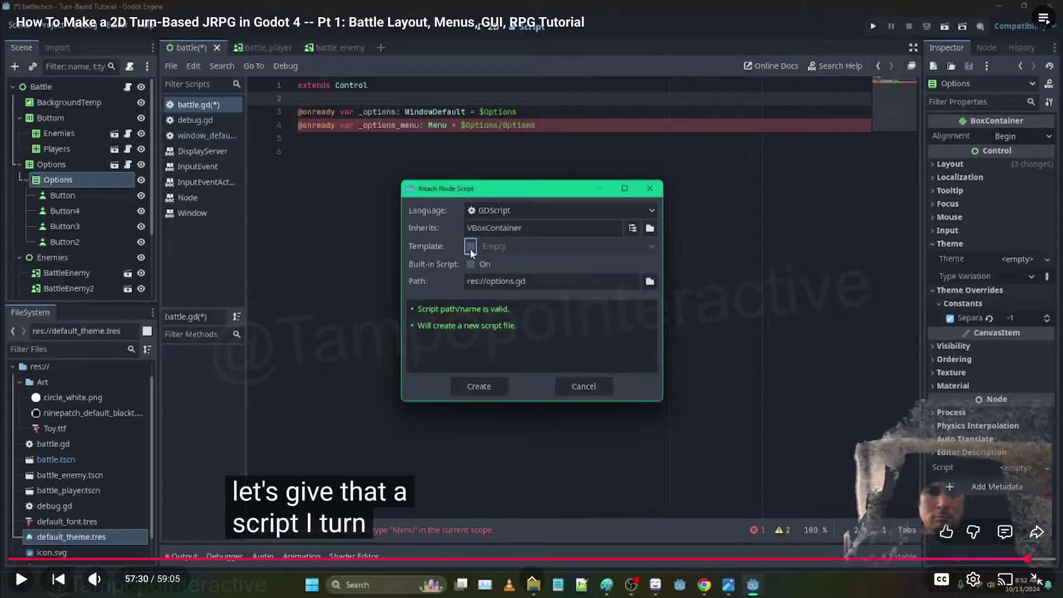
key("space")
key("Right")
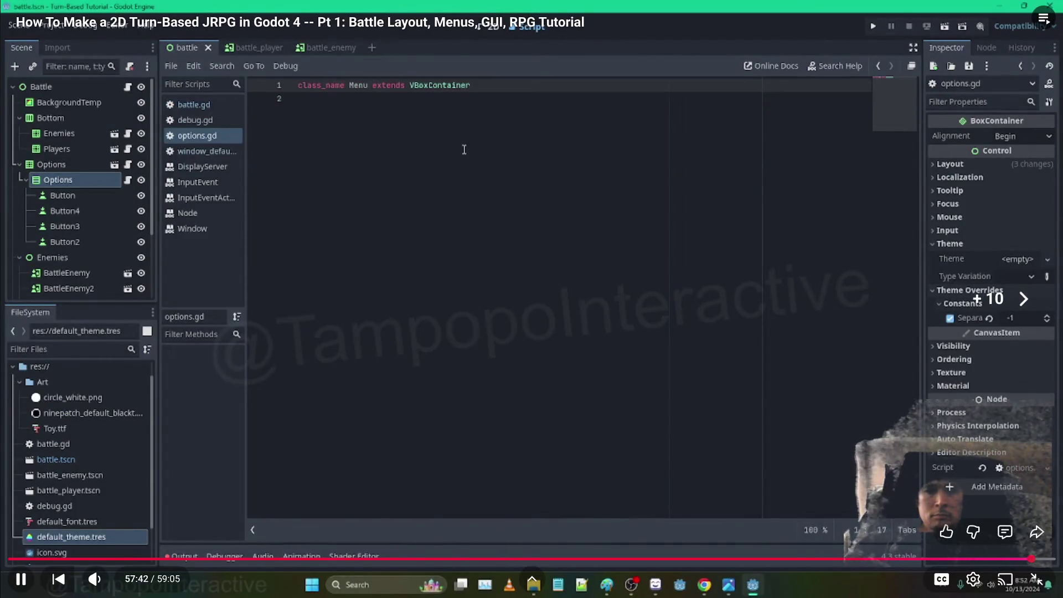
key("Right")
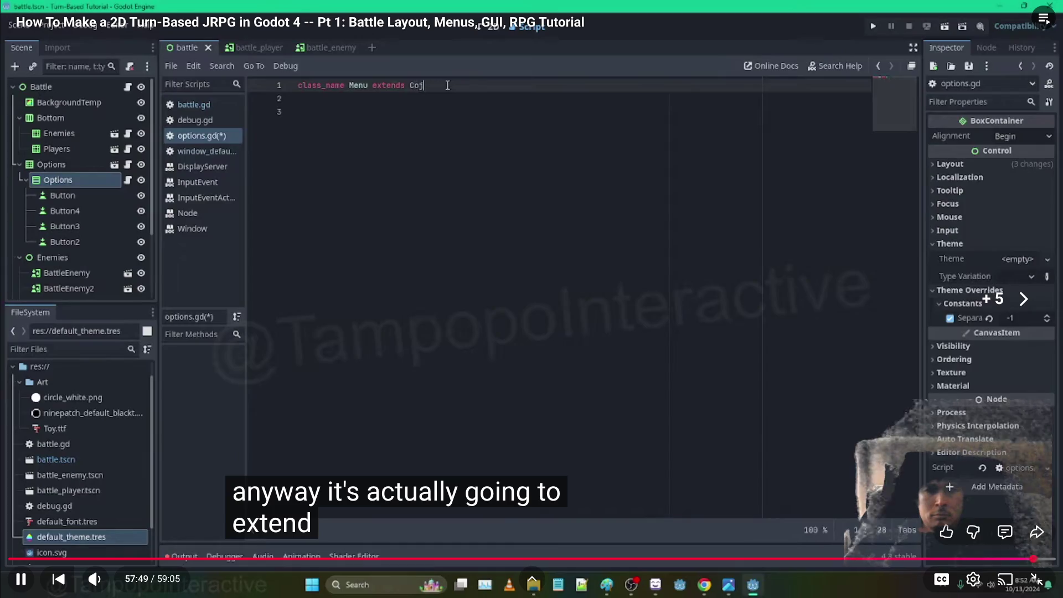
key("super+2")
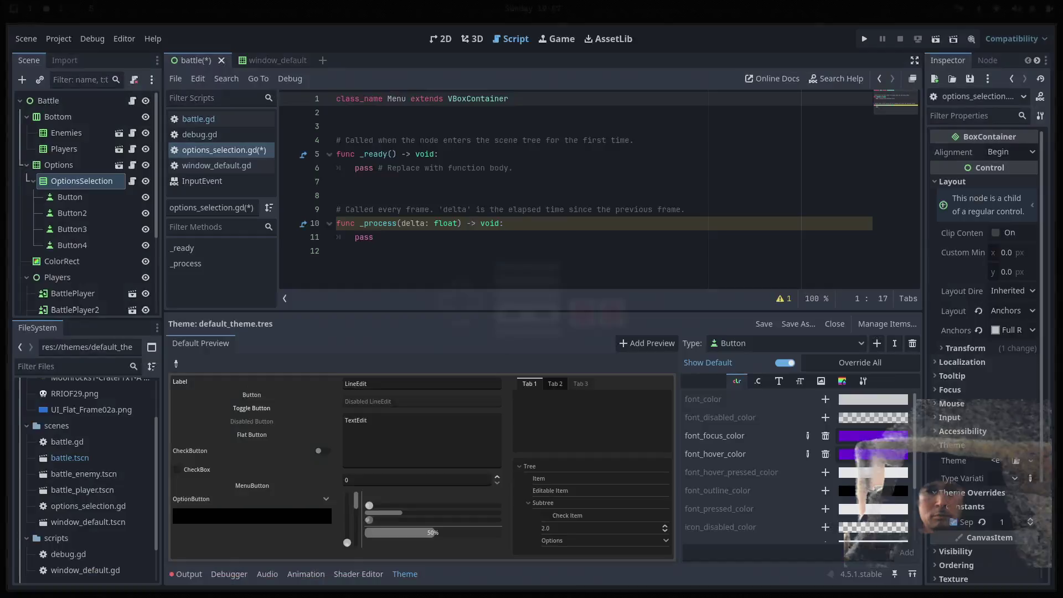
- Swap VBoxContainer for Container, delete template lines 2–12, and save options_selection.gd
double_click(496, 99)
type("Co")
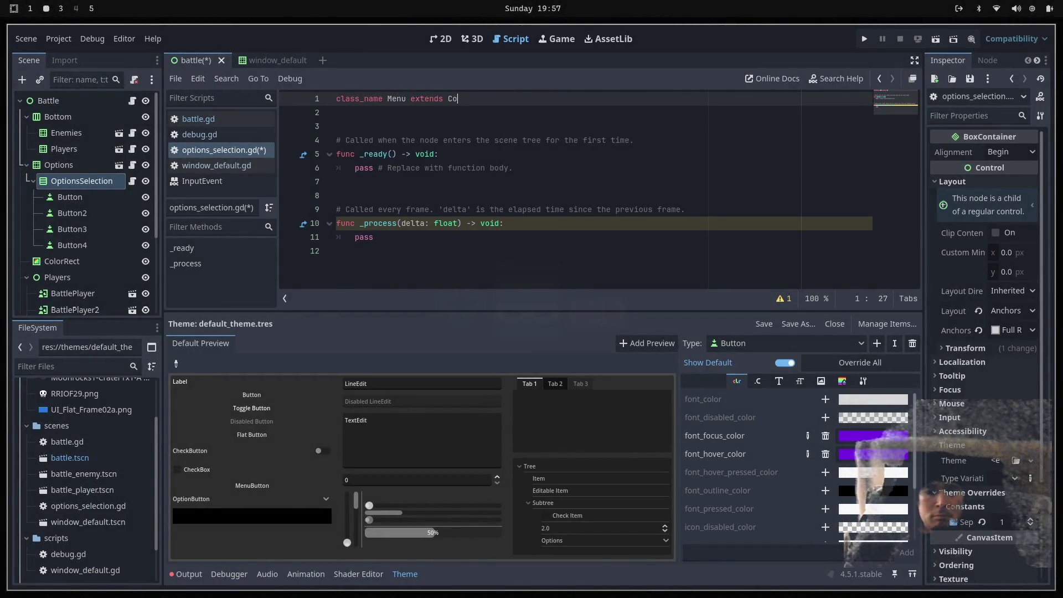
type("er")
left_click(381, 115)
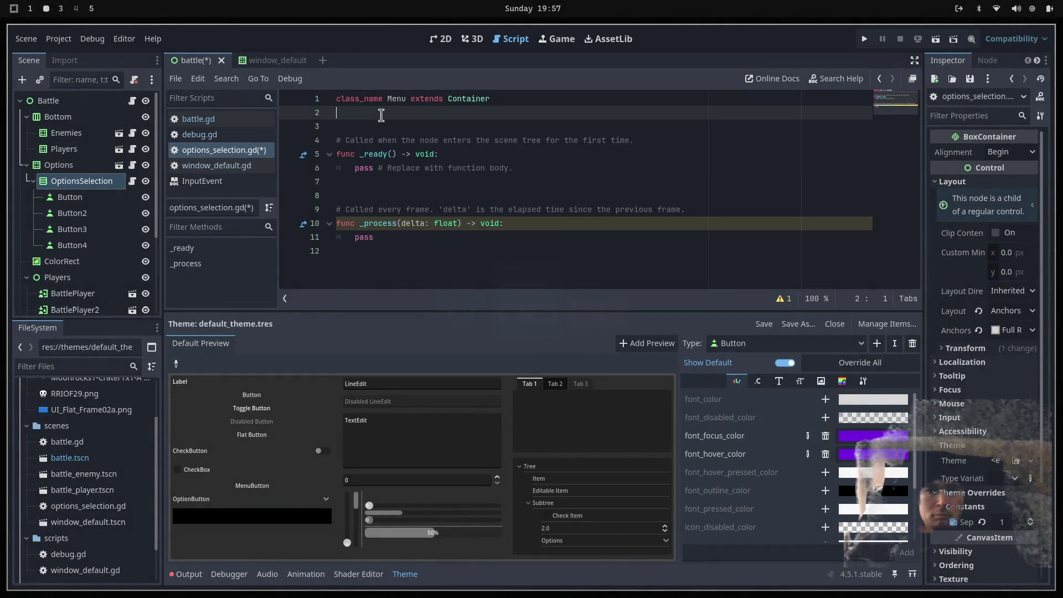
left_click_drag(381, 115, 380, 250)
key("BackSpace")
key("ctrl+s")
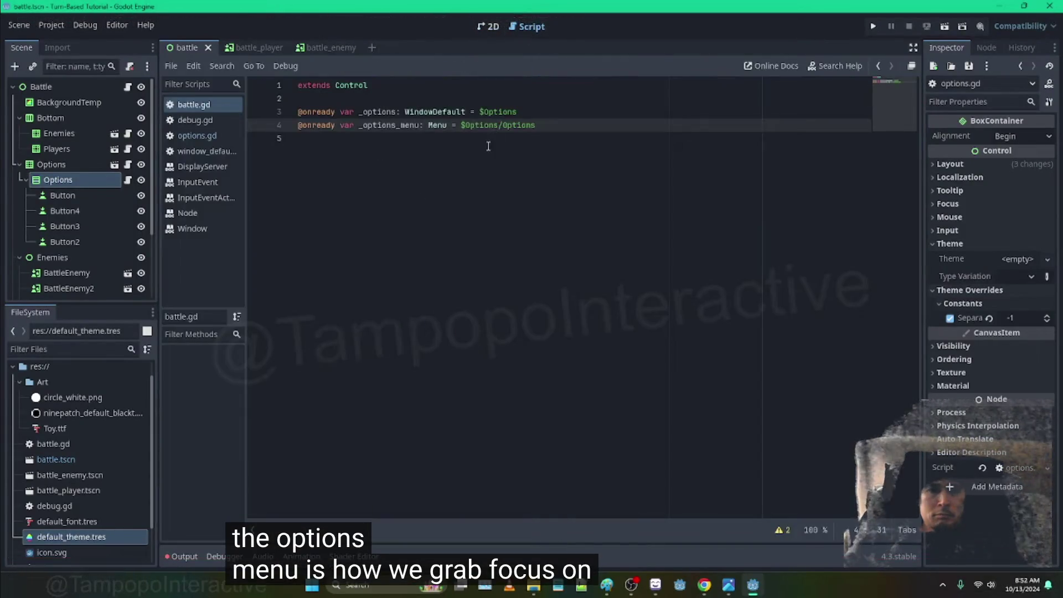
key("super+2")
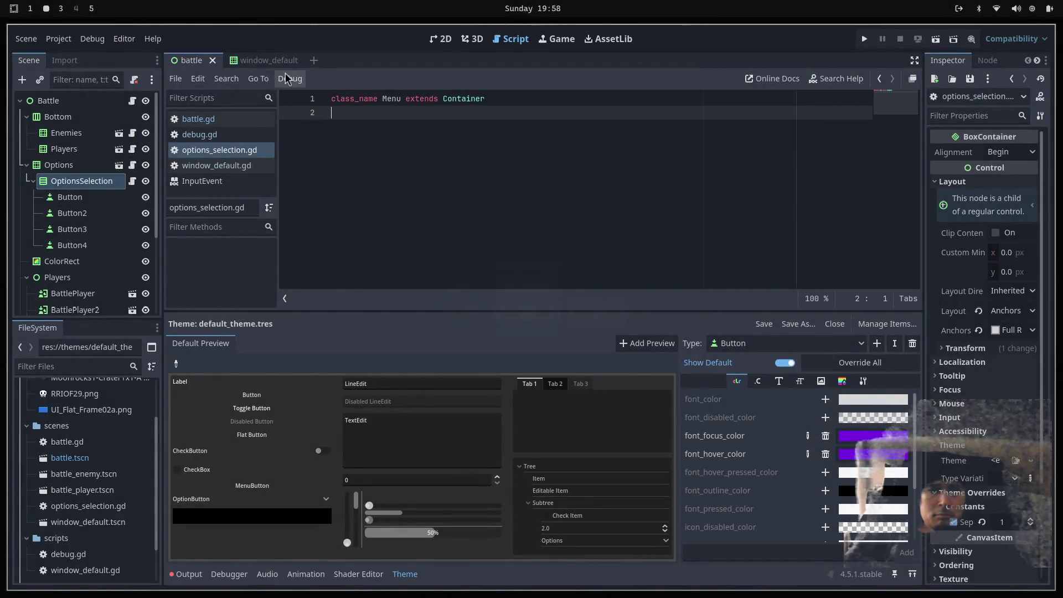
- Close window_default and view the Options and OptionsSelection nodes in the 2D workspace
left_click(278, 59)
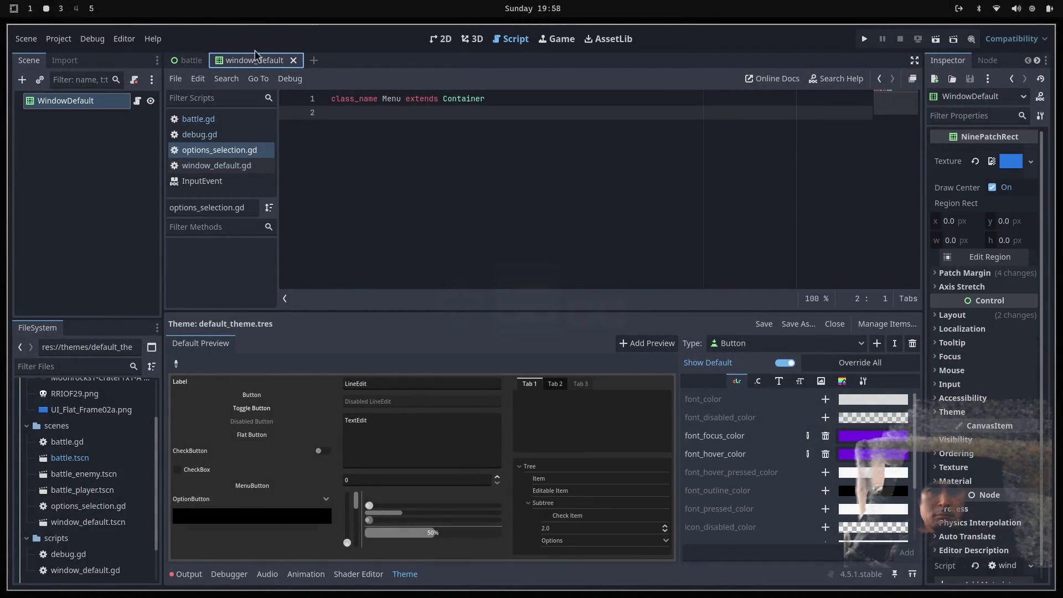
left_click(294, 61)
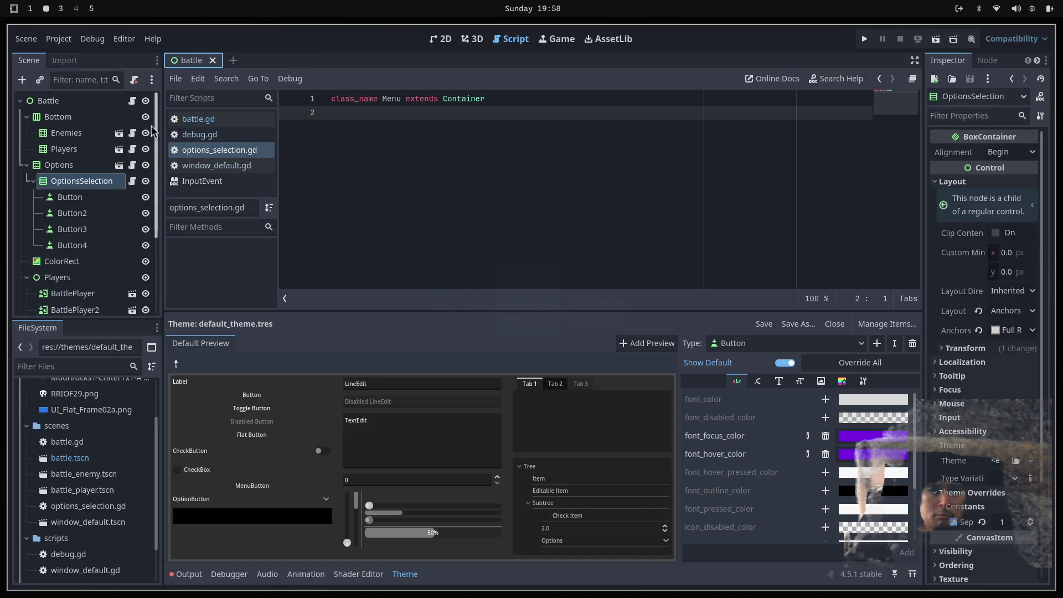
left_click(84, 168)
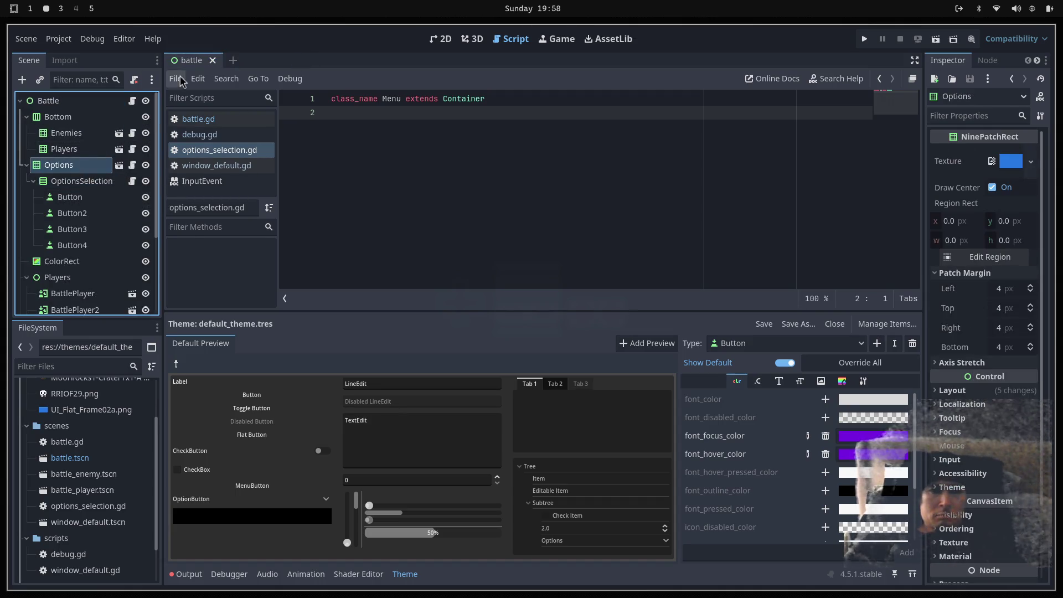
left_click(446, 40)
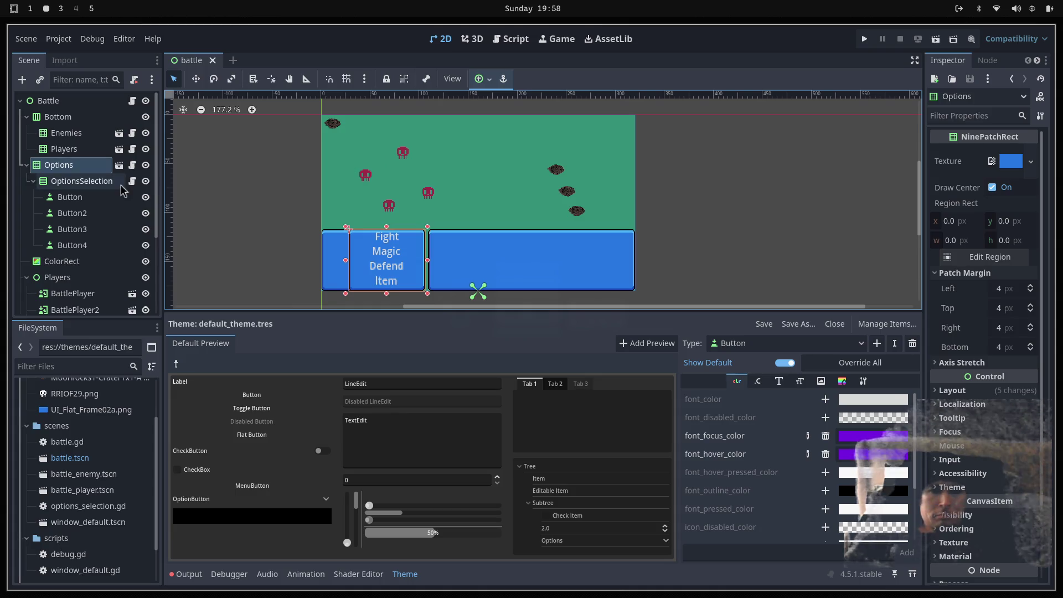
left_click(84, 182)
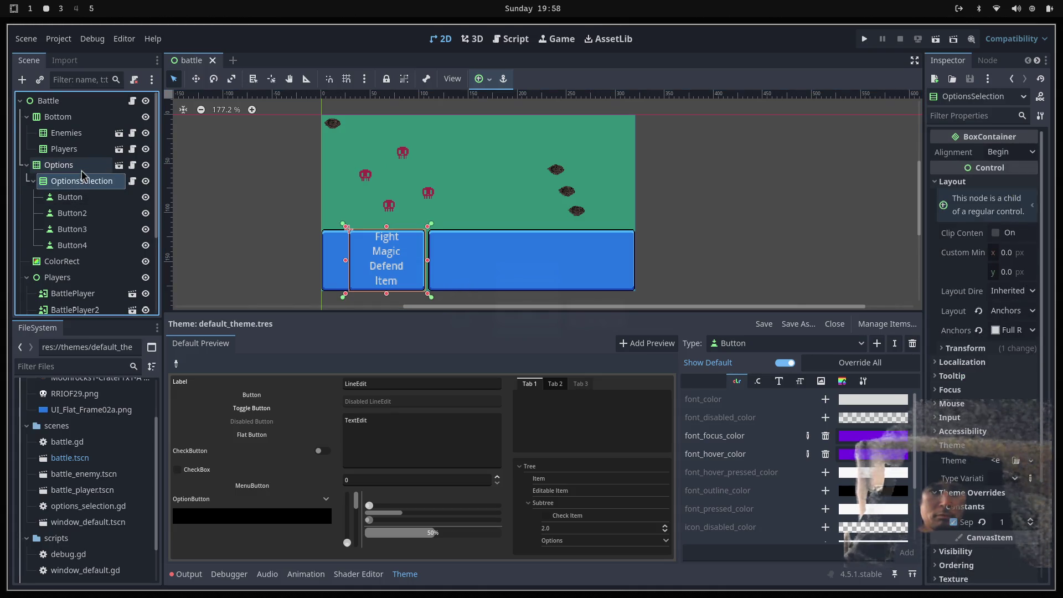
left_click(83, 165)
left_click(83, 182)
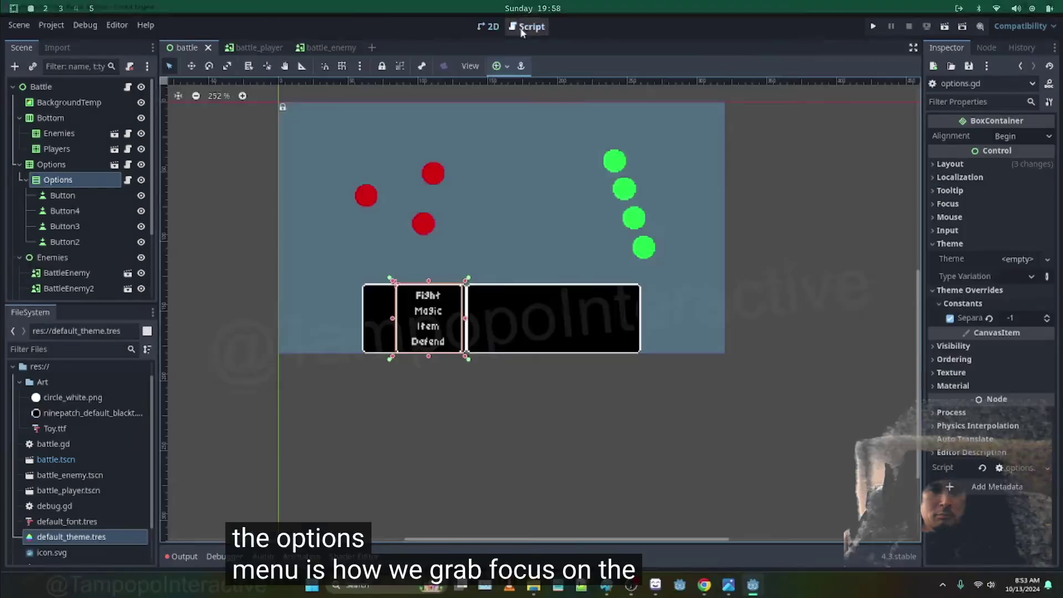